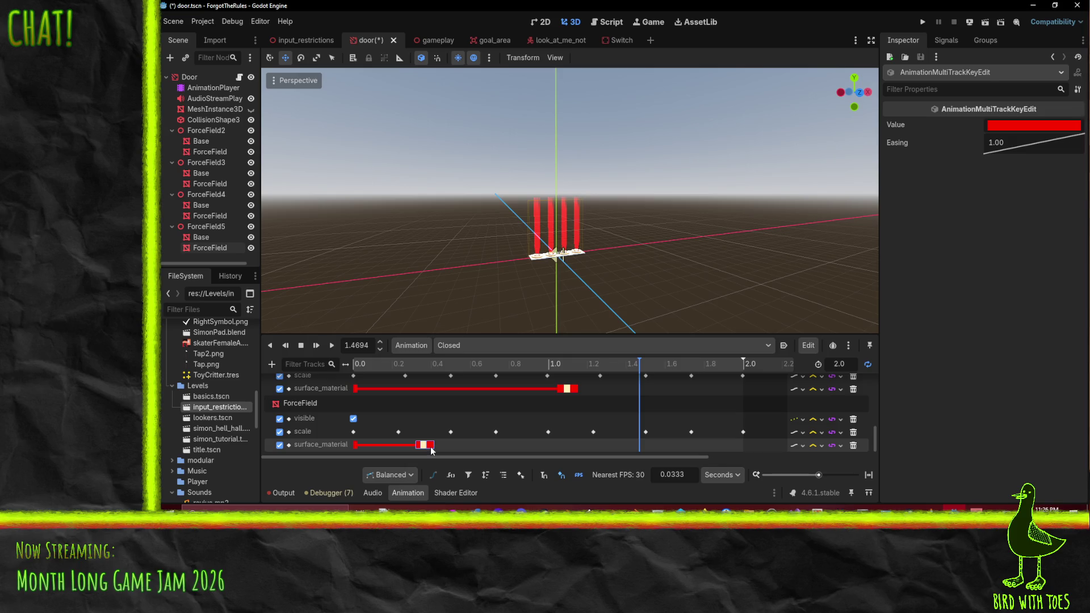
Delete the extra surface_material keyframe at about 1.06 s from the Closed animation.
click(566, 389)
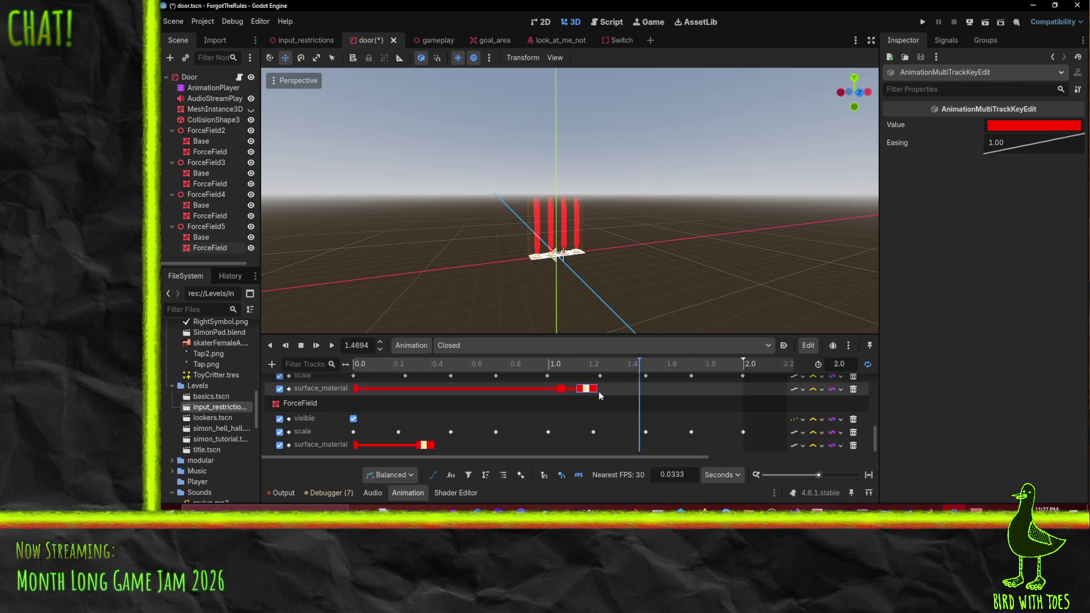
click(562, 390)
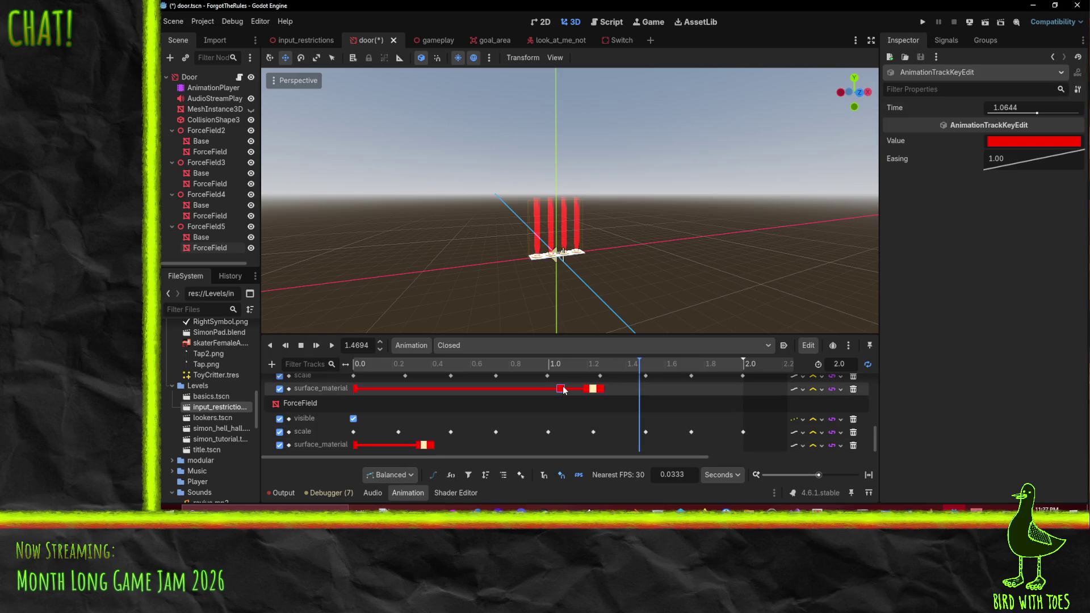
key(Delete)
Play the Closed animation, pause it, then replay it from 0 to check the result.
click(332, 347)
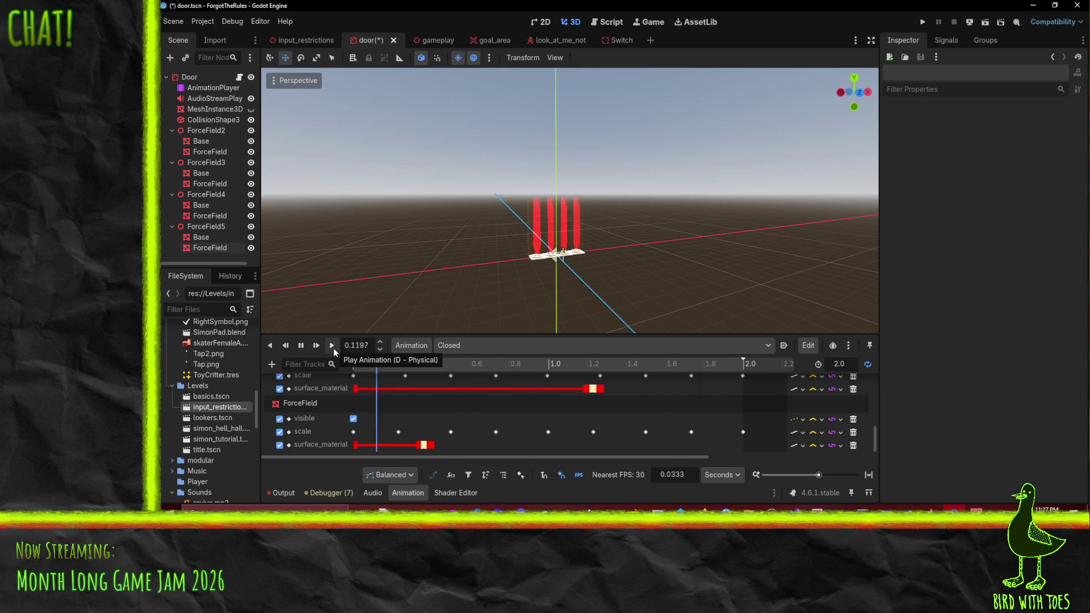
key(s)
scroll(415, 421, down, 6)
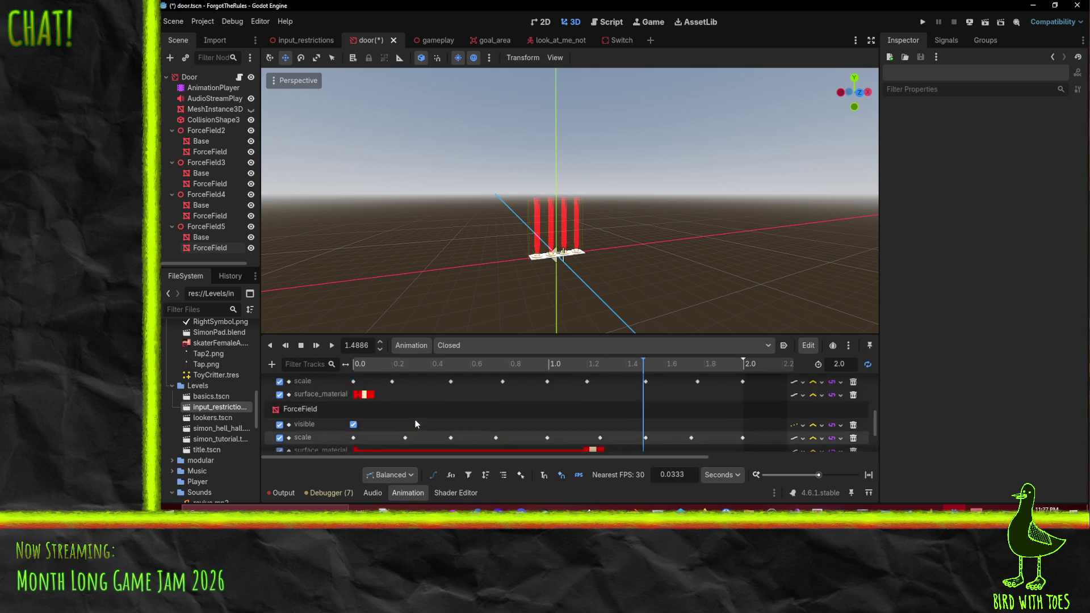
scroll(408, 427, down, 5)
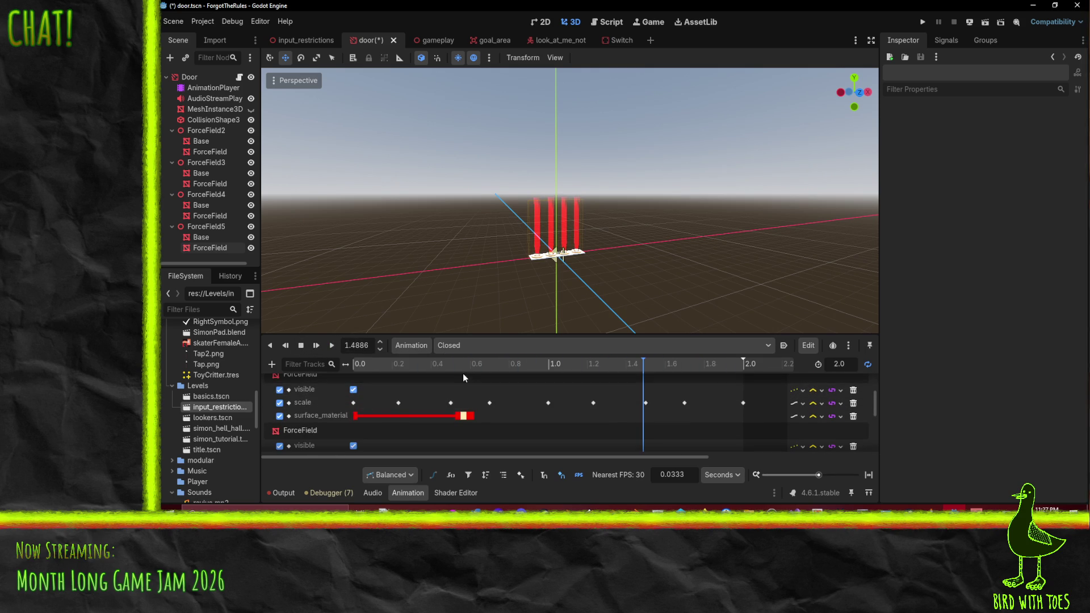
mouse_move(369, 370)
mouse_down()
mouse_move(395, 376)
mouse_move(356, 379)
mouse_up()
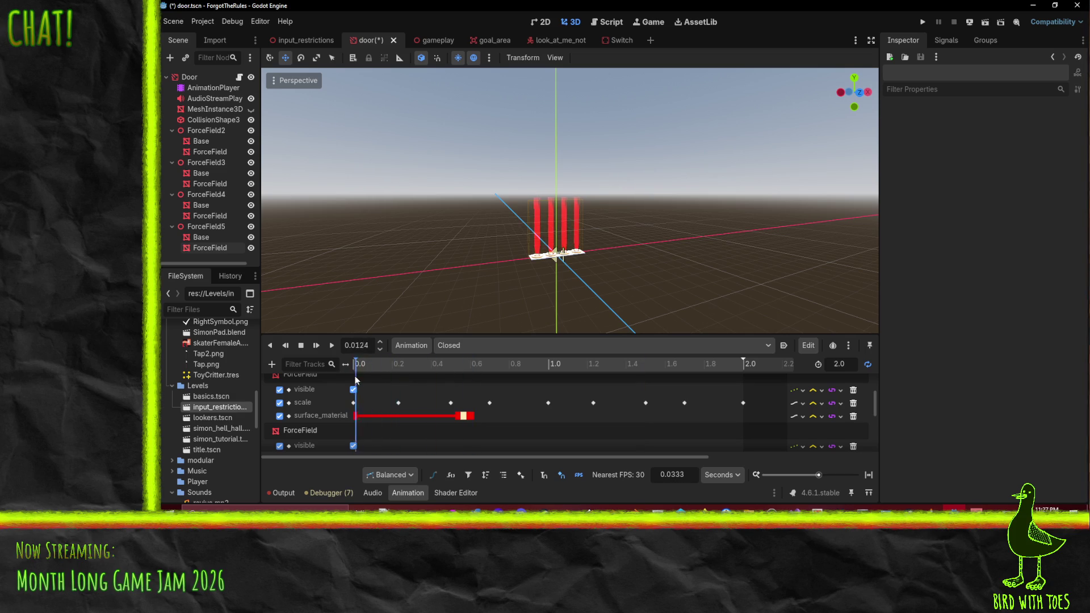
click(332, 347)
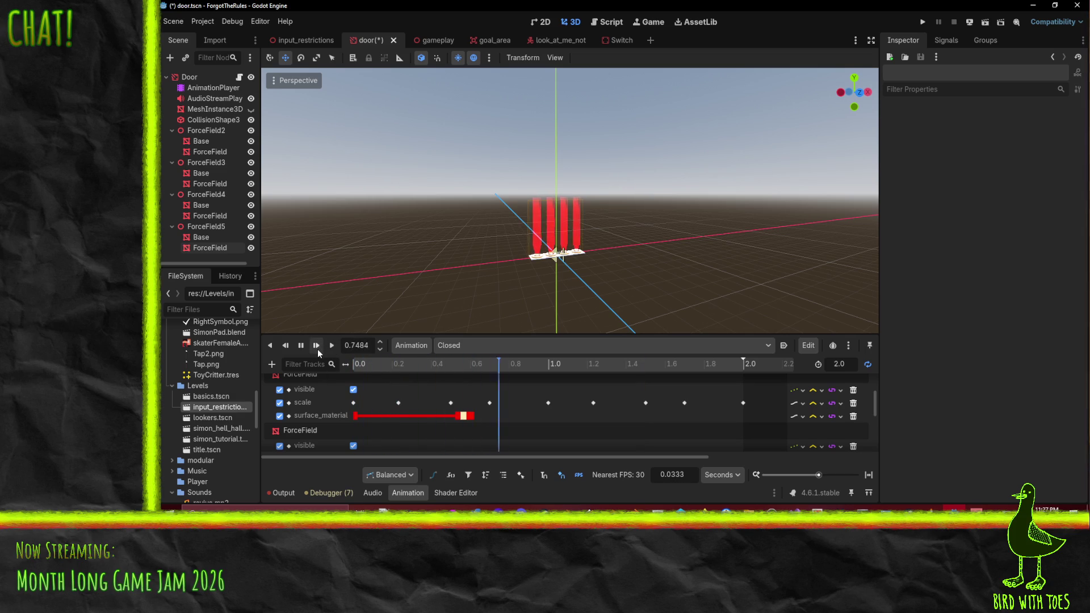
scroll(391, 416, down, 4)
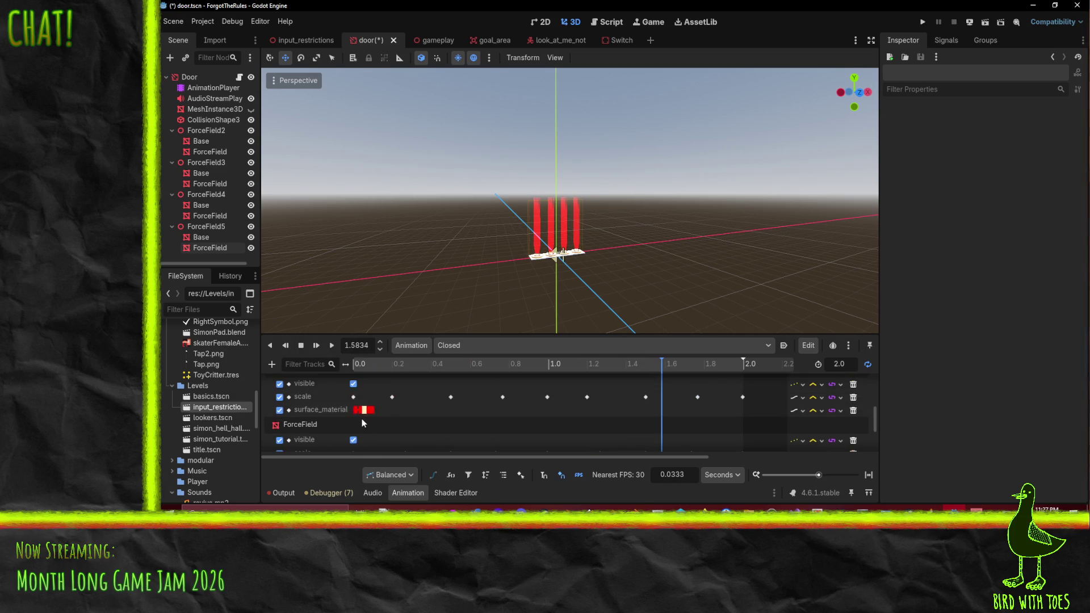
scroll(360, 395, up, 2)
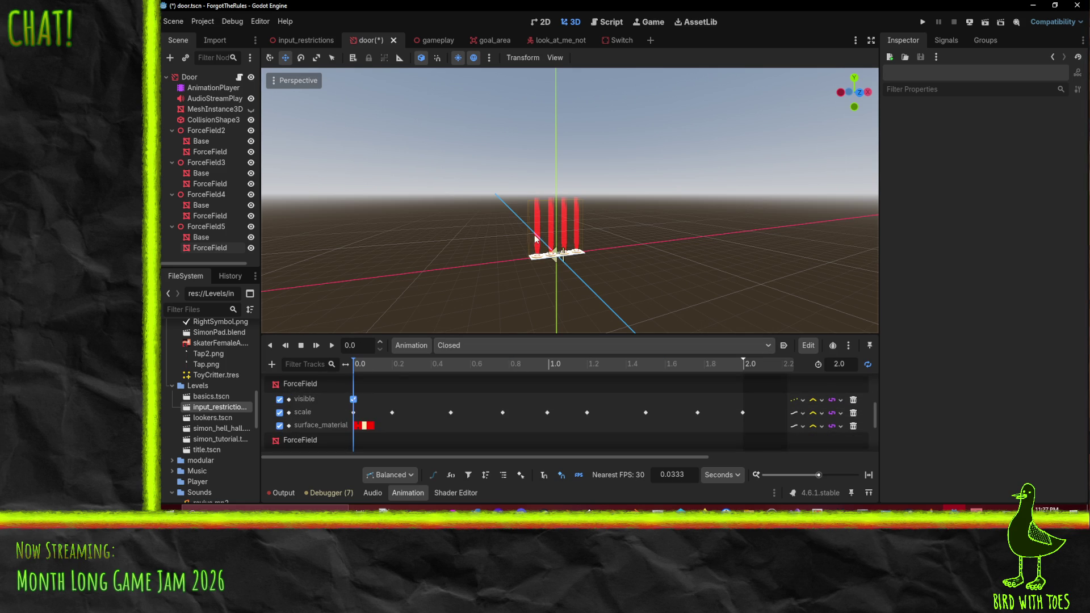
Make ForceField2's ForceField Surface Material Override unique, save door.tscn, and play Closed.
click(208, 152)
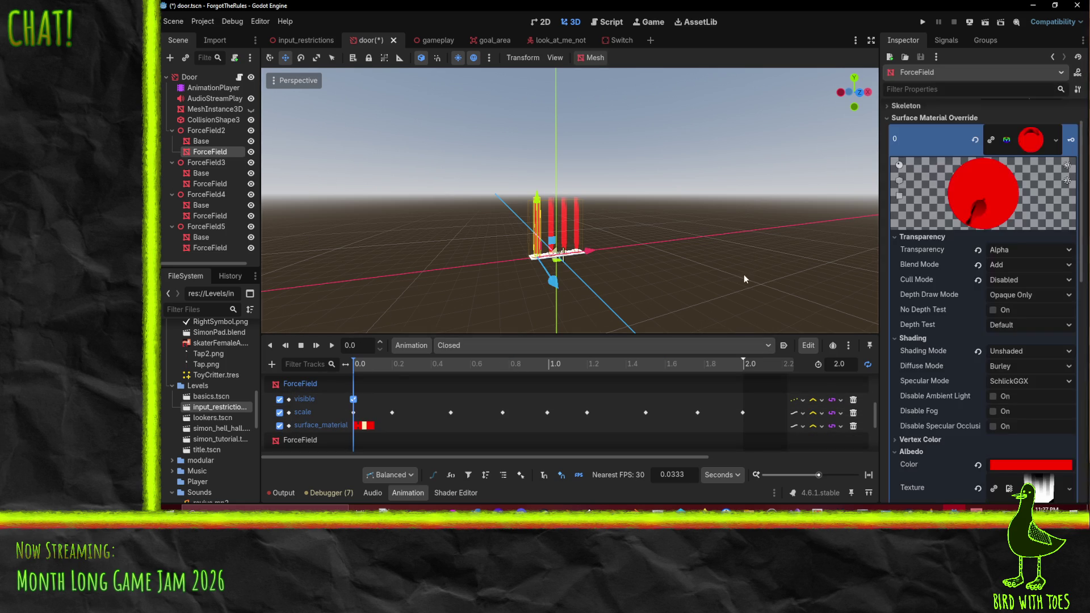
scroll(980, 365, down, 3)
scroll(1056, 191, up, 4)
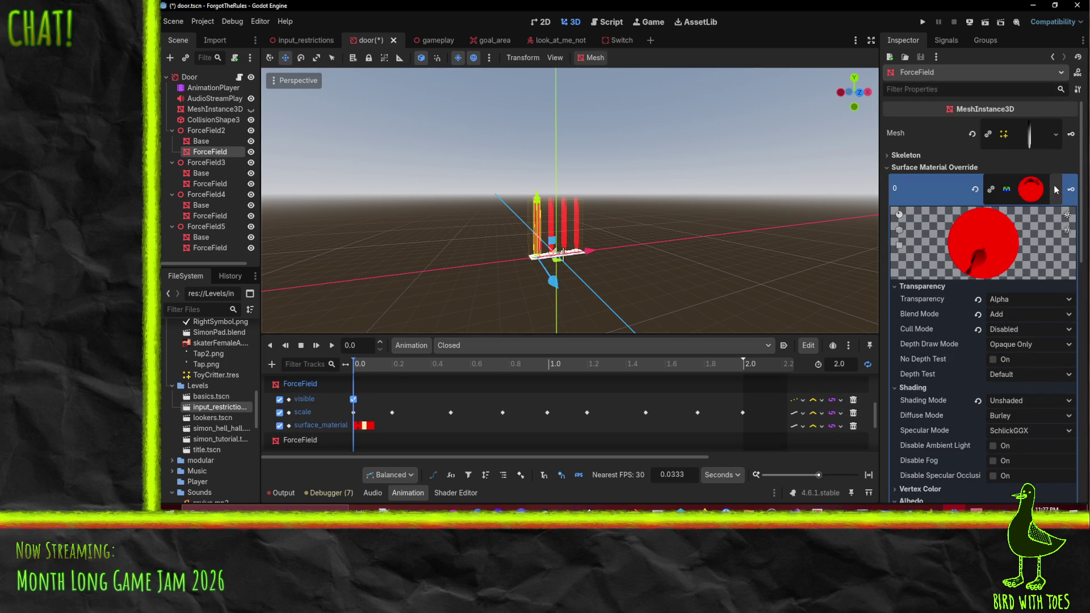
click(1055, 189)
click(988, 308)
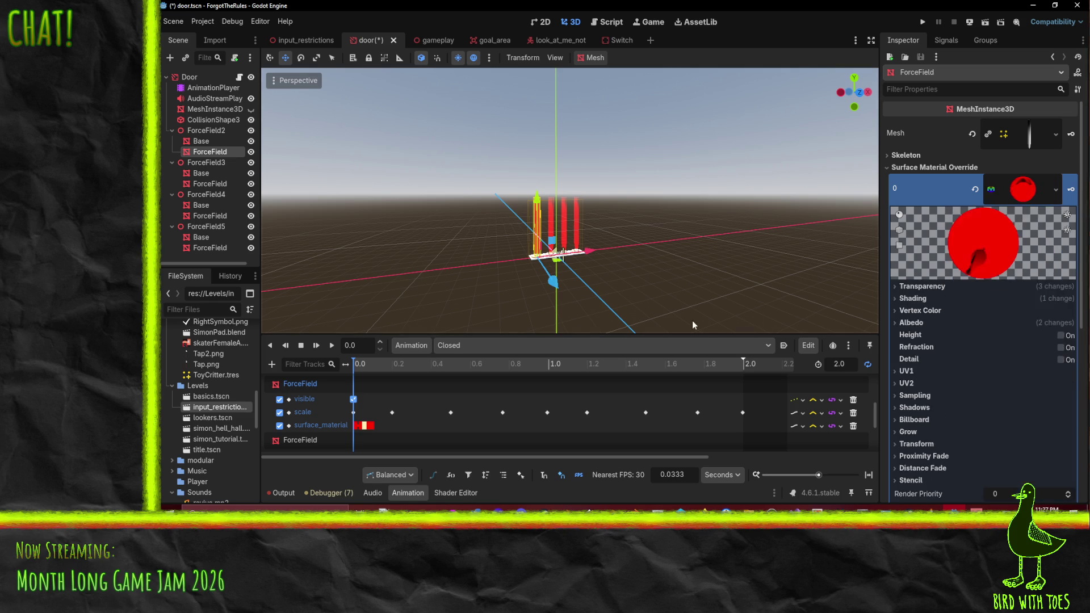
key(ctrl+s)
click(332, 345)
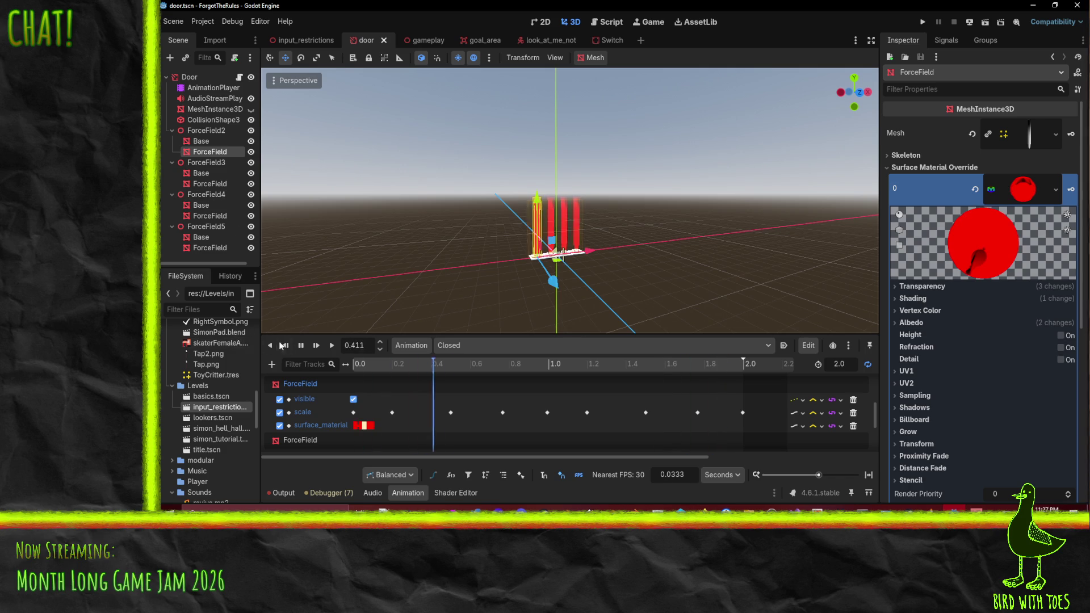
Select surface_material keyframes and move the lower ForceField's keys to about 1.15 s.
scroll(455, 379, down, 2)
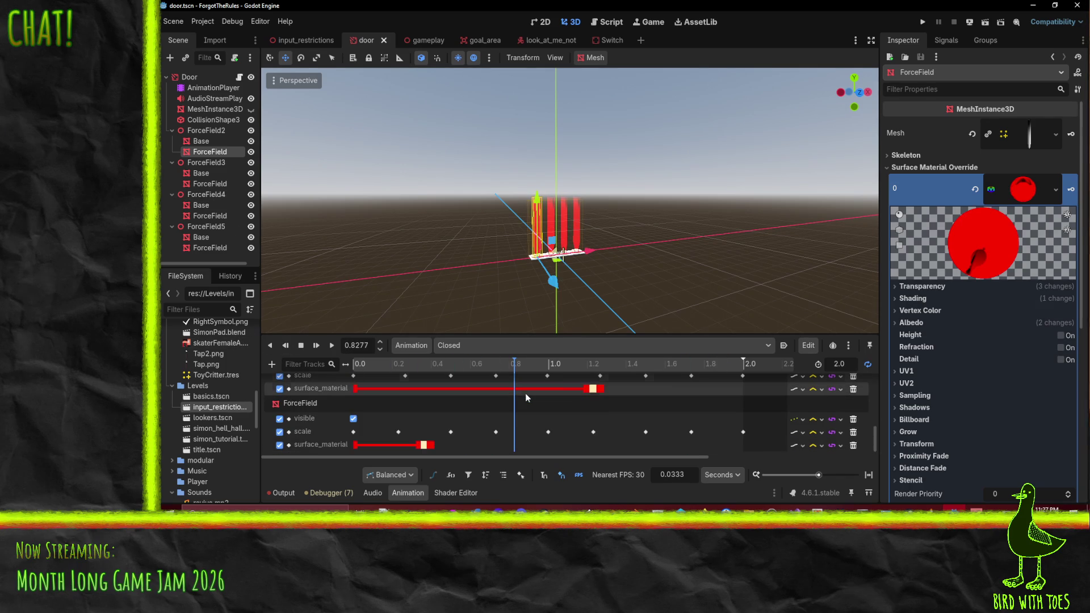
scroll(550, 415, down, 5)
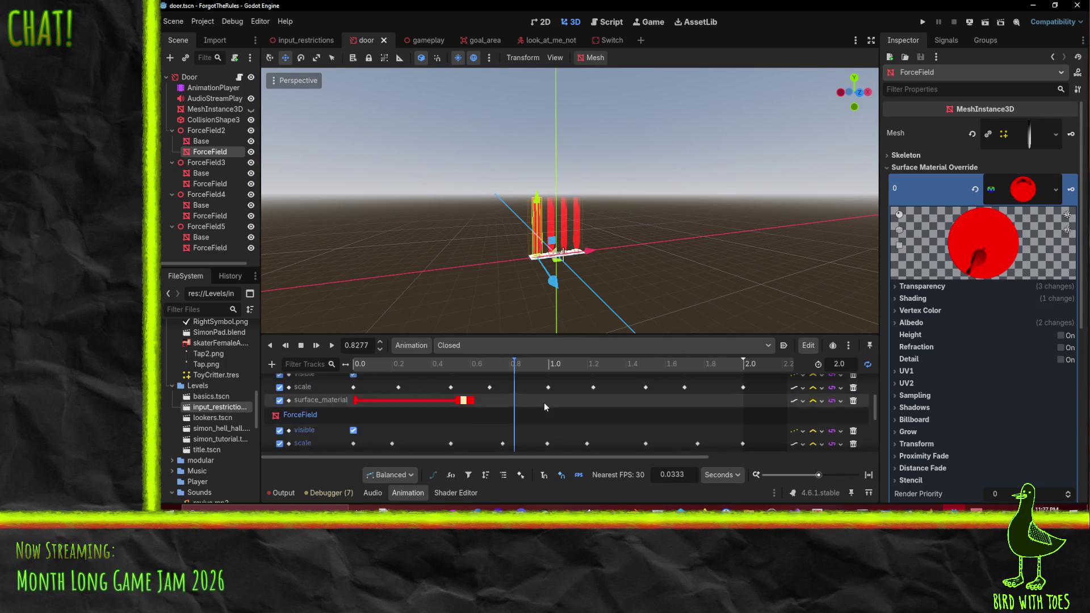
scroll(412, 435, up, 3)
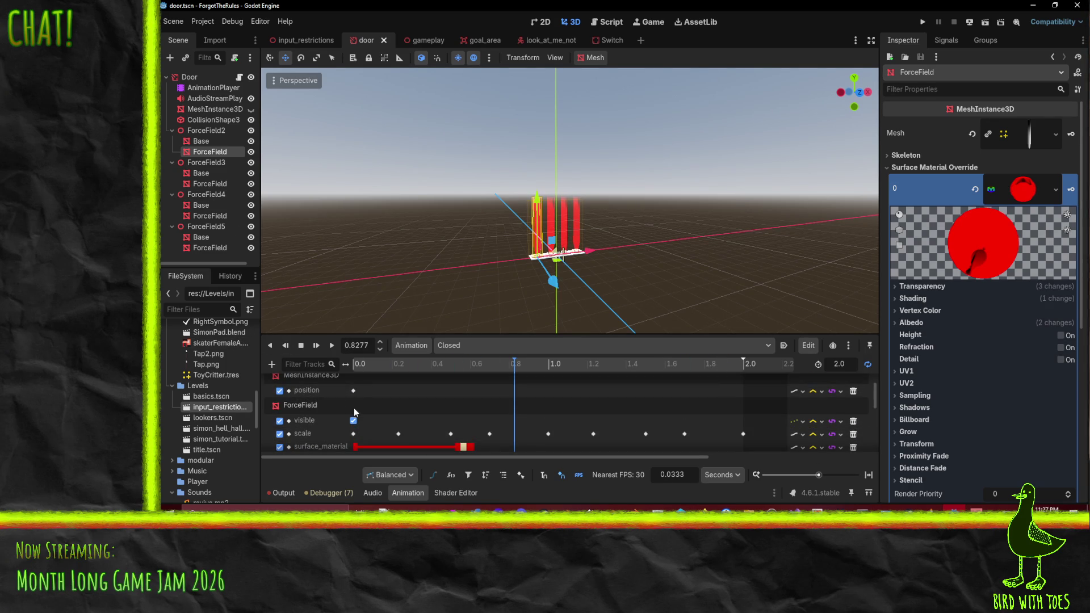
scroll(362, 410, down, 5)
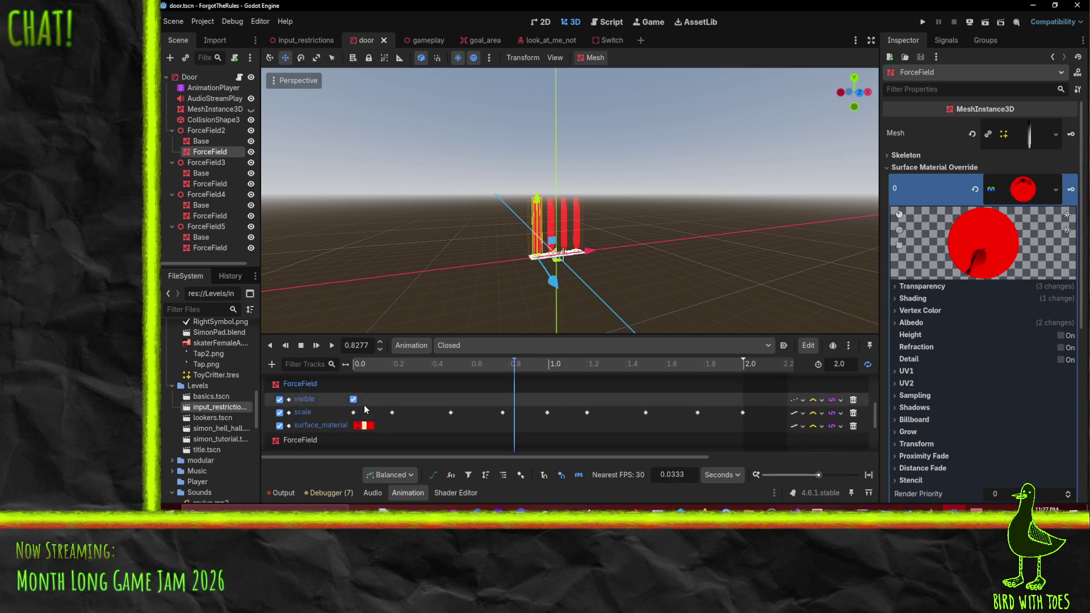
scroll(398, 412, down, 3)
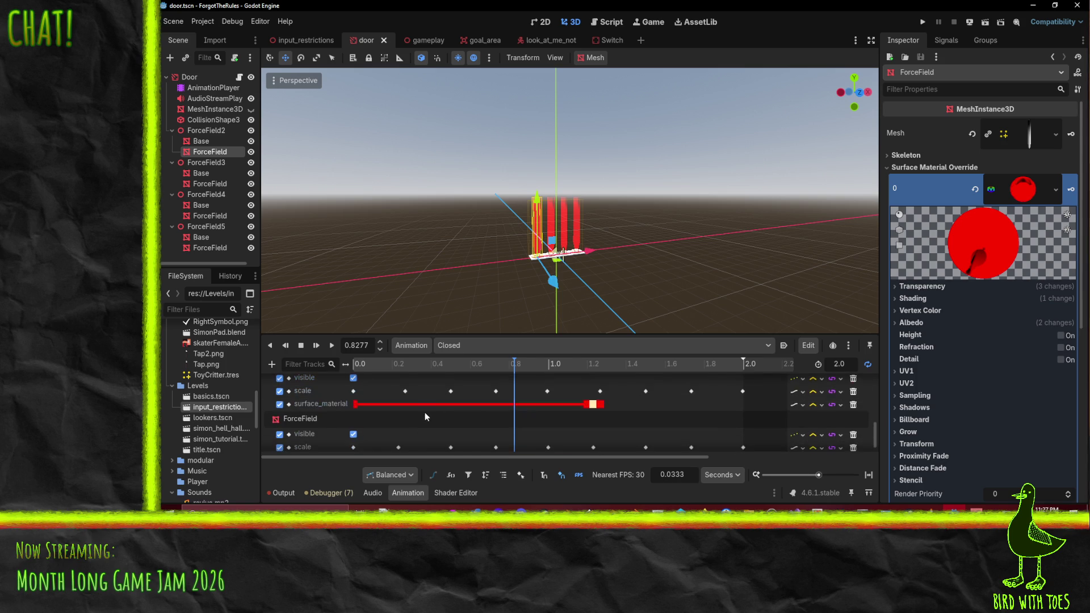
click(587, 405)
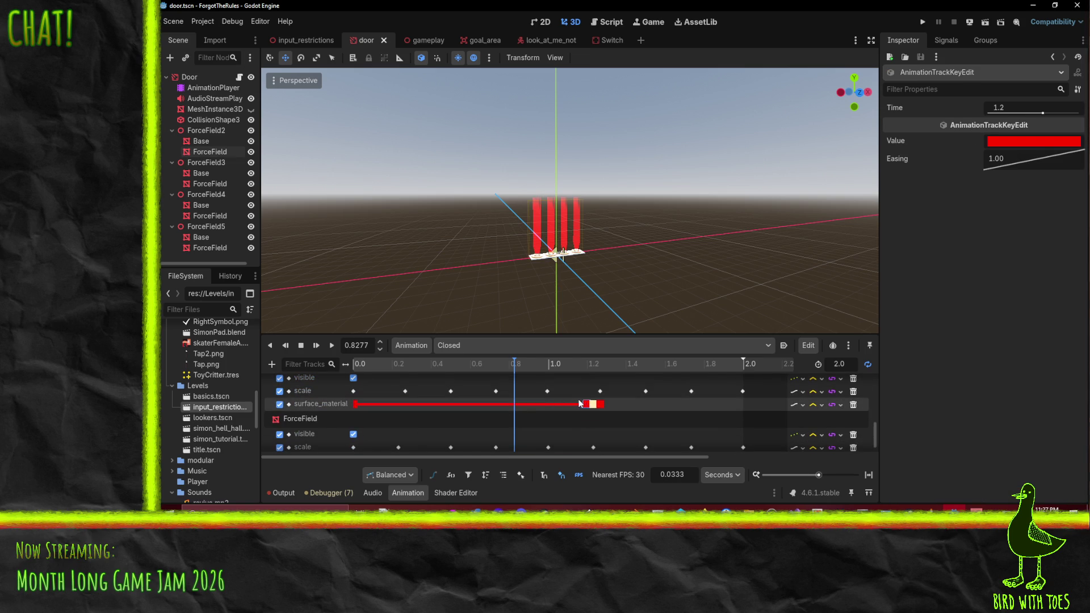
shift+click(593, 404)
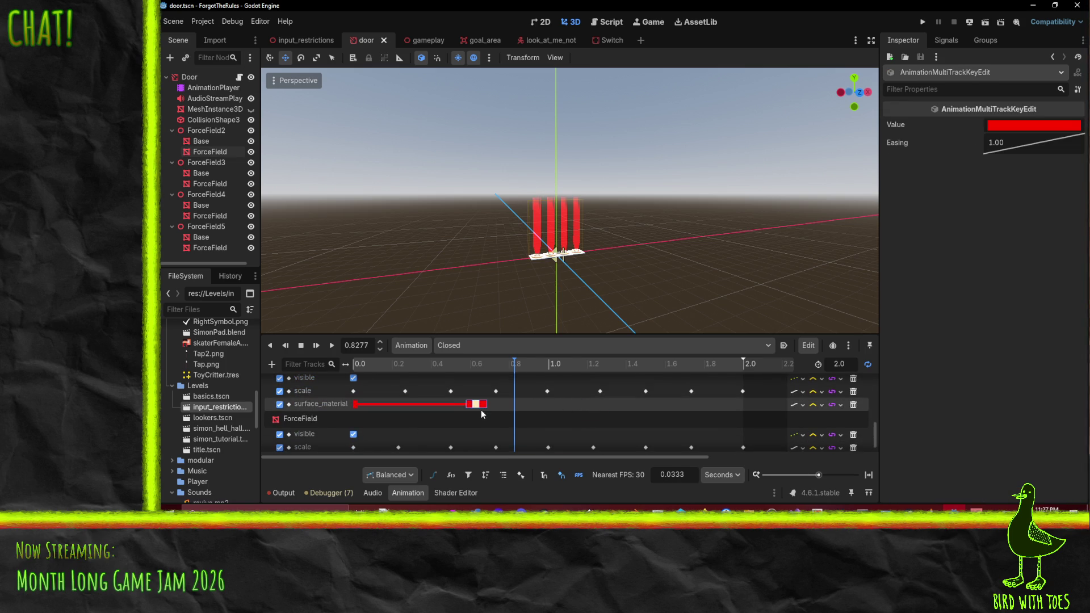
scroll(420, 439, down, 1)
click(421, 446)
shift+click(424, 445)
drag(430, 446, 633, 438)
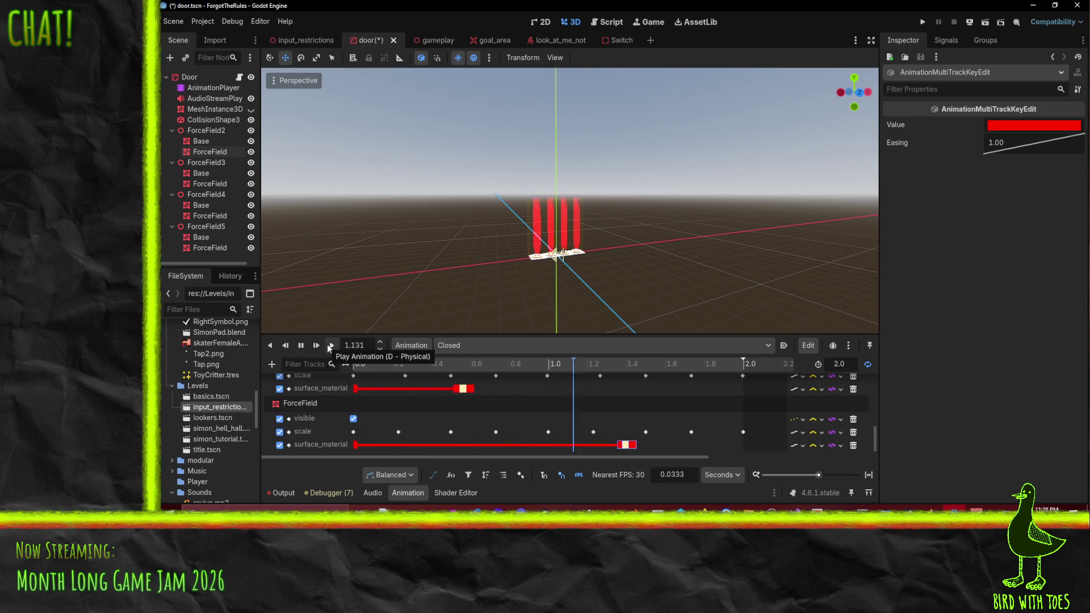
Stop playback and shift the selected upper surface_material keyframes one frame later.
scroll(444, 379, up, 3)
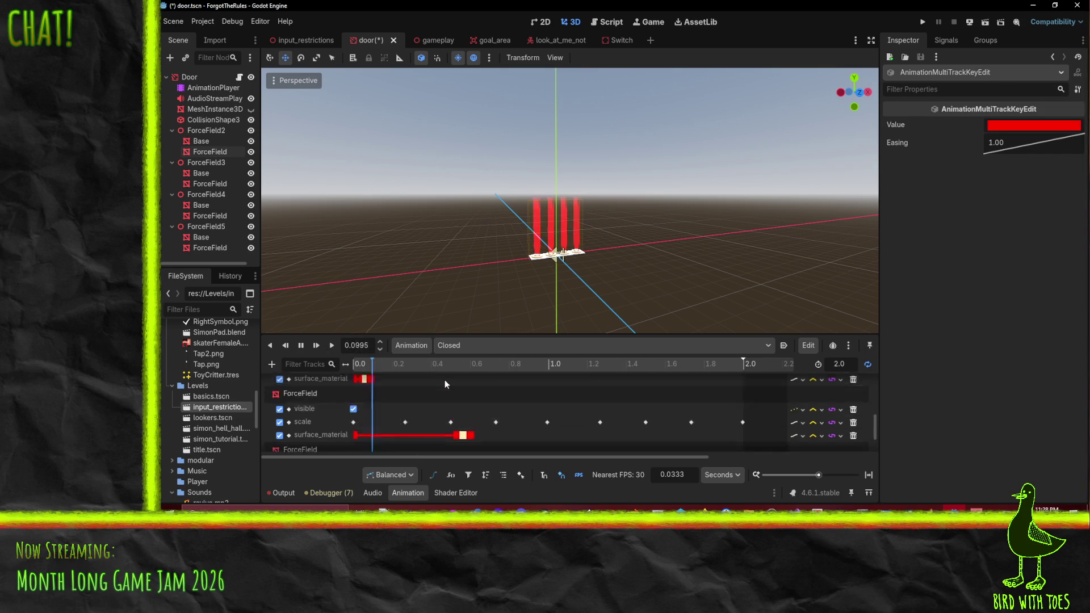
click(302, 347)
scroll(435, 388, down, 2)
scroll(448, 389, up, 2)
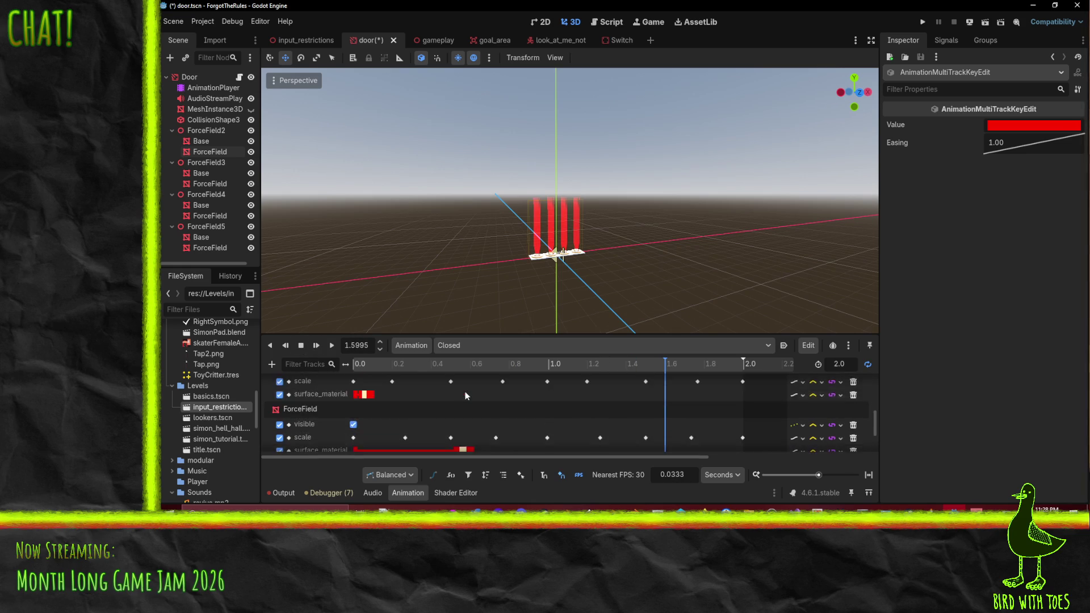
click(454, 384)
shift+click(463, 385)
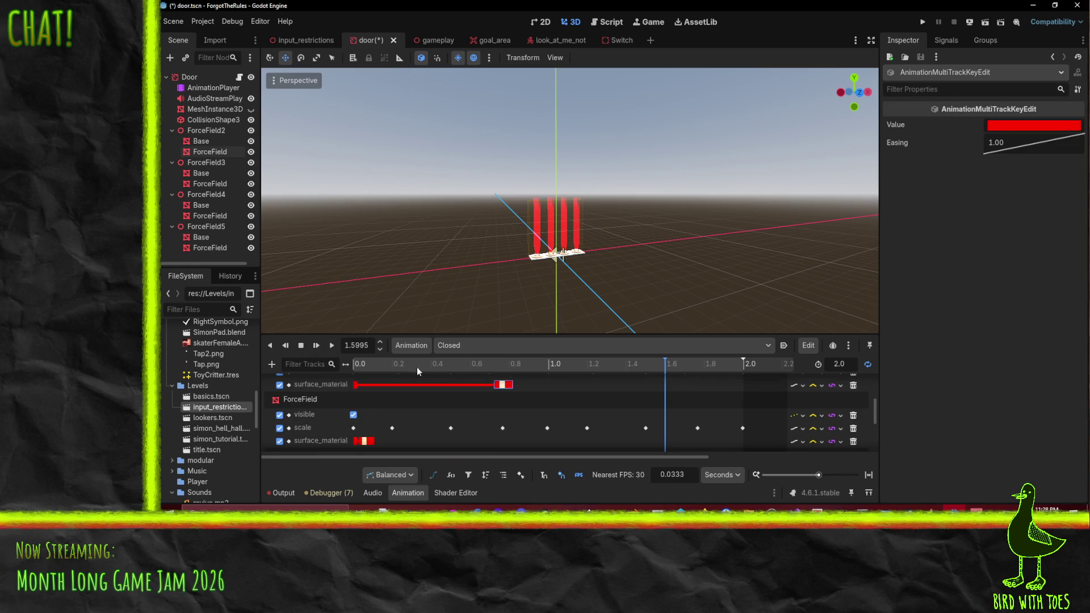
drag(527, 389, 550, 368)
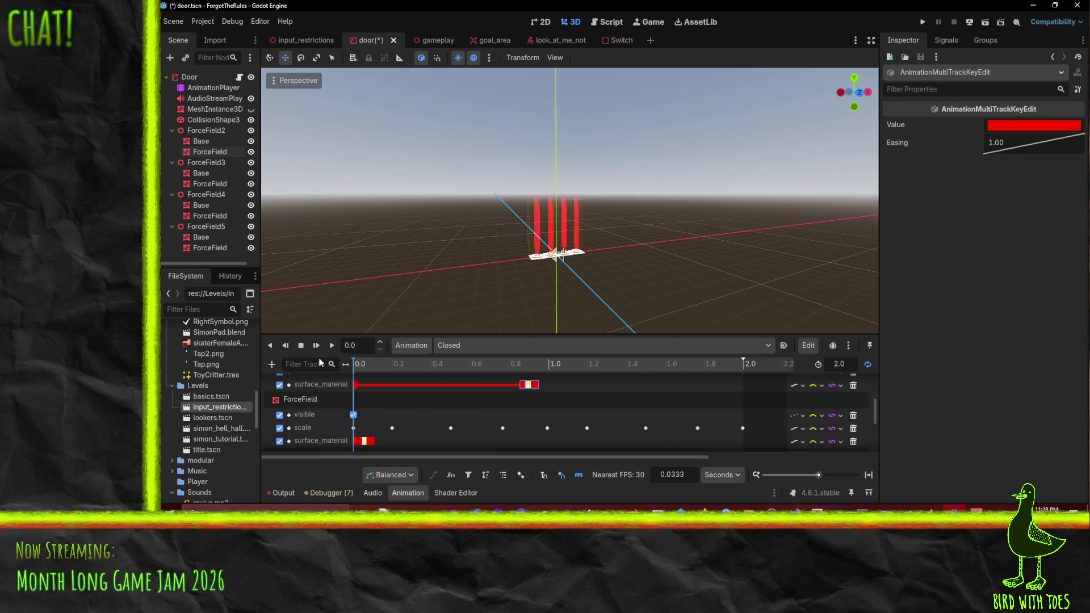
Pause playback near 1.367 s and nudge the nearby ForceField keyframe to about 0.92 s.
click(329, 346)
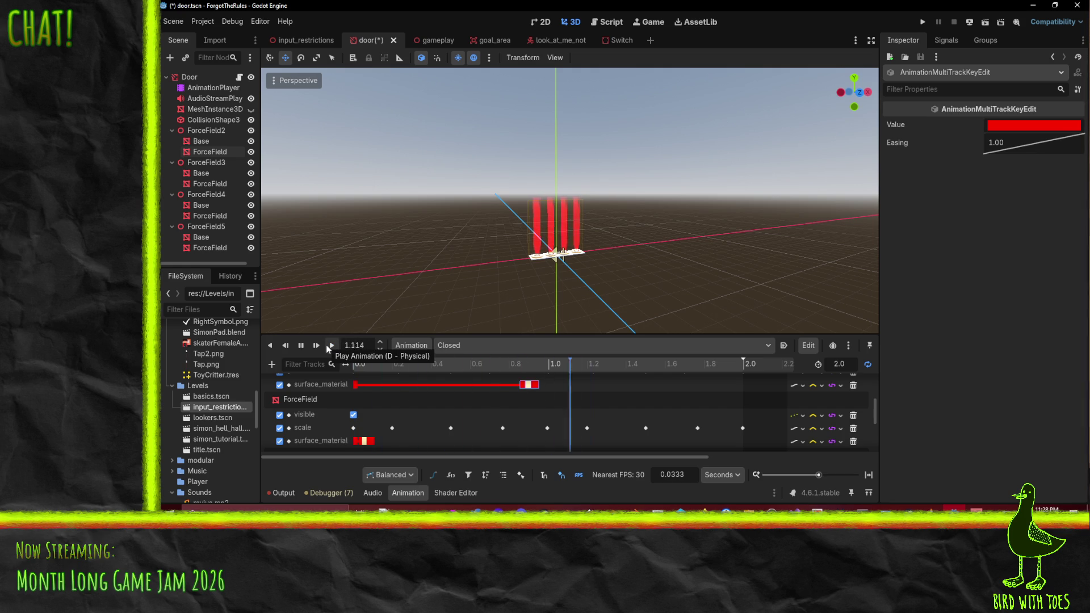
click(301, 348)
click(302, 347)
scroll(475, 384, down, 3)
scroll(550, 403, up, 5)
drag(538, 417, 600, 416)
scroll(599, 415, down, 2)
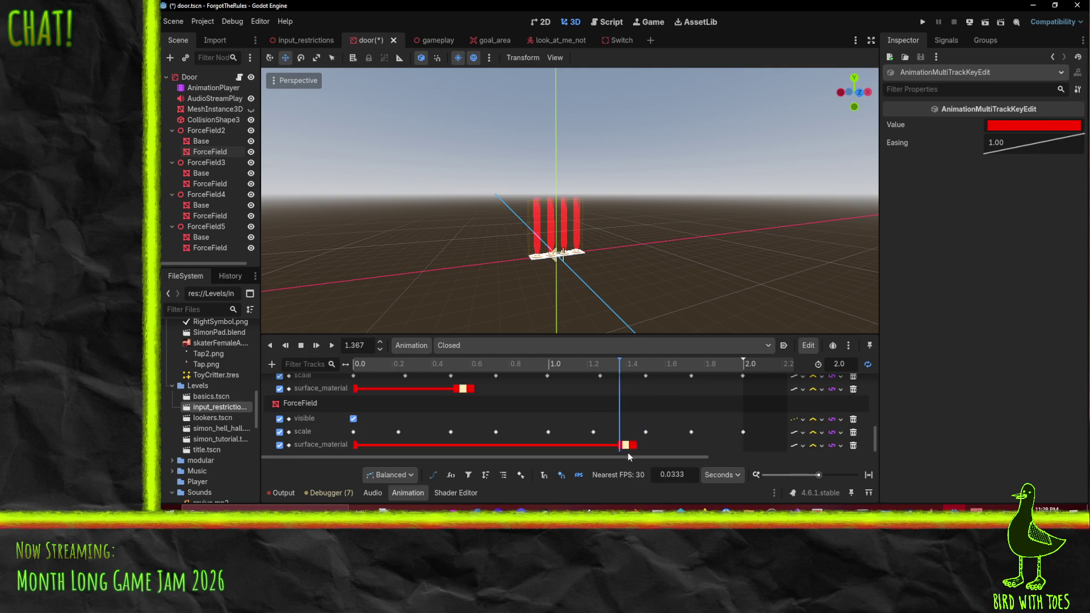
click(634, 448)
drag(568, 447, 566, 450)
Replay the animation, then select the surface_material keys at the track start and move the playhead later.
click(550, 364)
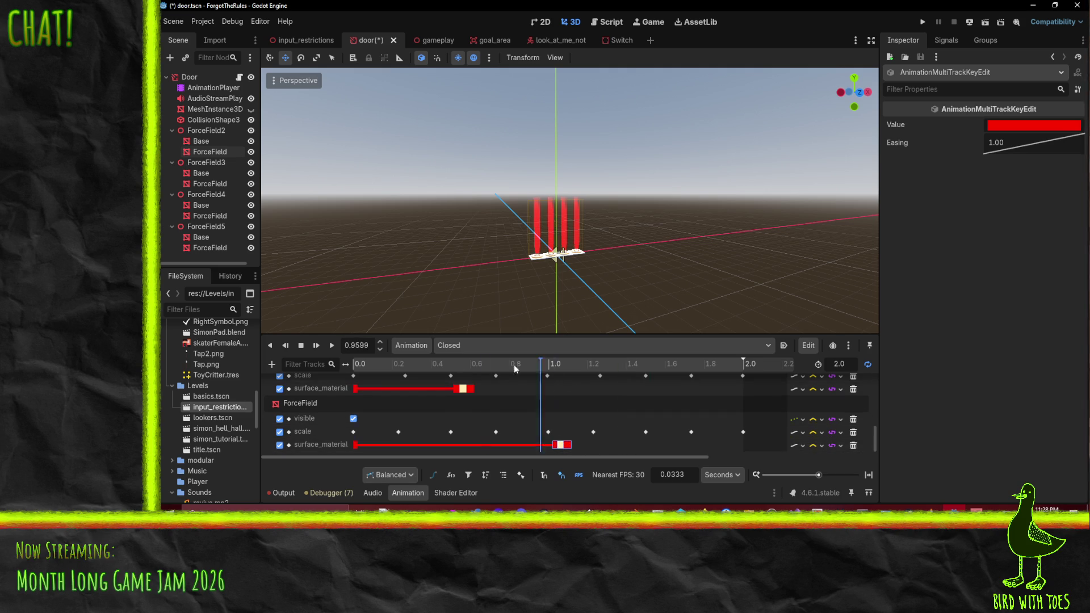
click(335, 348)
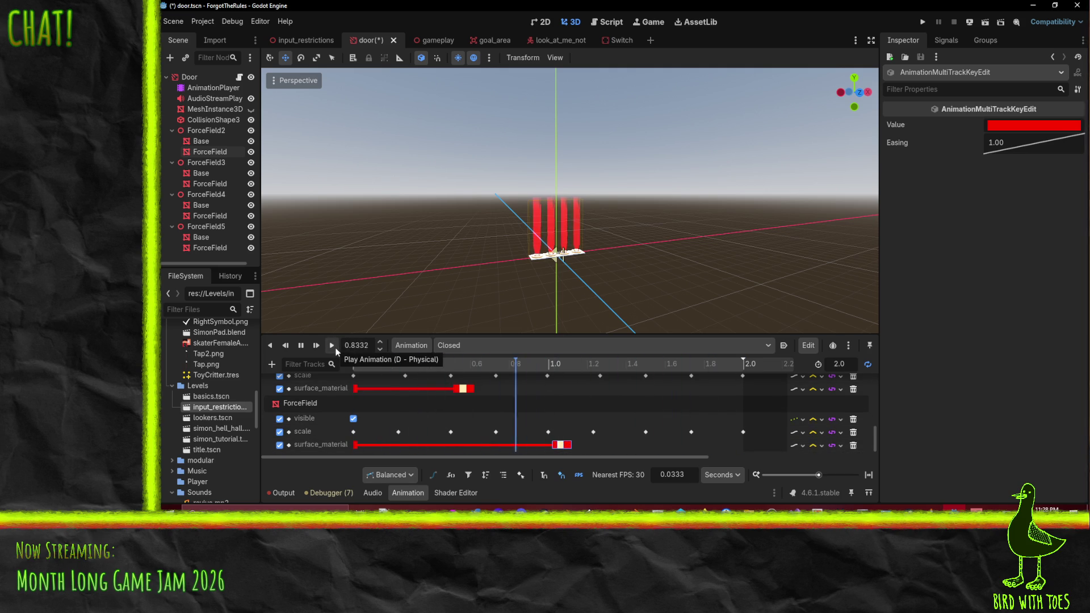
click(301, 346)
scroll(329, 397, up, 2)
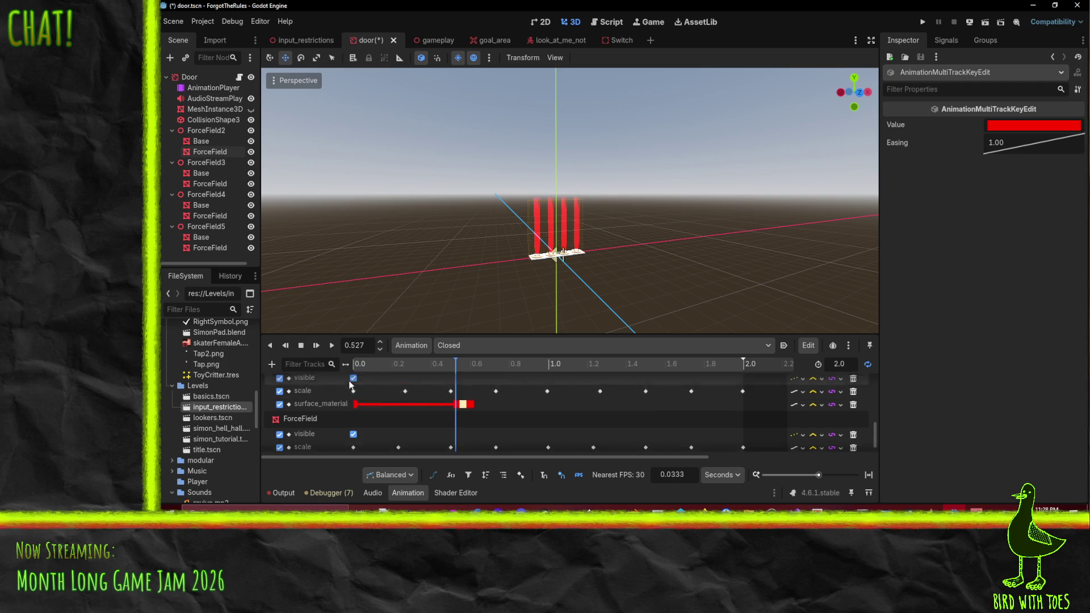
click(362, 409)
click(363, 416)
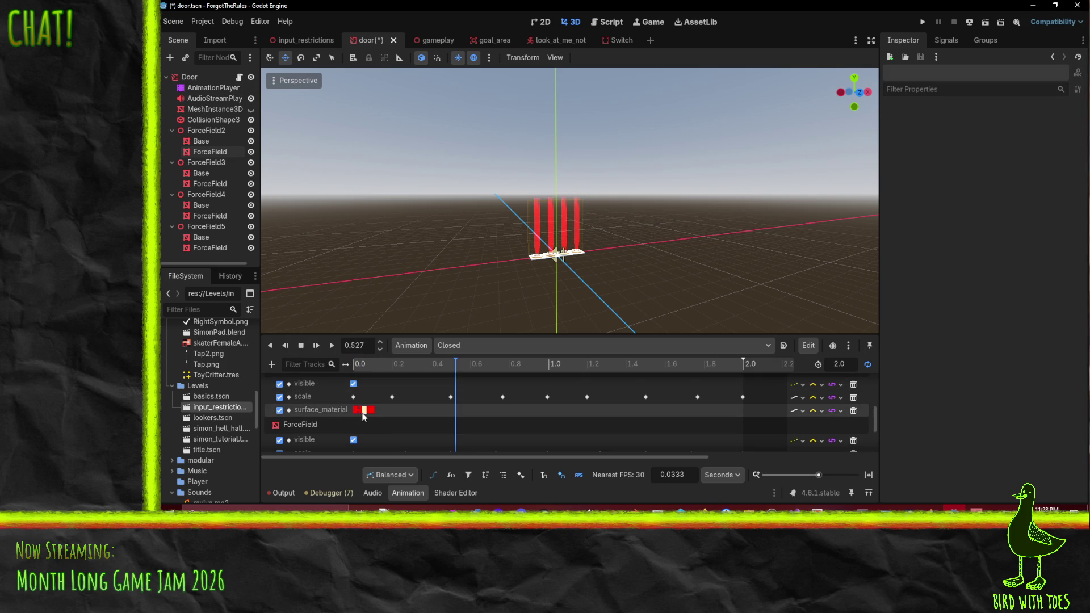
shift+click(367, 415)
click(468, 364)
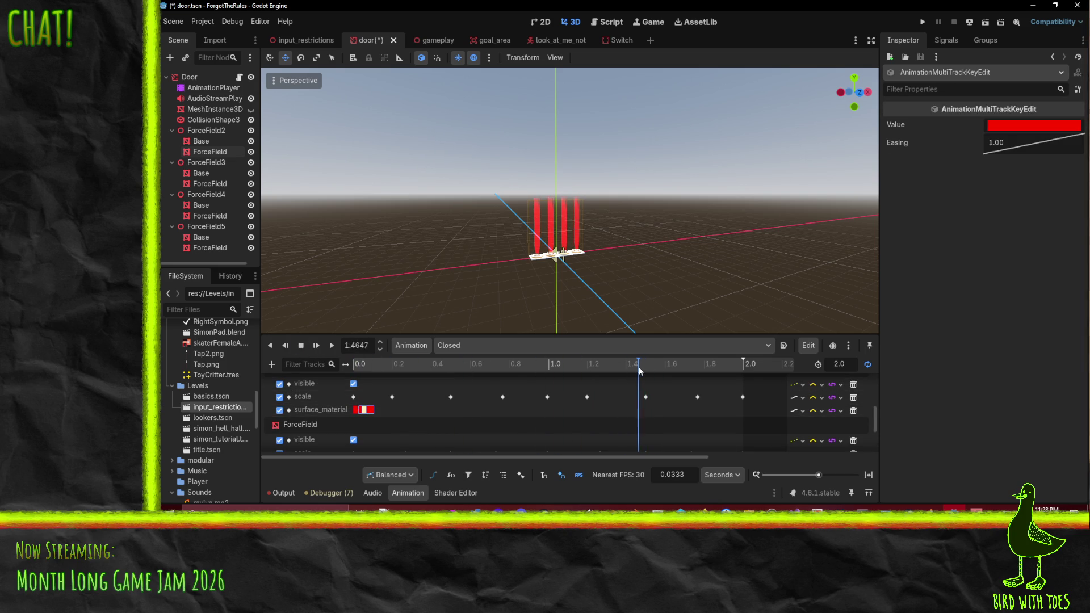
Duplicate the selected surface_material keys at the playhead and stop the looping playback.
right_click(638, 414)
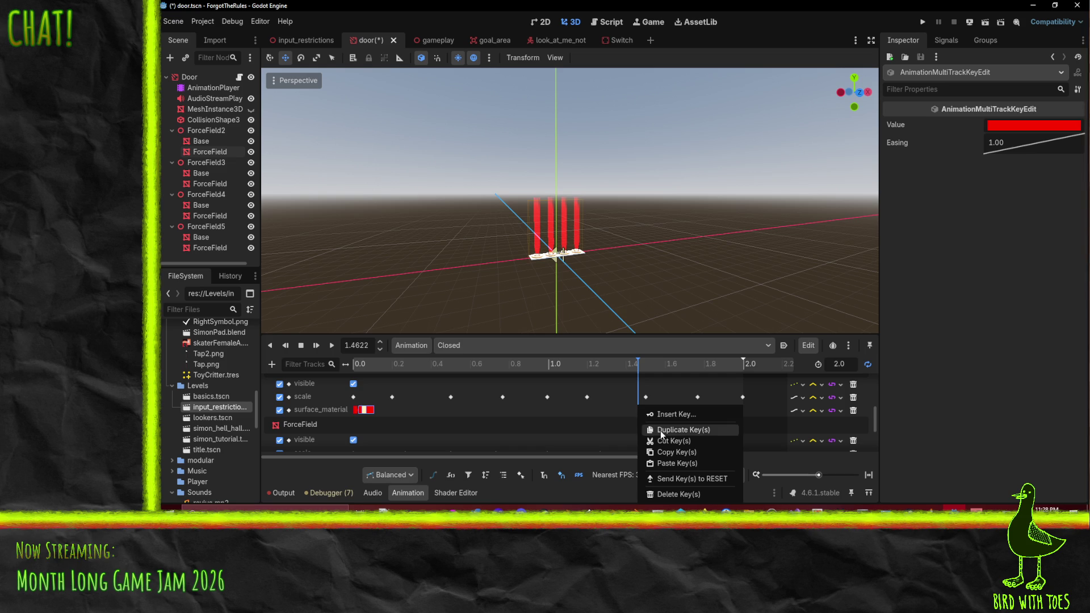
click(659, 430)
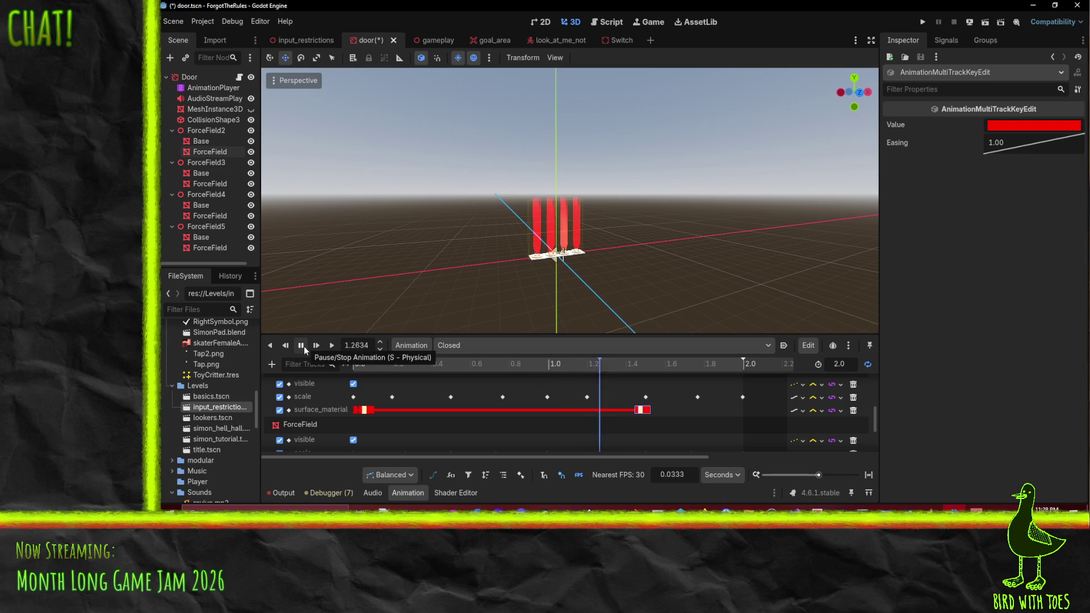
click(301, 346)
Duplicate the next ForceField's surface_material key from 0.5333 s to about 1.85 s.
scroll(571, 397, down, 2)
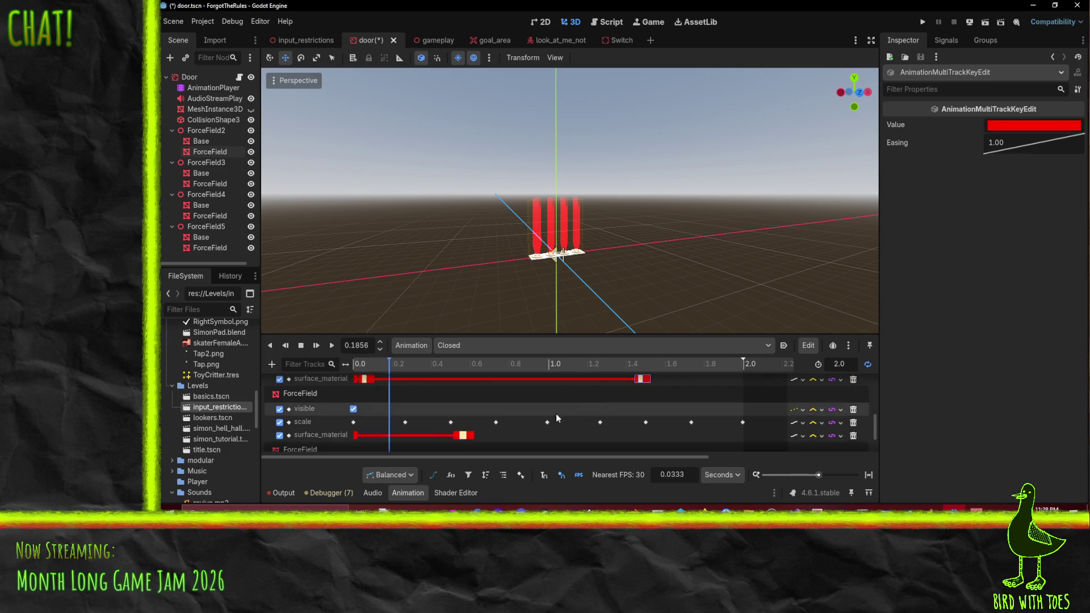
click(457, 435)
shift+click(469, 436)
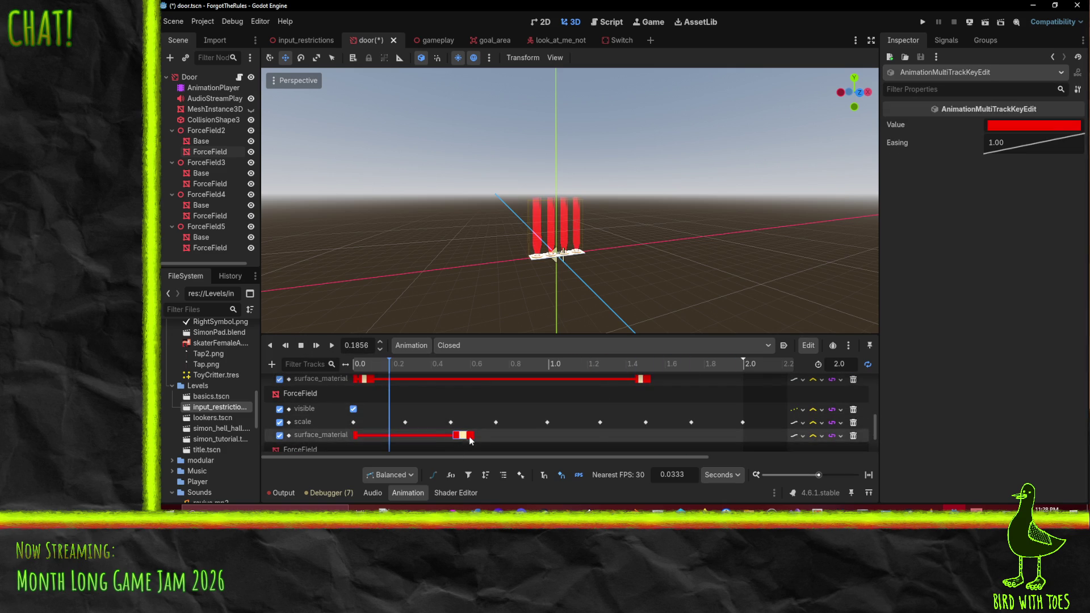
click(696, 407)
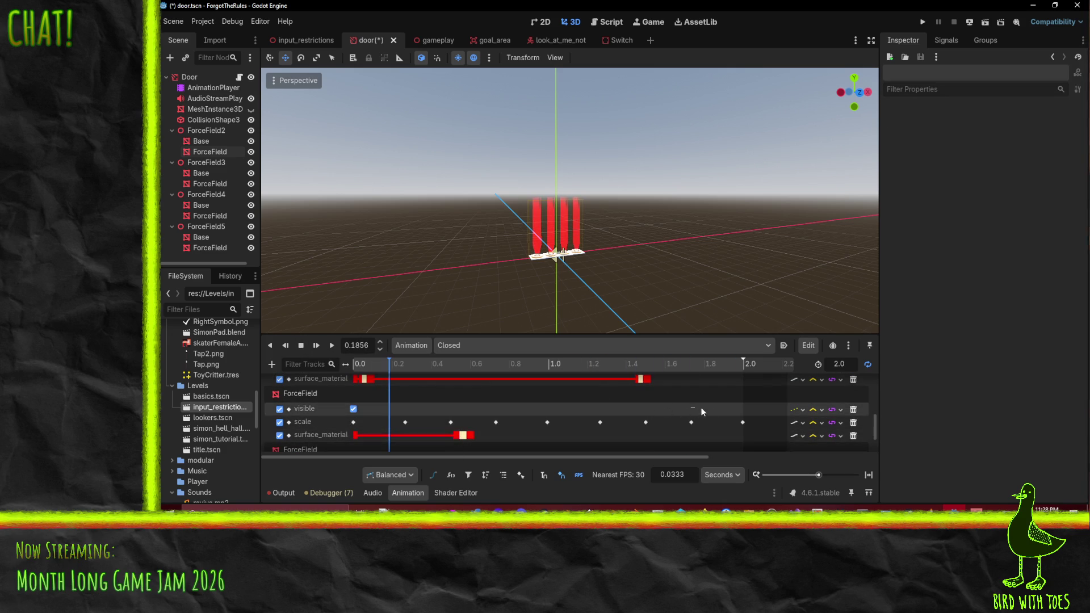
click(457, 435)
shift+click(457, 438)
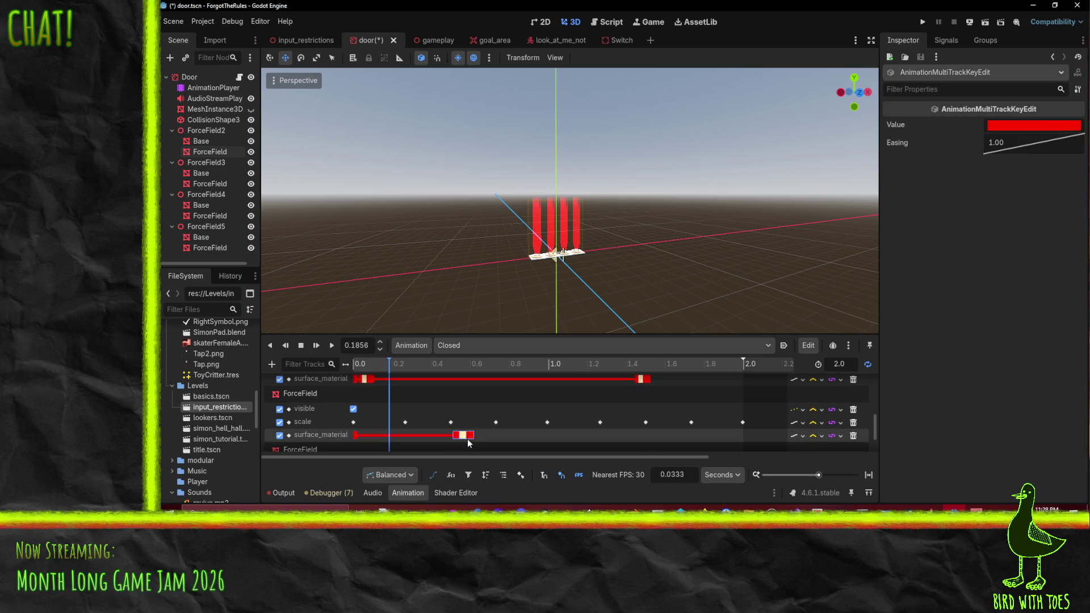
click(713, 423)
right_click(714, 430)
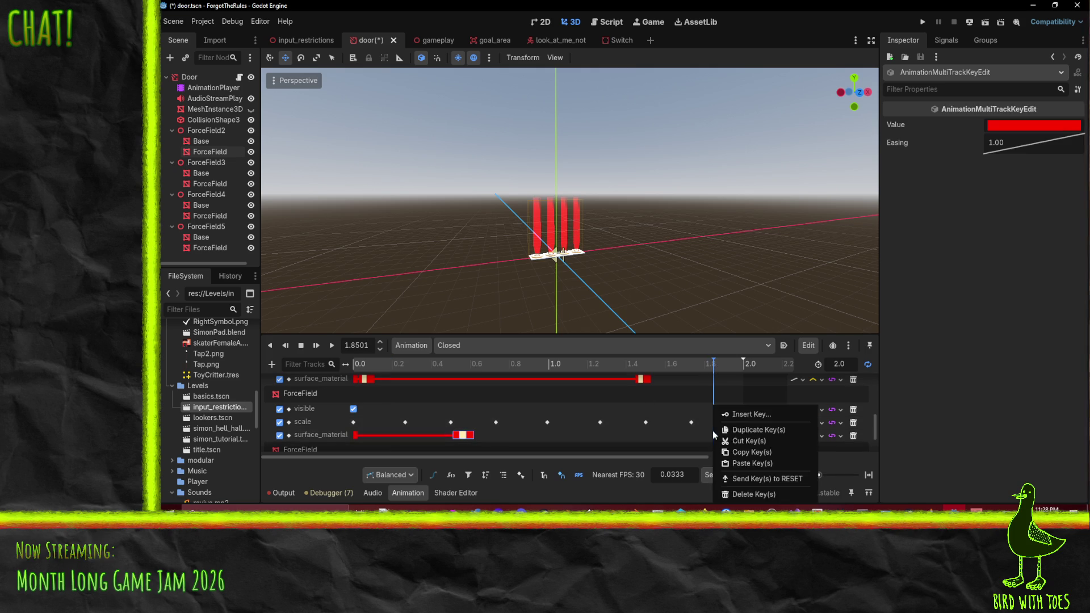
click(738, 430)
Move the playhead back to about 1.78 s and save door.tscn.
scroll(648, 414, down, 2)
scroll(652, 411, up, 2)
click(698, 367)
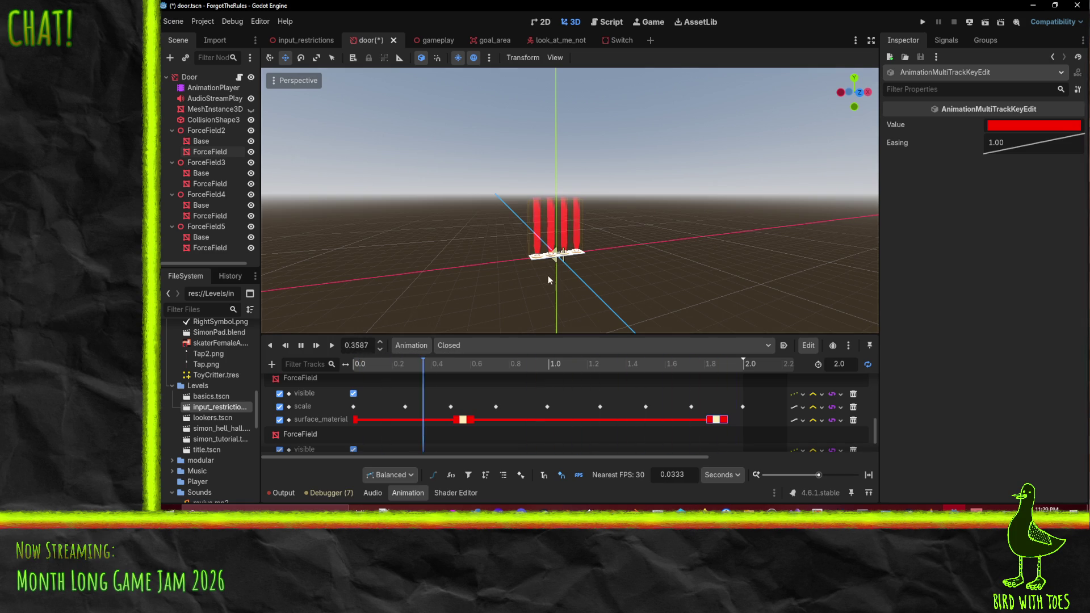
key(ctrl+s)
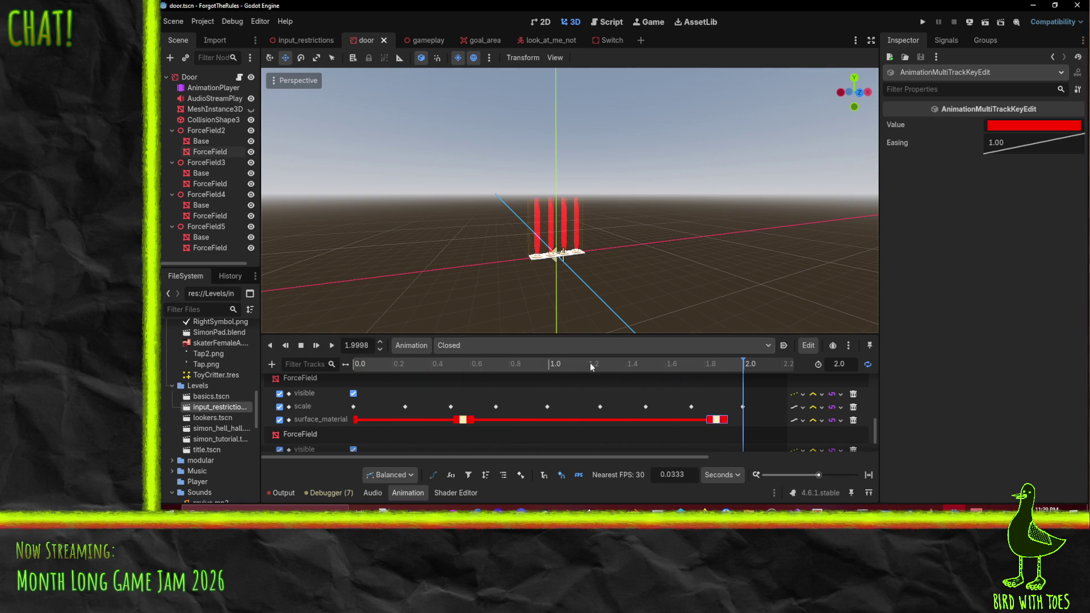
Run the game and move the character across the floor to test the force fields.
click(924, 21)
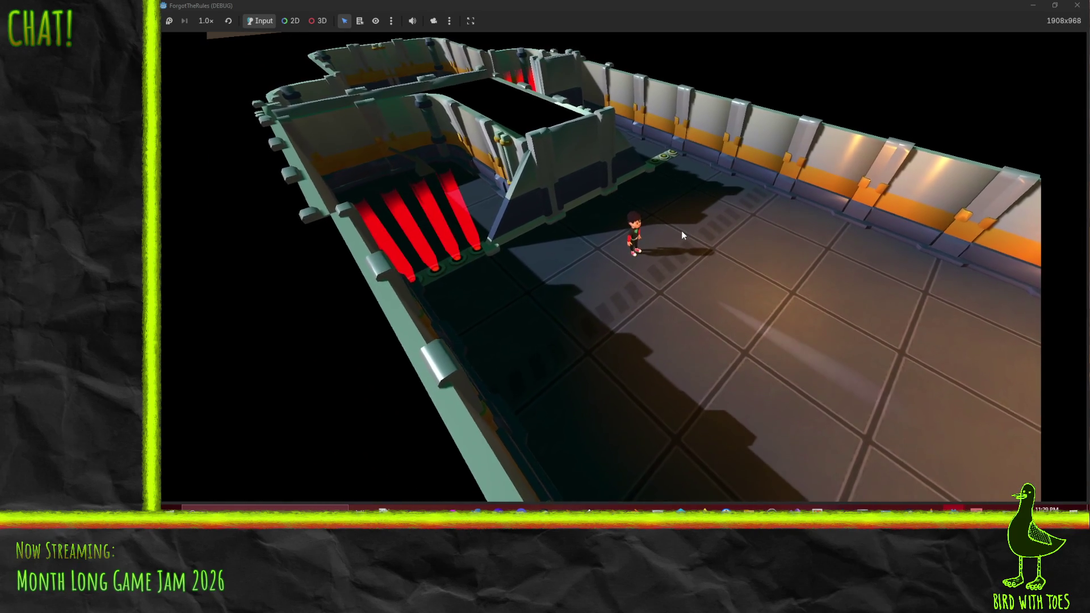
click(681, 231)
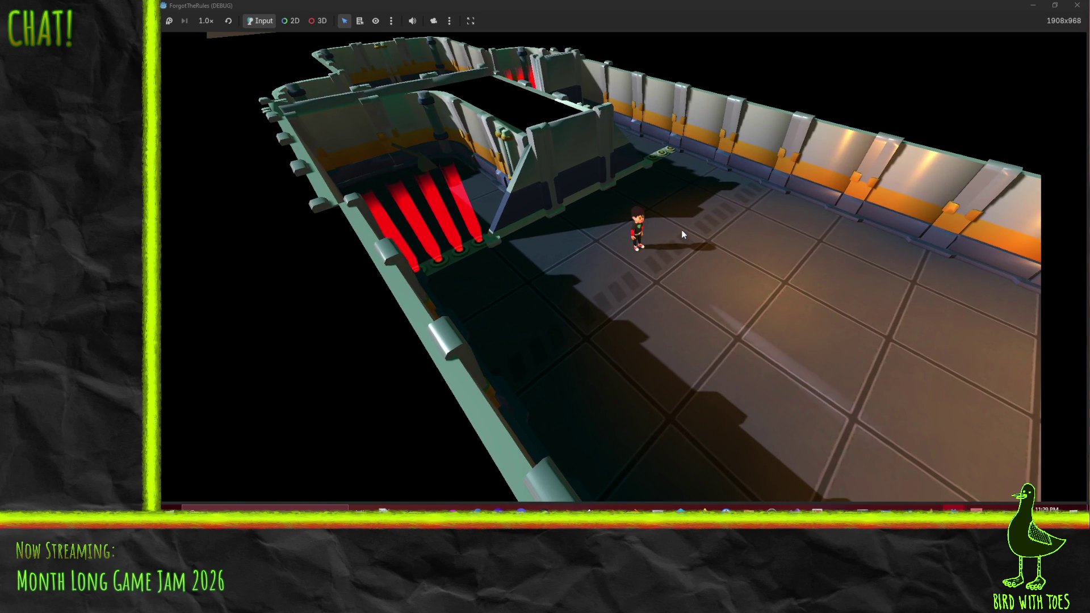
click(681, 230)
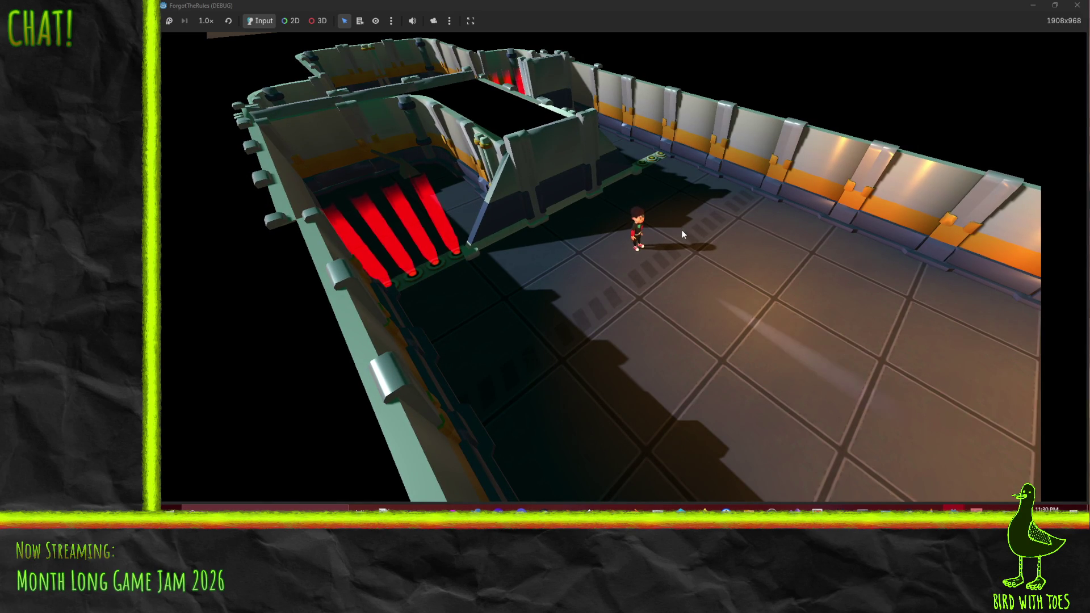
Walk the character to the crate and interact with it to raise and swing its pole.
key(s)
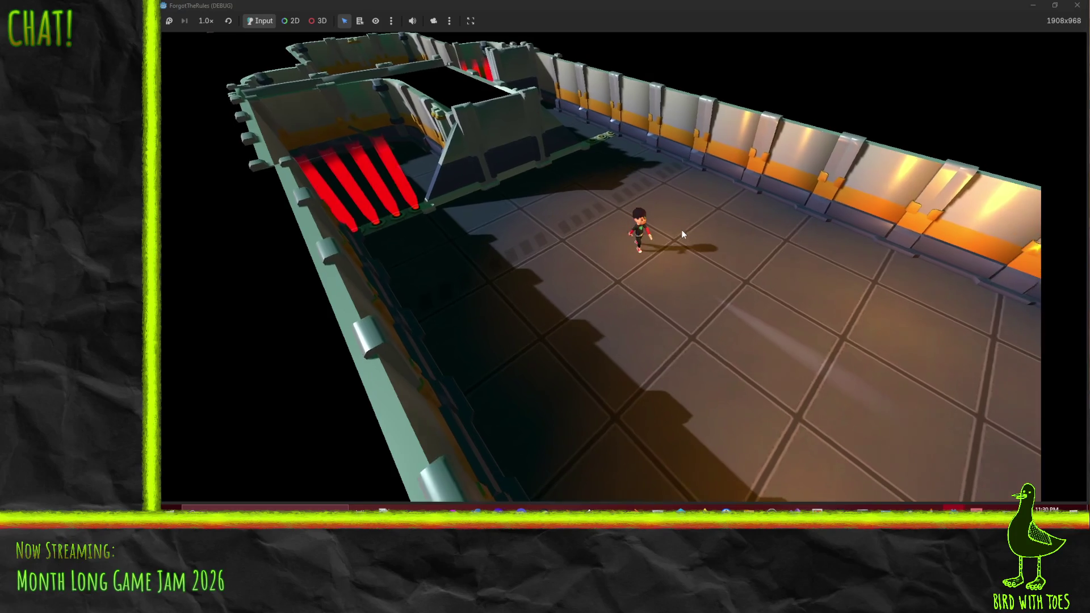
key(s)
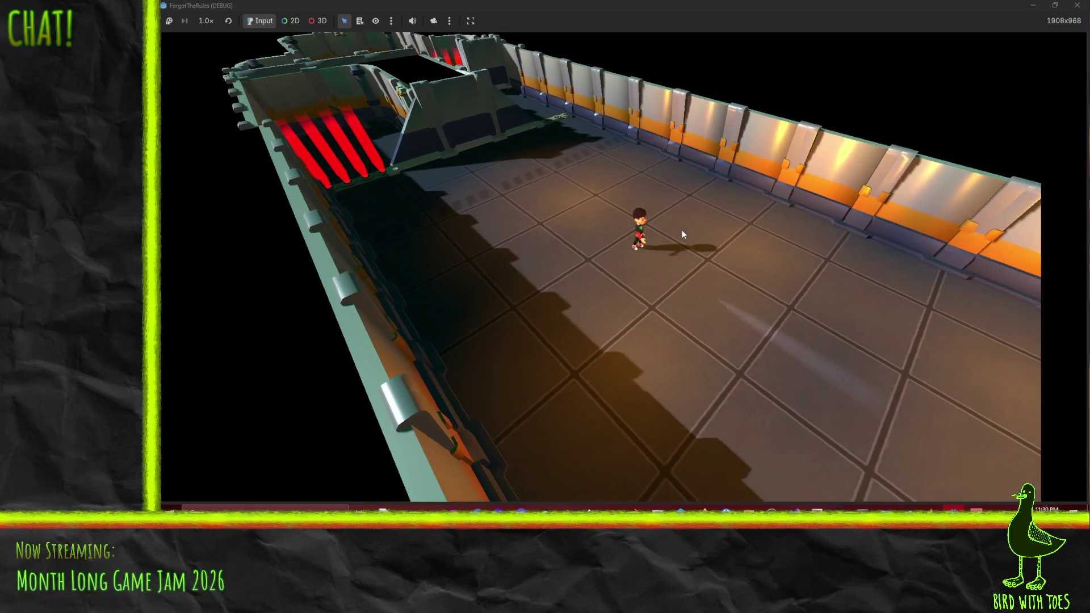
key(s)
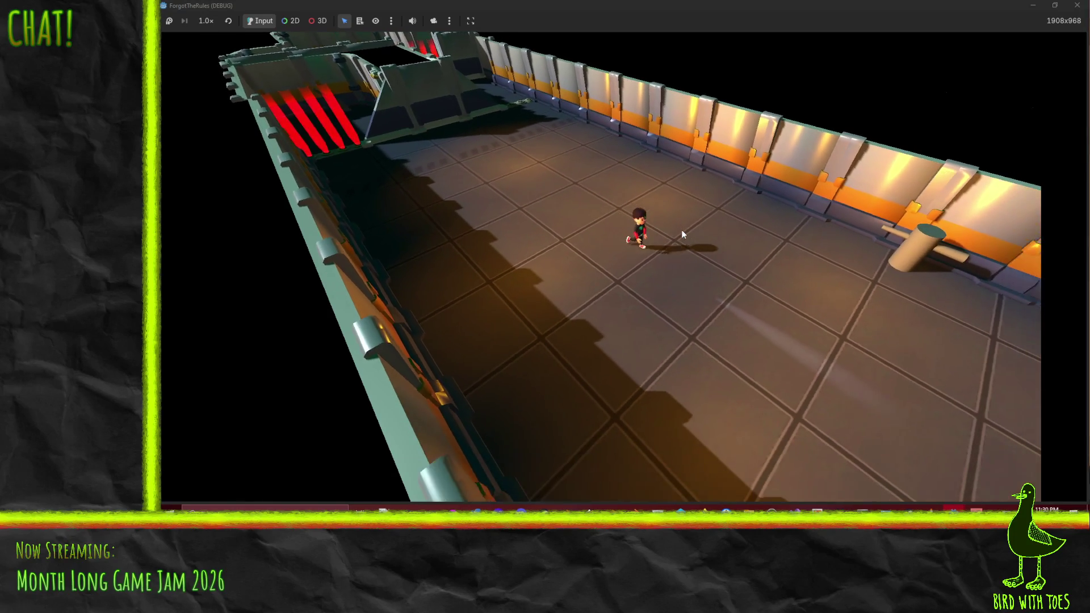
key(s)
key(s)
key(s)
key(e)
key(w)
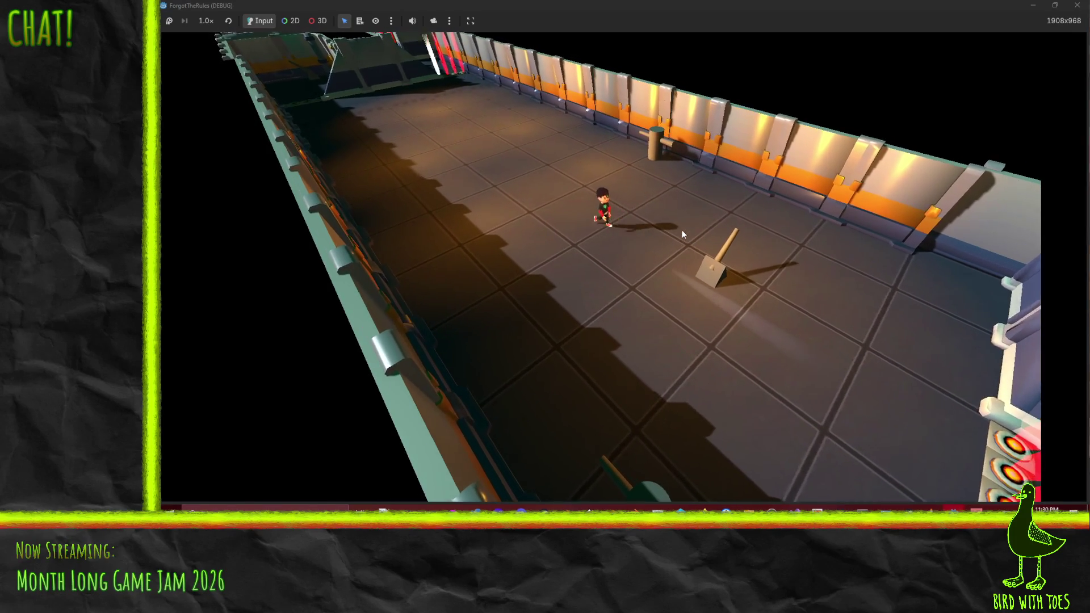
key(s)
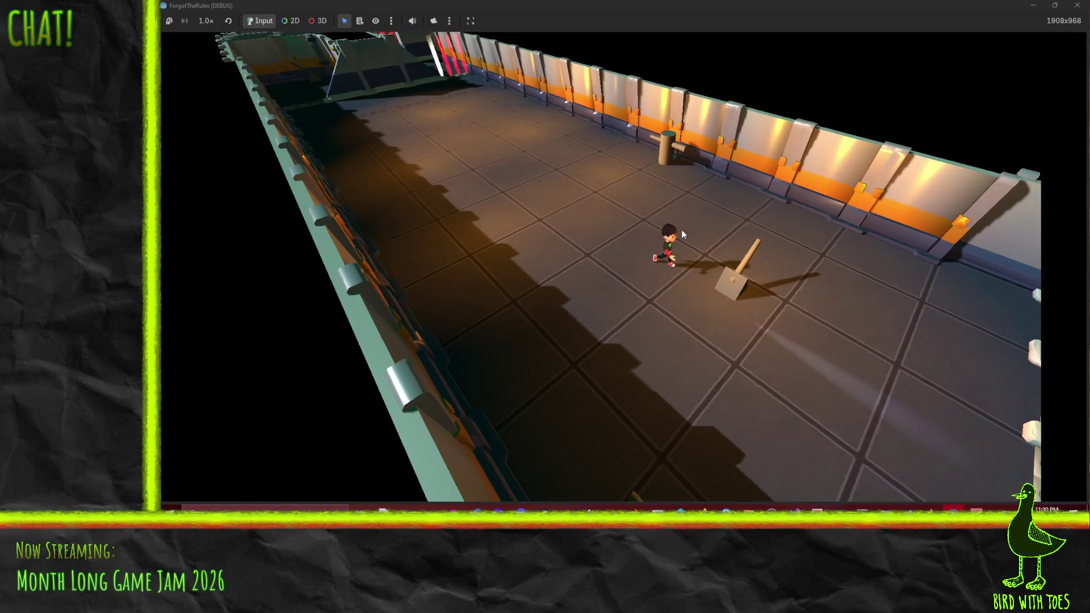
key(s)
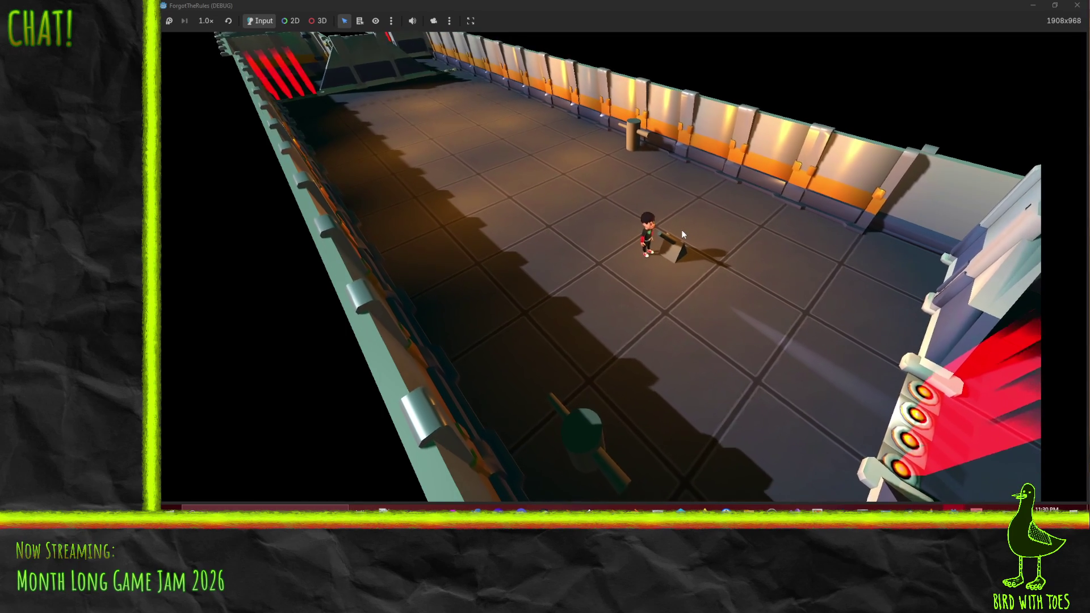
key(w)
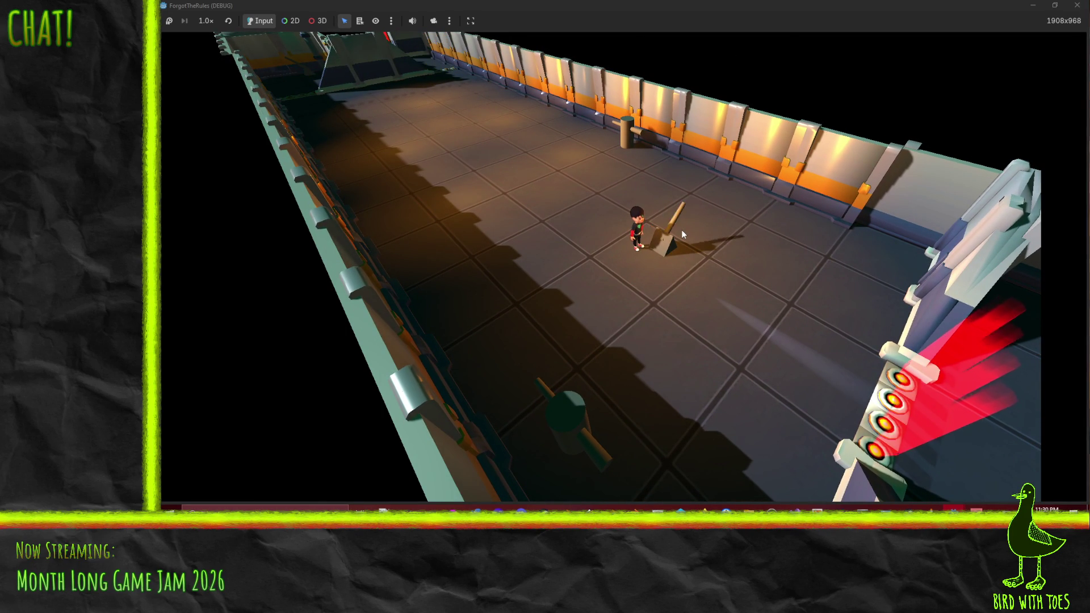
Walk the character through the doorway into the next room, then stop the game with F8.
key(w)
key(w)
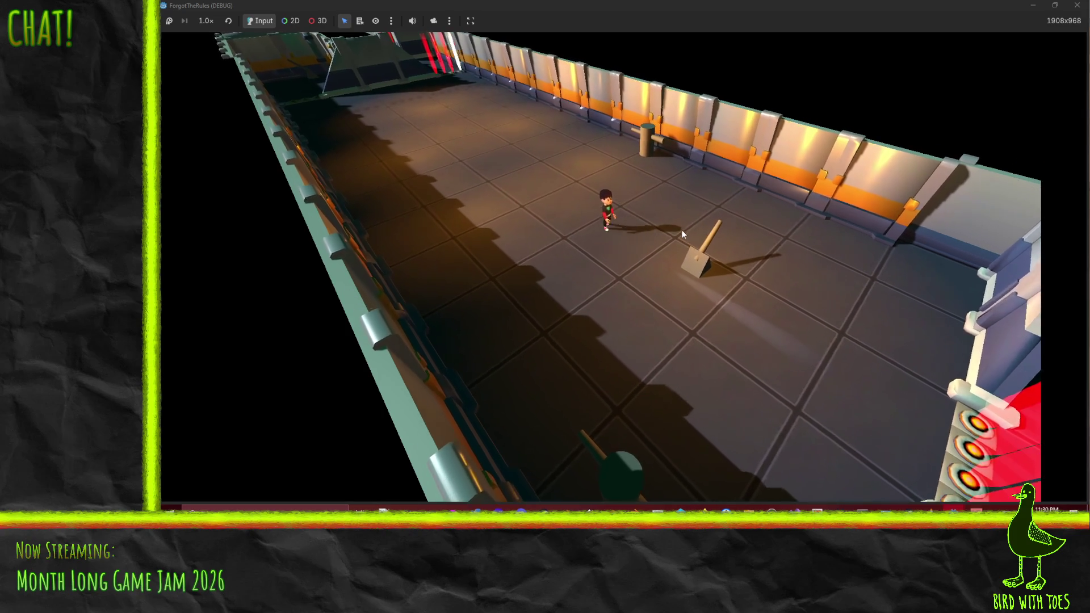
key(w)
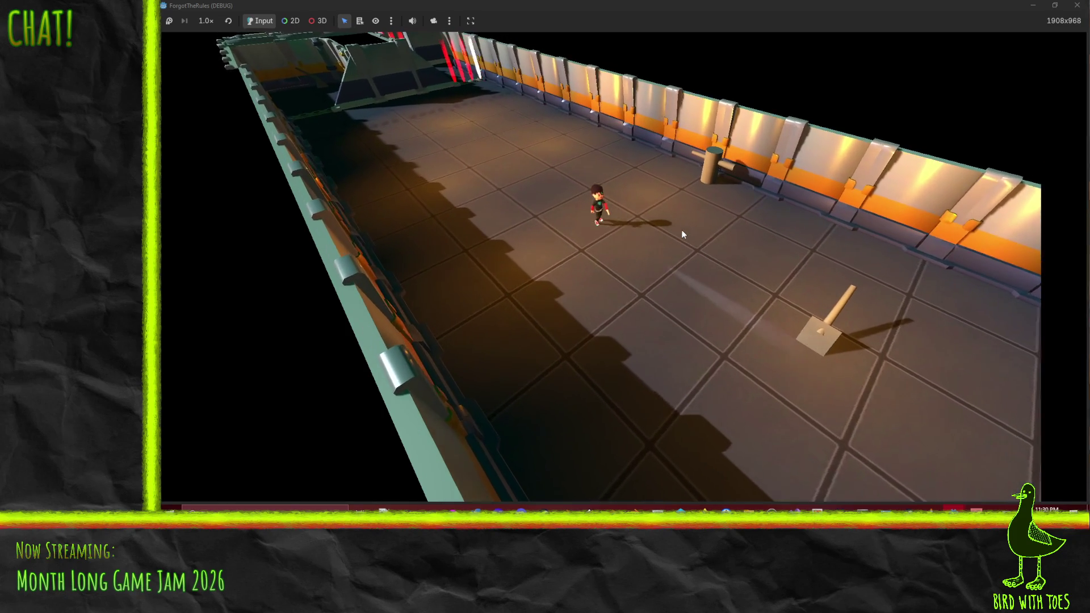
key(w)
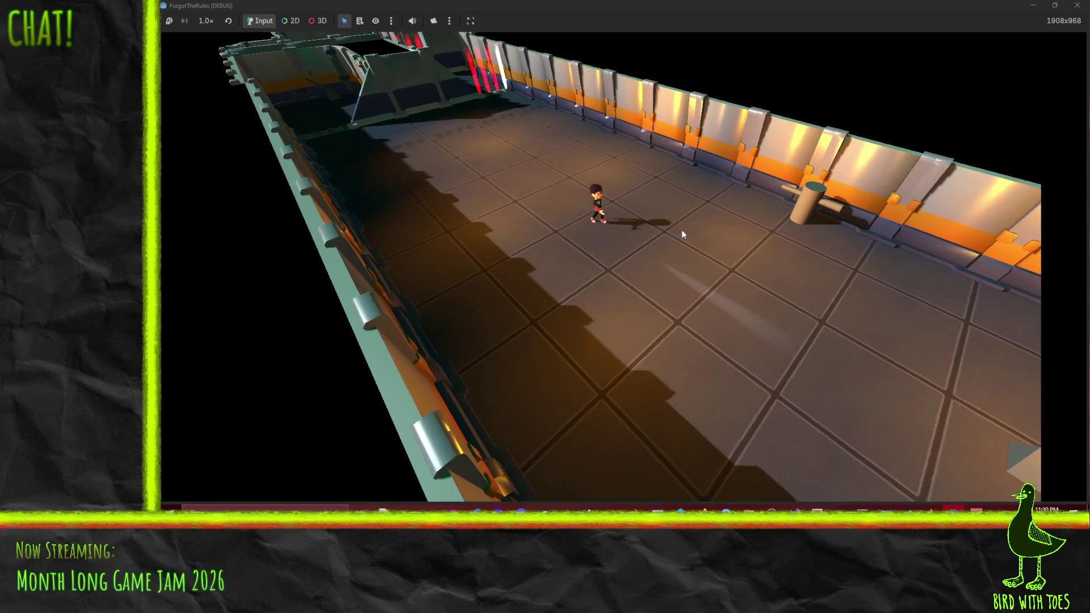
key(w)
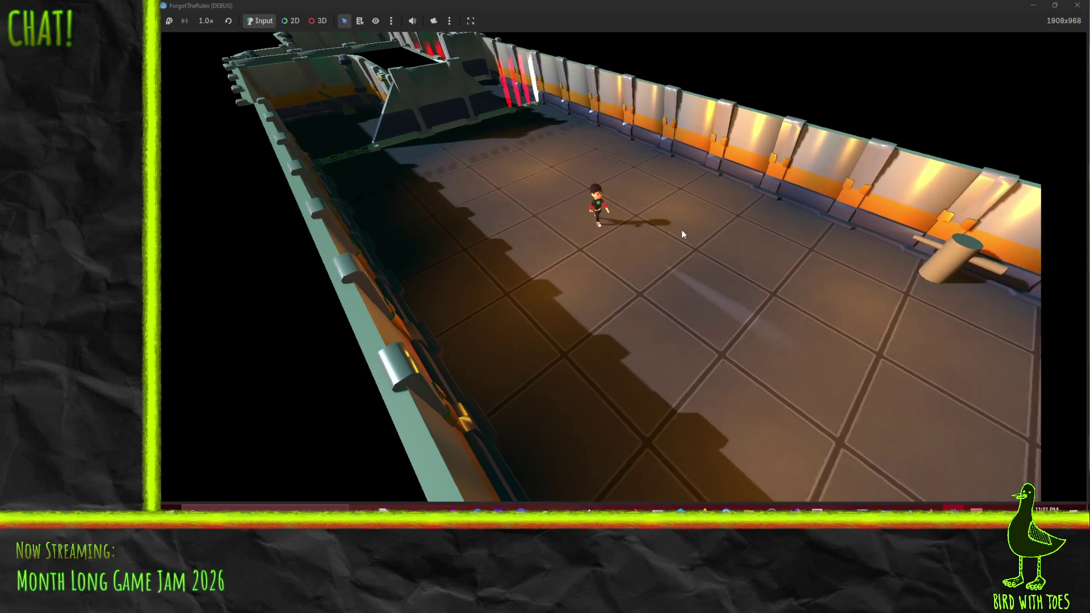
key(w)
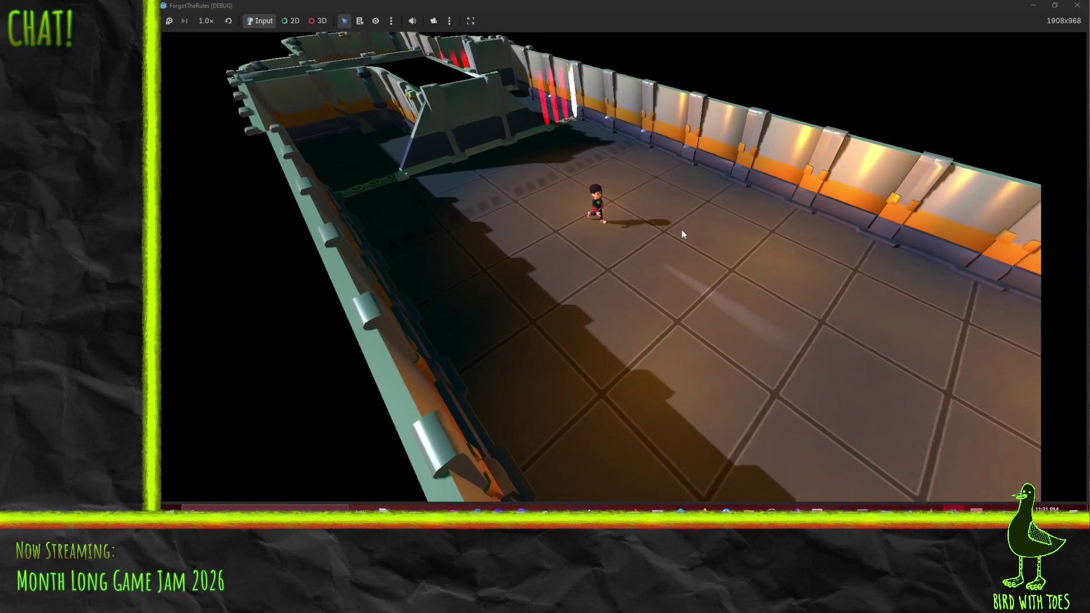
key(w)
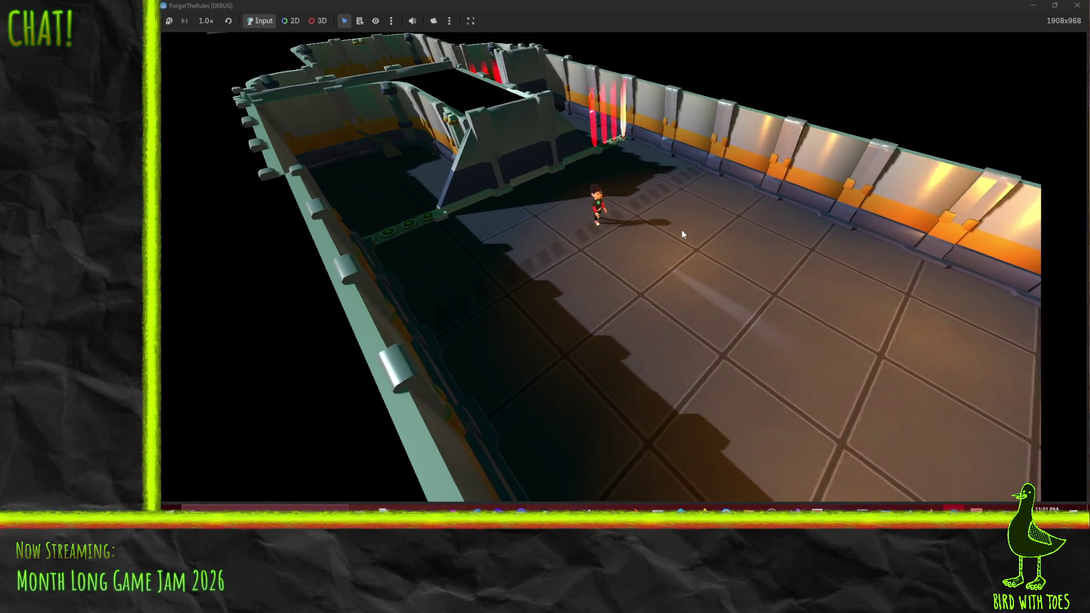
key(w)
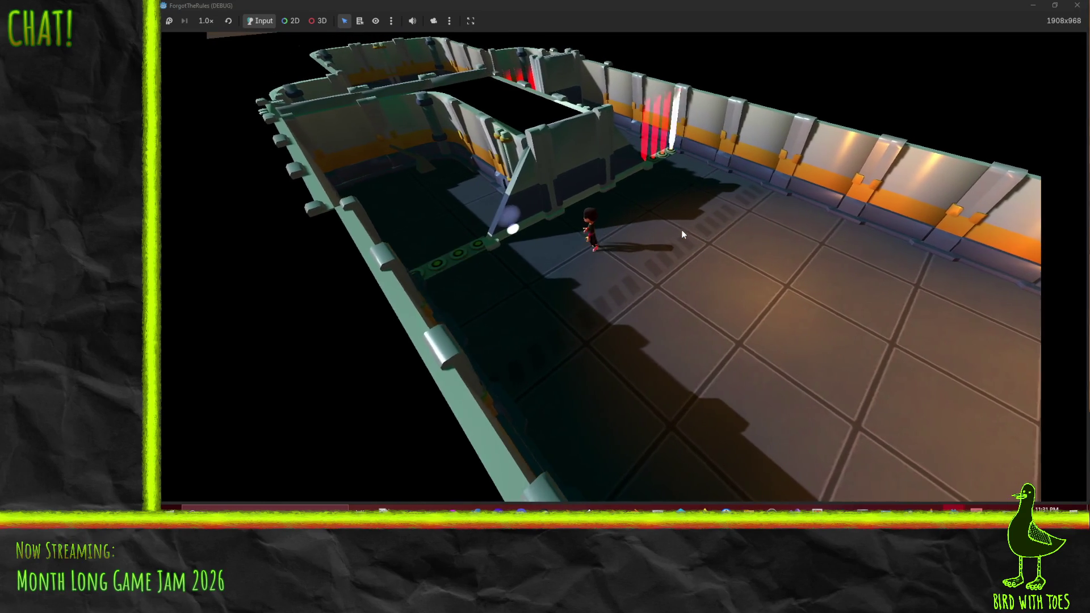
key(w)
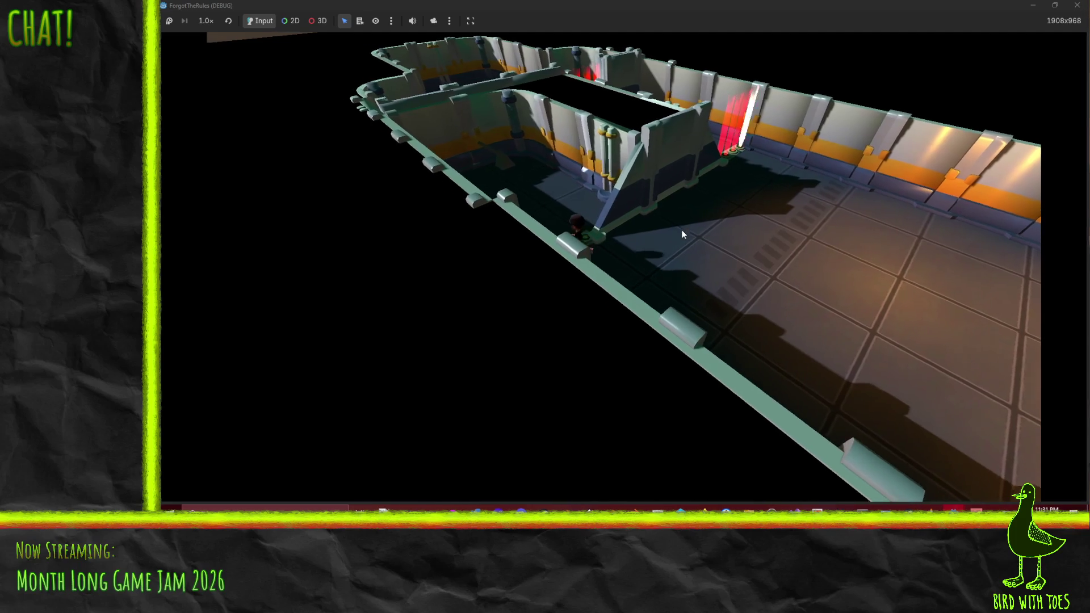
key(w)
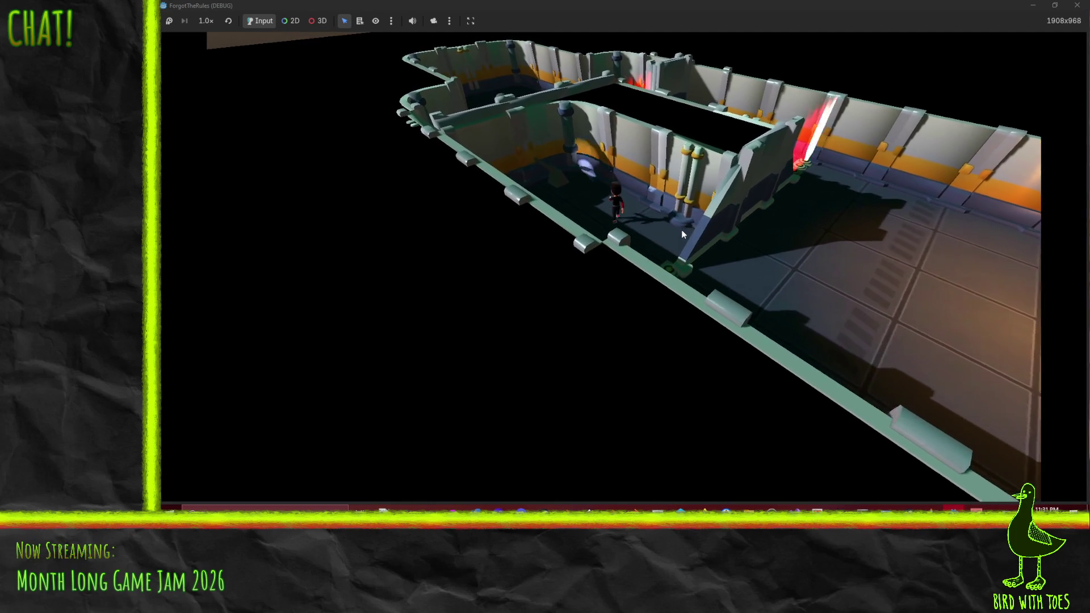
key(w)
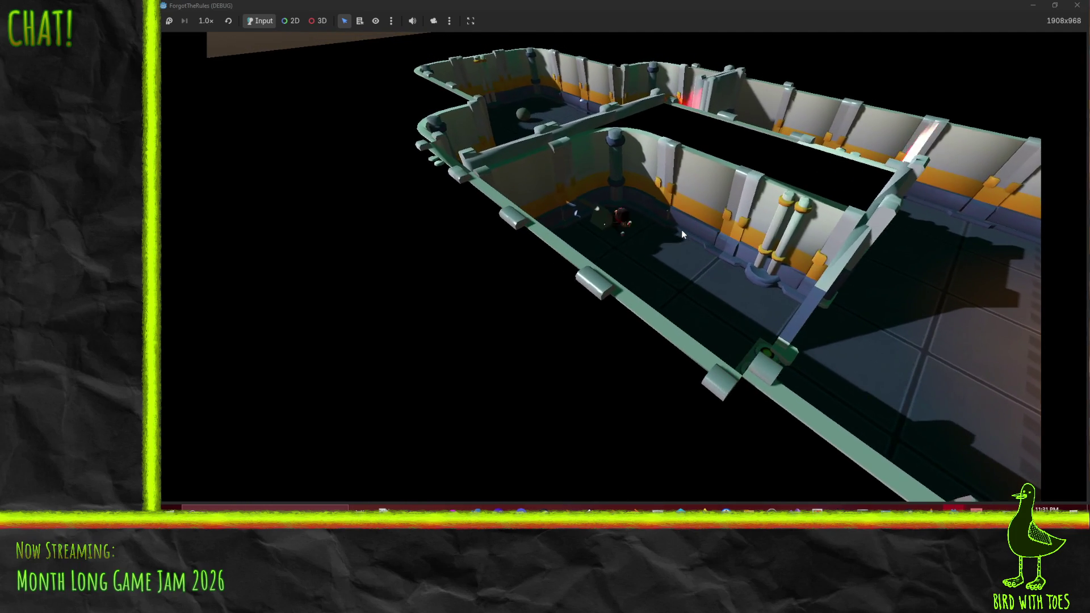
key(w)
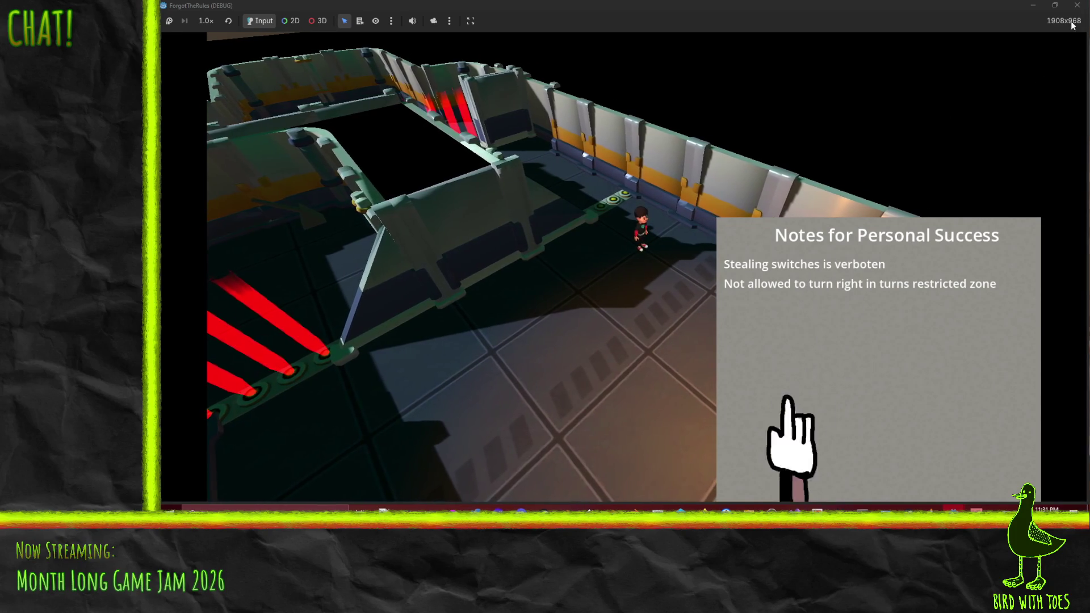
key(F8)
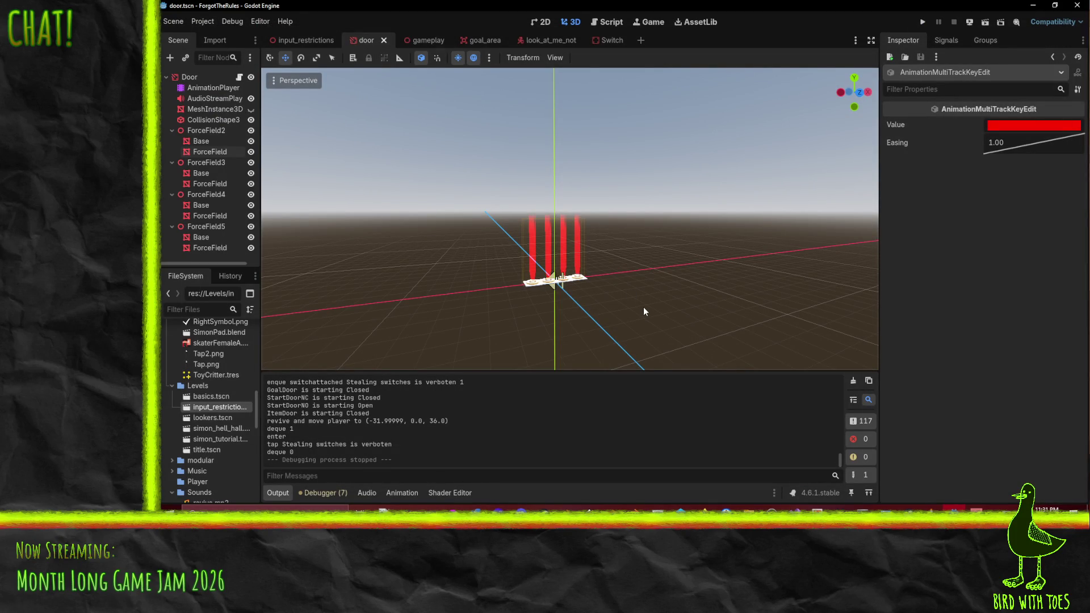
Select the Door and inspect its AnimationPlayer's Closed animation tracks.
mouse_move(643, 307)
mouse_down()
mouse_move(593, 300)
mouse_move(652, 321)
mouse_move(581, 292)
mouse_move(595, 286)
mouse_up()
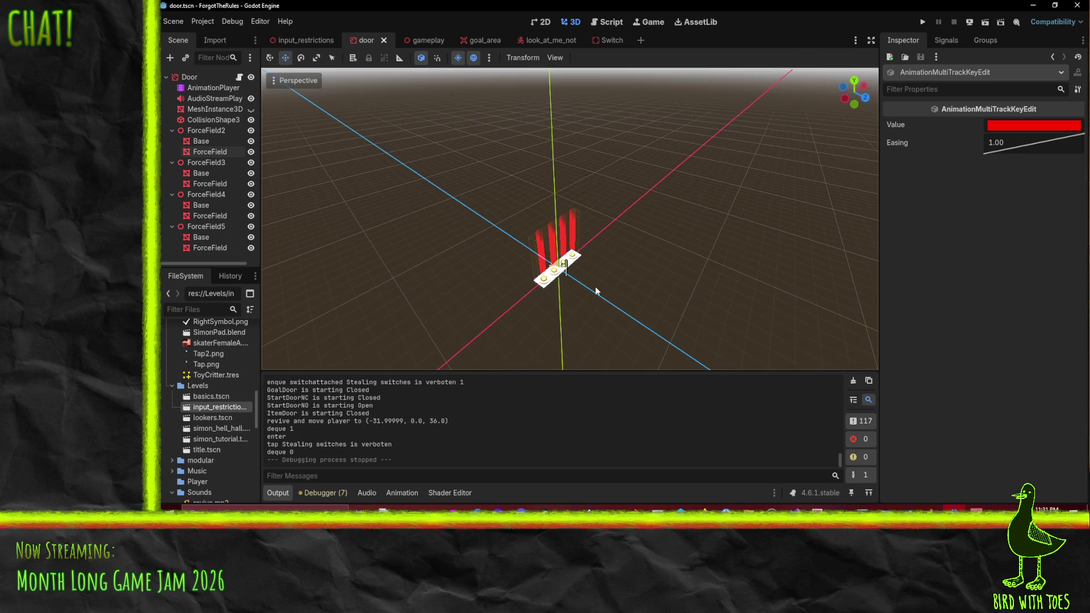
click(199, 78)
click(214, 87)
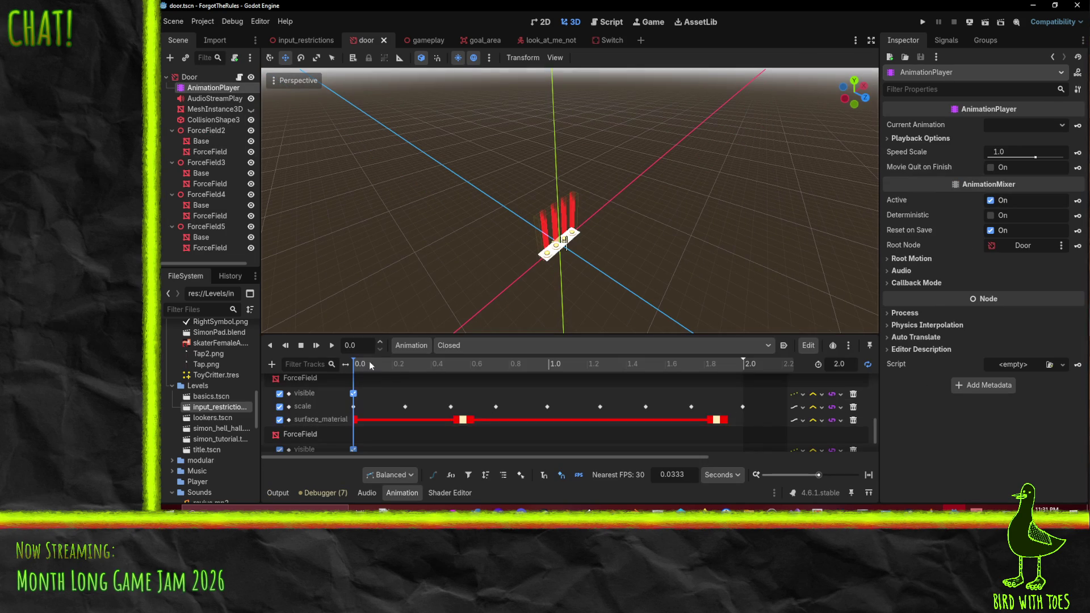
scroll(332, 390, down, 2)
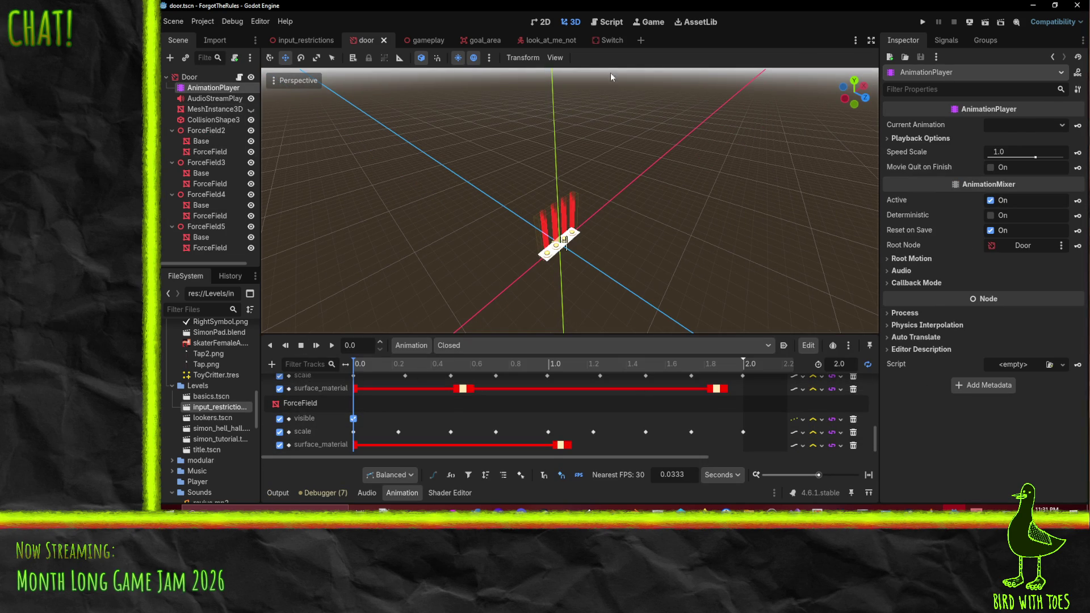
In the Switch scene, select the Switch root node and open its switch.gd script.
click(608, 40)
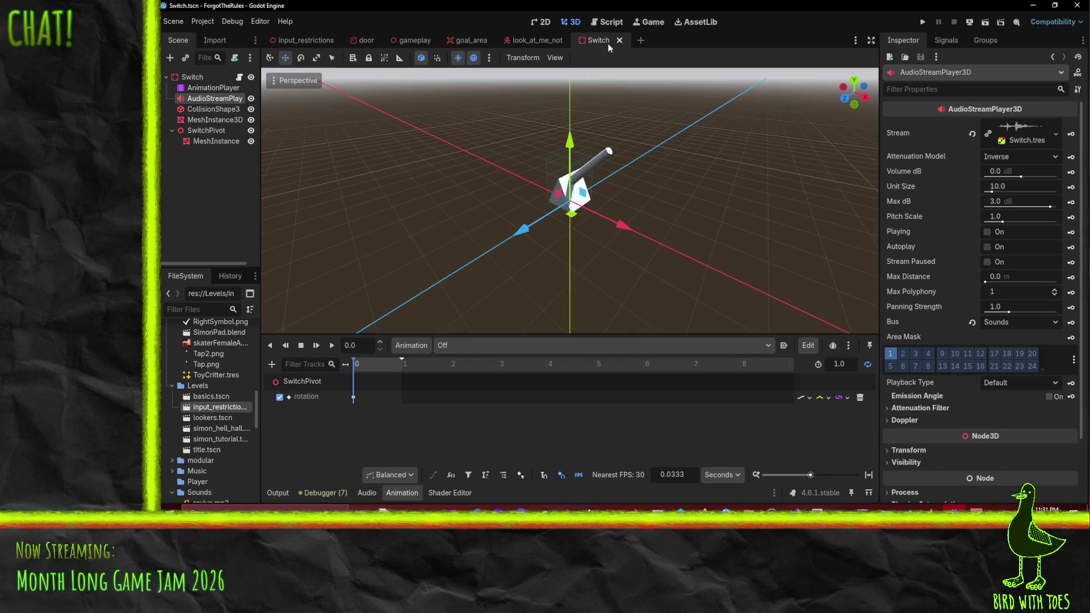
click(202, 89)
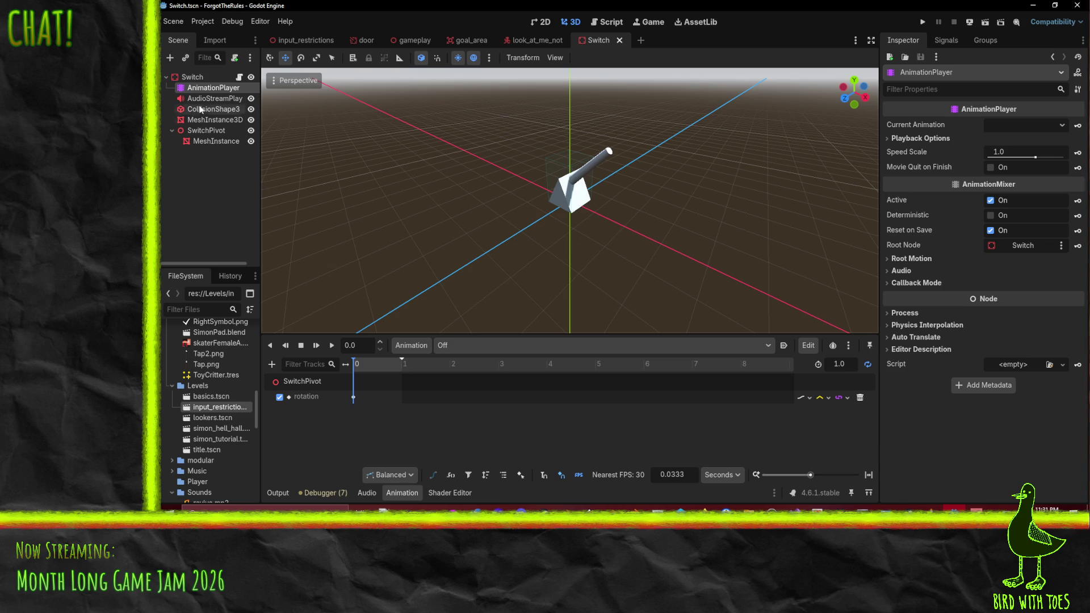
click(193, 77)
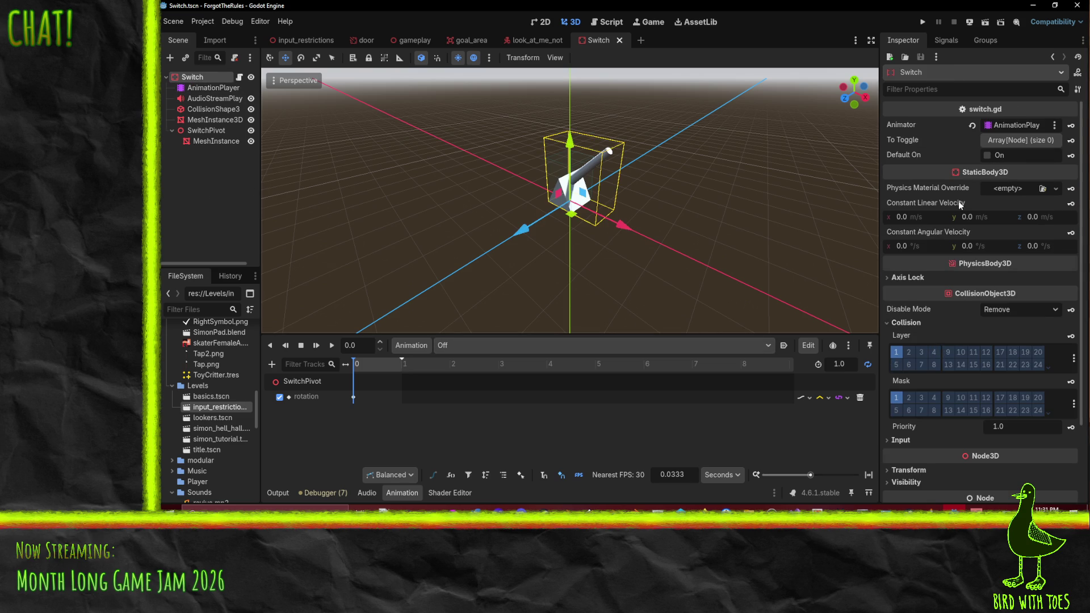
scroll(981, 210, down, 3)
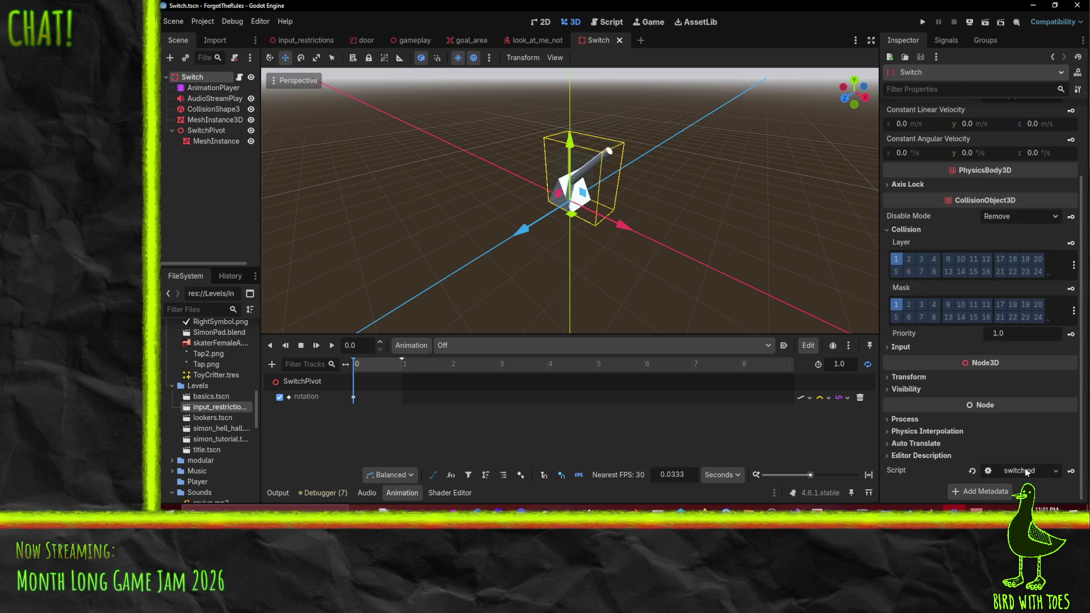
click(1022, 470)
click(537, 92)
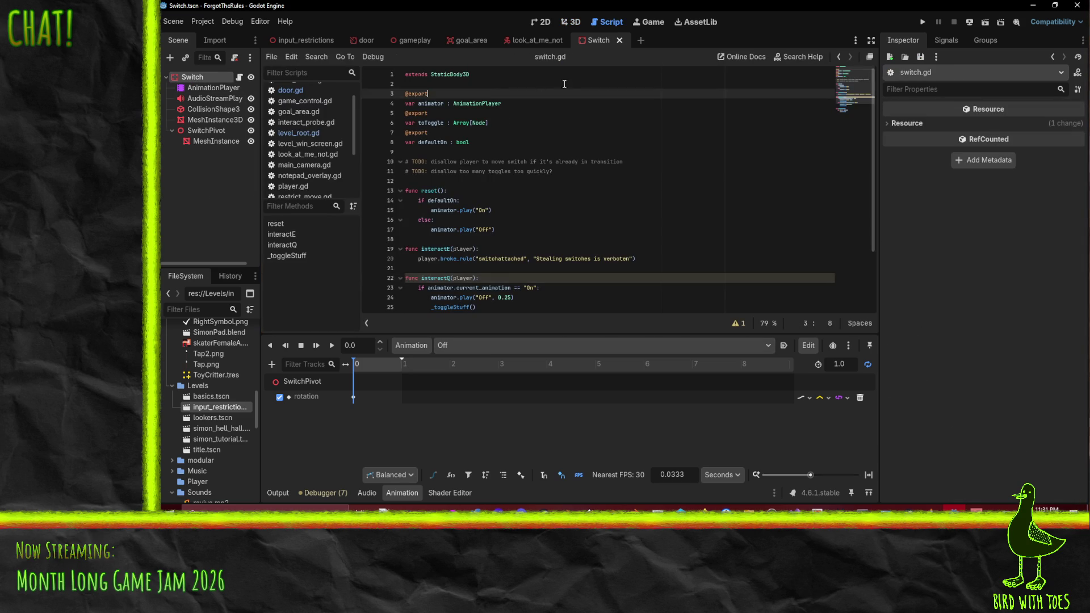
key(Down)
key(End)
key(Return)
text(@)
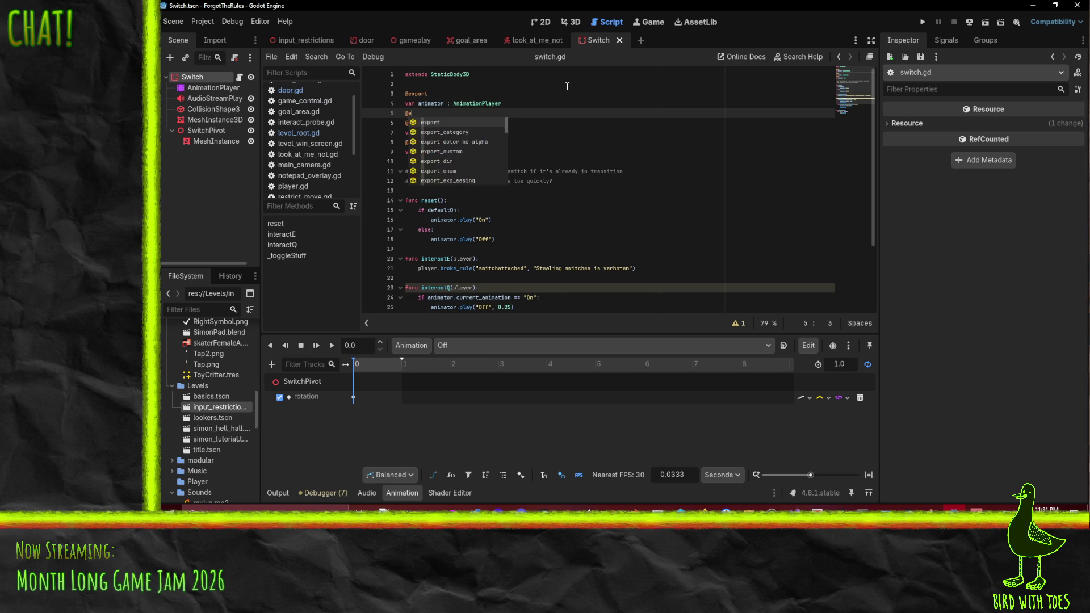
key(Return)
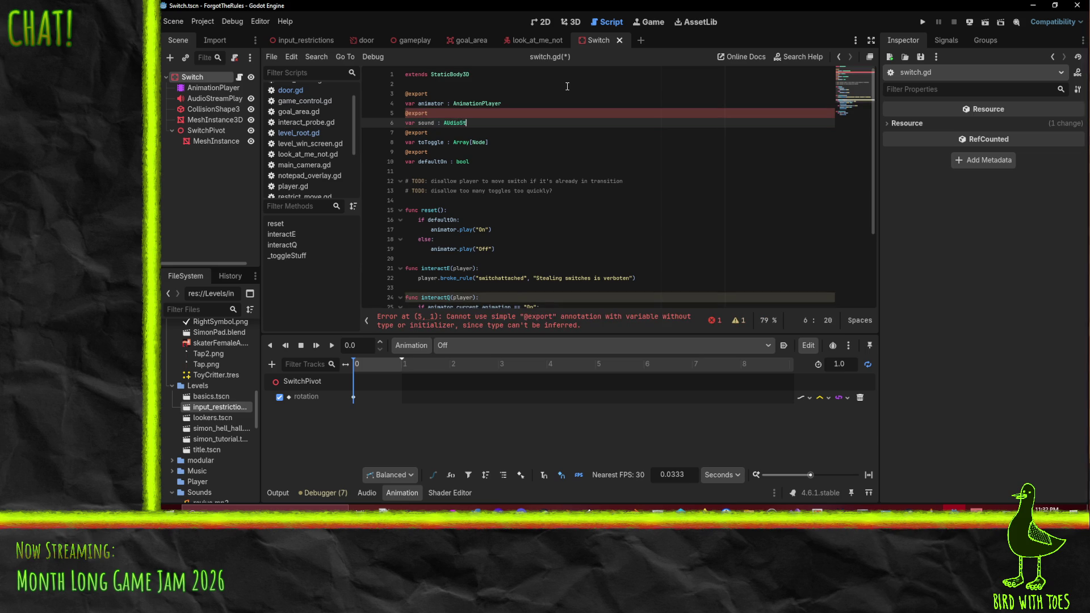
text(r3D)
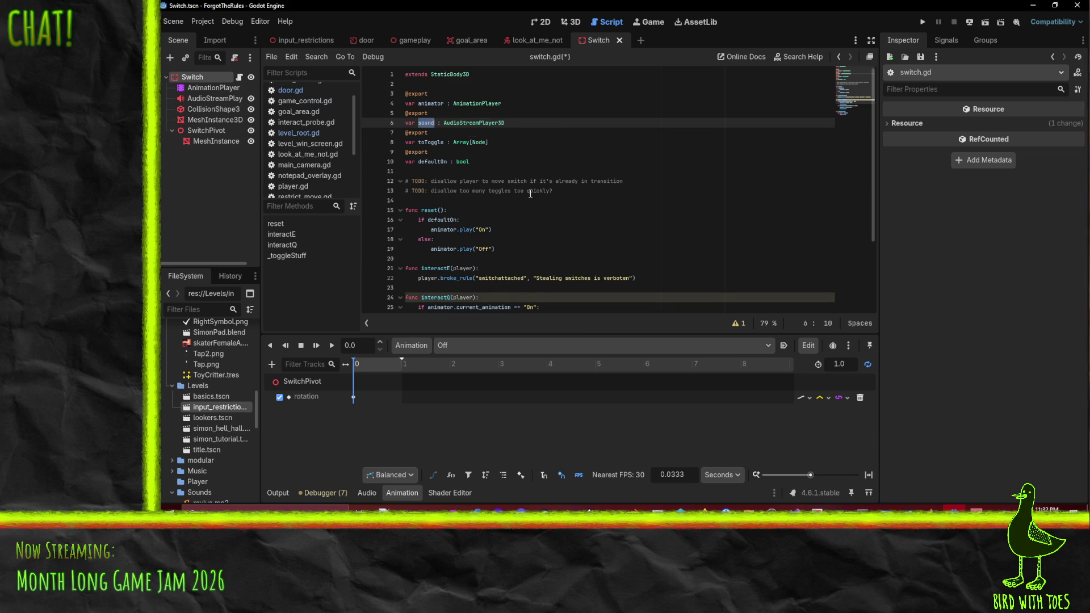
Add sound.play() to both the On and Off branches of interactQ and save the script.
scroll(511, 210, down, 2)
click(590, 249)
key(Return)
text(sound.play()
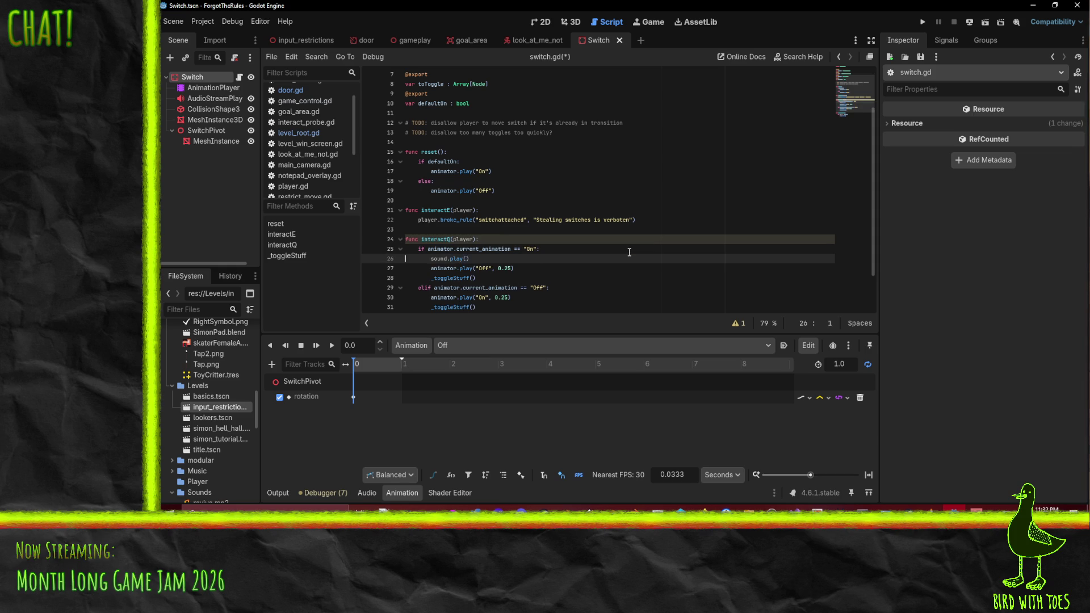
key(Down)
text(sound.play())
key(Down)
key(Down)
key(Down)
text(sound.play())
key(ctrl+s)
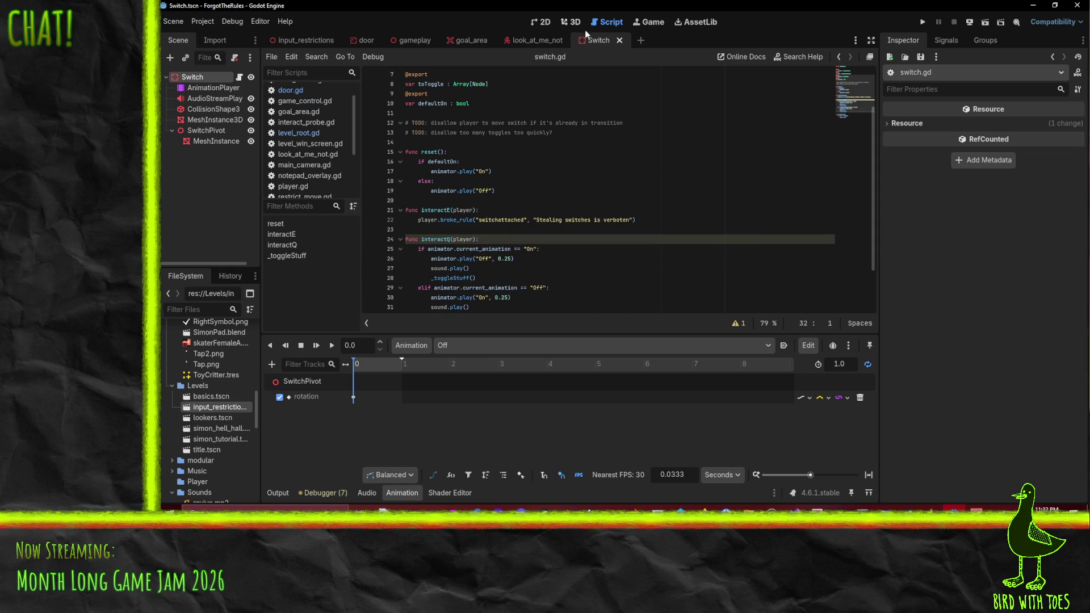
Assign the AudioStreamPlayer3D node to the Switch's Sound property and run the game with F5.
click(561, 23)
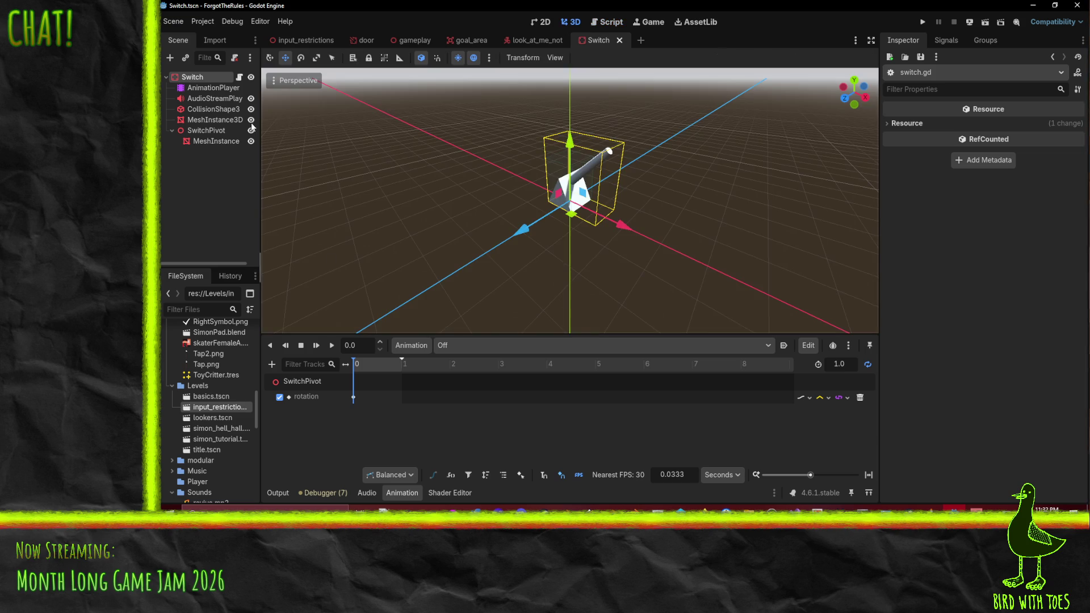
click(198, 83)
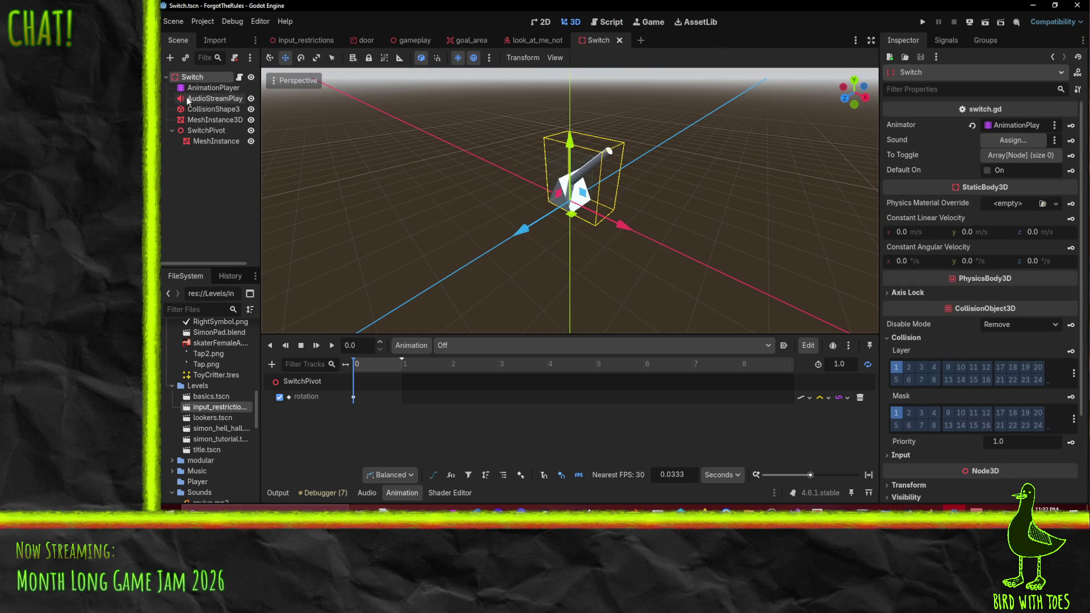
drag(187, 100, 913, 129)
key(F5)
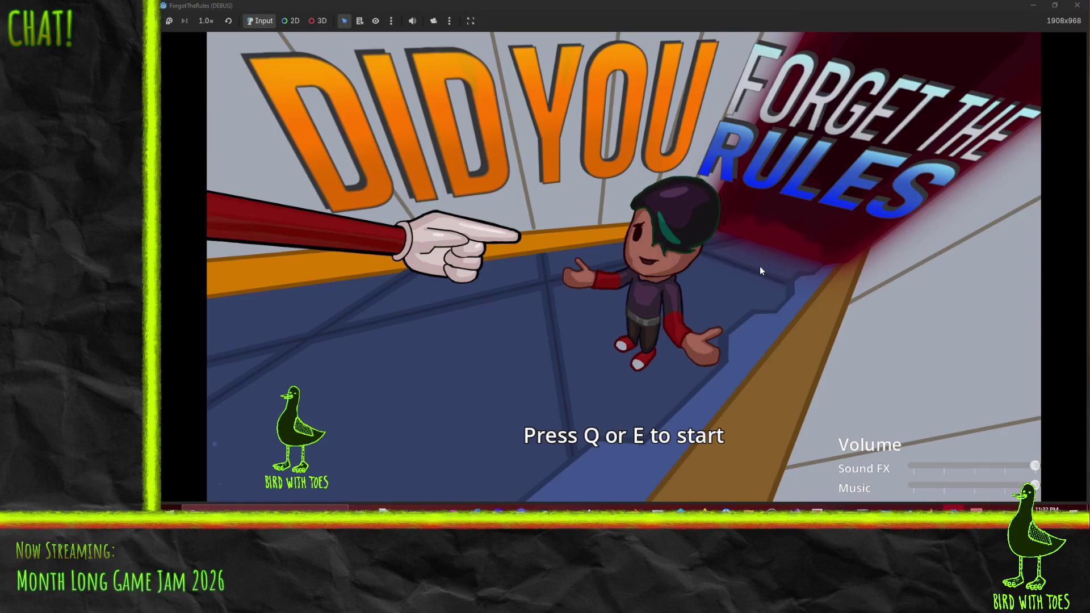
Restart the game, turn the music volume down, and start playing from the title screen.
key(e)
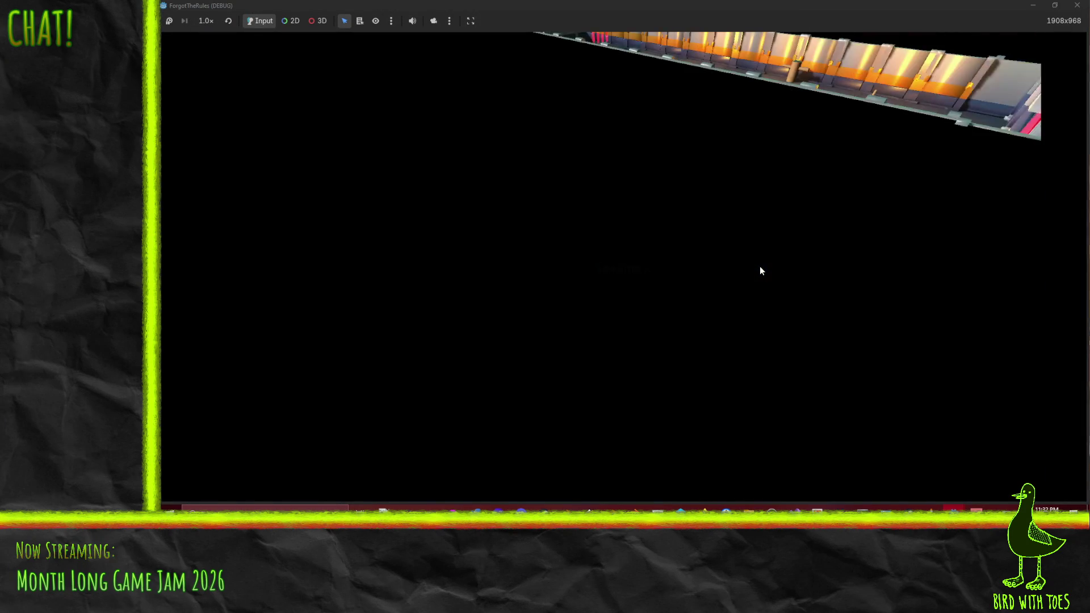
key(F8)
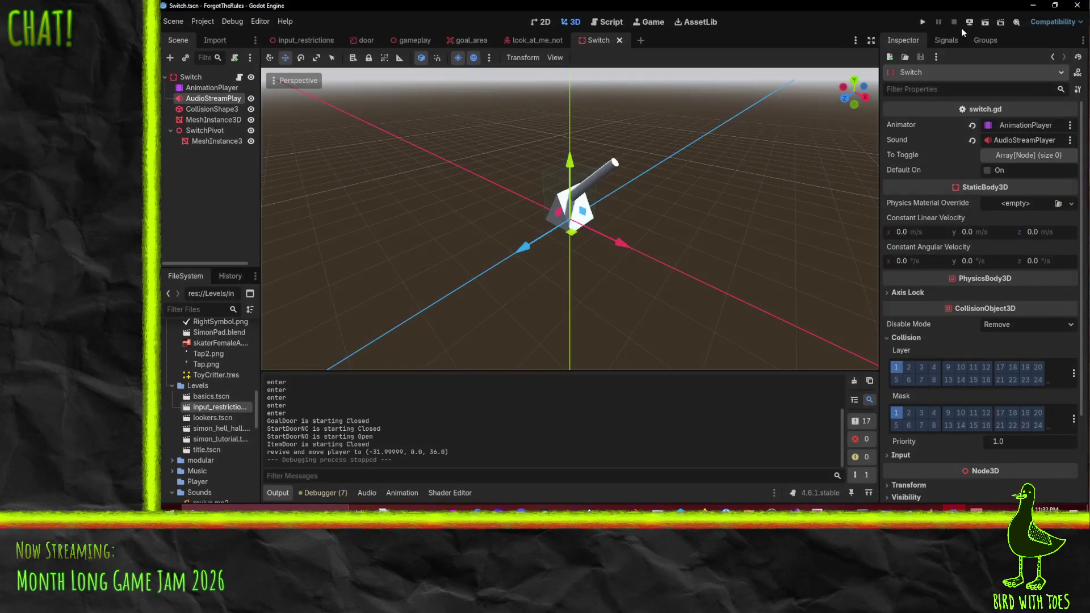
click(923, 22)
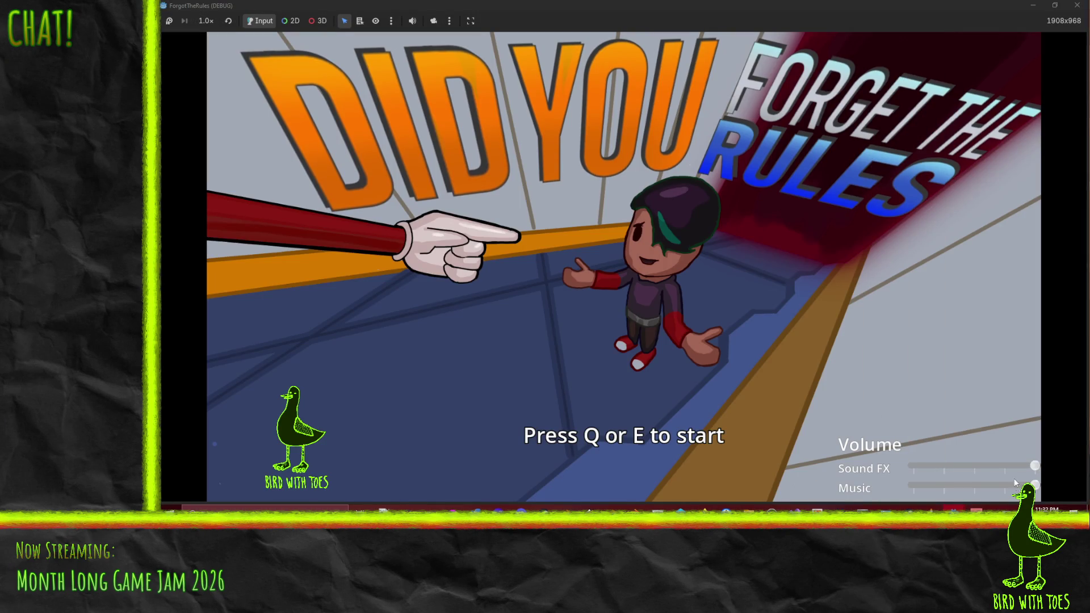
drag(1012, 484, 939, 483)
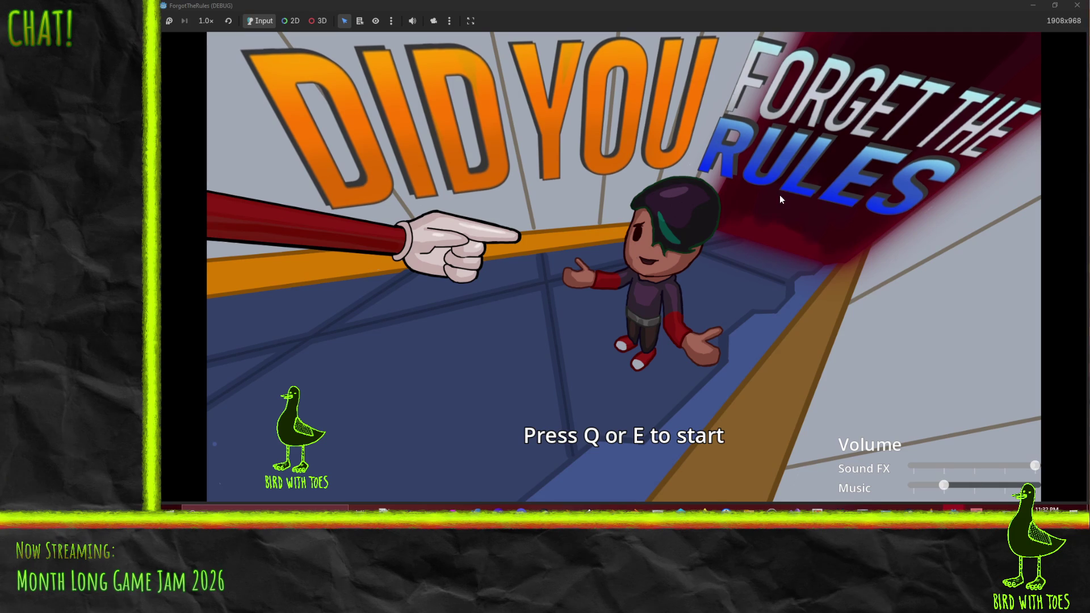
key(q)
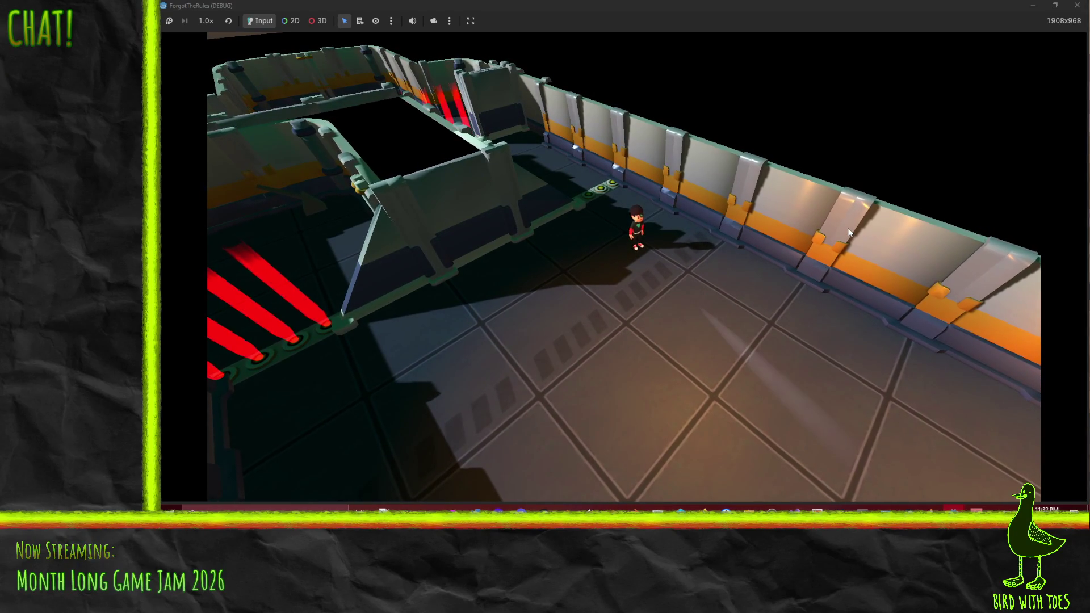
Walk the character to the switch, flip it twice to hear its sound, then walk away.
key(d)
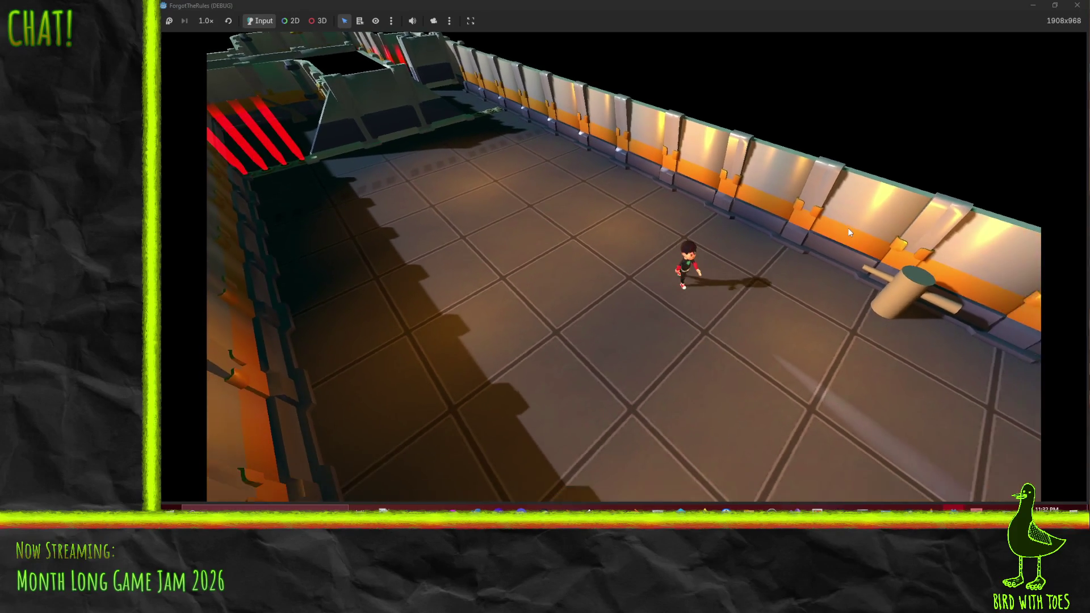
key(d)
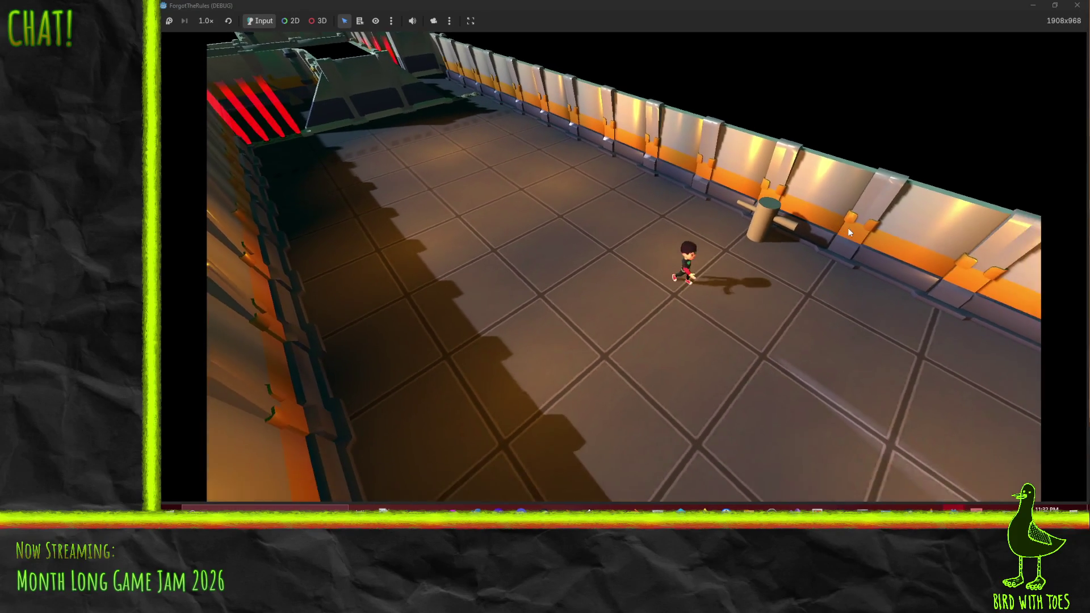
key(d)
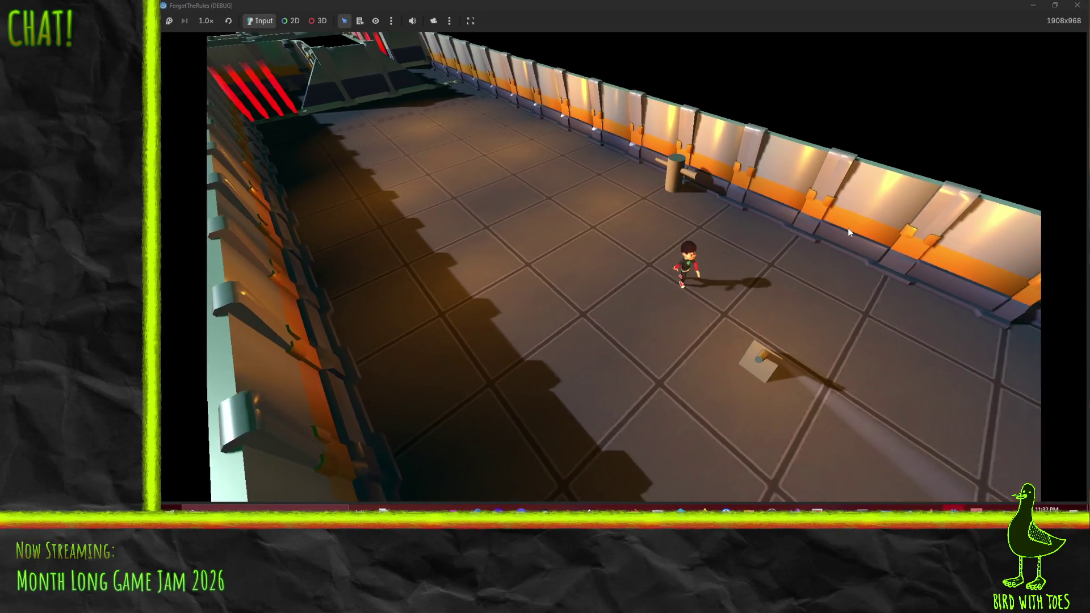
key(w)
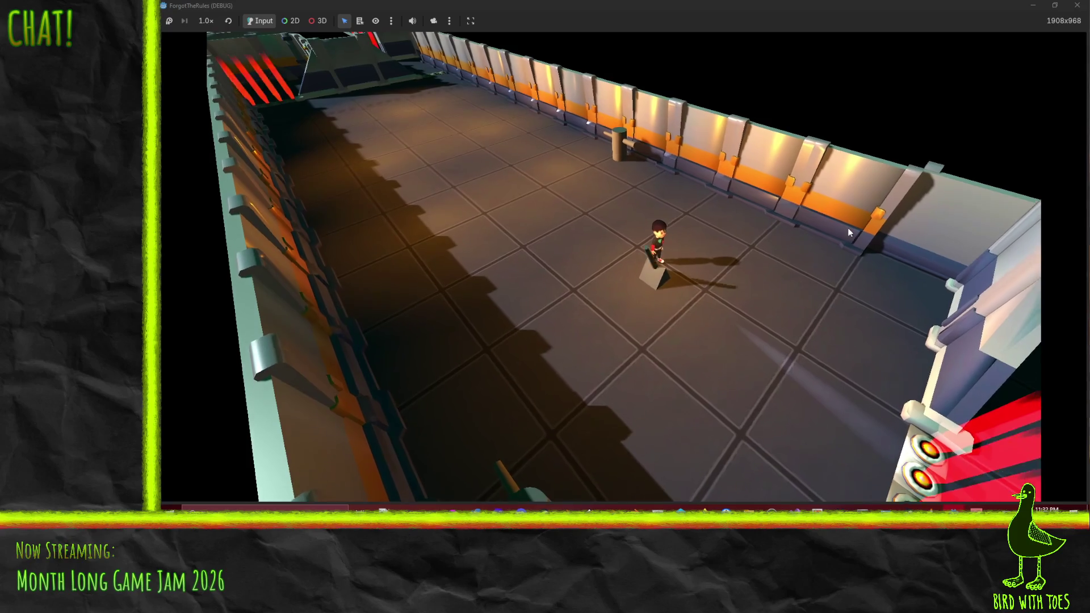
key(w)
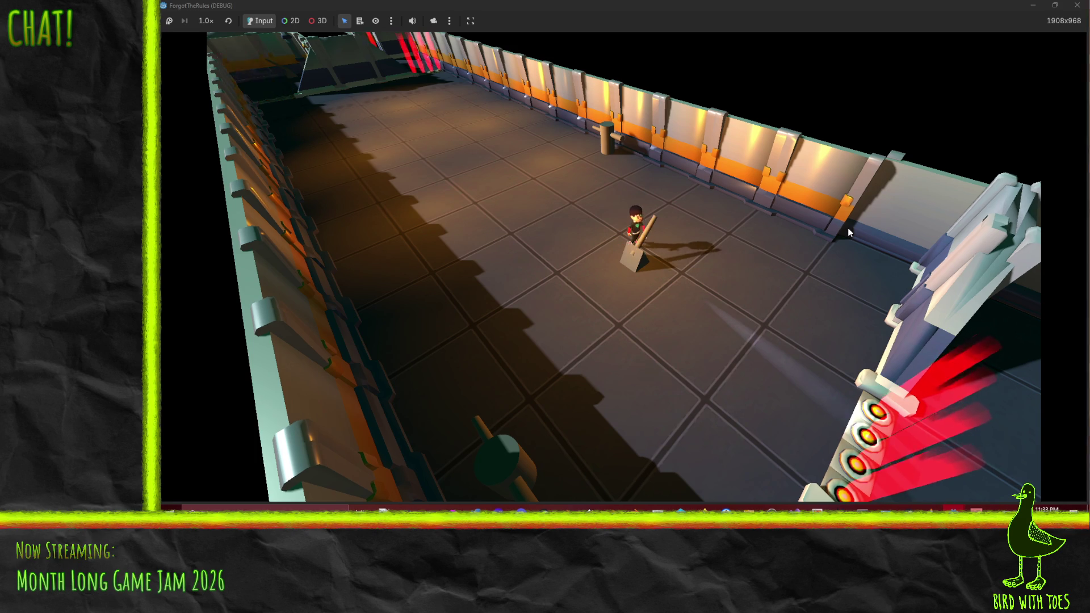
key(w)
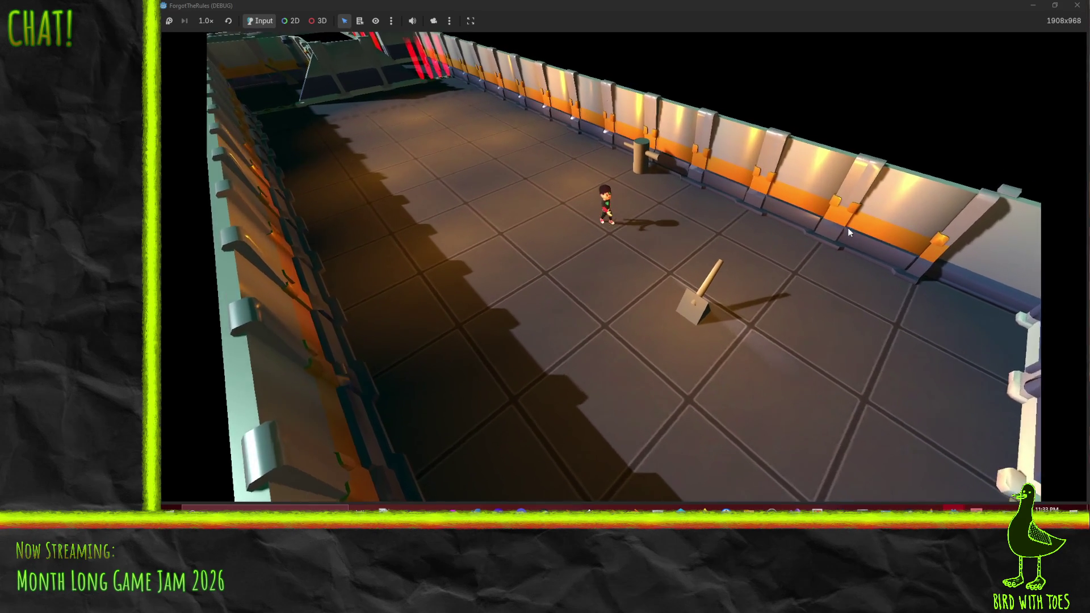
key(w)
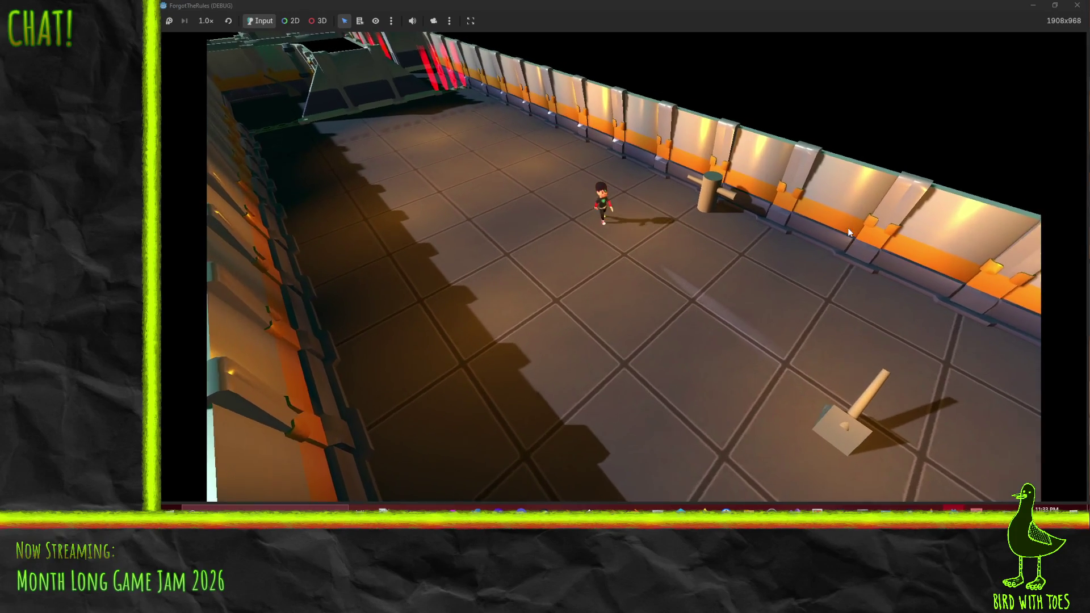
key(w)
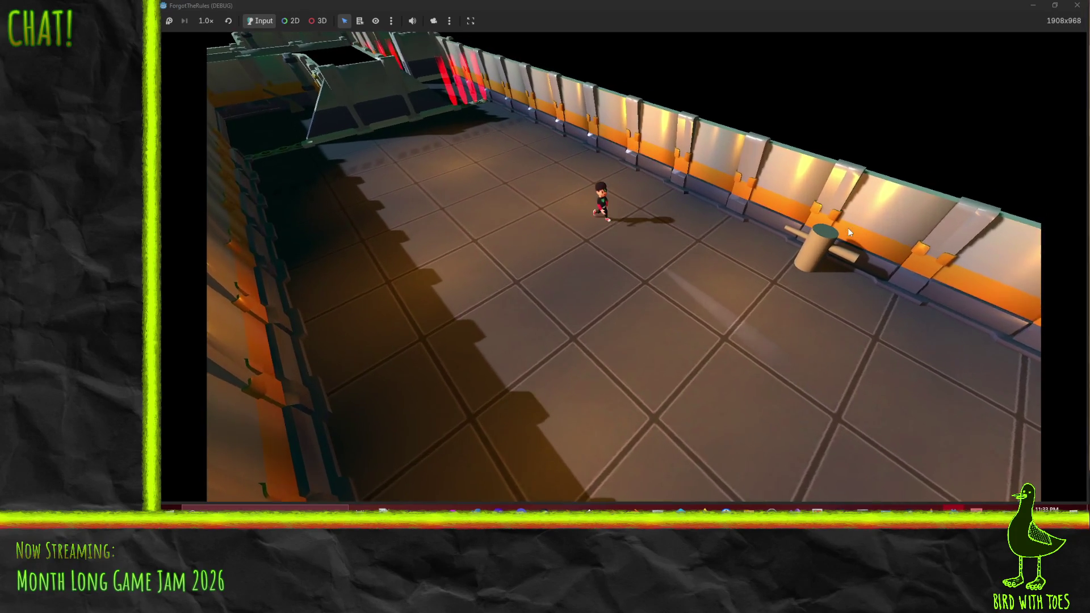
key(w)
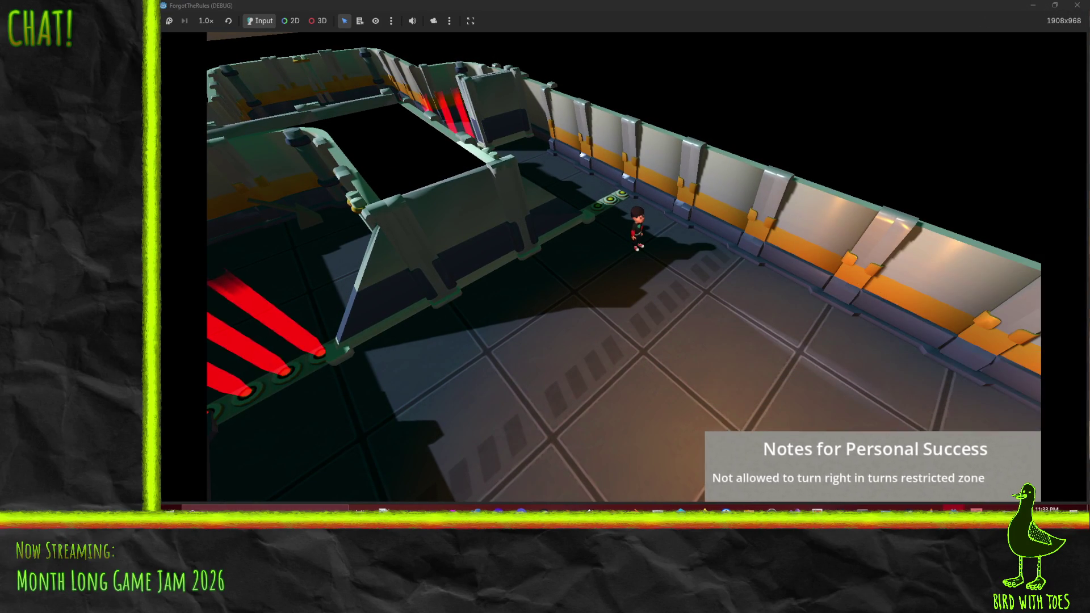
Close the game window, orbit the viewport to face the switch, and switch to P4V.
click(1078, 6)
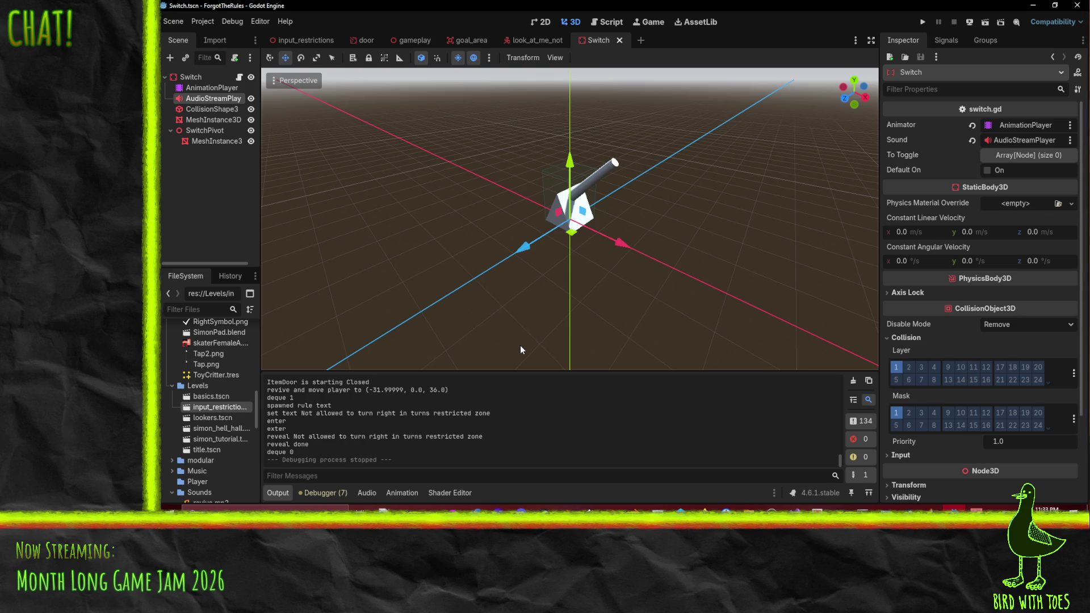
drag(432, 210, 550, 271)
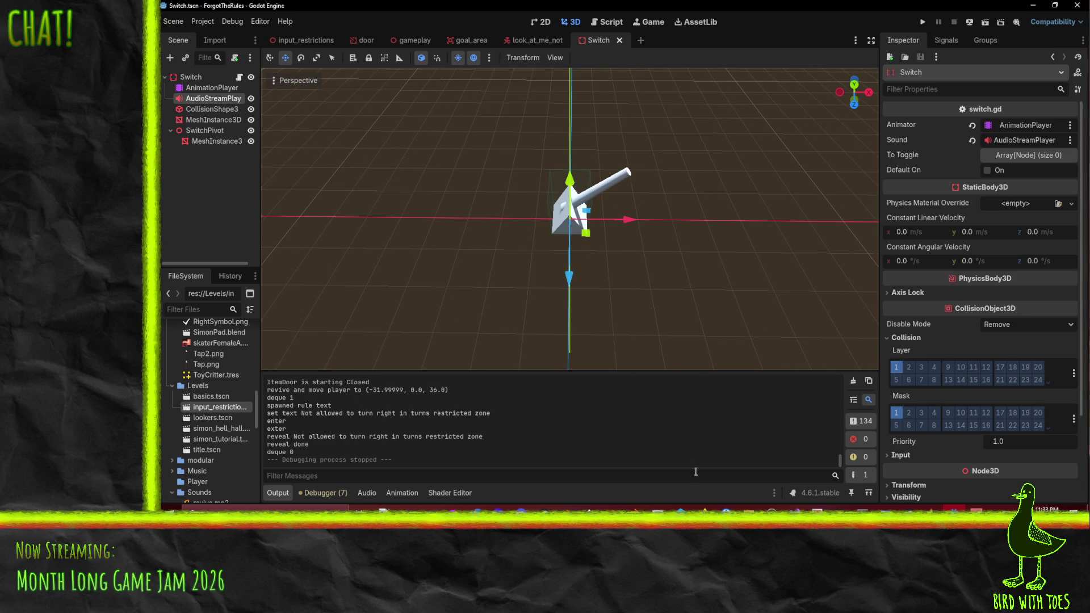
key(alt+Tab)
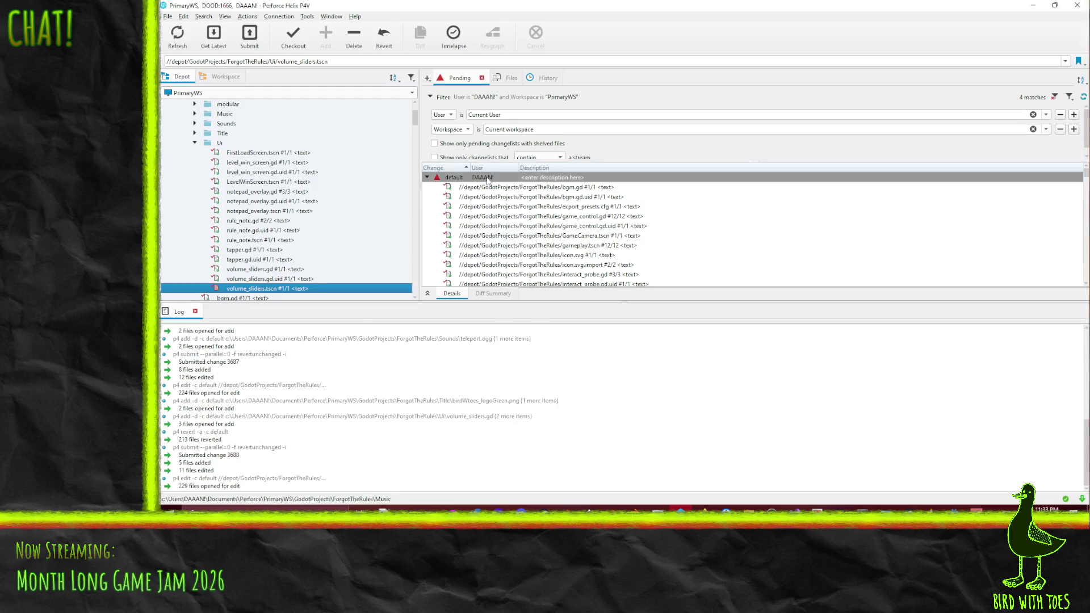
Revert unchanged files in the default changelist and expand the Gfx folder in the workspace view.
right_click(486, 177)
click(565, 211)
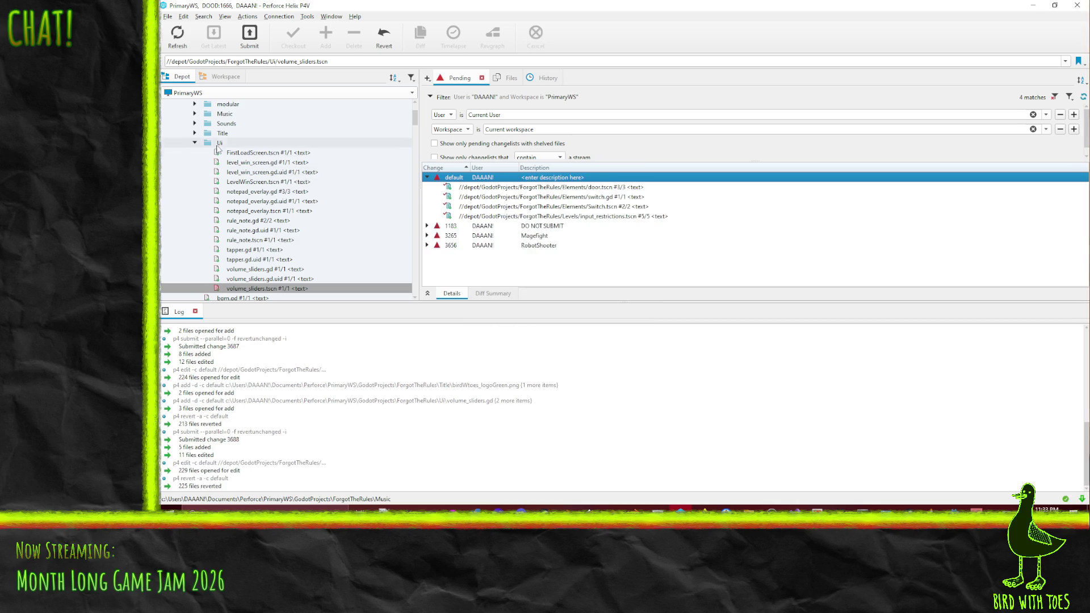
click(222, 153)
click(225, 76)
click(193, 114)
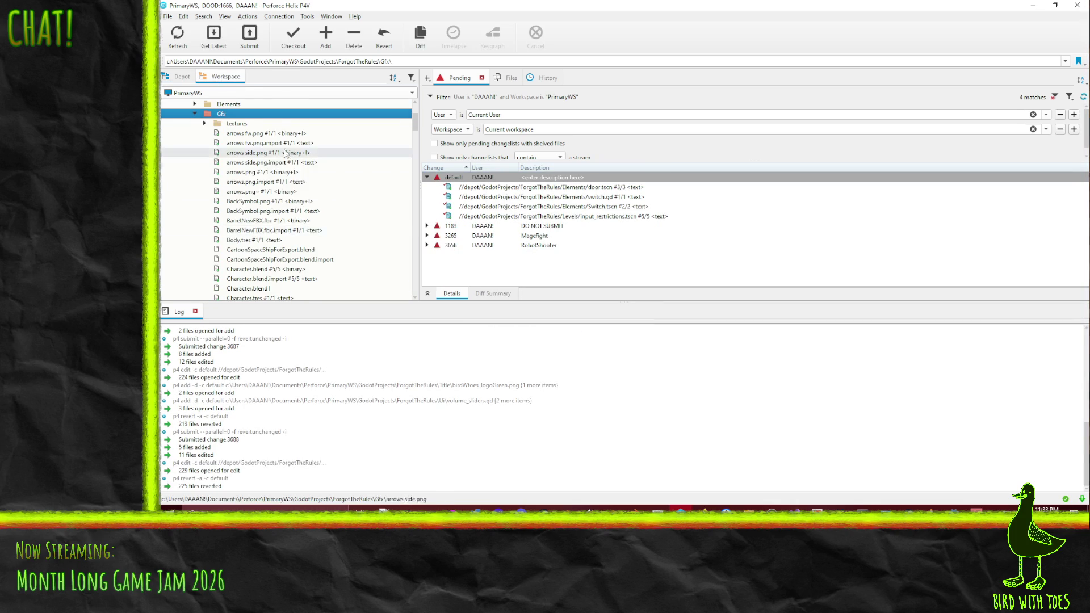
scroll(260, 126, down, 5)
scroll(261, 126, up, 3)
Add CartoonSpaceShipForExport.blend, CharacterWalk, CharacterWalkCarry and CharacterTeleport files to the default changelist.
click(296, 193)
scroll(294, 197, down, 5)
click(287, 133)
mouse_move(294, 135)
mouse_down()
mouse_move(284, 173)
mouse_move(257, 149)
mouse_up()
scroll(261, 147, up, 1)
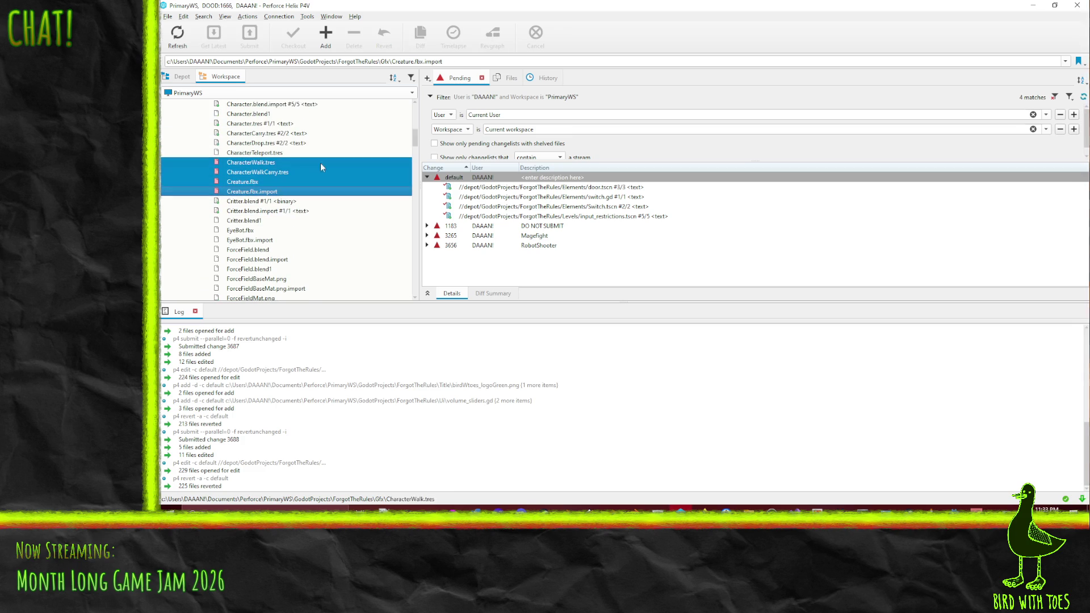
ctrl+click(261, 158)
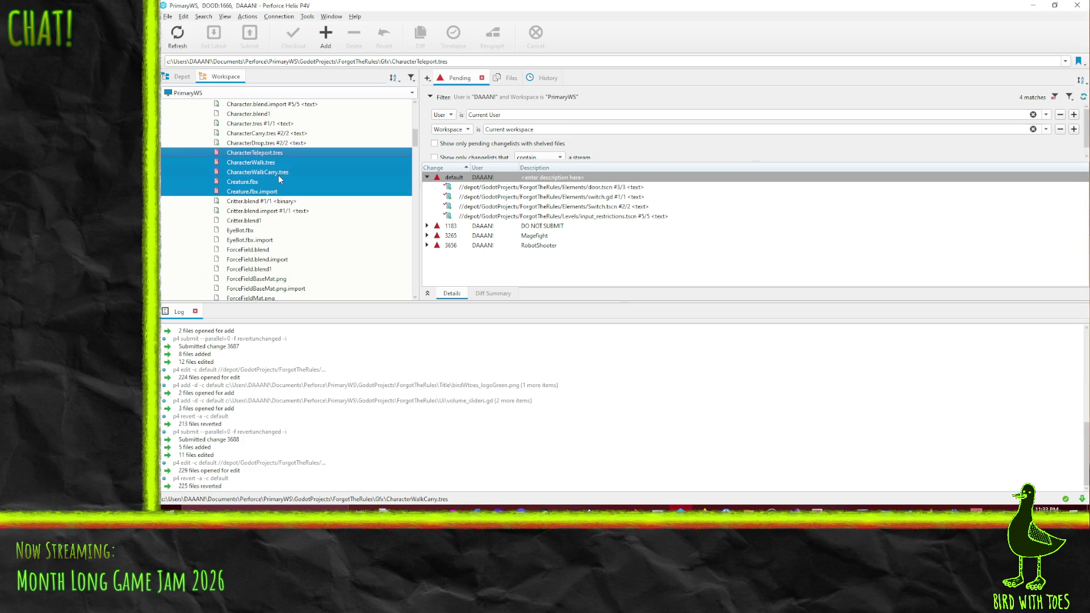
scroll(260, 186, up, 1)
drag(260, 185, 483, 182)
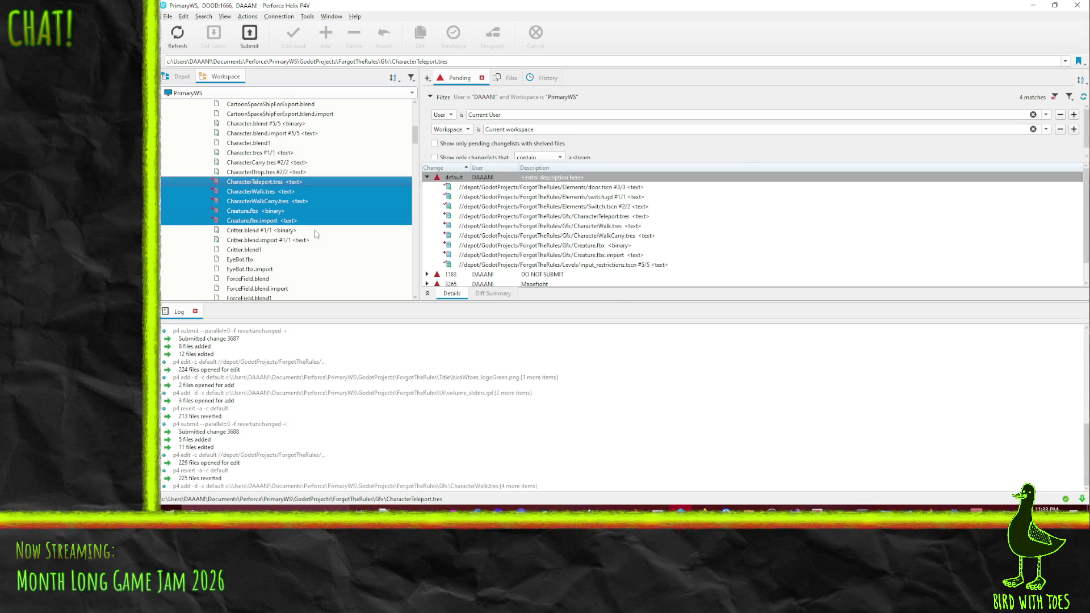
Add EyeBot.fbx, its .import and the ForceField blend, texture and material files, excluding ForceField.blend1, to the default changelist.
scroll(254, 224, down, 2)
click(250, 201)
ctrl+click(261, 211)
ctrl+click(269, 221)
ctrl+click(280, 230)
ctrl+click(281, 240)
ctrl+click(281, 239)
scroll(321, 247, down, 1)
scroll(318, 246, down, 1)
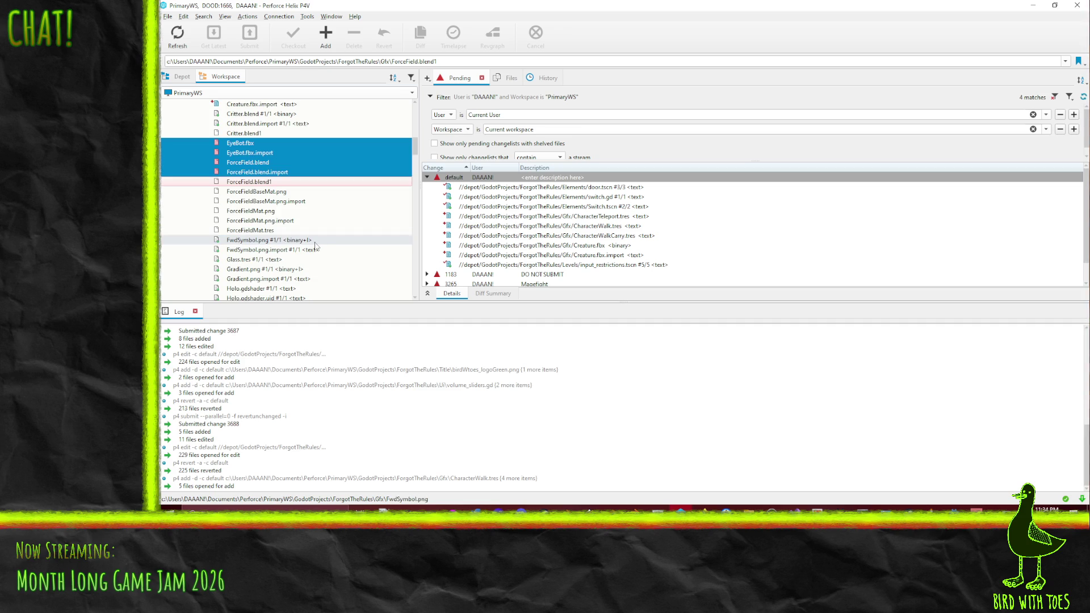
ctrl+click(287, 192)
ctrl+click(289, 202)
ctrl+click(282, 211)
ctrl+click(276, 221)
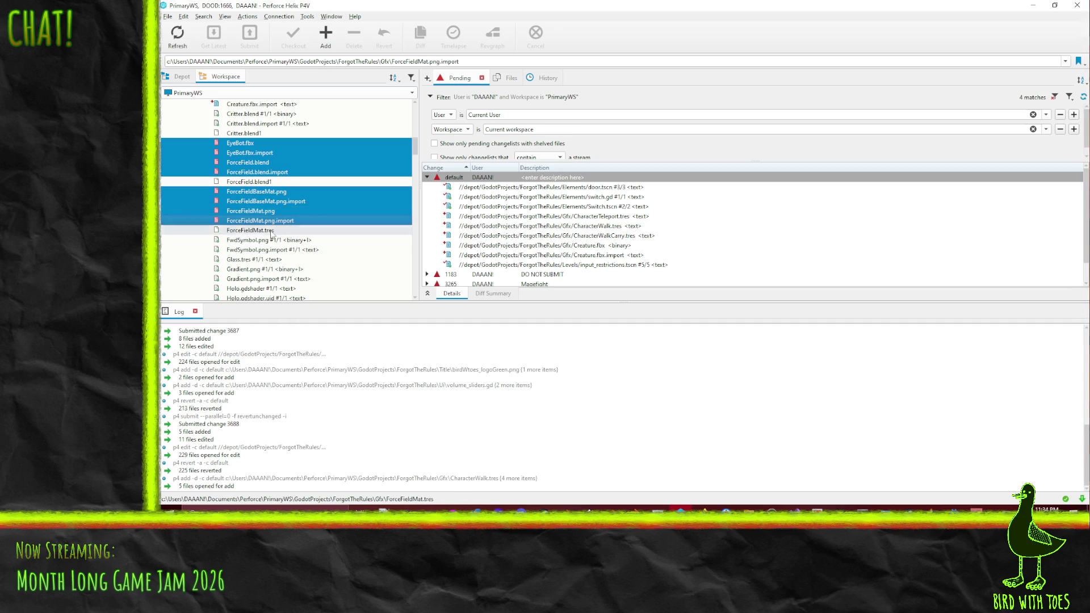
ctrl+click(265, 231)
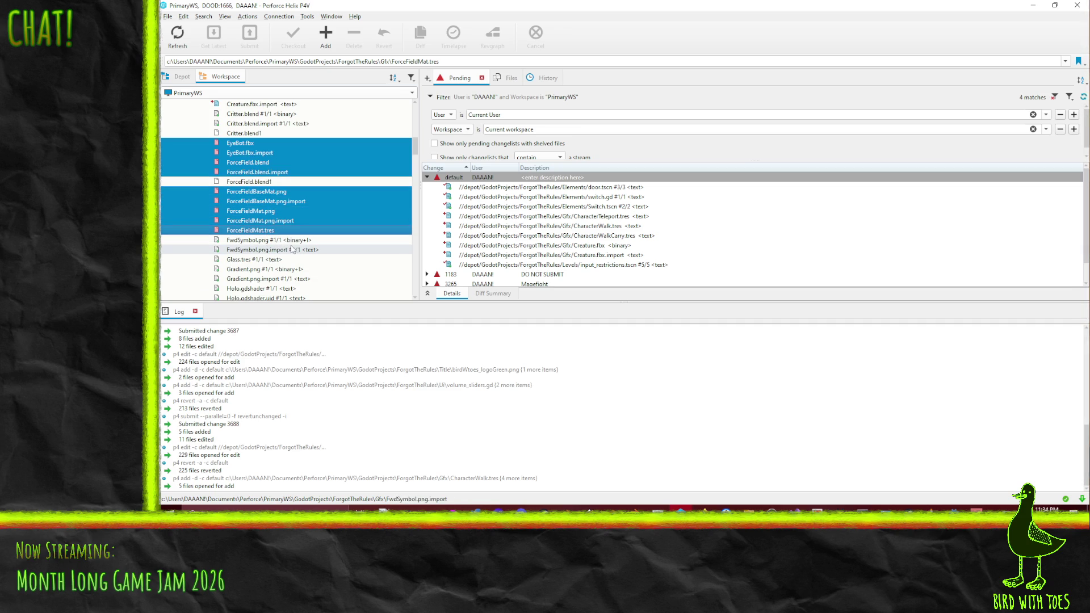
mouse_move(268, 144)
mouse_down()
mouse_move(272, 156)
mouse_move(466, 182)
mouse_up()
right_click(484, 178)
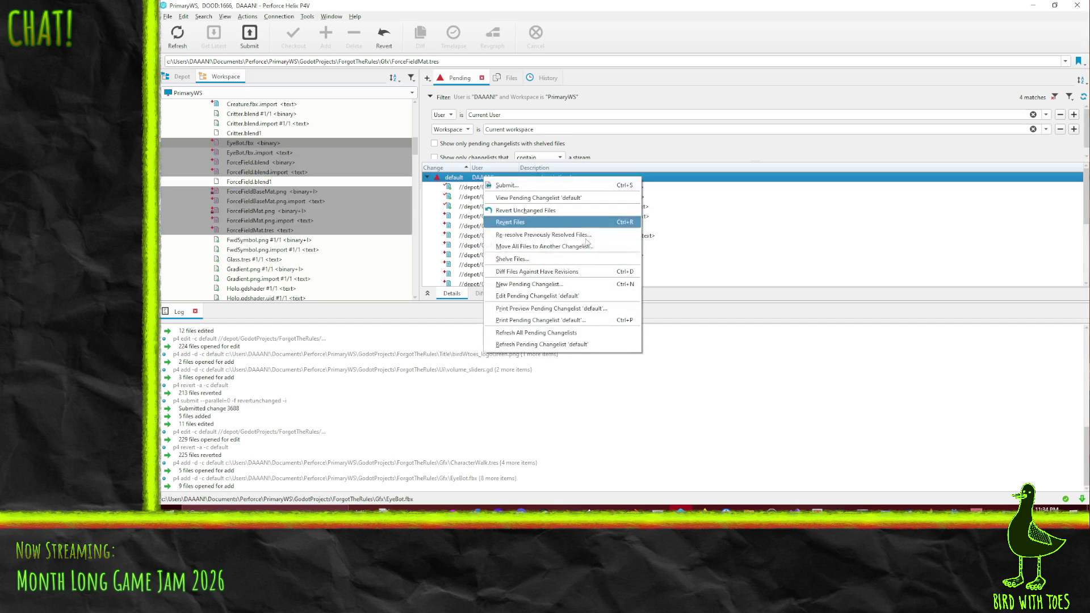
Submit the default changelist with a note about the forgotten door graphic and missed files.
click(520, 185)
text(F)
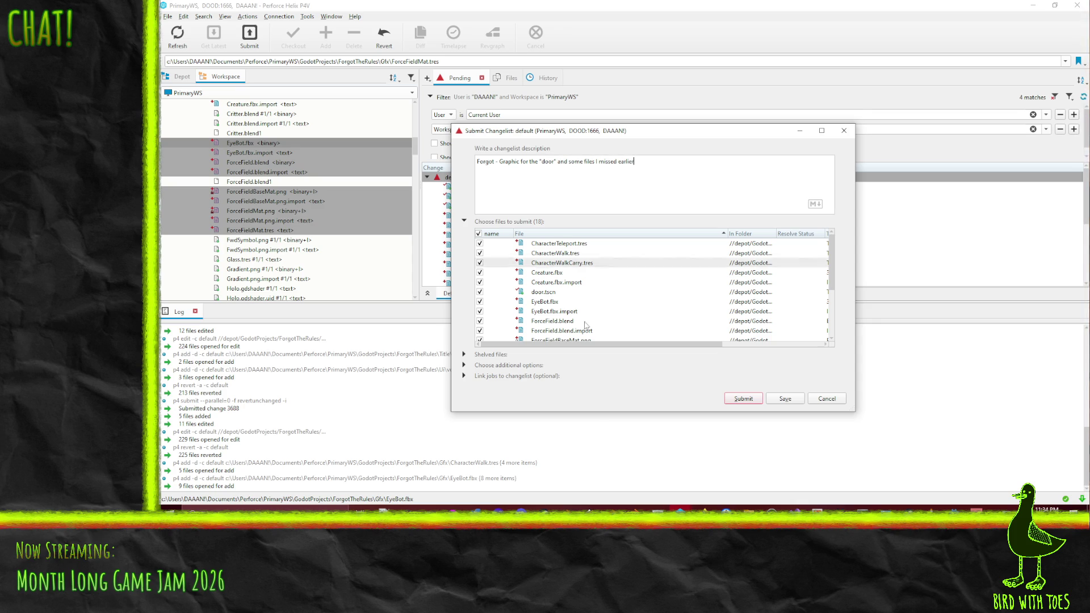
click(744, 398)
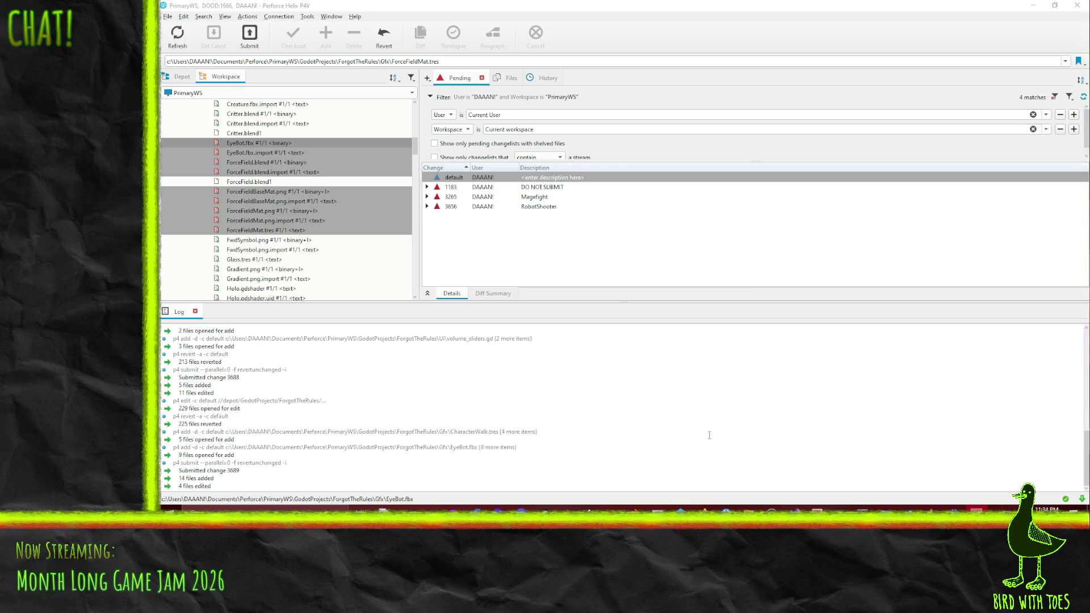
In a new Firefox tab, go to OpenGameArt.org and list all 3D Art submissions.
mouse_move(702, 508)
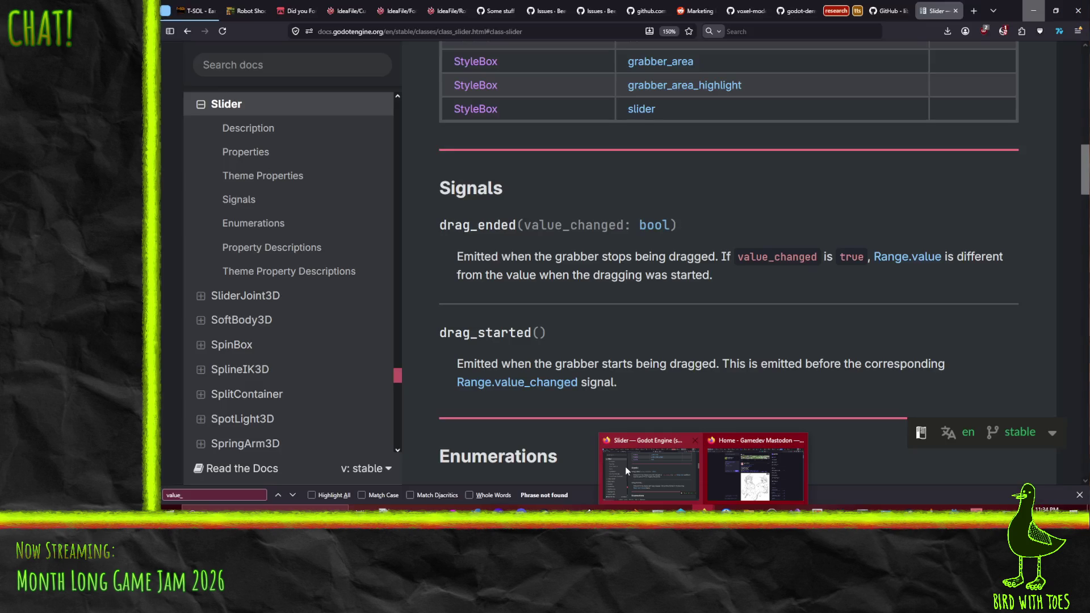
click(624, 465)
click(974, 11)
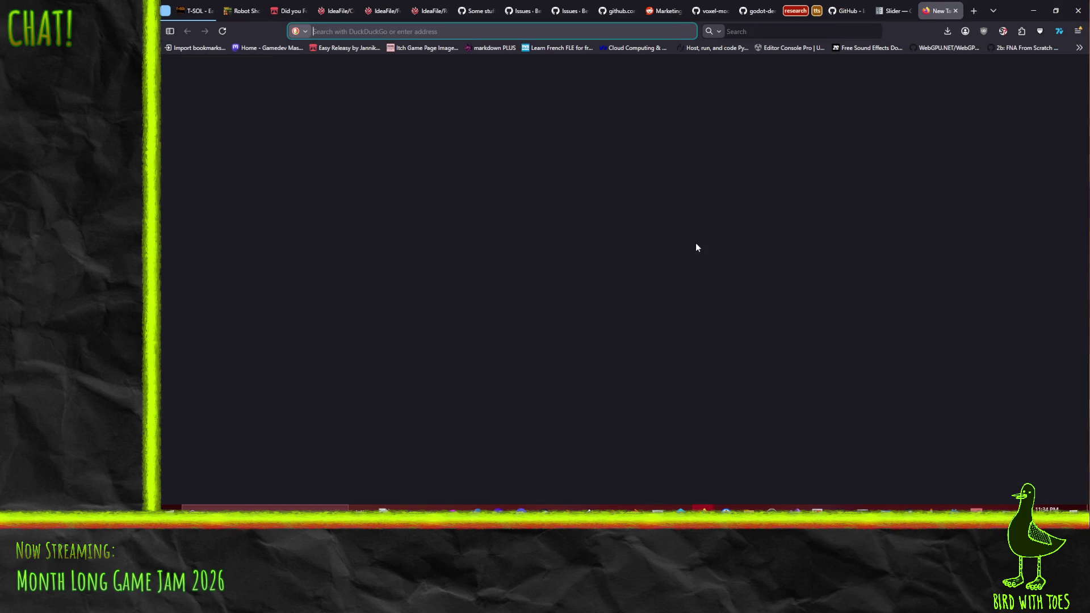
text(op)
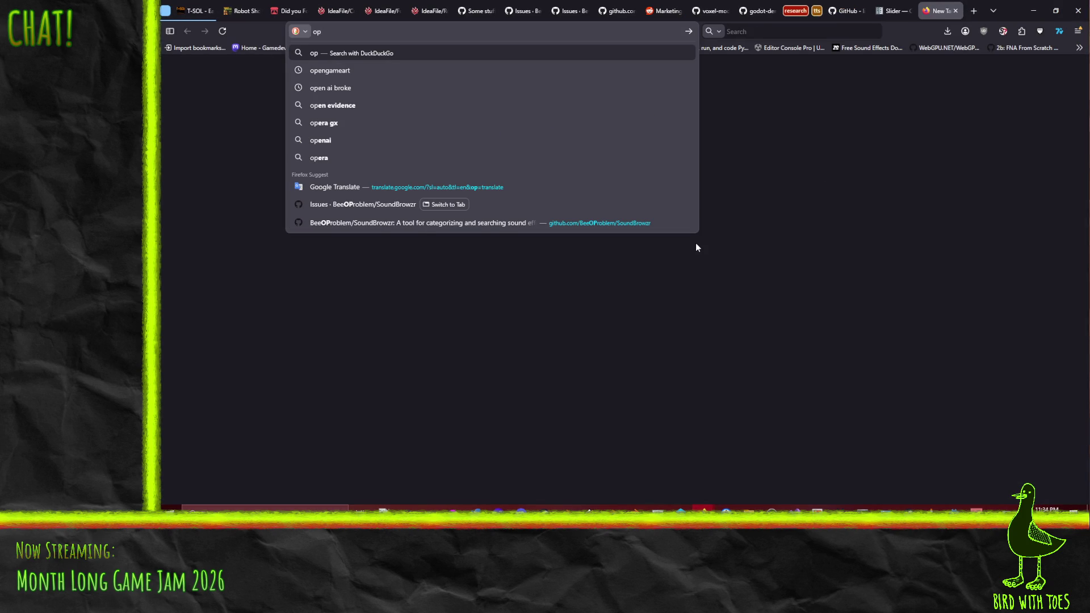
text(engame)
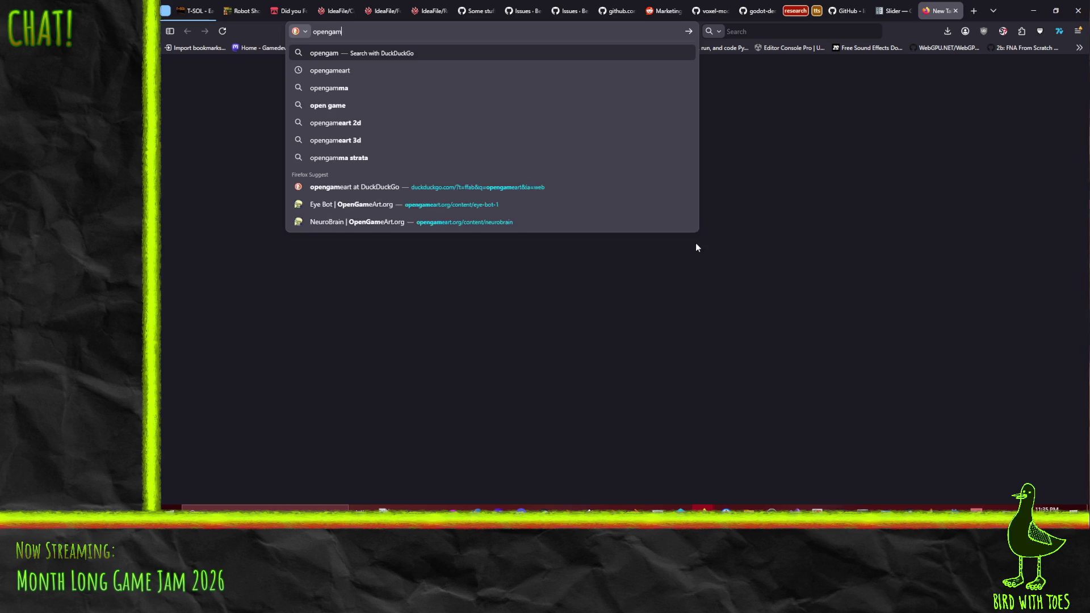
click(351, 204)
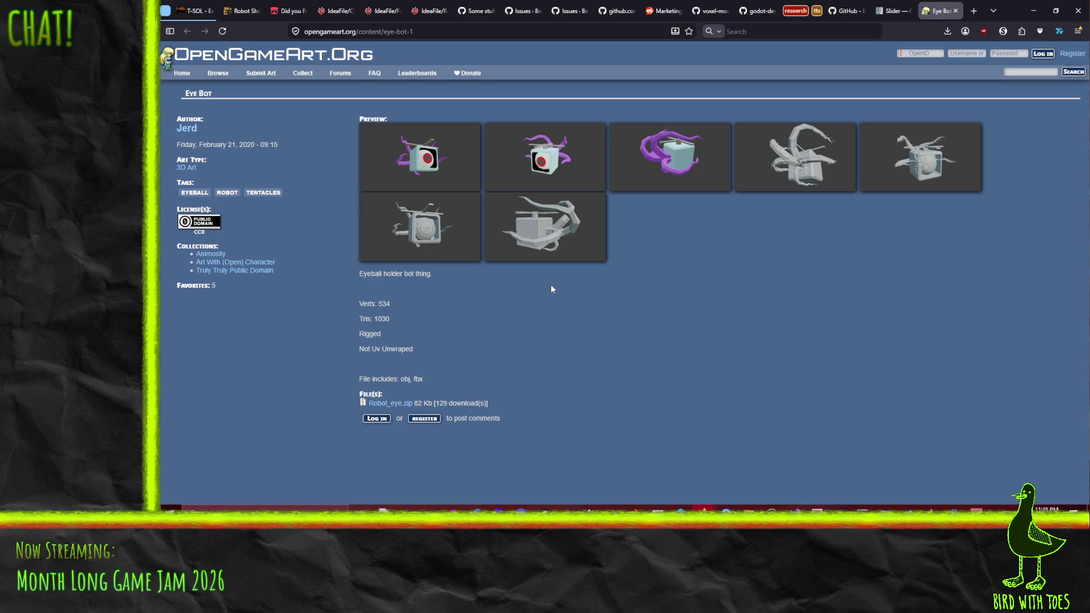
click(217, 74)
mouse_move(218, 79)
click(223, 100)
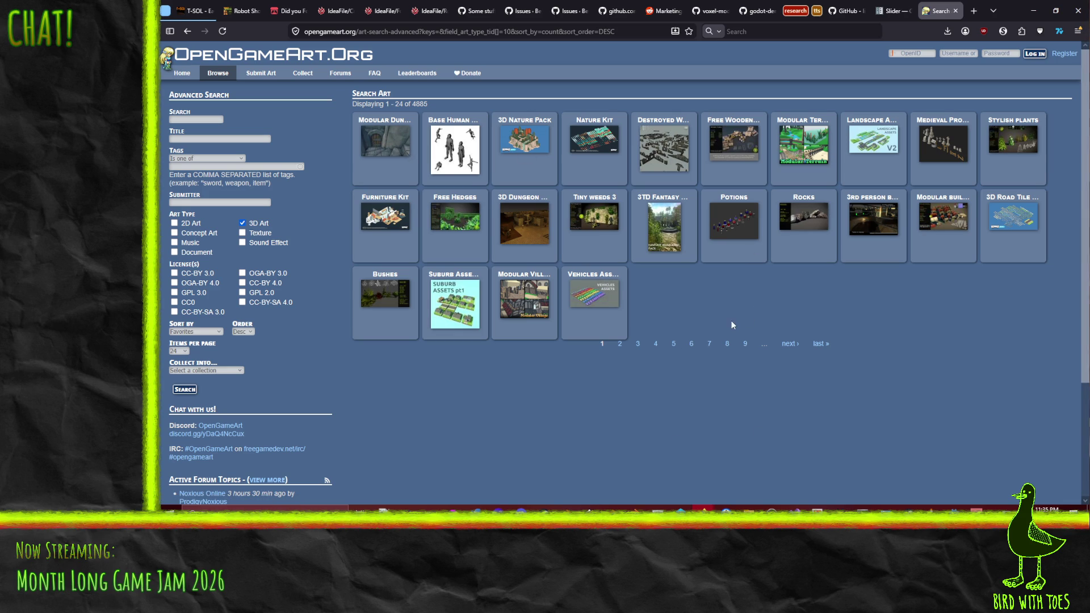
Page through the 3D Art results from page 2 to page 5.
click(619, 344)
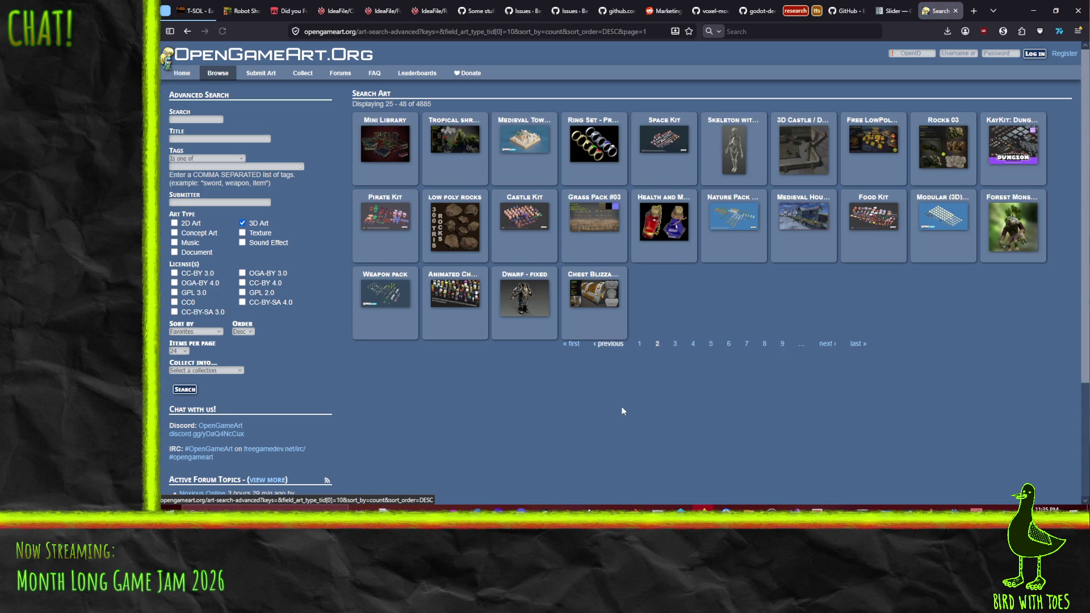
click(675, 344)
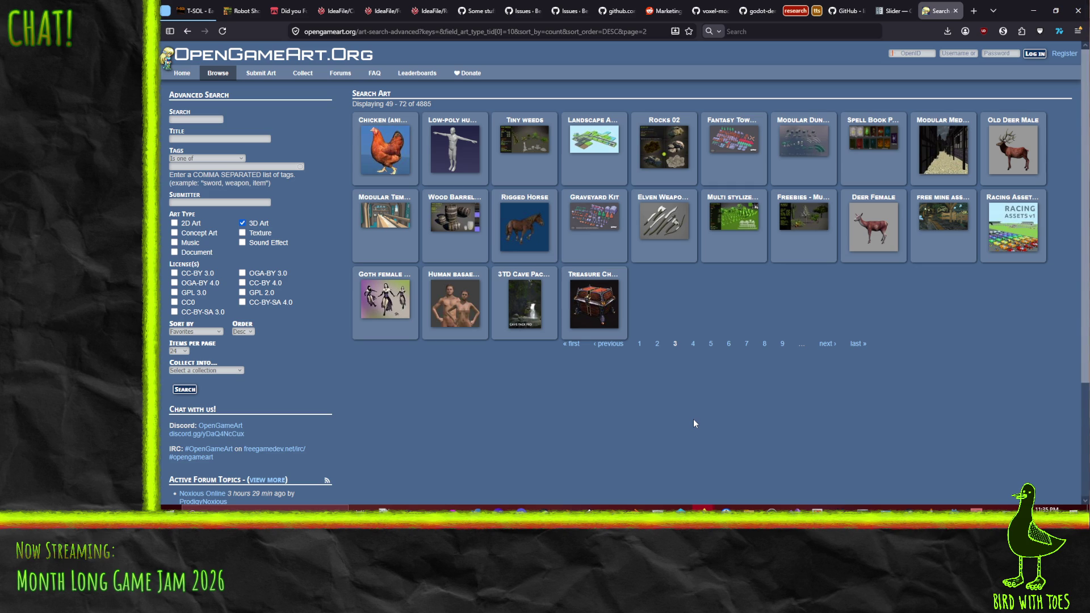
click(693, 344)
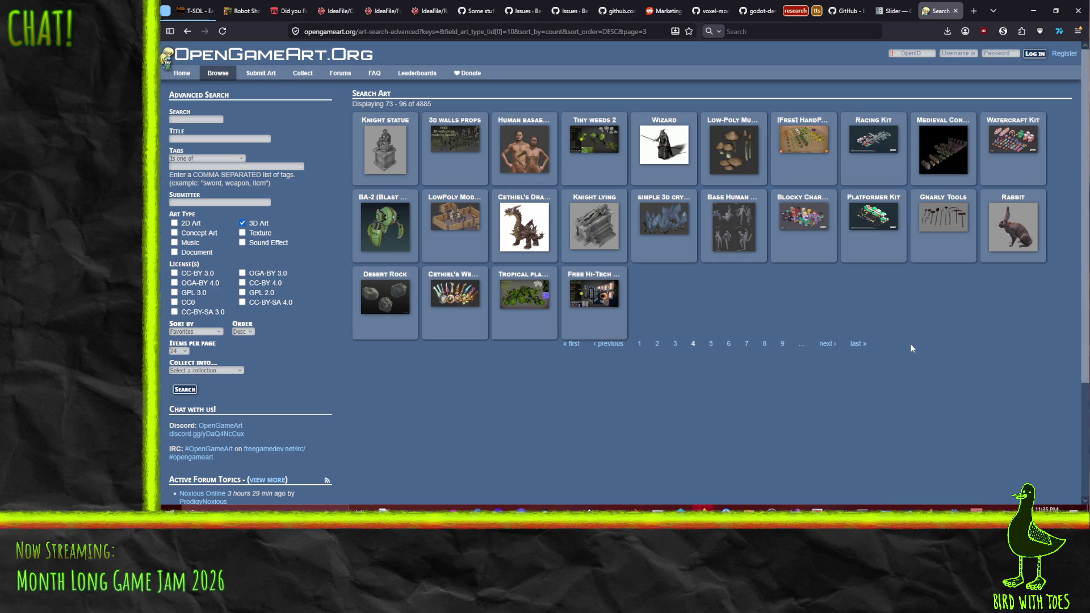
click(711, 345)
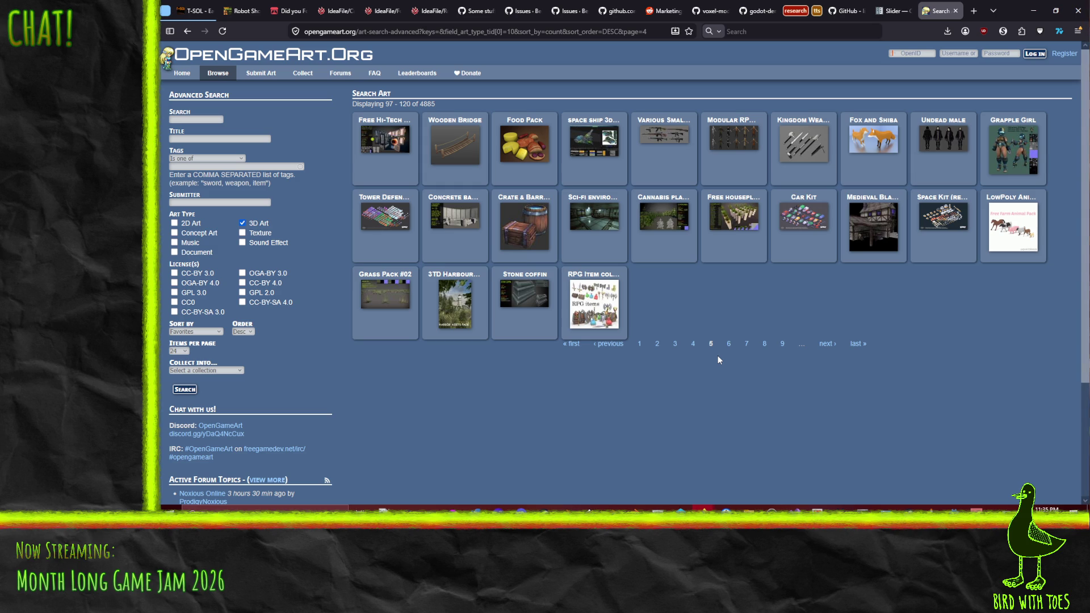
Preview Grapple Girl and Space Kit (Remade), then open LowPoly Modular Sci-Fi Environments from page 6.
click(1007, 156)
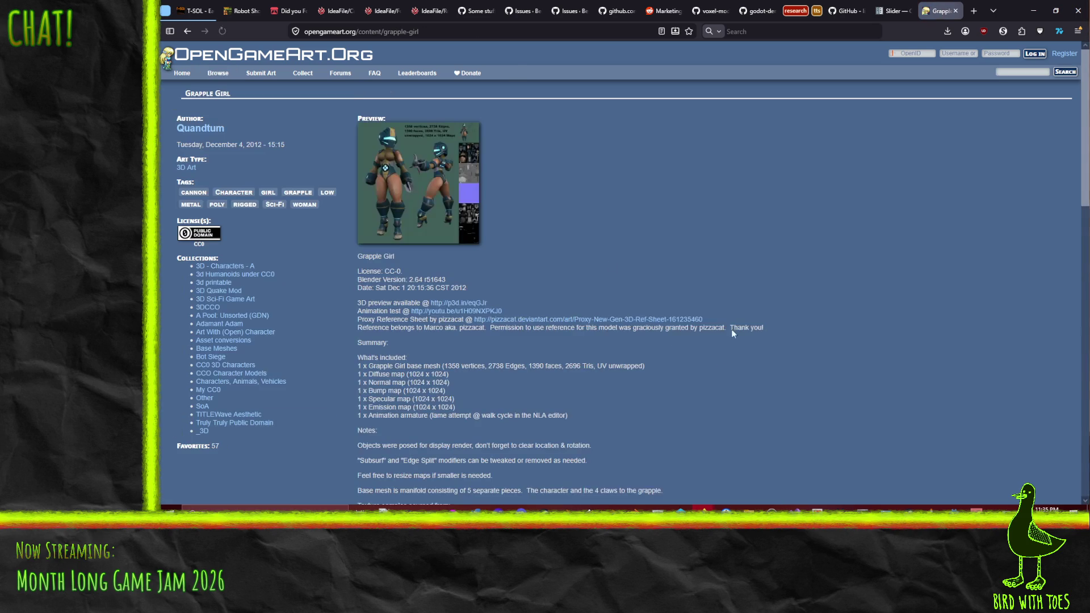
click(402, 174)
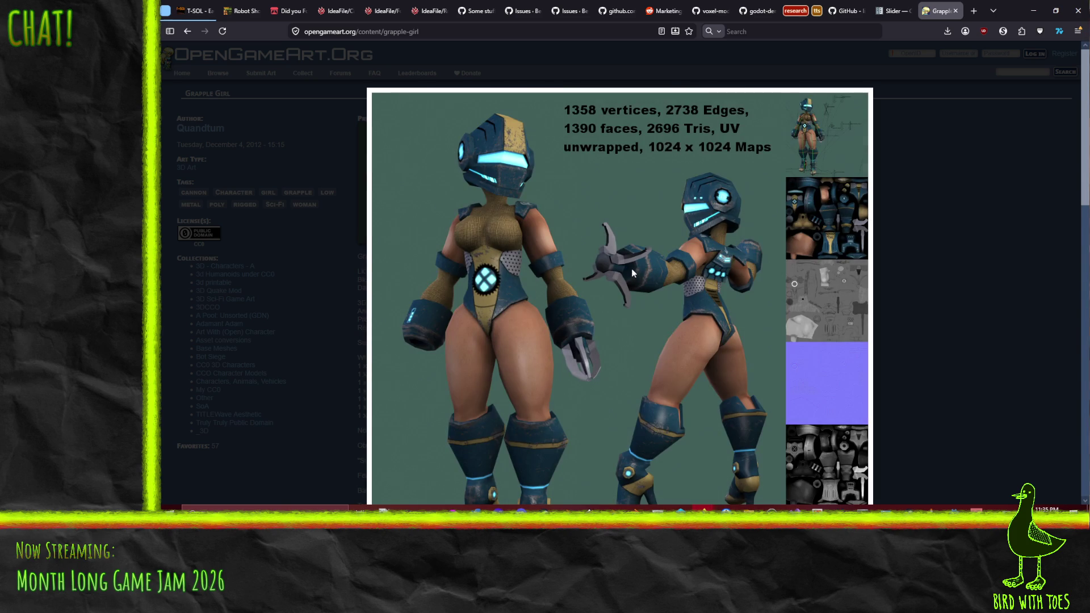
click(977, 170)
click(186, 32)
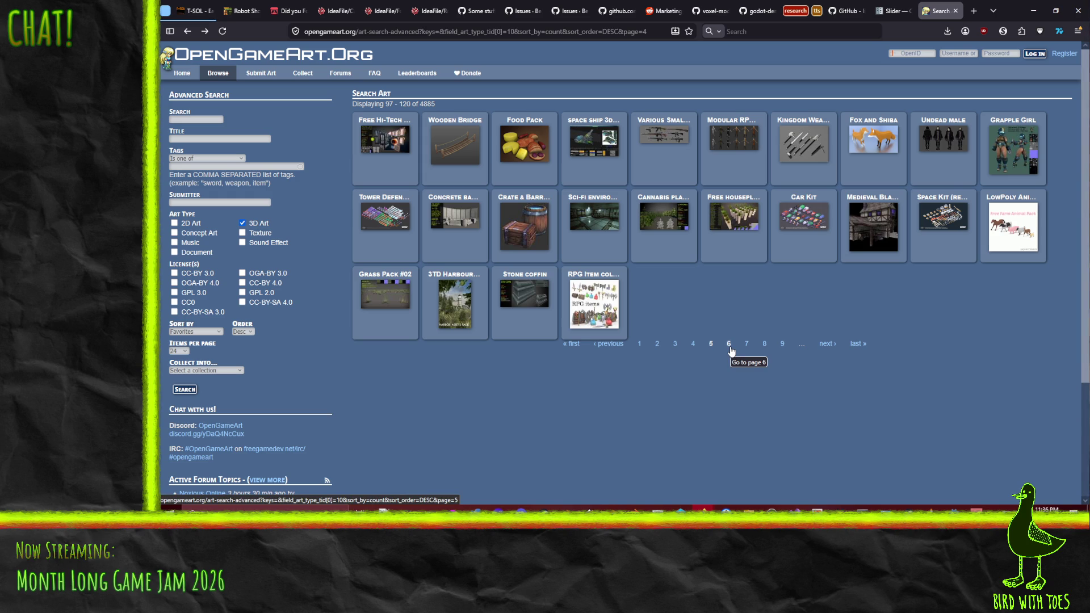
click(943, 215)
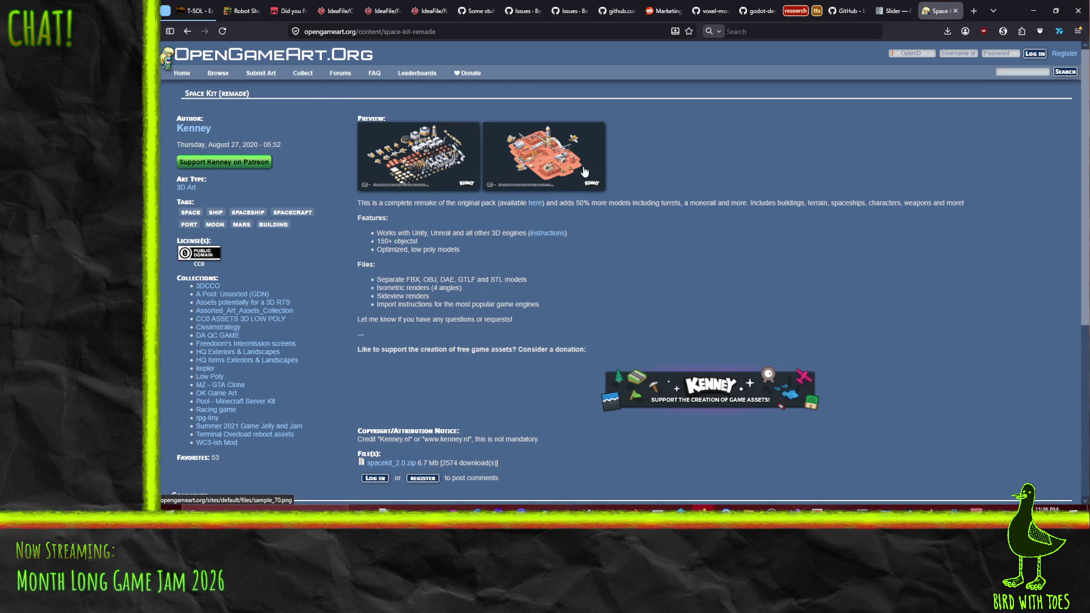
click(187, 31)
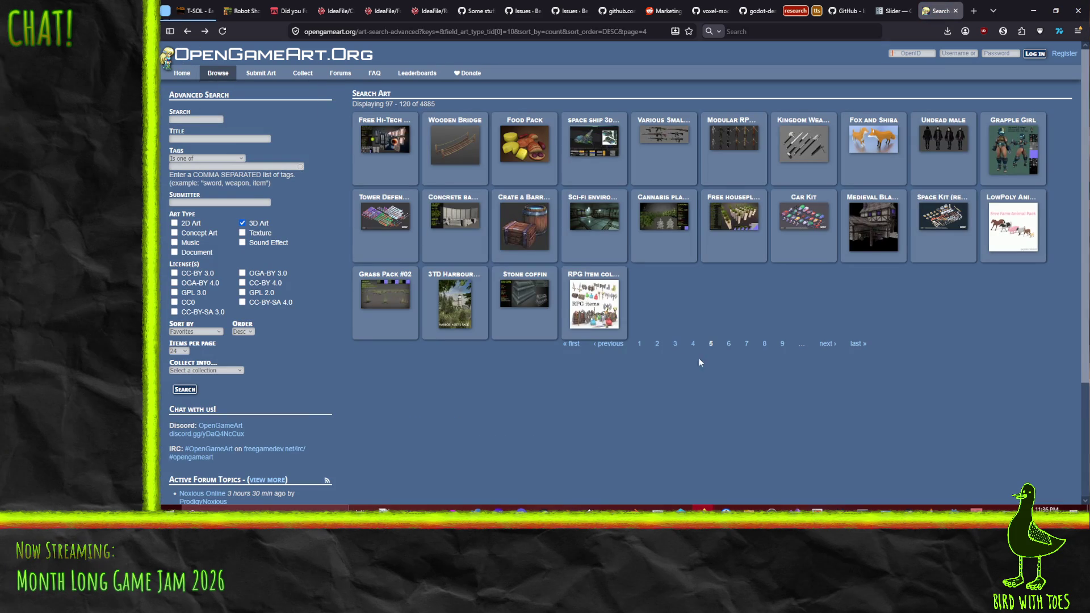
click(728, 344)
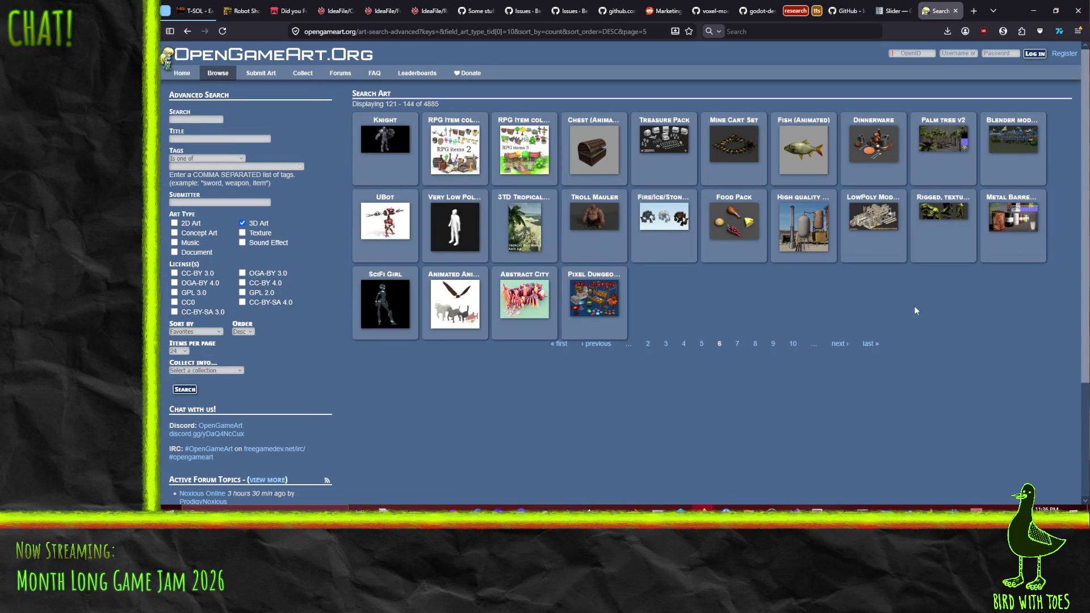
click(876, 226)
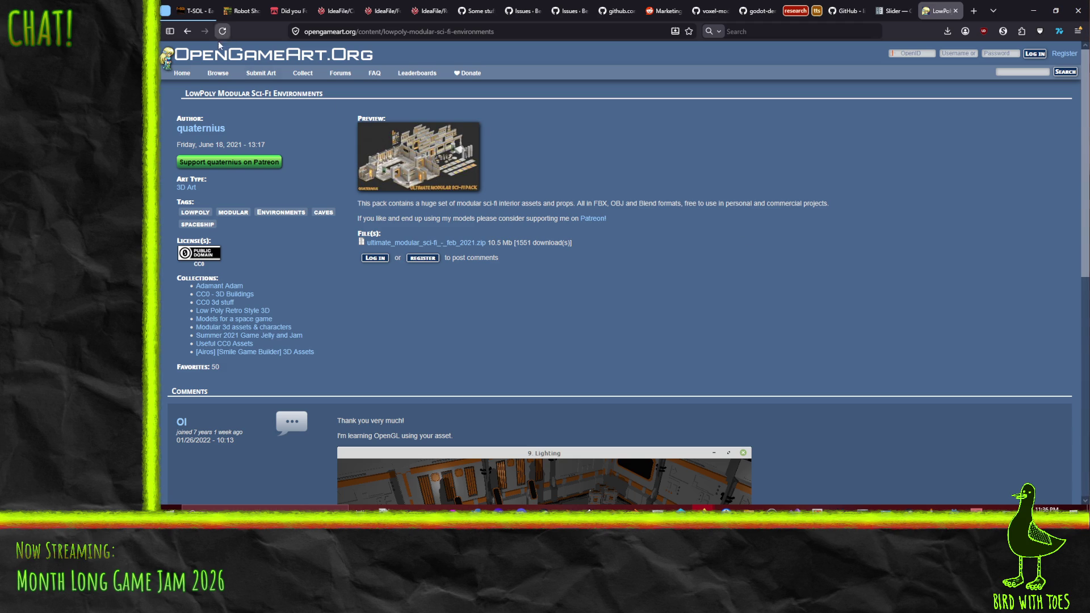
View the enlarged sci-fi pack preview image, then close it.
click(414, 157)
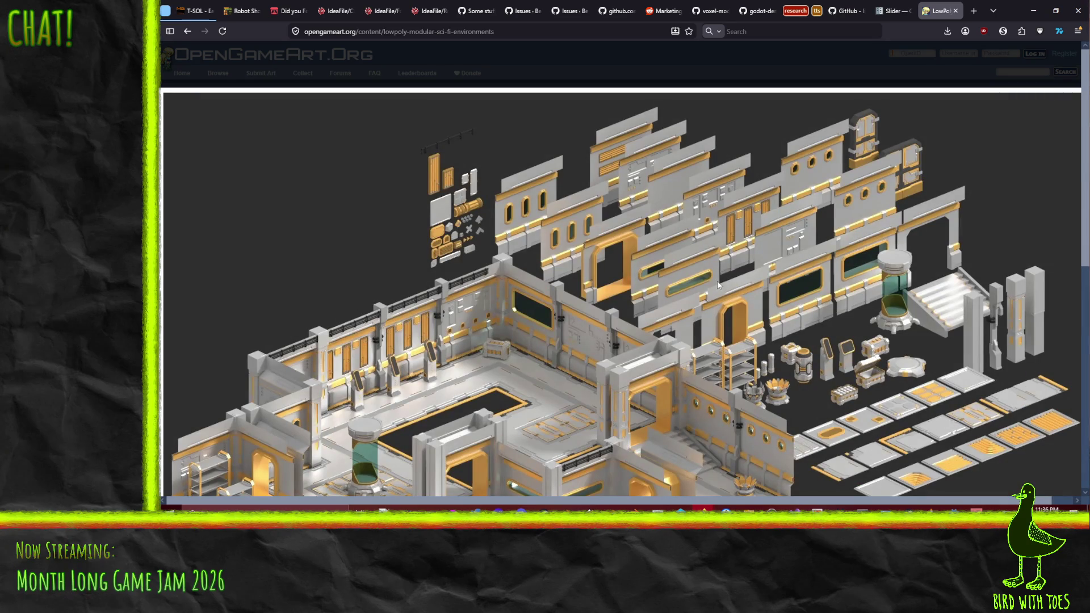
scroll(723, 279, down, 2)
scroll(725, 279, down, 4)
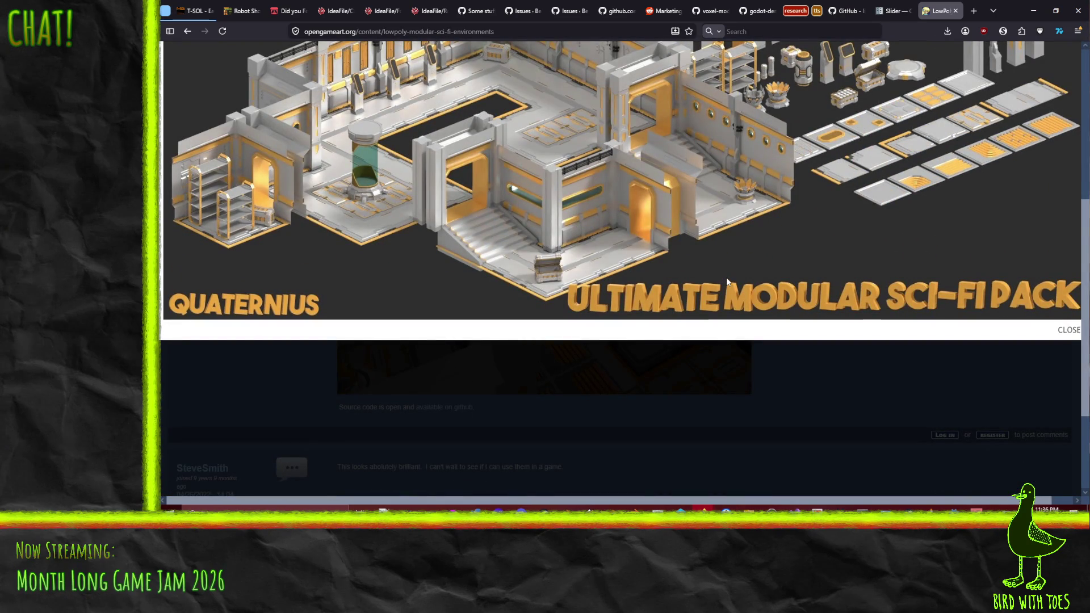
scroll(727, 277, up, 2)
scroll(727, 277, up, 2)
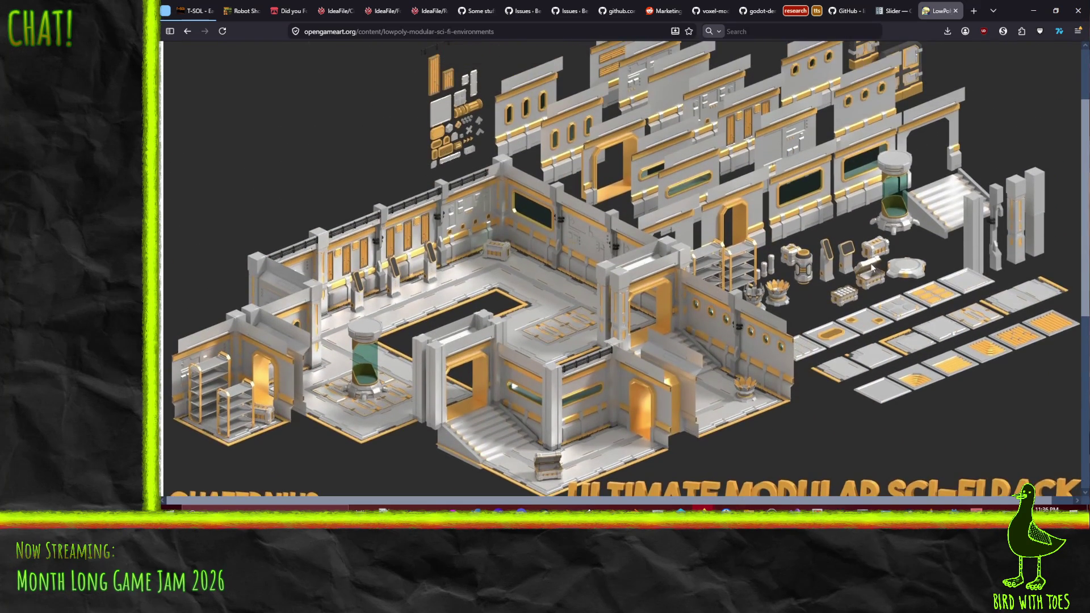
scroll(995, 116, up, 1)
click(996, 120)
click(683, 87)
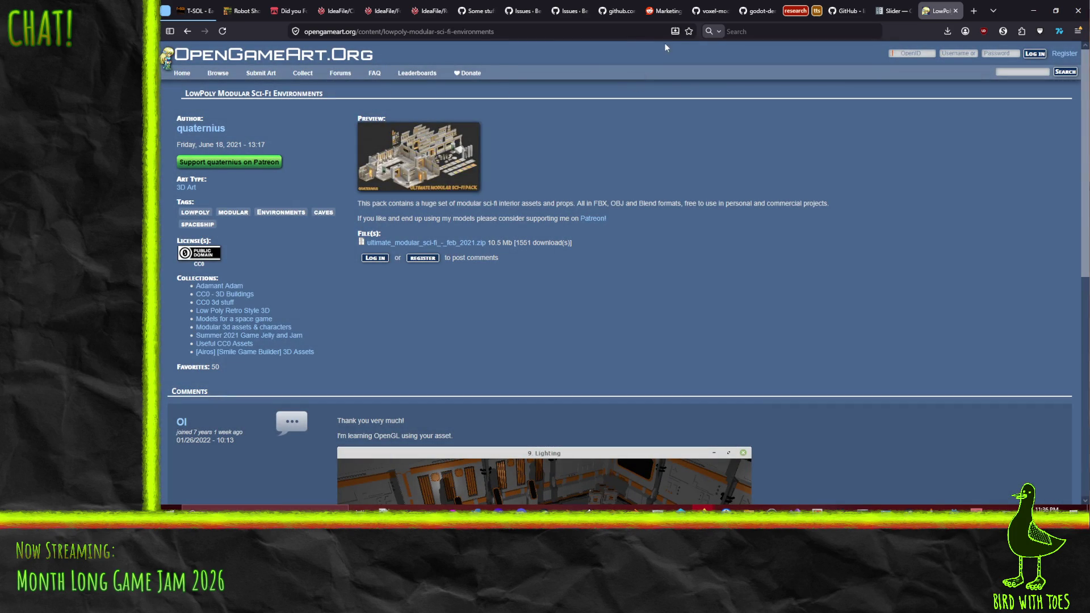
Bookmark the LowPoly Modular Sci-Fi Environments page and go back to results page 6.
click(689, 32)
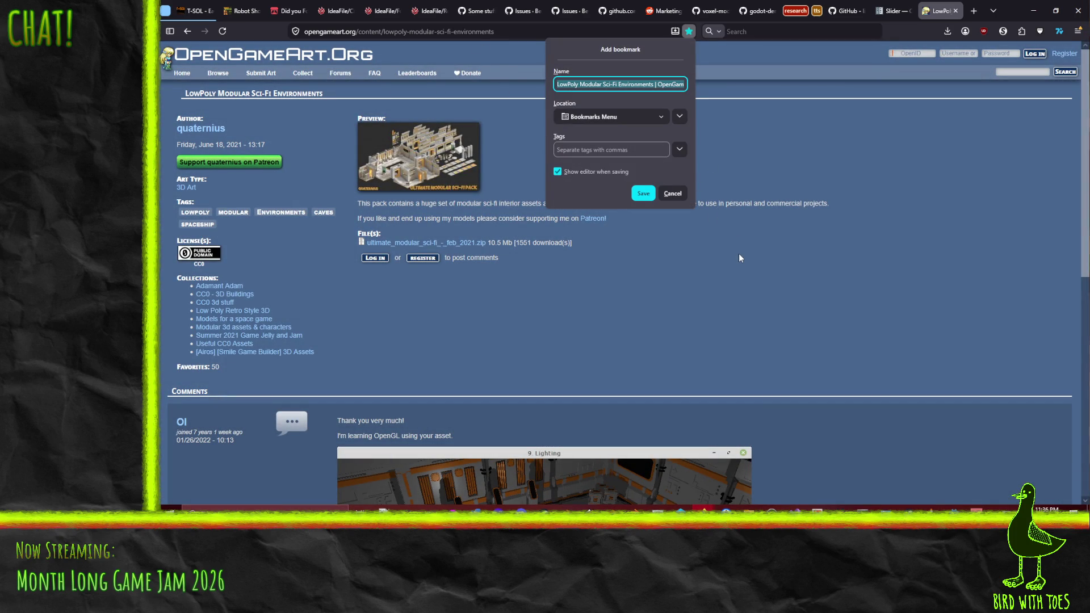
click(640, 193)
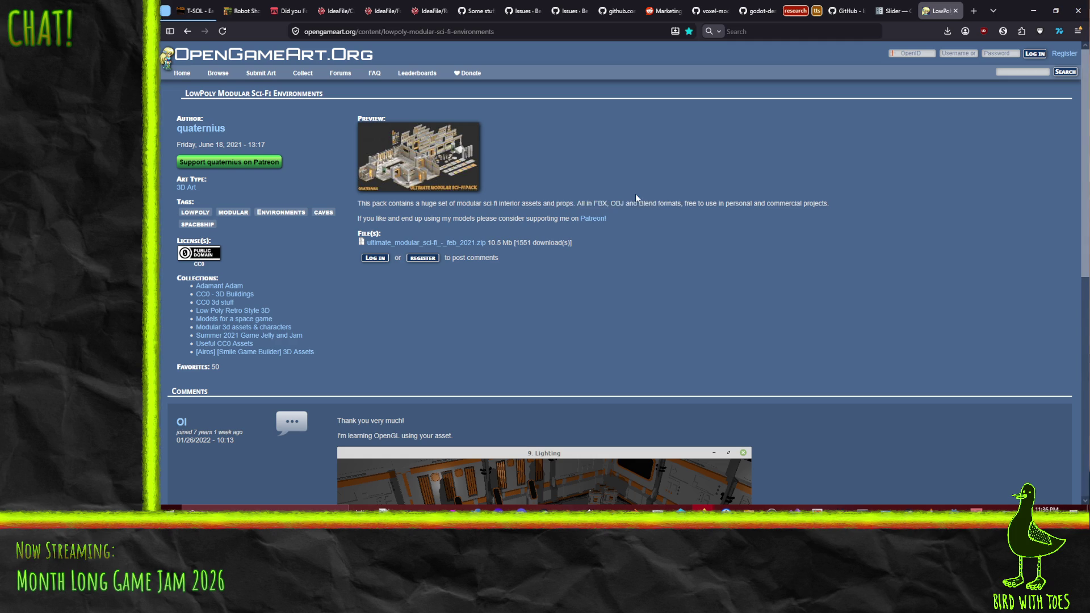
click(188, 31)
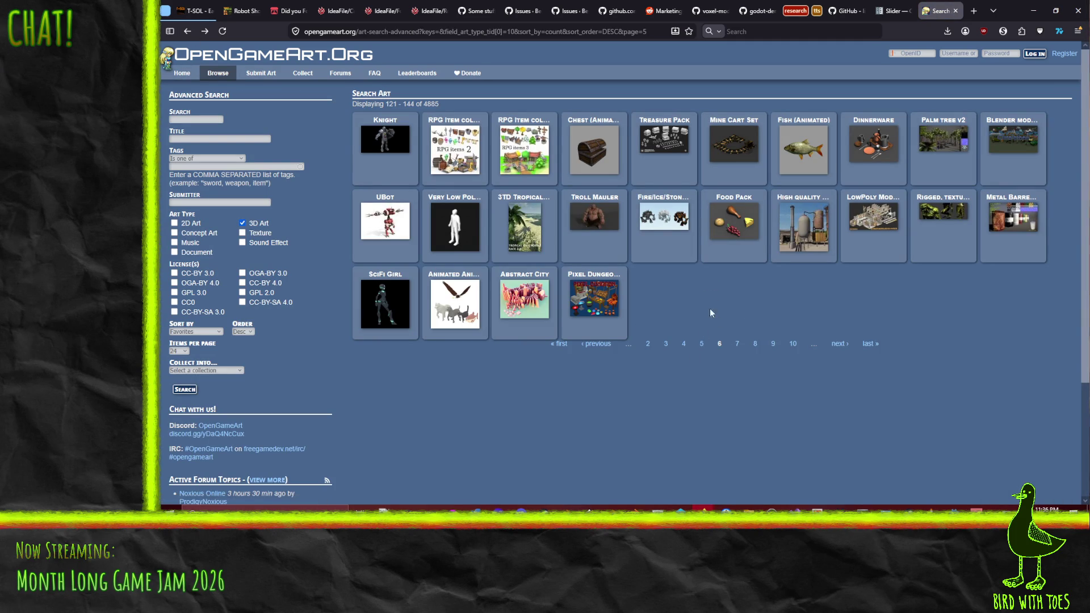
Look at Abstract City, move to results page 7, and preview the Lava Golem asset.
click(529, 298)
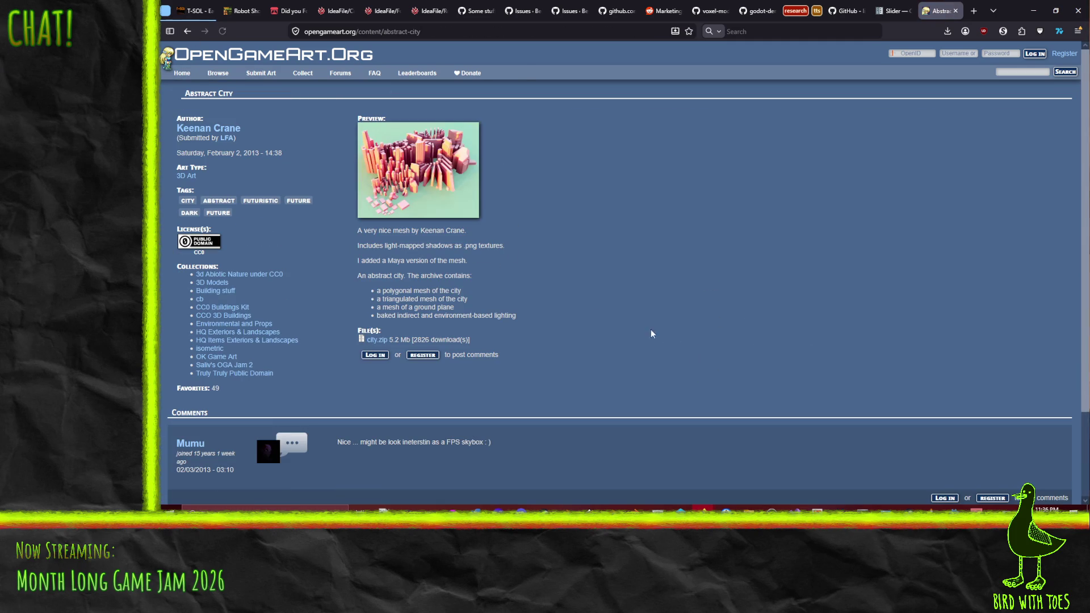
click(187, 31)
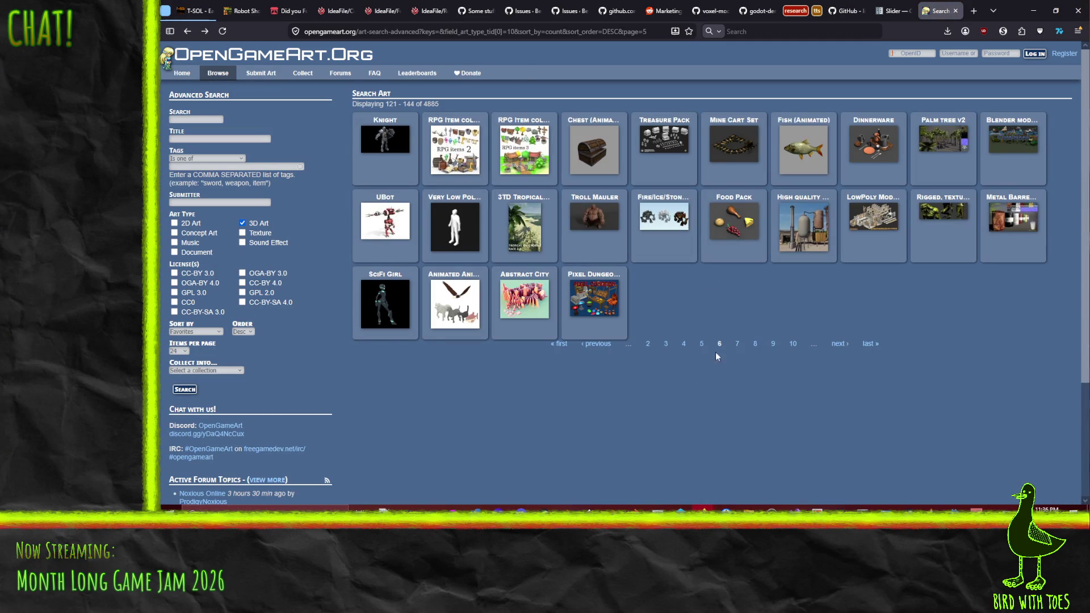
click(736, 344)
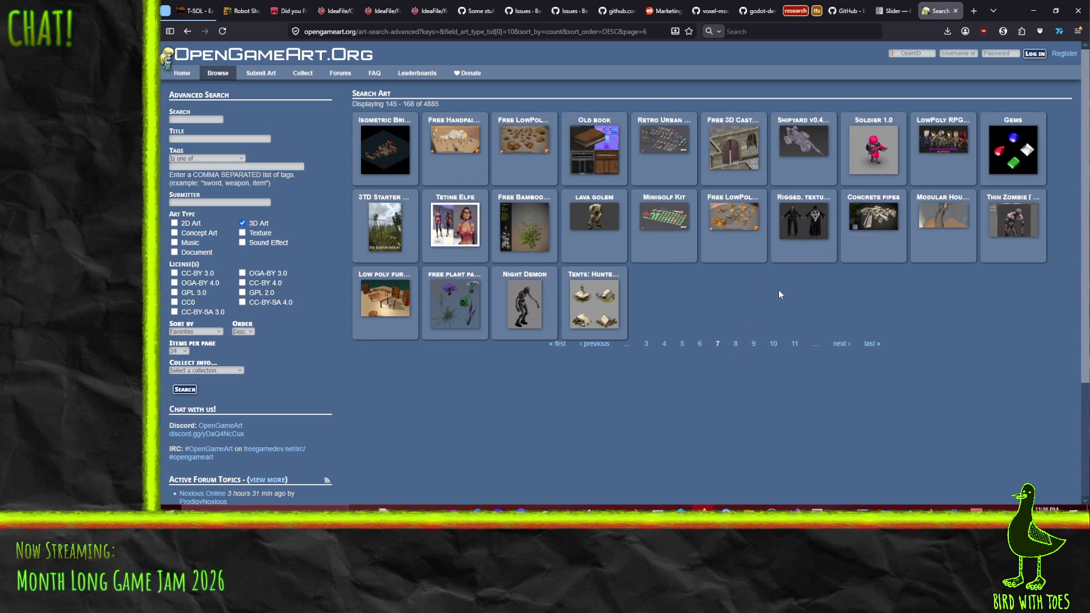
click(593, 218)
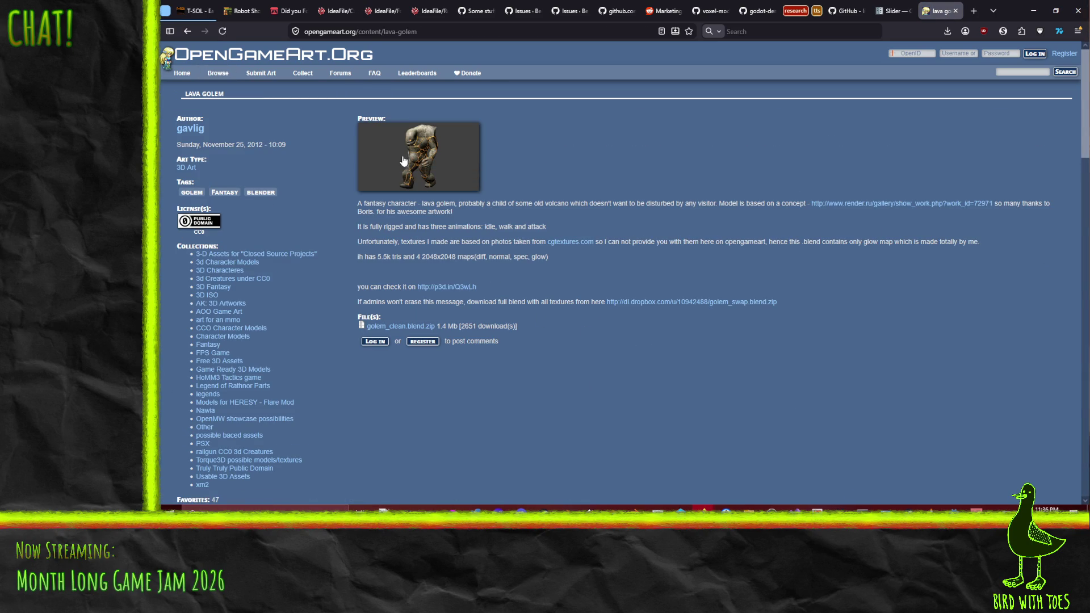
click(428, 163)
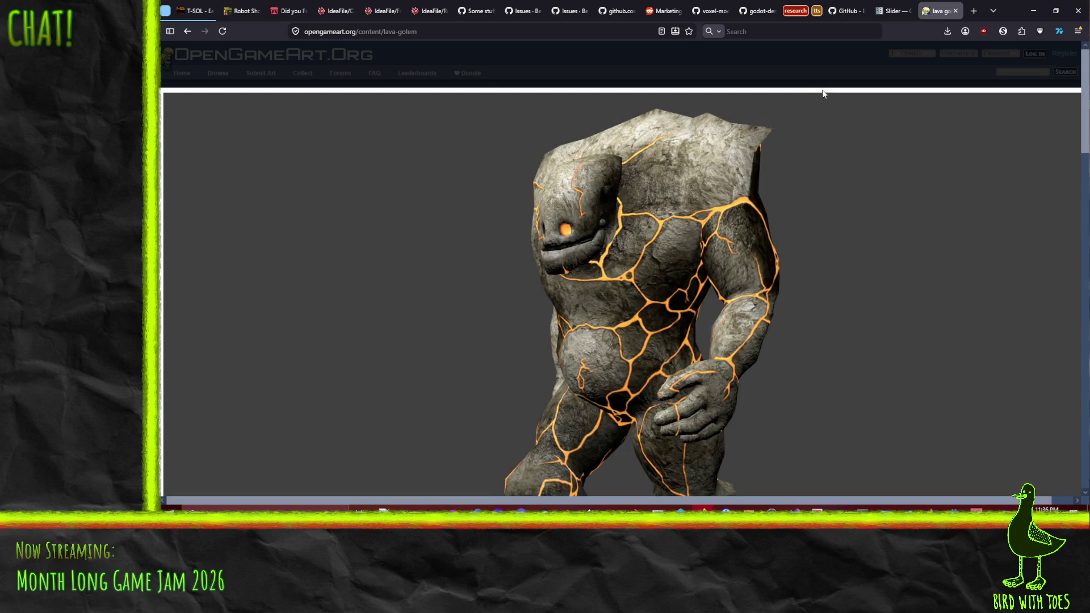
click(823, 93)
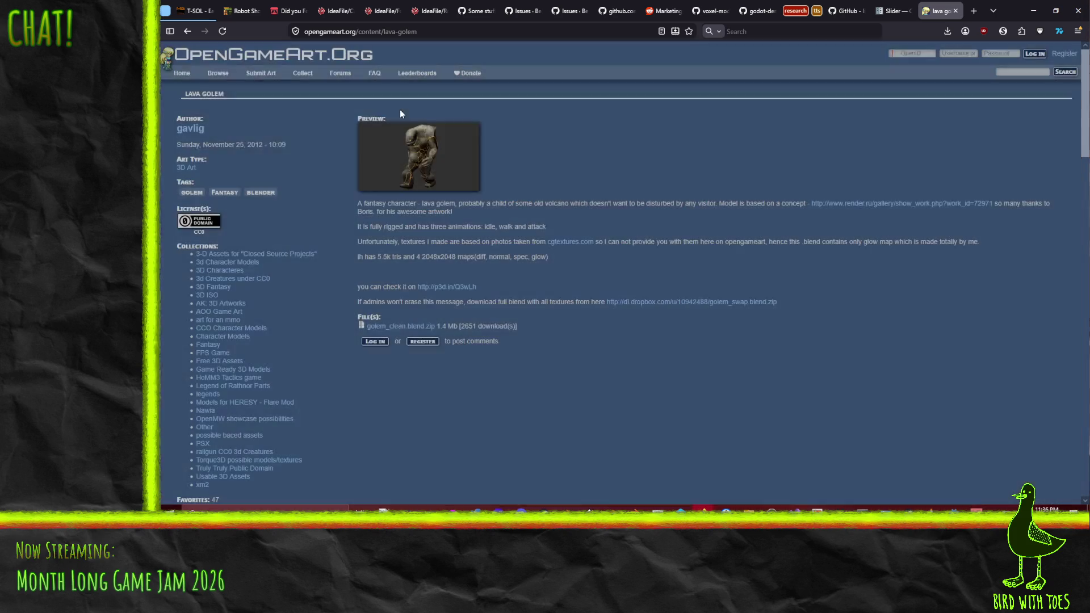
click(187, 31)
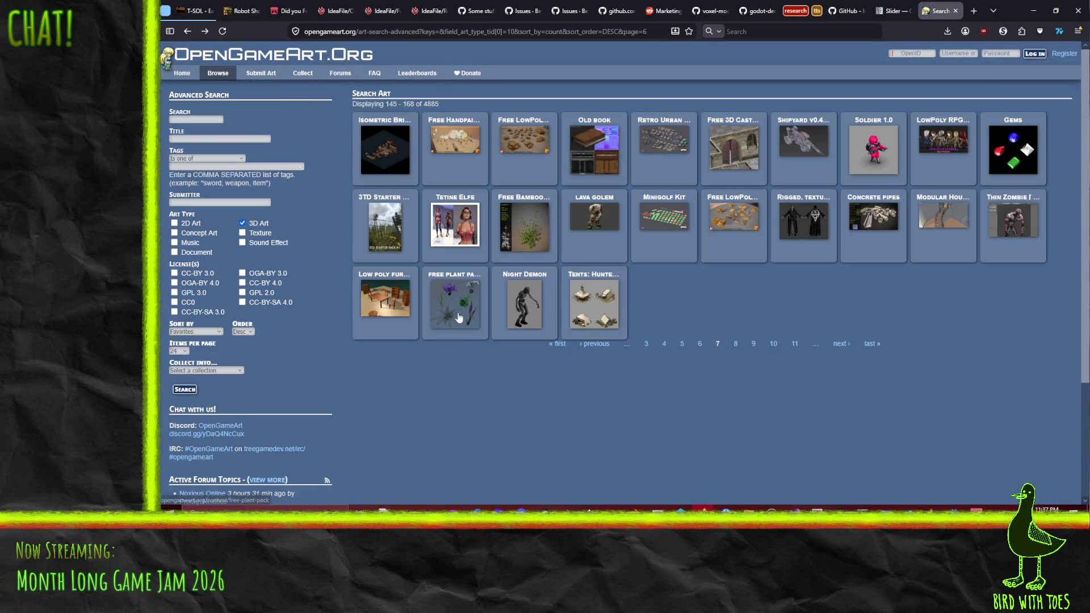
Preview the Night Demon and Soldier 1.0 asset pages, returning to the results each time.
click(528, 307)
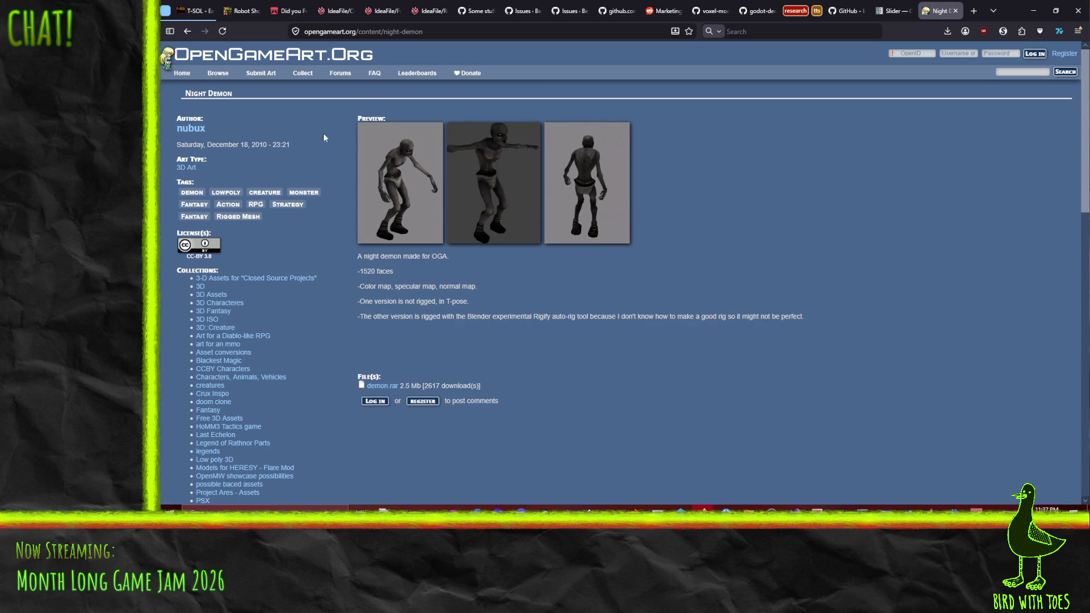
click(507, 185)
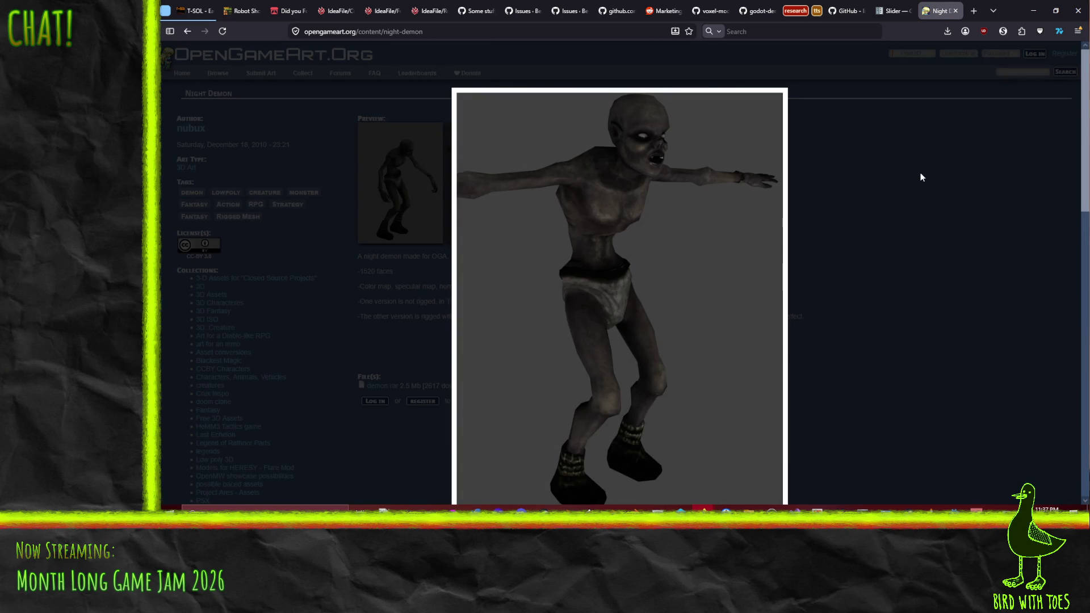
click(921, 172)
click(187, 31)
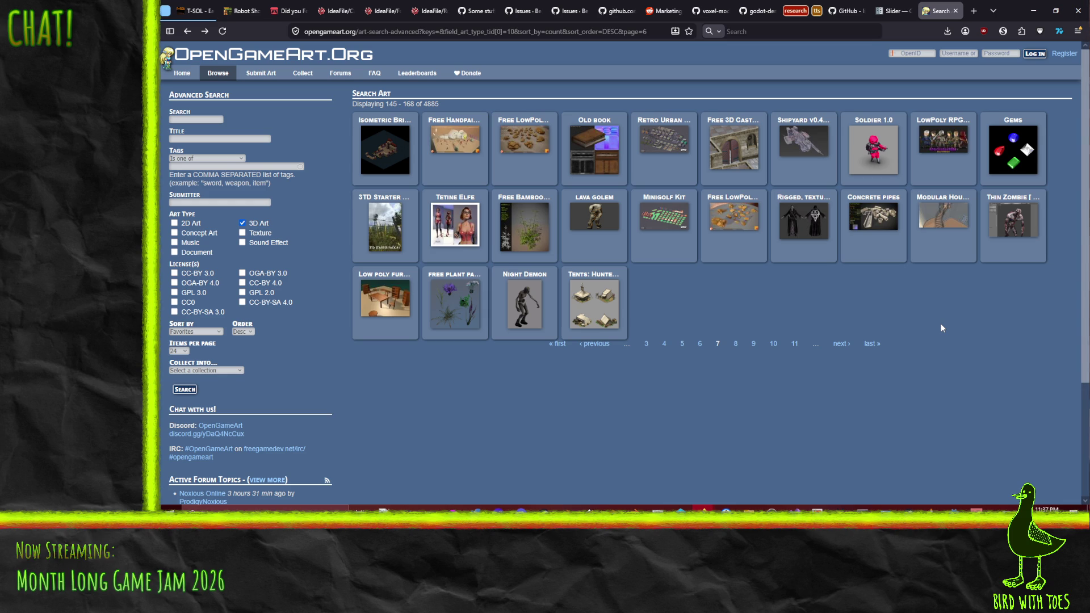
click(873, 165)
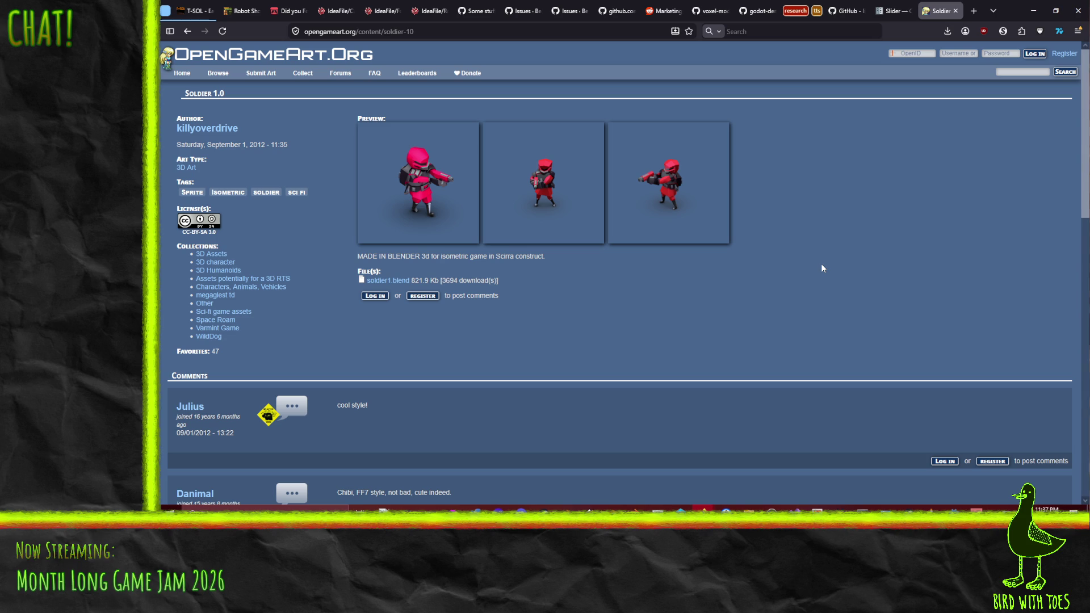
click(189, 33)
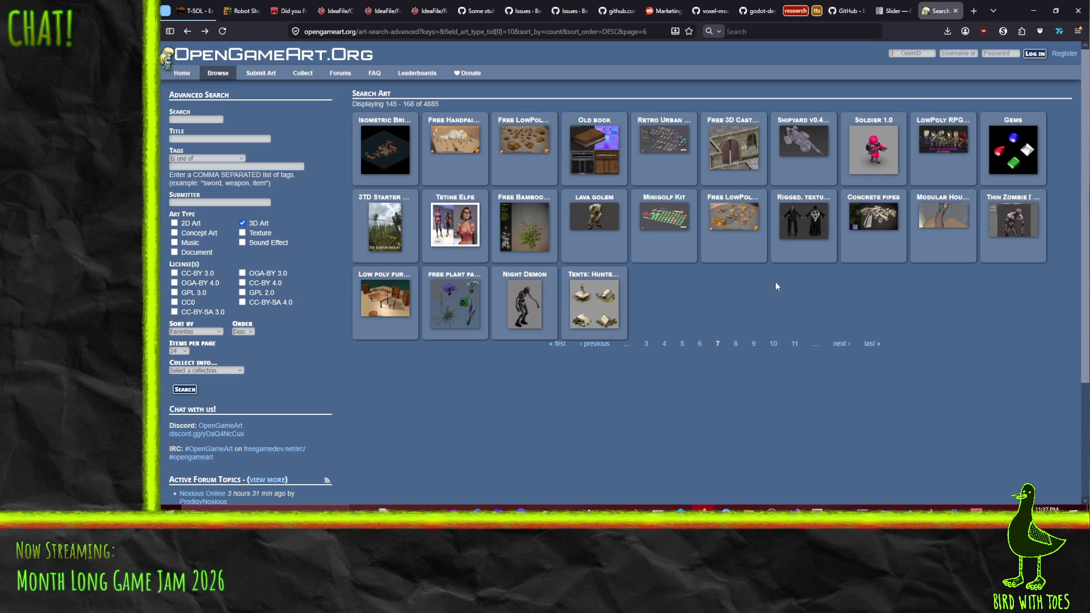
Advance through results pages 8, 9 and 10 and open the Low Poly Nature Pack.
click(735, 344)
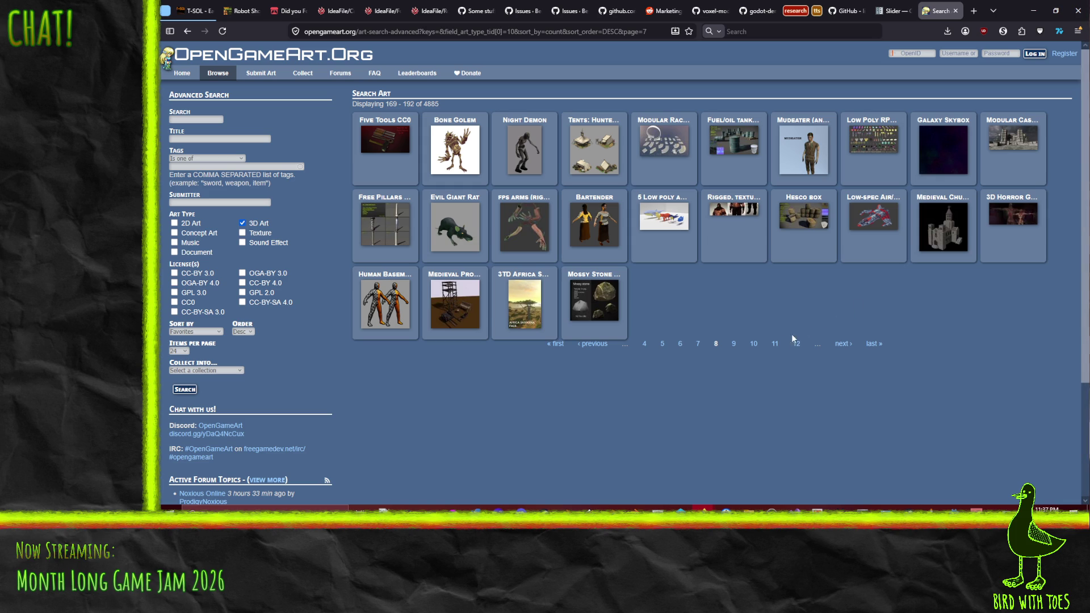
click(734, 344)
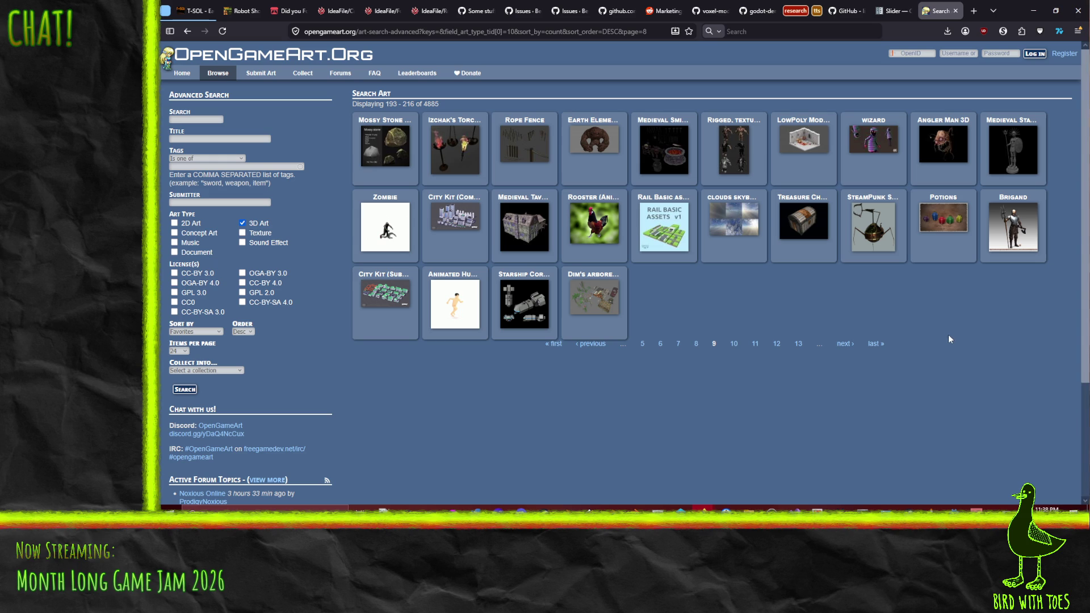
click(733, 344)
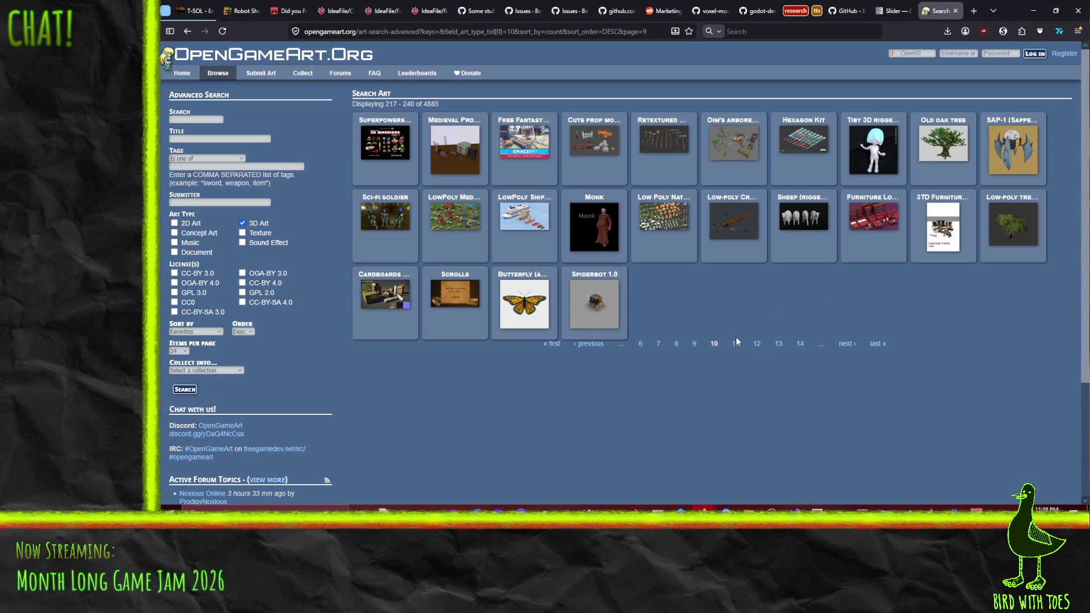
click(673, 207)
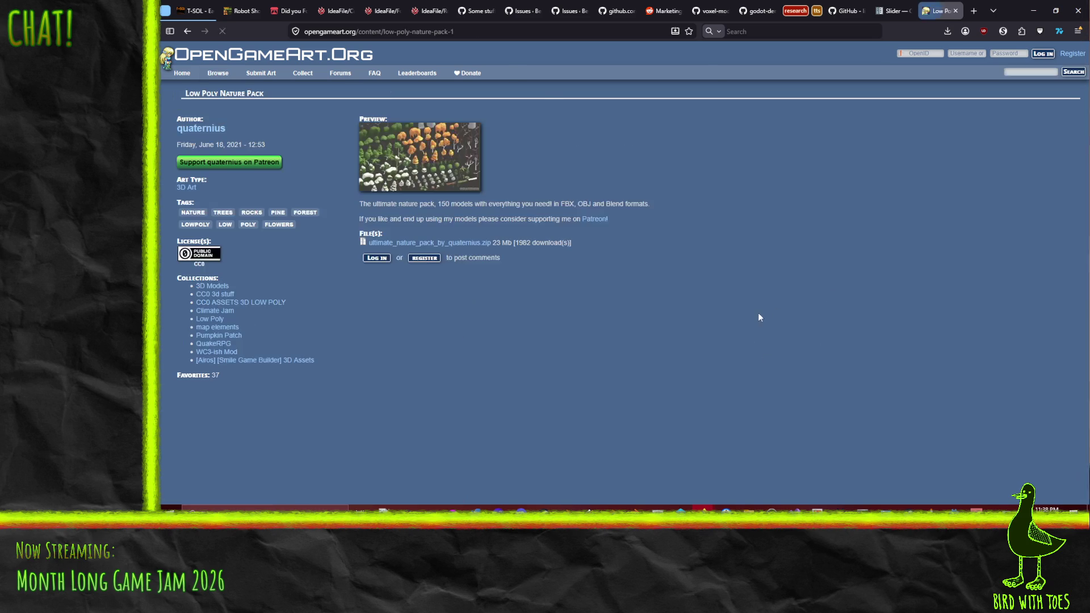
Browse results pages 11 and 12, checking the 3D Gum Bot and LowPoly Survival Pack pages.
click(188, 31)
click(736, 344)
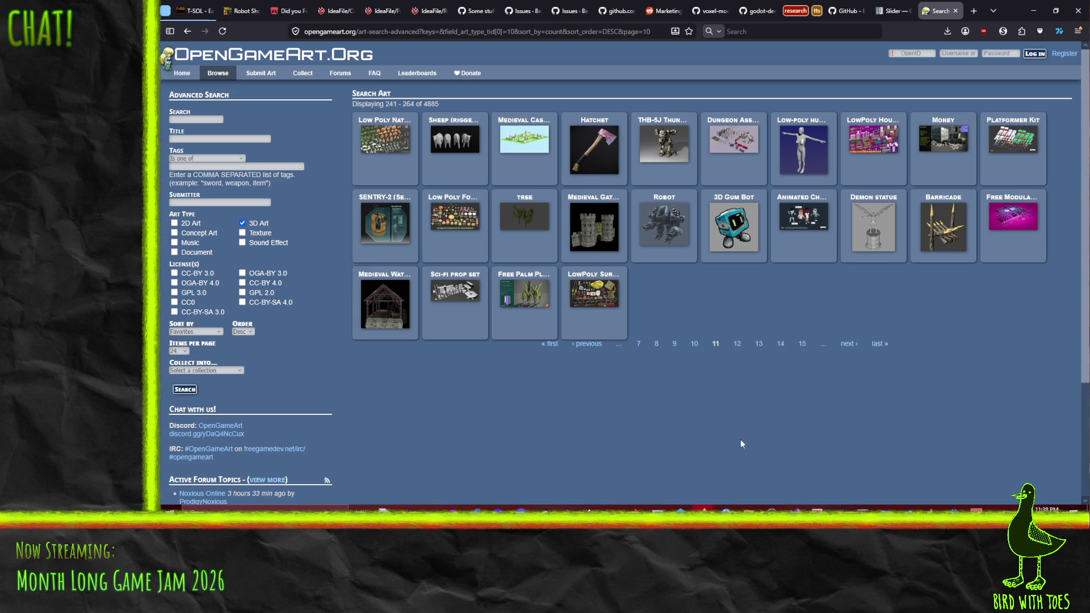
click(732, 241)
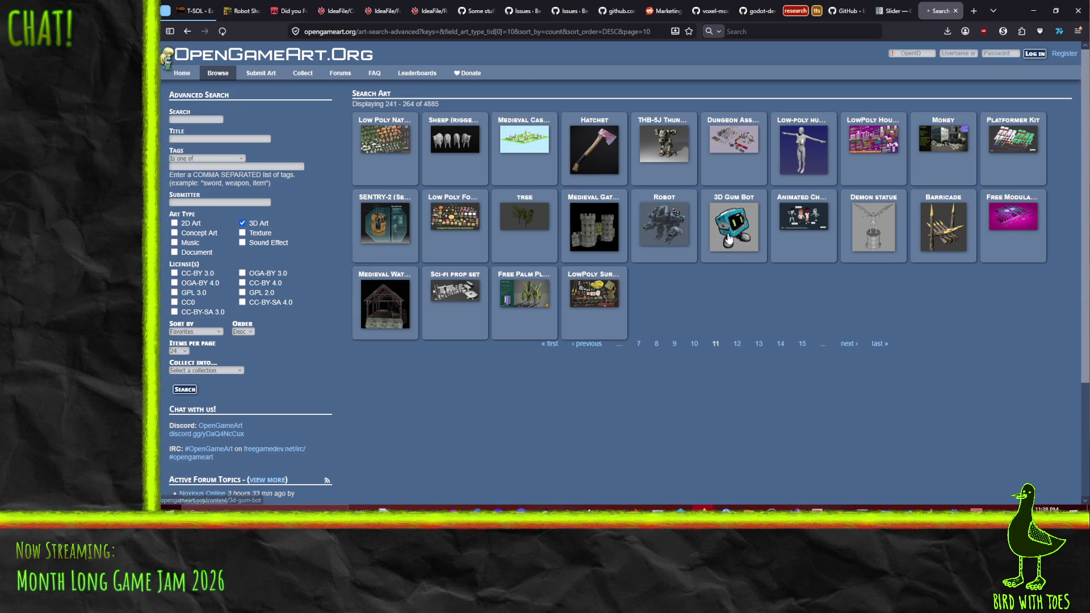
key(alt+Left)
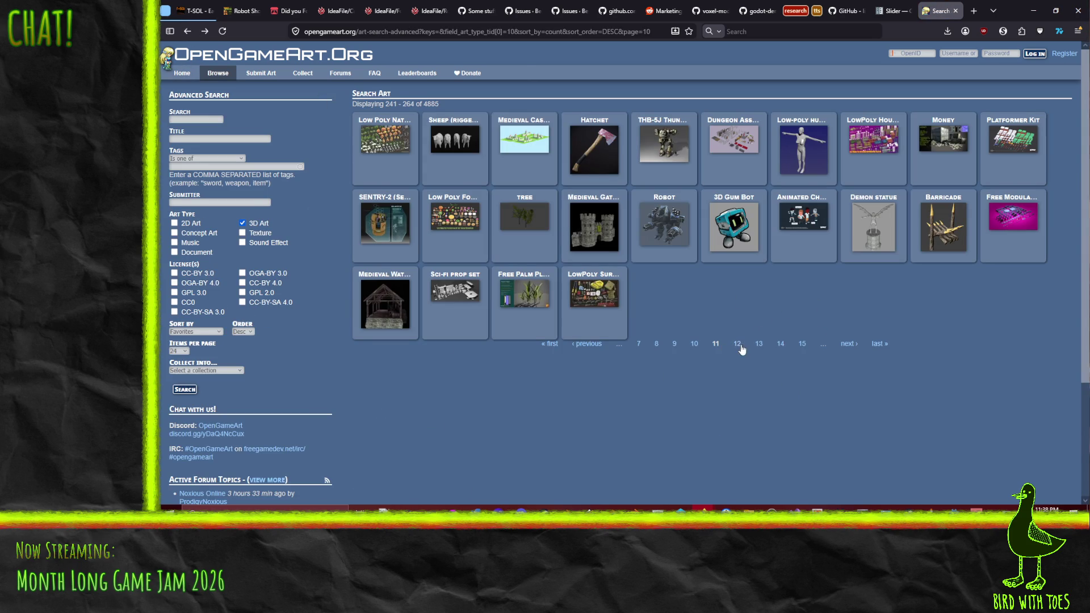
click(738, 345)
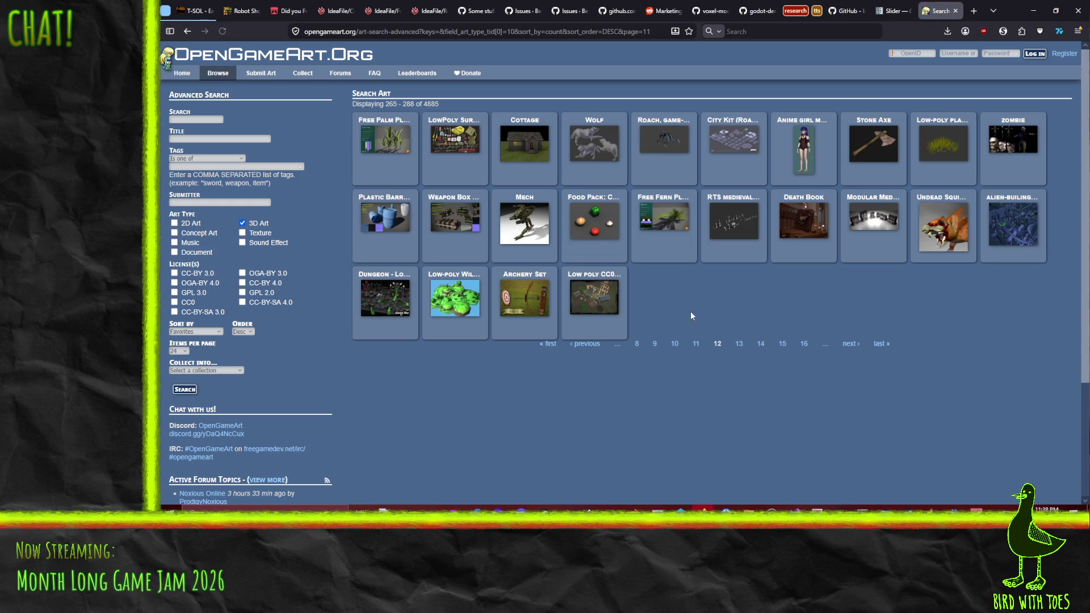
click(452, 136)
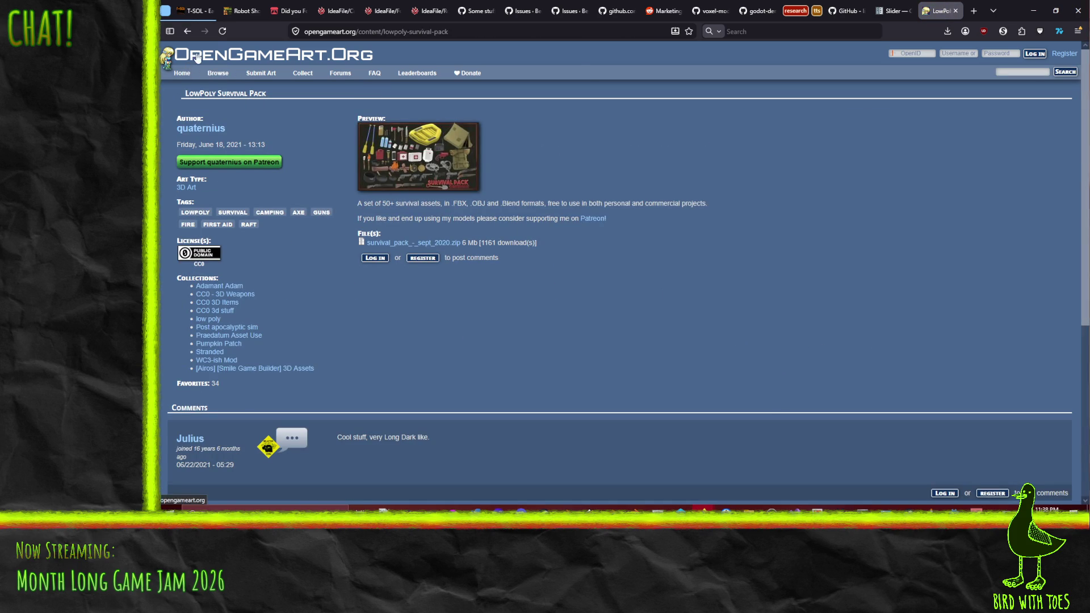
click(188, 32)
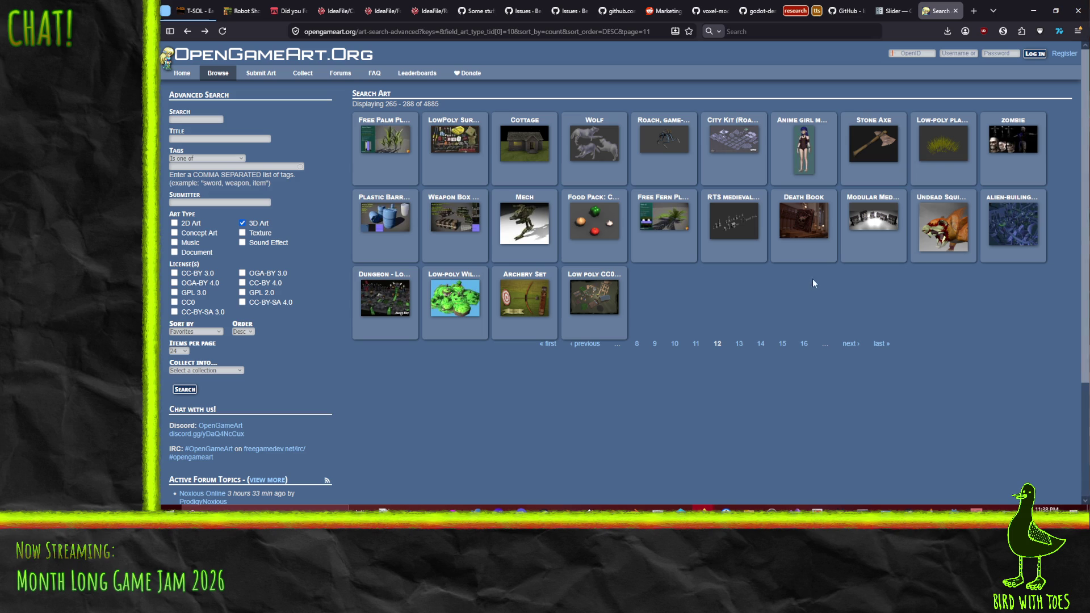
Move through pages 13 and 14, checking LowPoly Textured Trees and Voxel Town Pack Lite.
click(739, 344)
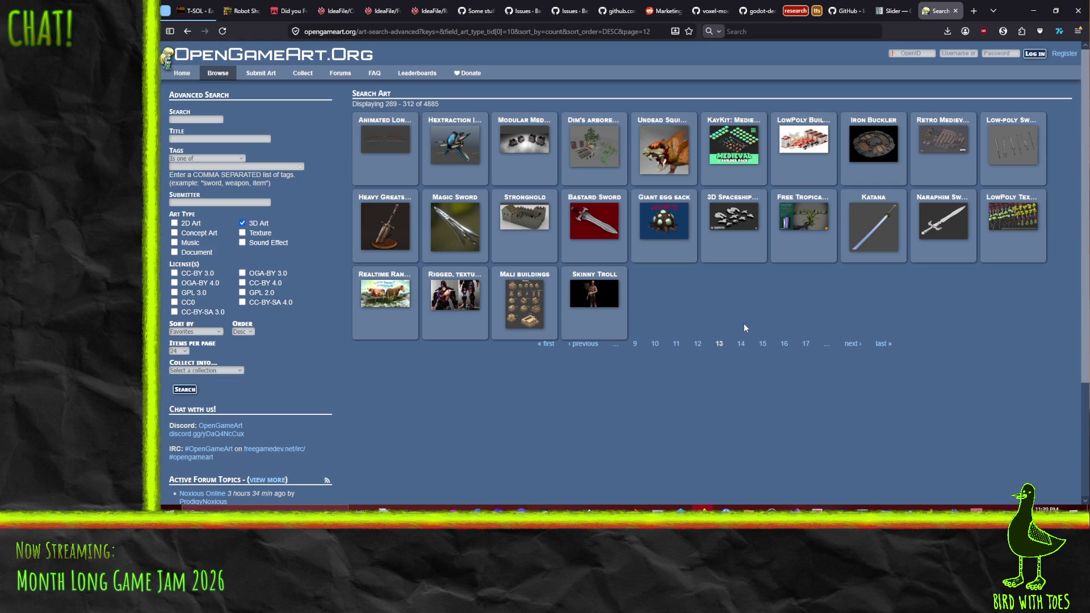
click(739, 344)
mouse_move(202, 70)
click(188, 31)
click(1013, 216)
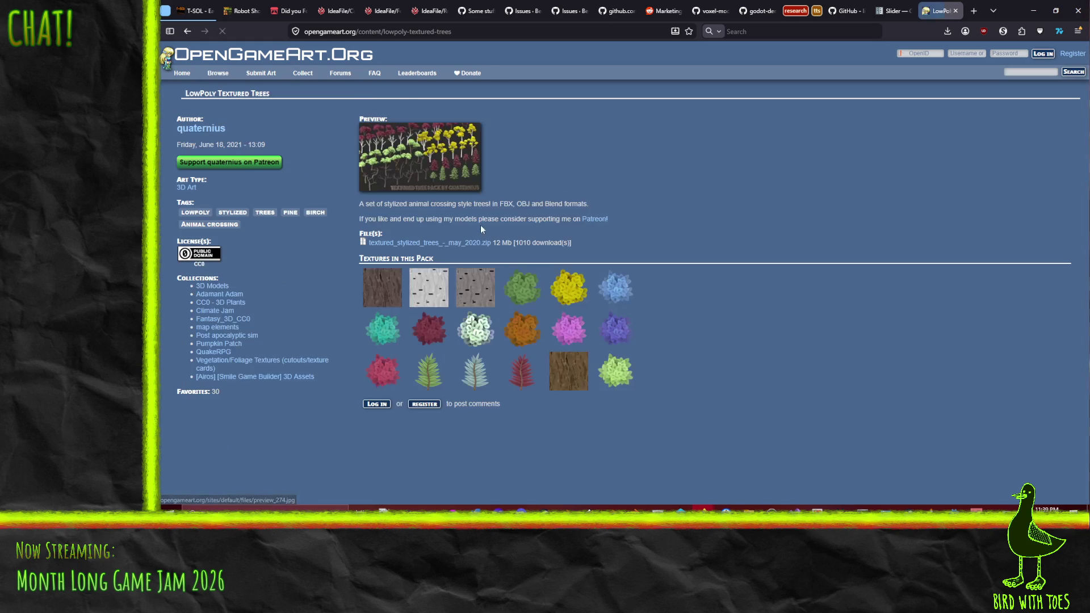
click(187, 31)
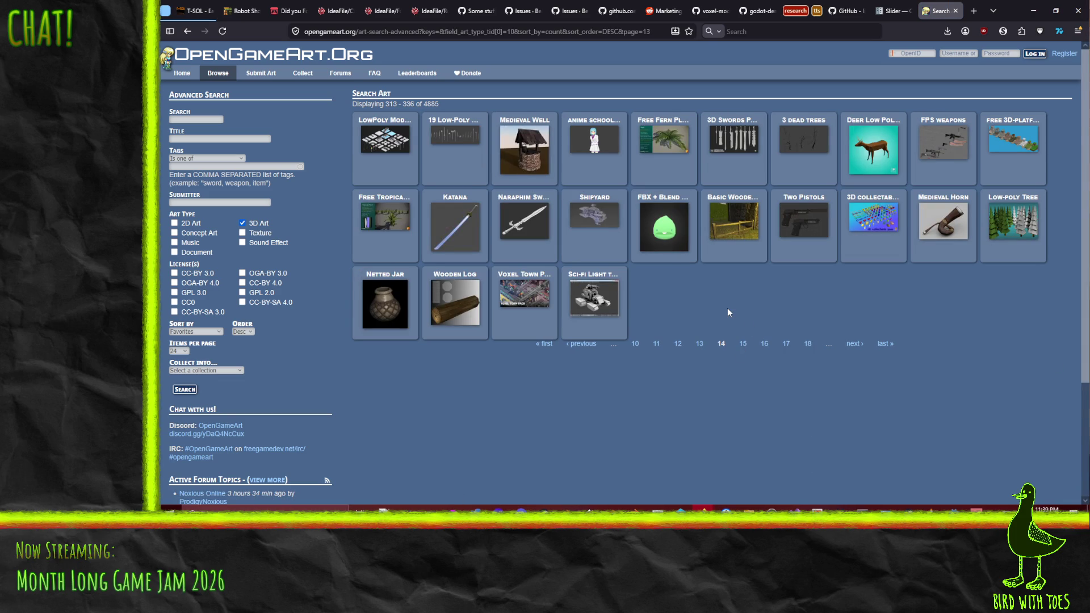
click(524, 292)
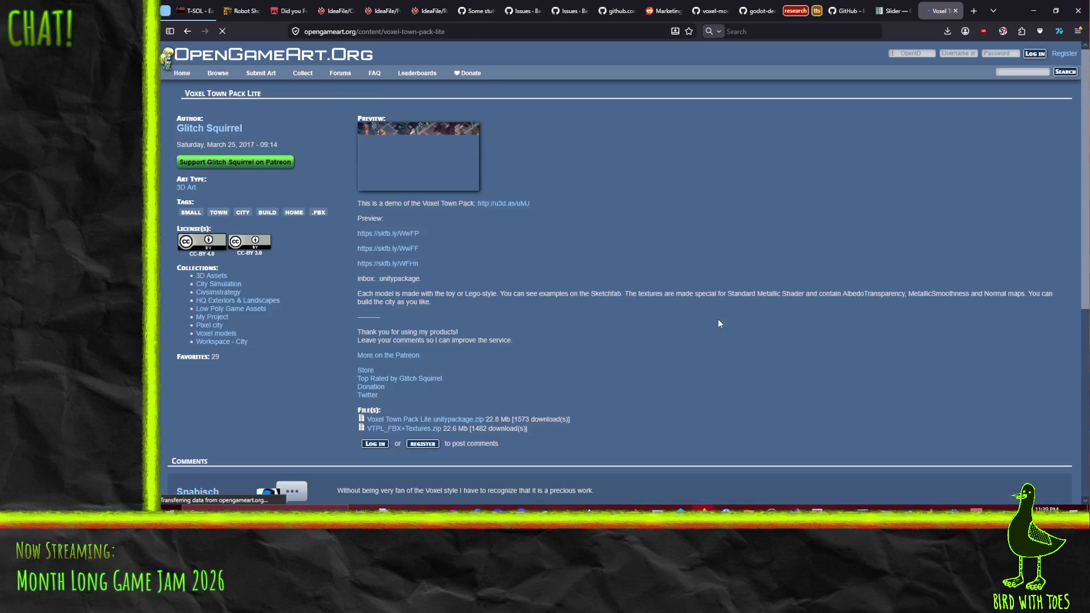
key(alt+Left)
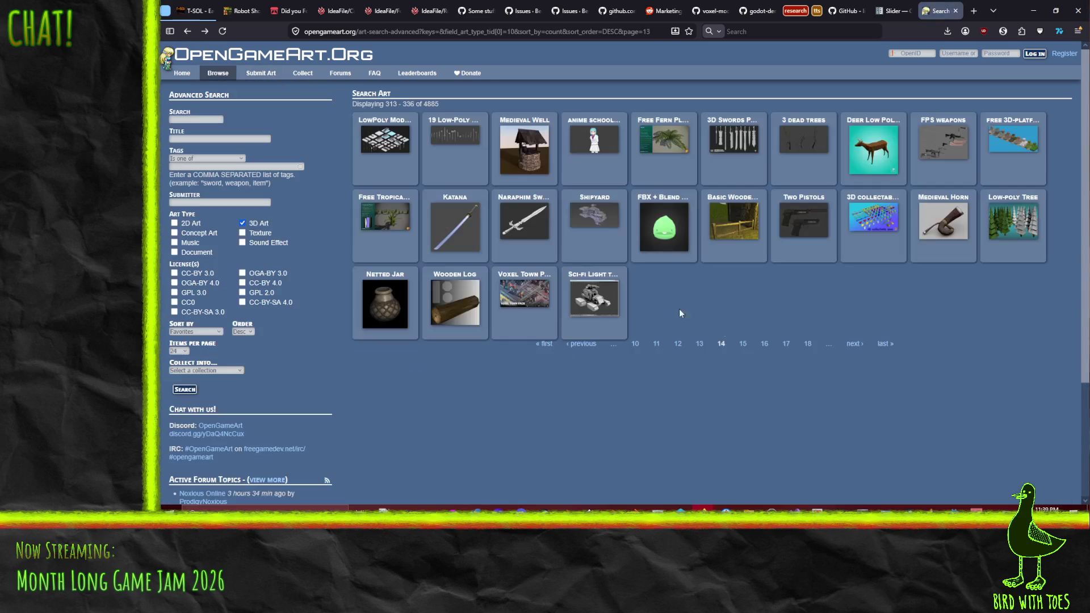
Advance the results to pages 15, 16 and 17.
click(743, 345)
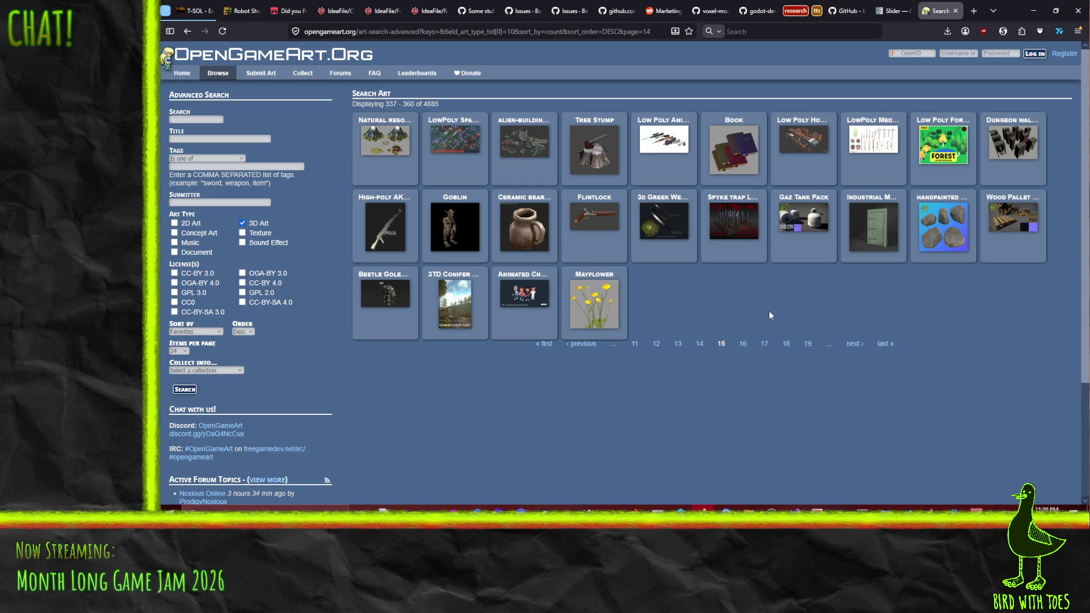
click(745, 342)
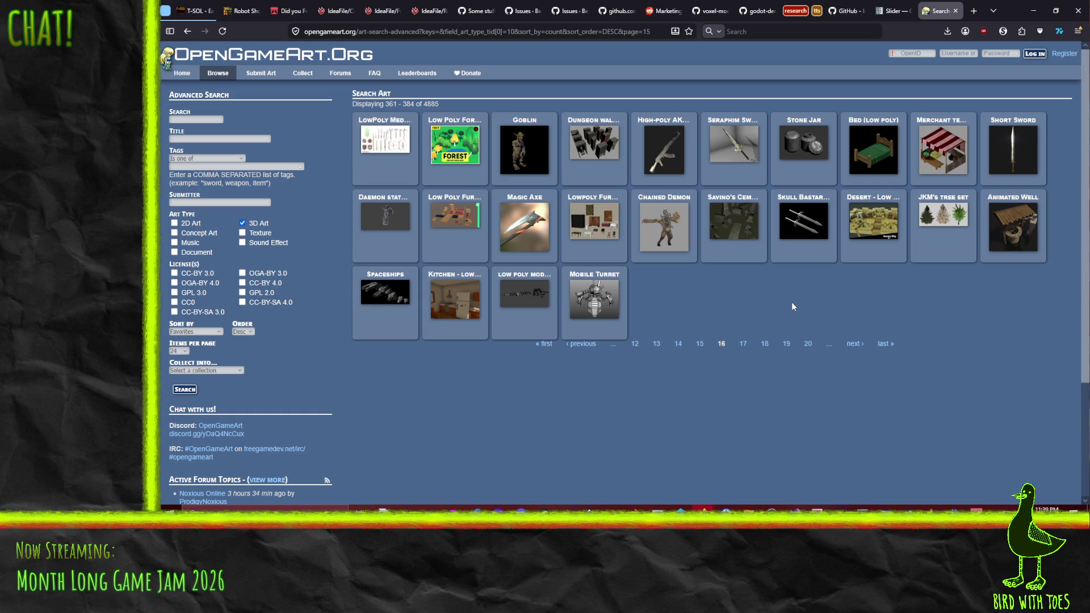
click(744, 344)
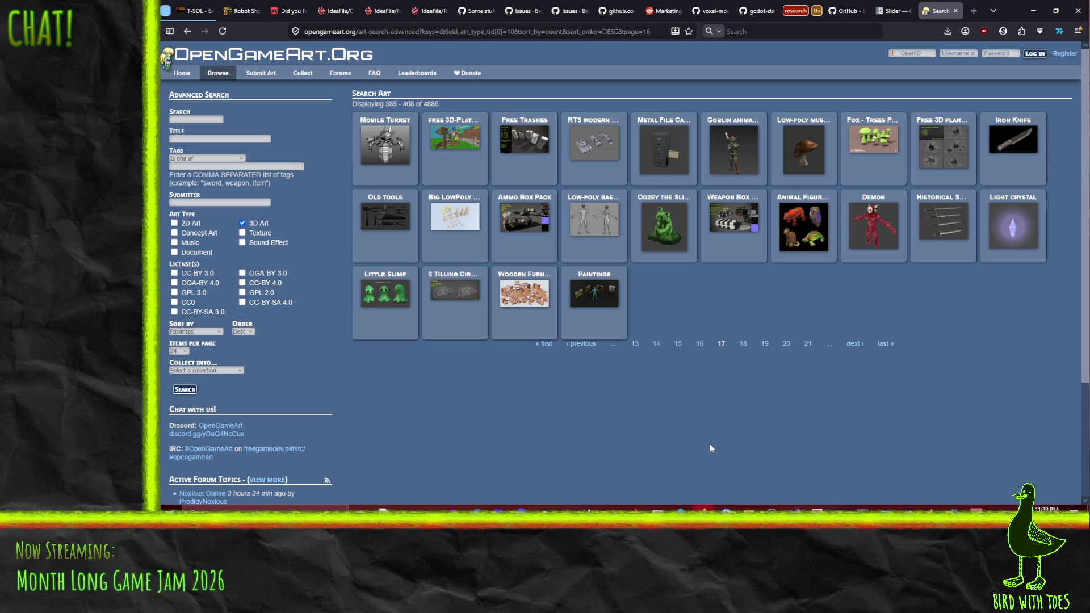
In File Explorer, go from Bigun (F:) through Potential Game Assets and Kenney All in 1 1.7.1 to 3D assets.
mouse_move(748, 508)
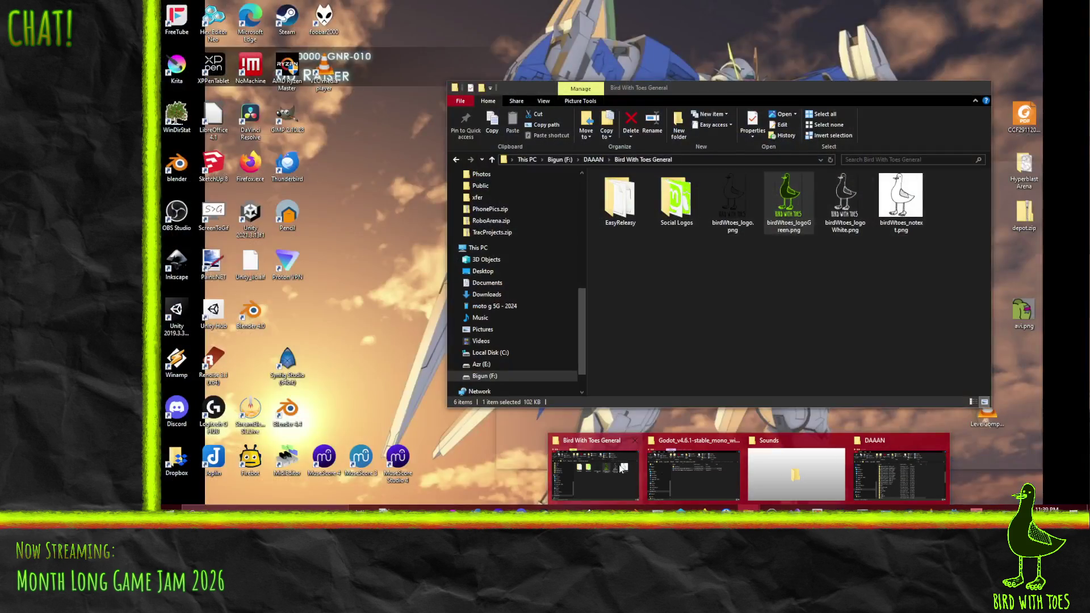
click(595, 473)
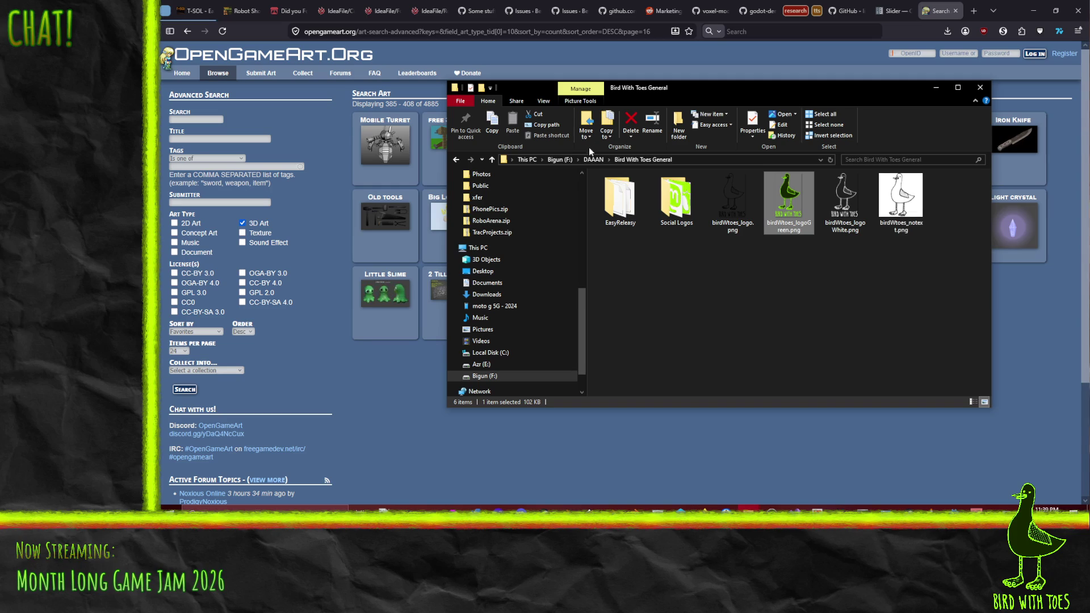
click(559, 160)
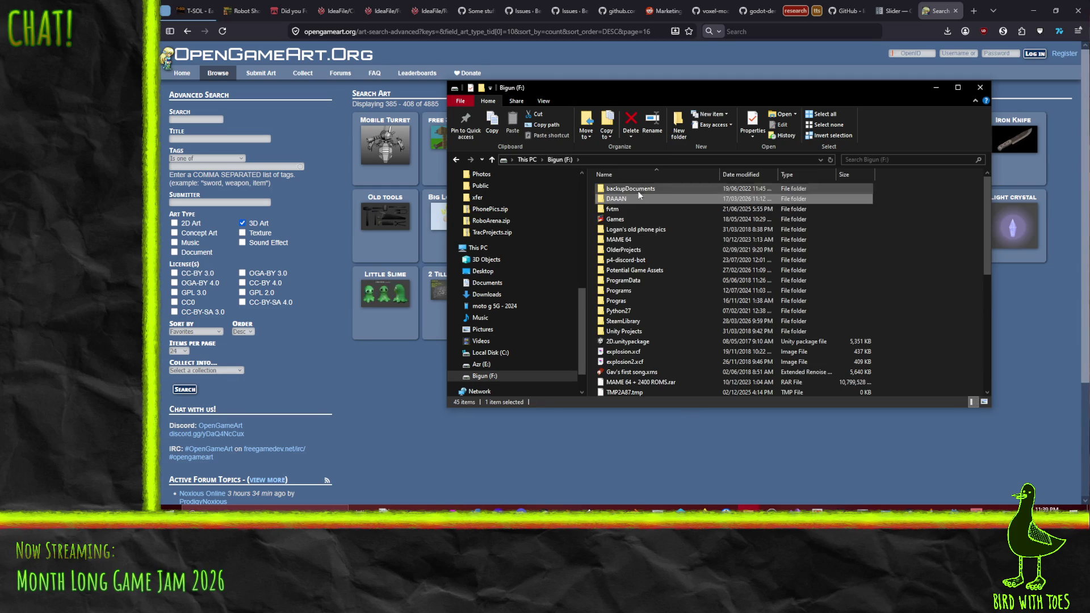
double_click(634, 270)
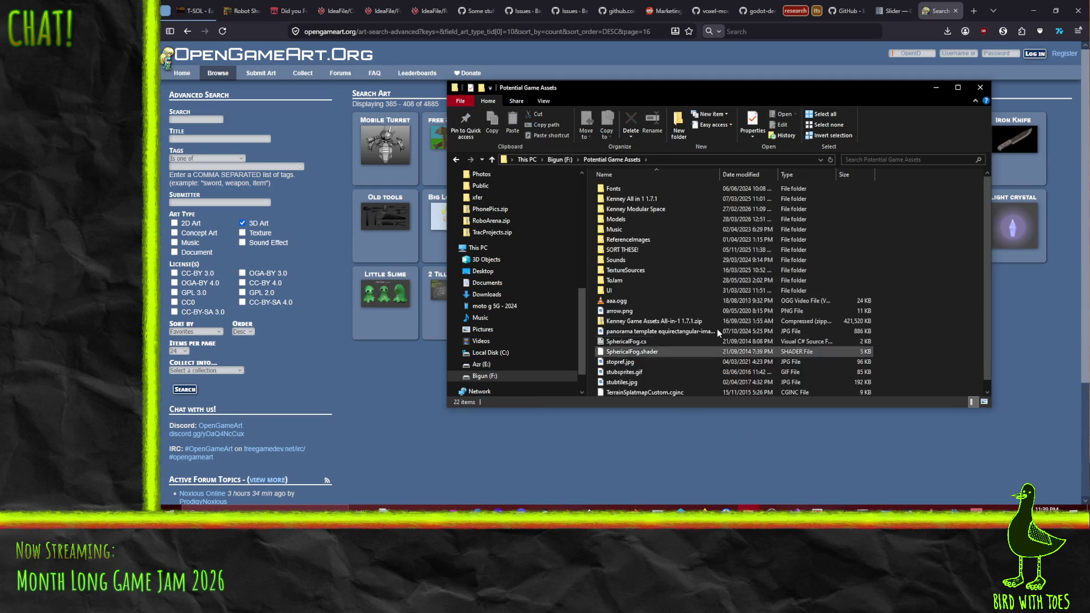
double_click(657, 200)
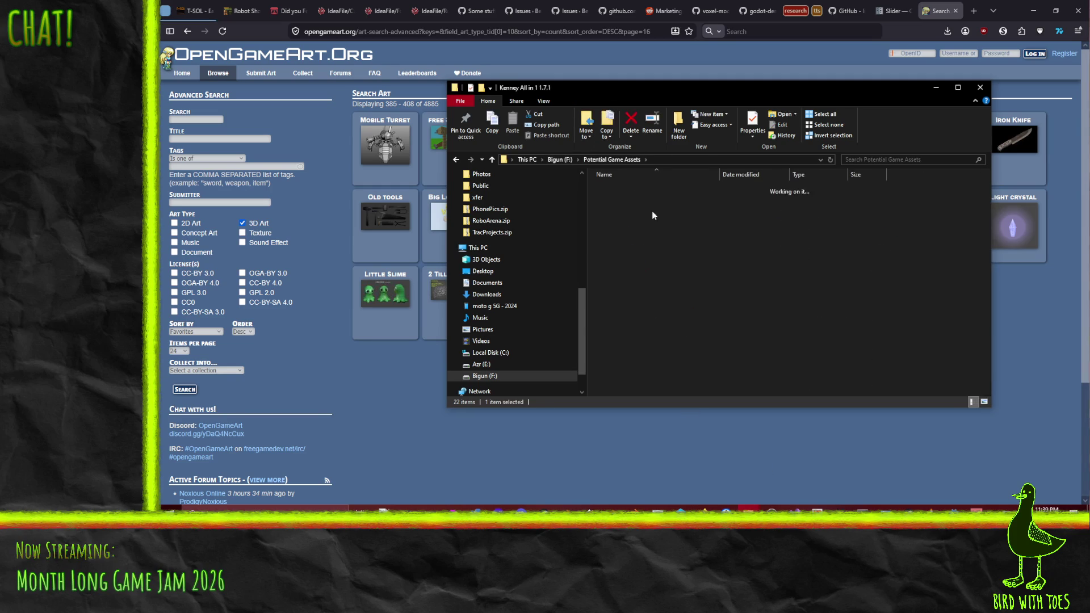
double_click(636, 199)
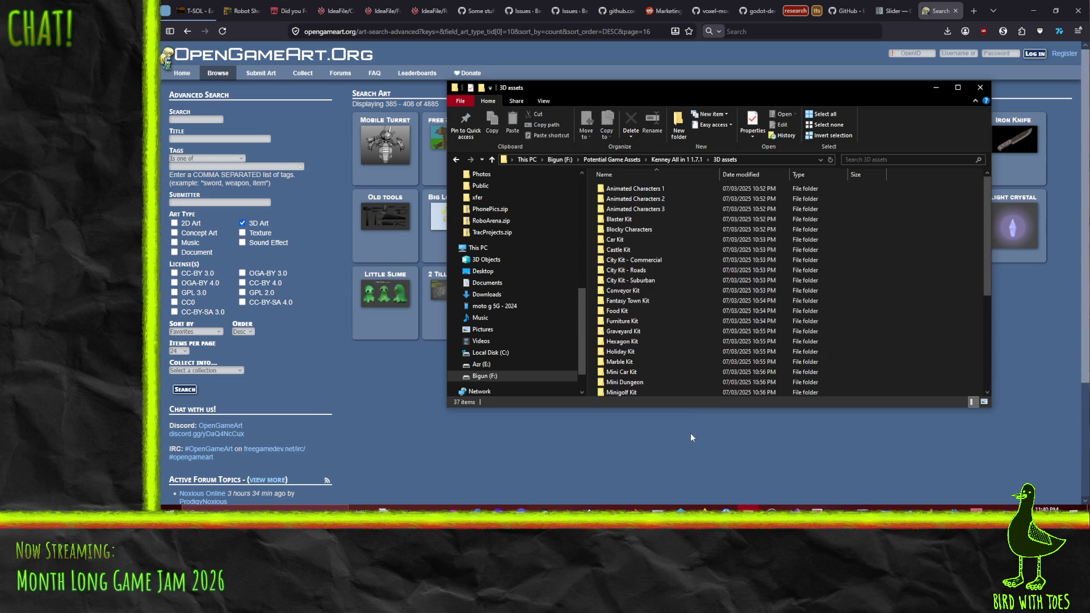
click(627, 229)
click(614, 239)
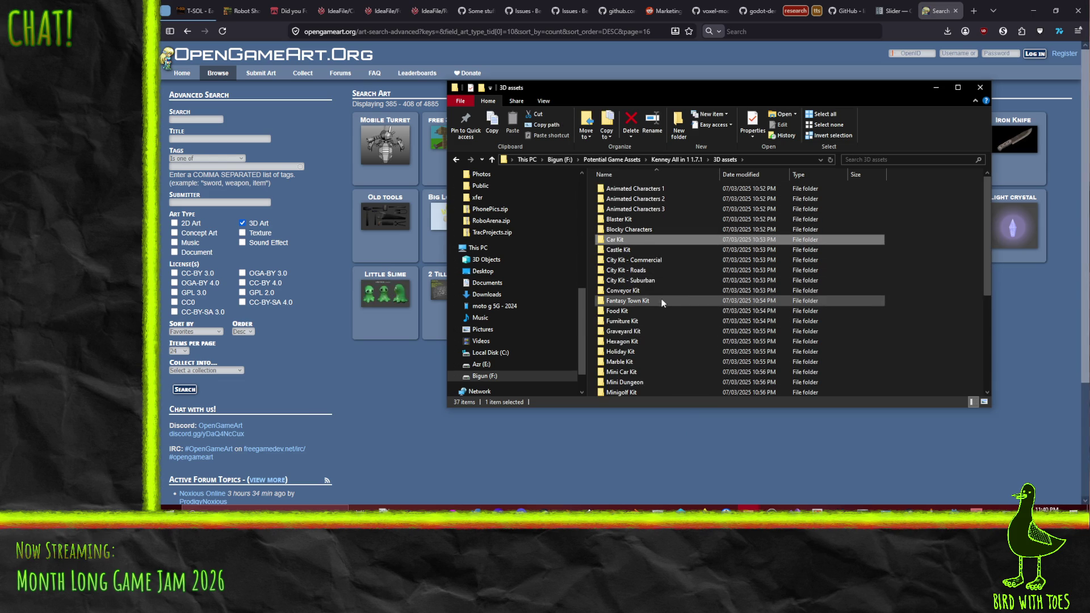
Open the Pirate Kit folder and view its Preview.png image.
scroll(662, 246, down, 3)
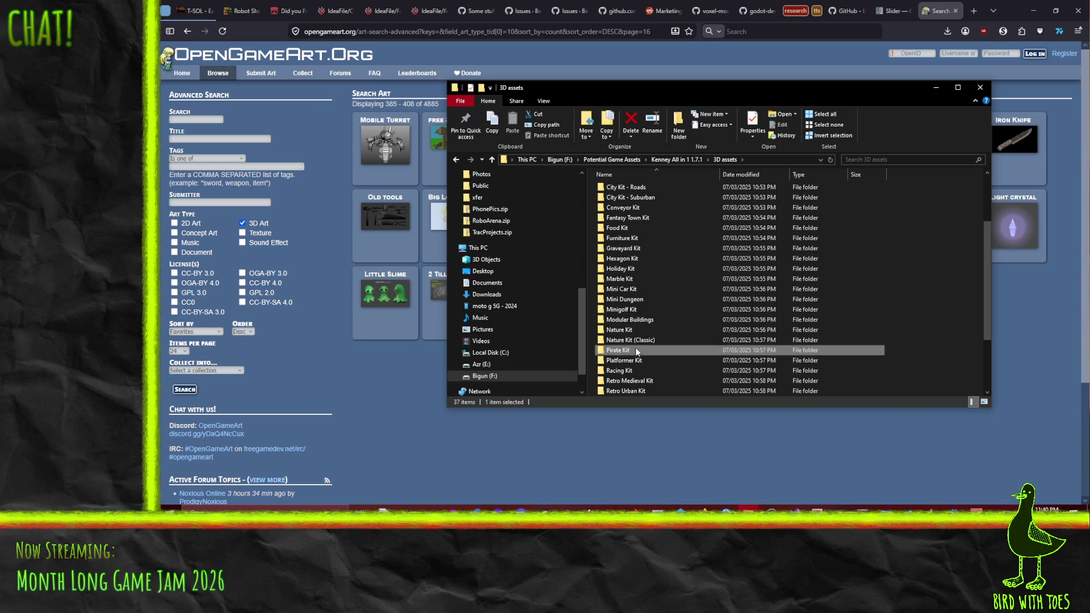
double_click(635, 350)
double_click(644, 190)
click(456, 161)
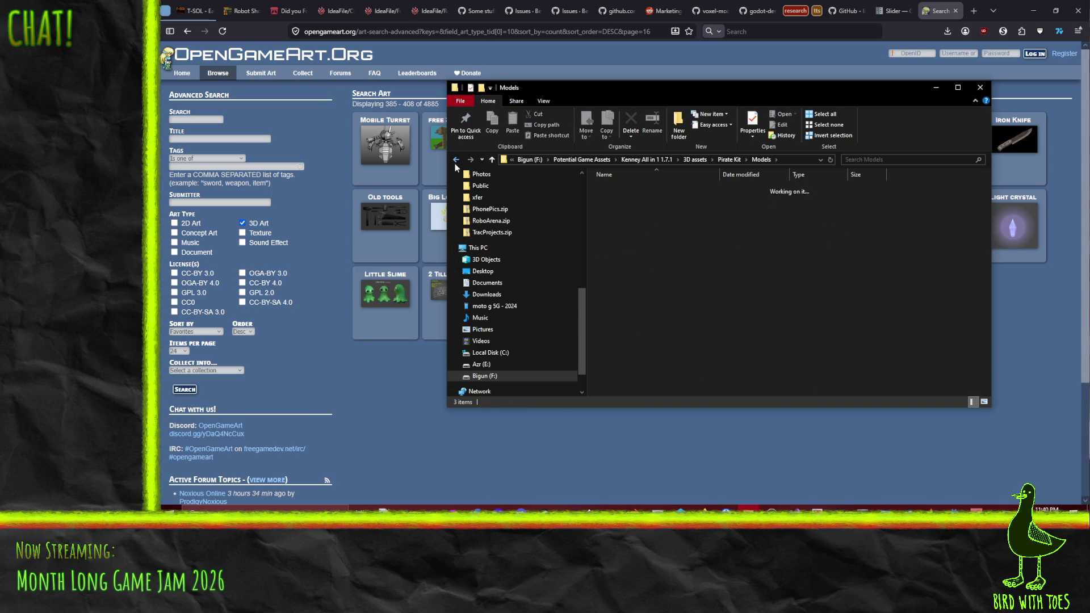
double_click(621, 219)
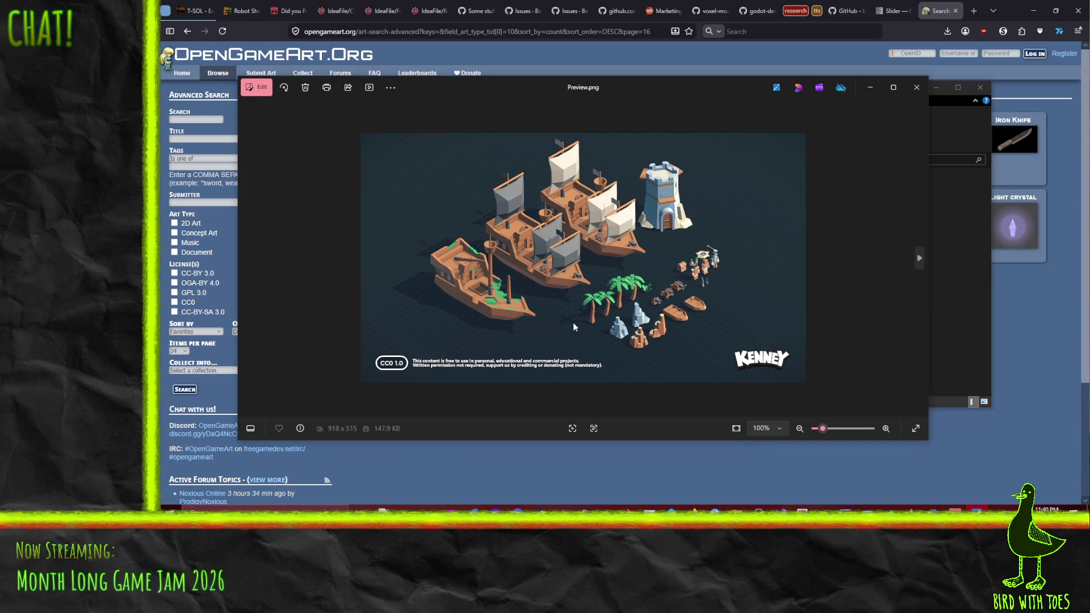
Pan across the pirate kit preview, close it and return to the 3D assets folder list.
scroll(743, 263, up, 5)
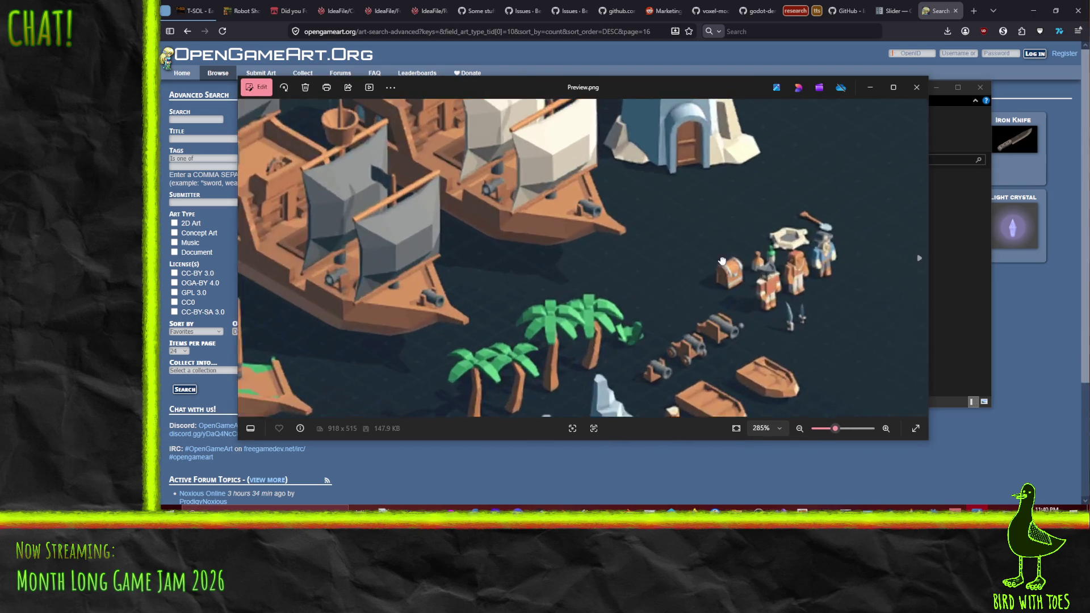
drag(749, 262, 593, 243)
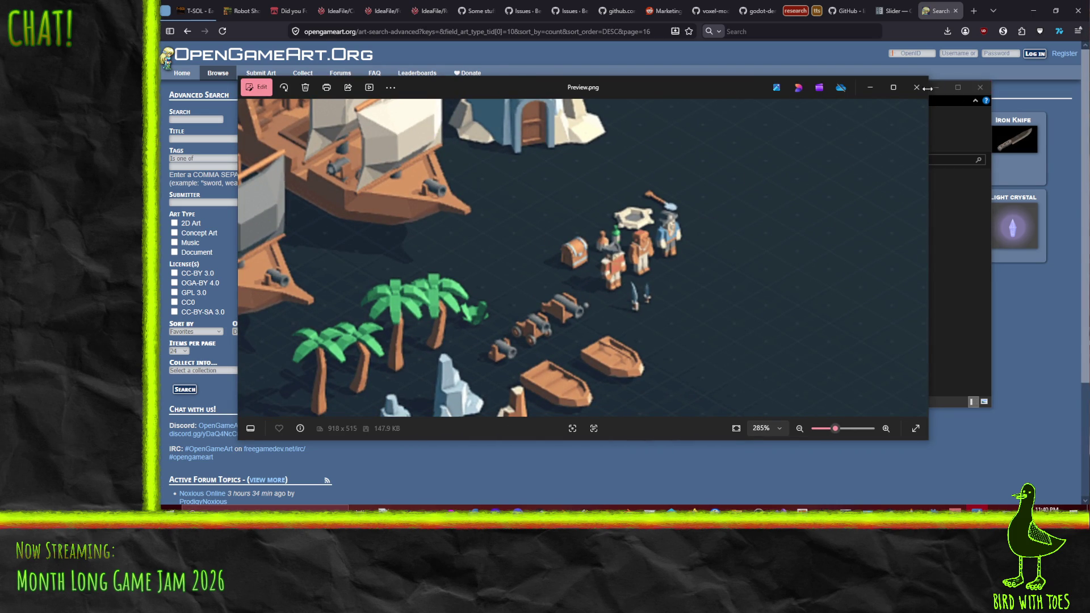
click(916, 87)
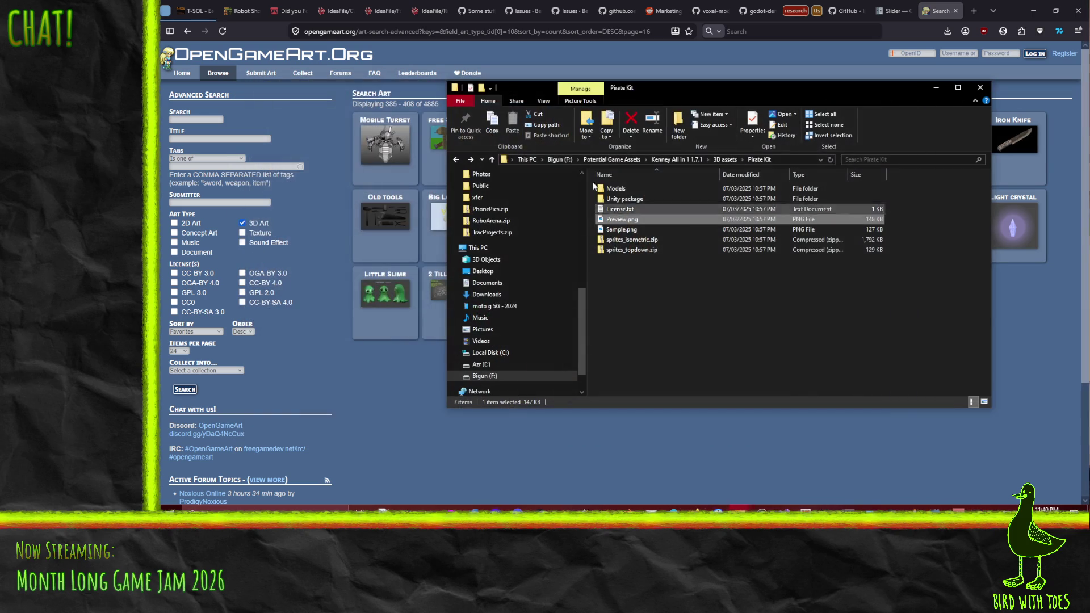
click(456, 159)
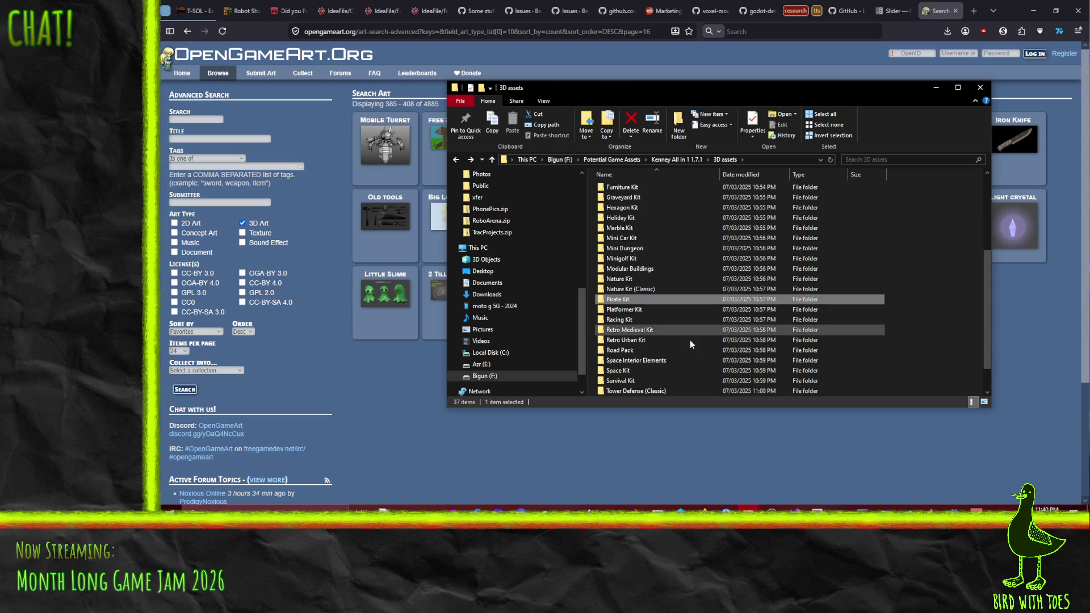
scroll(667, 328, down, 1)
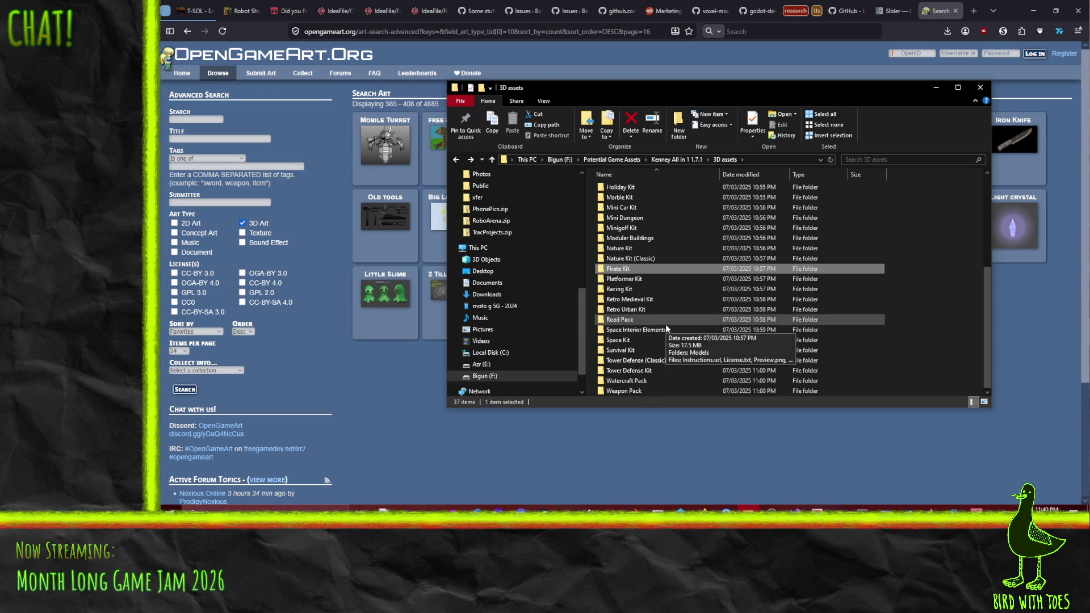
View the Platformer Kit Preview.png in Photos, then close it and go back up.
double_click(640, 280)
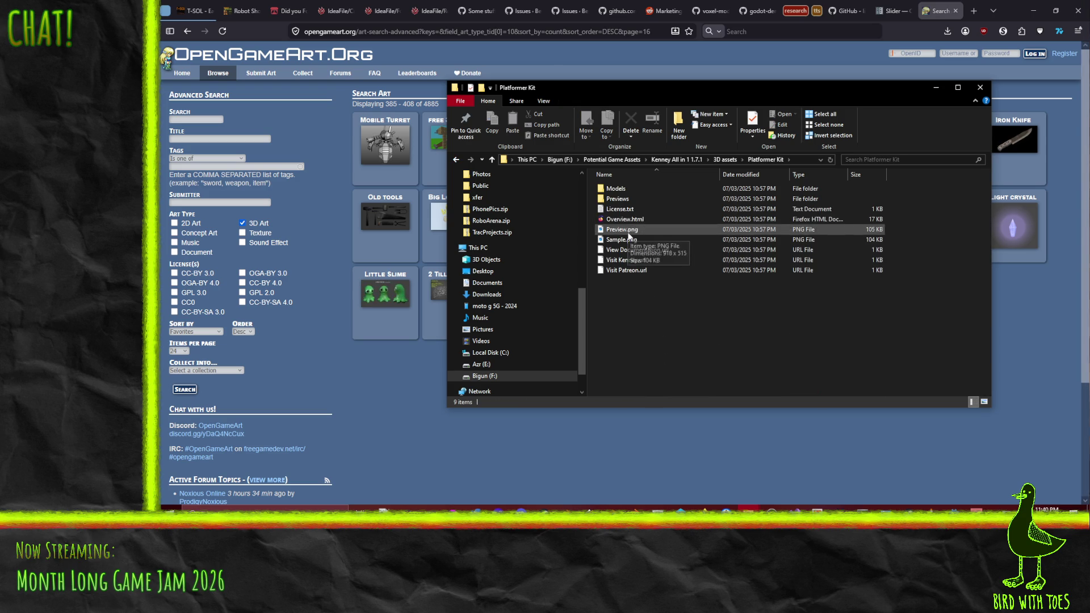
click(628, 231)
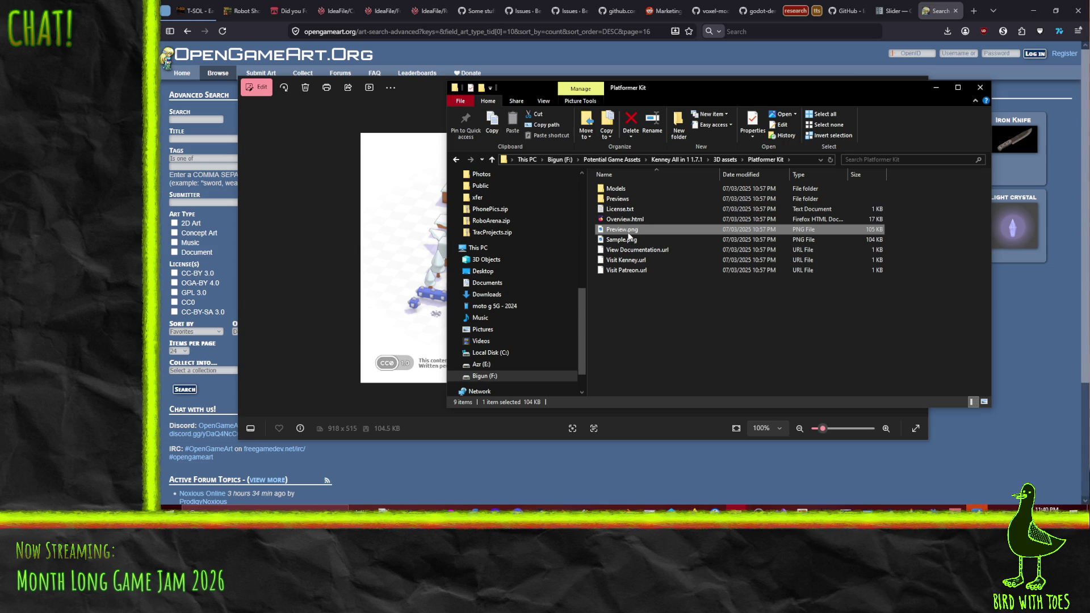
click(357, 241)
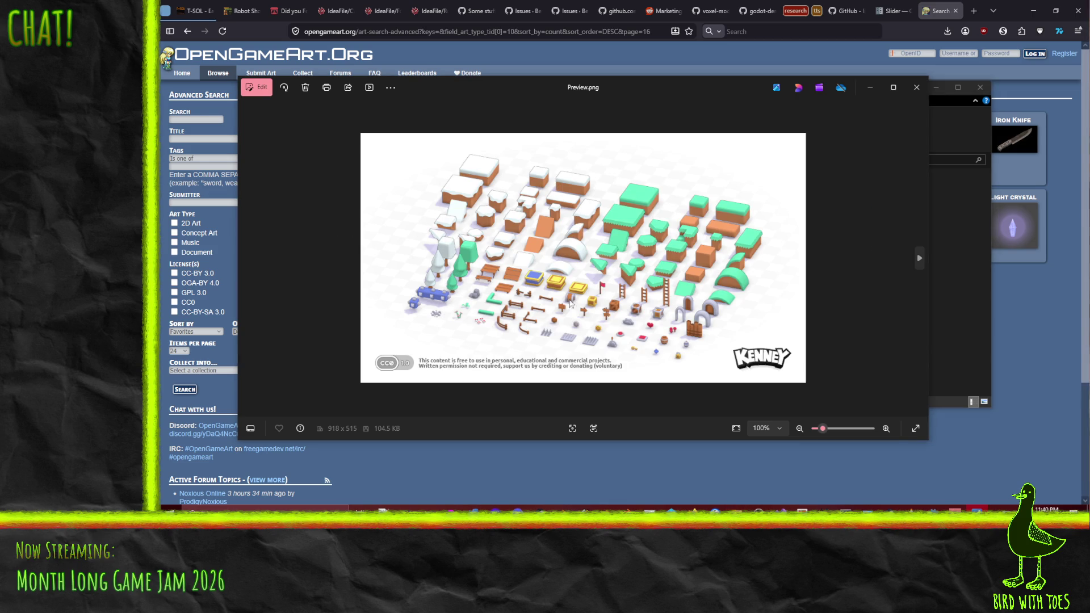
scroll(817, 251, up, 3)
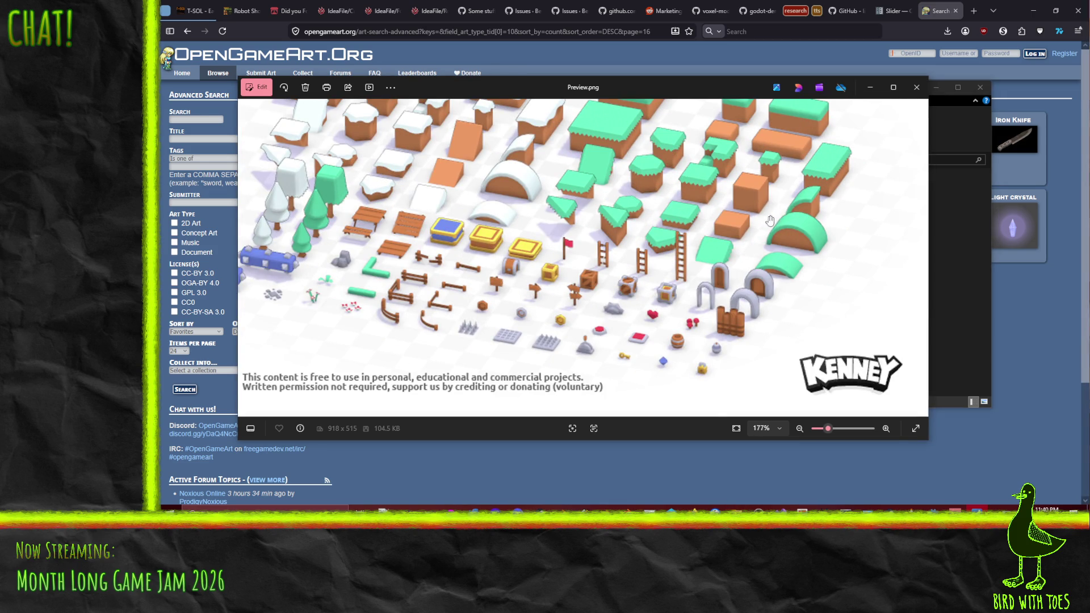
click(915, 87)
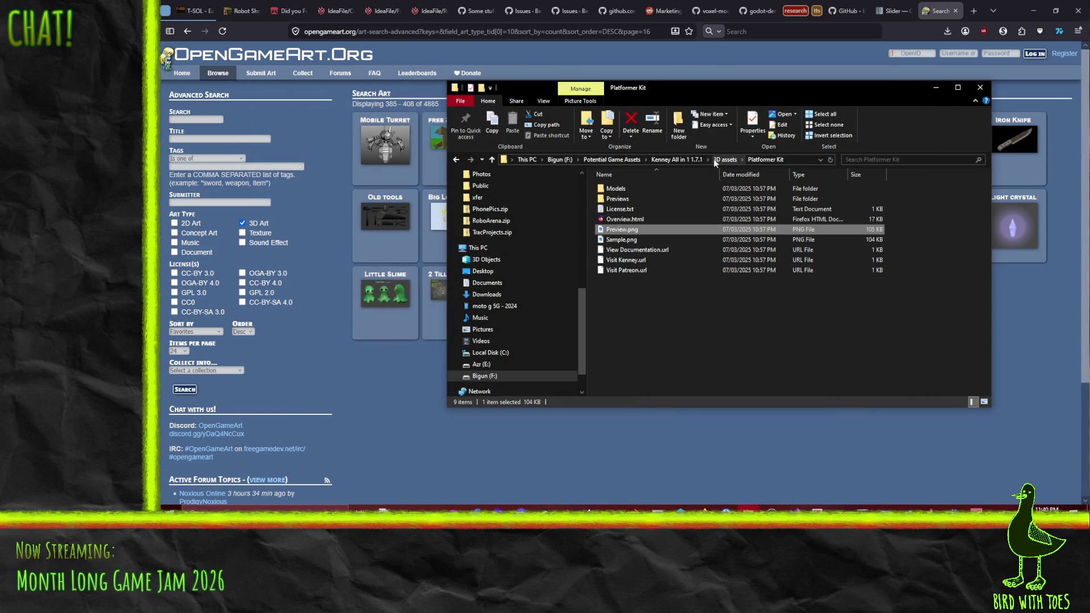
key(BackSpace)
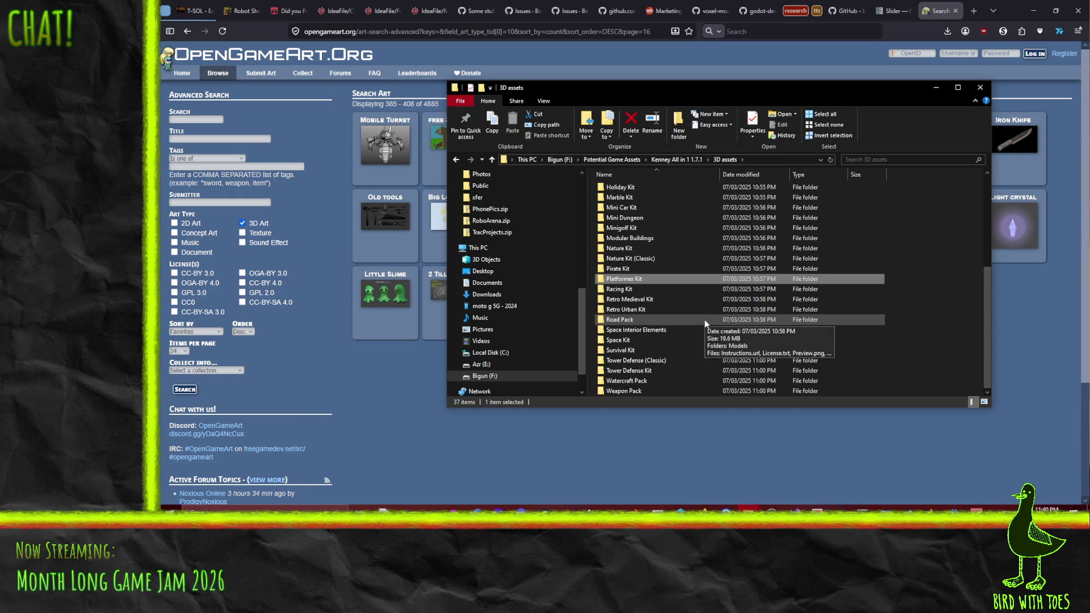
Preview the Animated Characters 1 and 2 images, closing each and returning to the 3D assets folder.
double_click(662, 187)
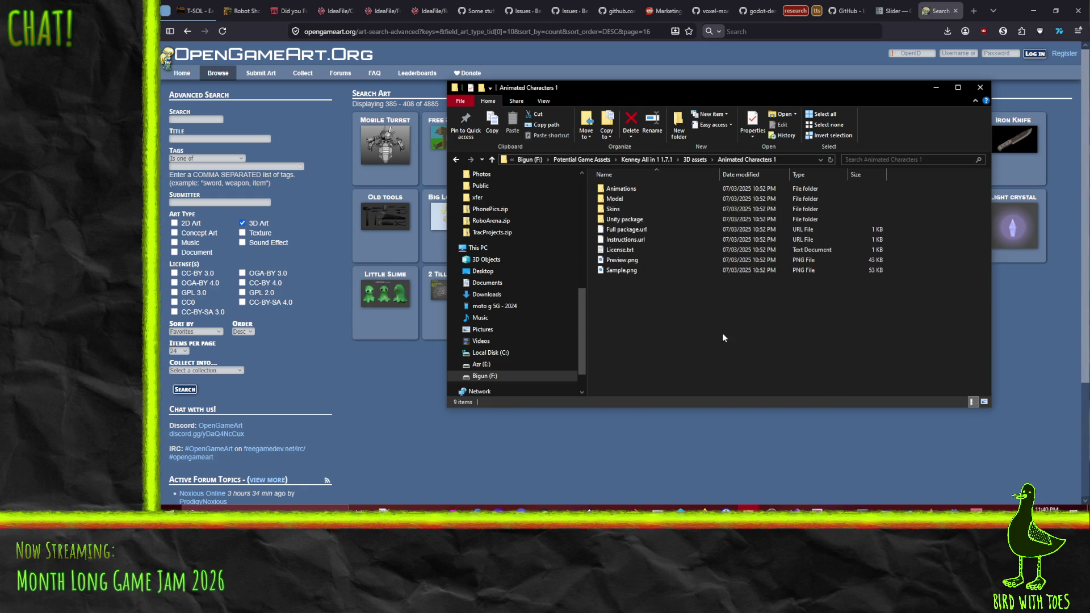
double_click(625, 260)
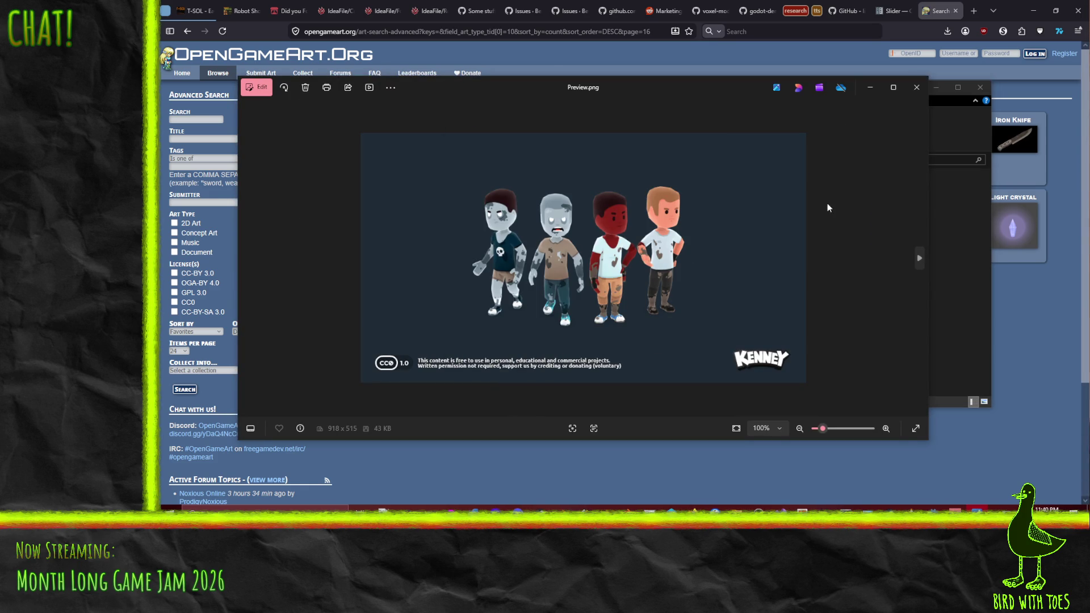
click(916, 87)
click(695, 159)
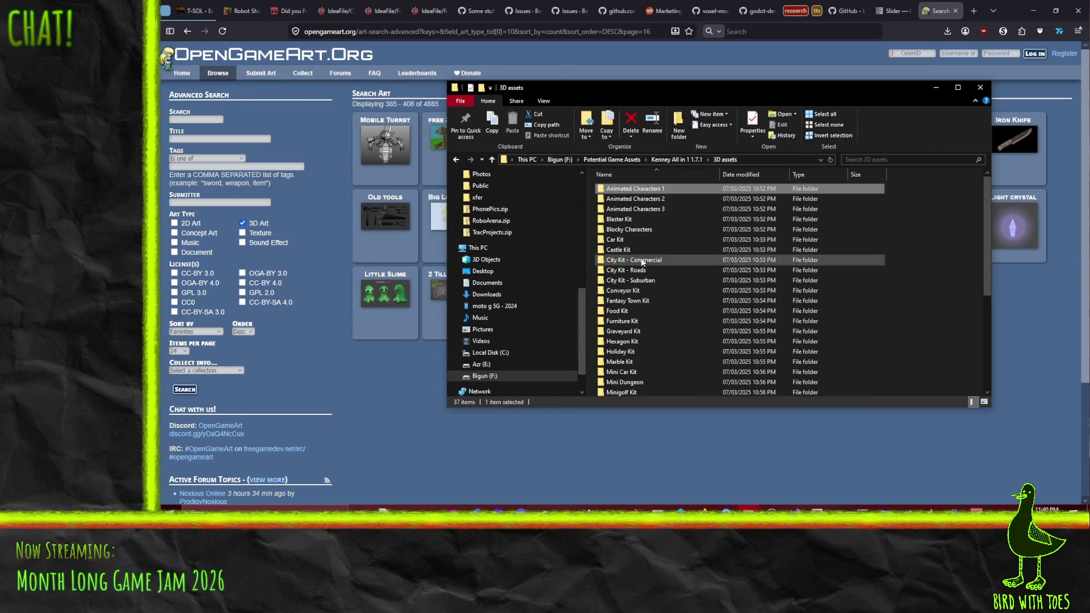
double_click(664, 217)
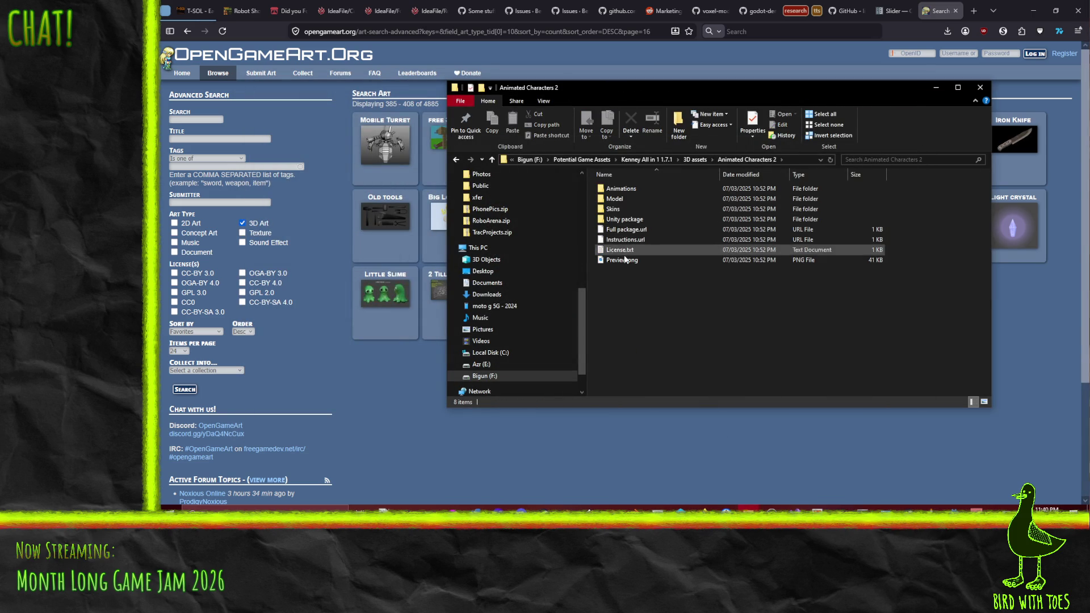
click(623, 261)
double_click(624, 262)
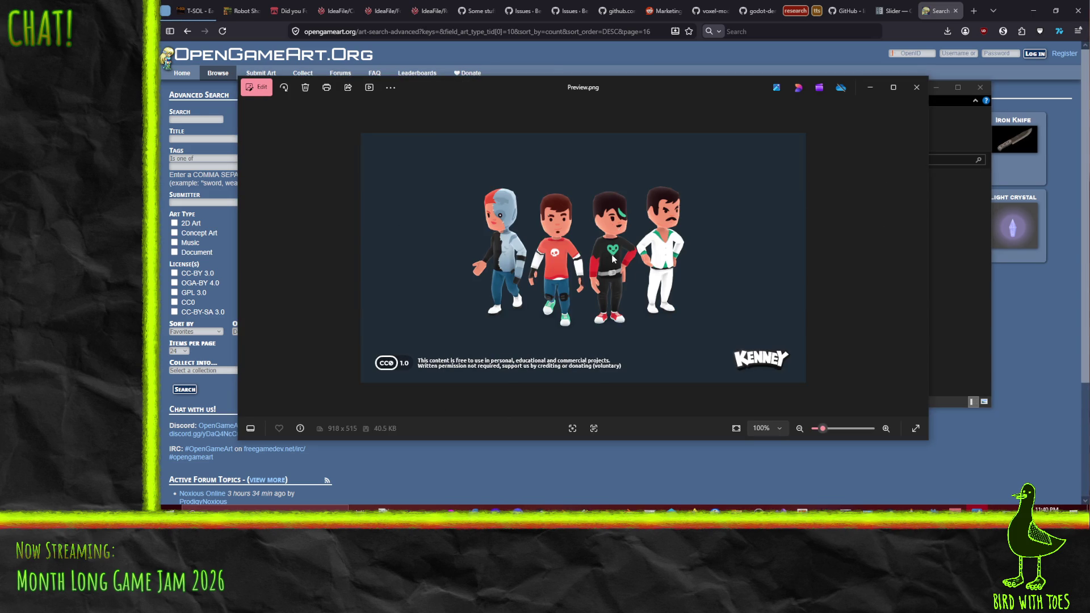
click(916, 87)
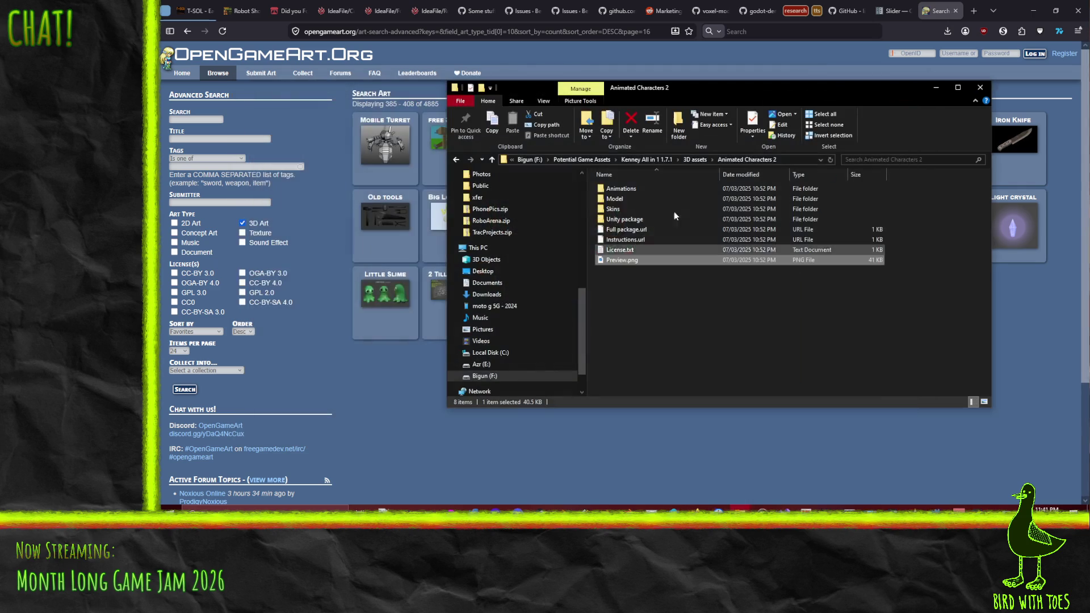
click(696, 160)
Preview the Animated Characters 3 and Castle Kit images, closing each and going back up.
double_click(659, 248)
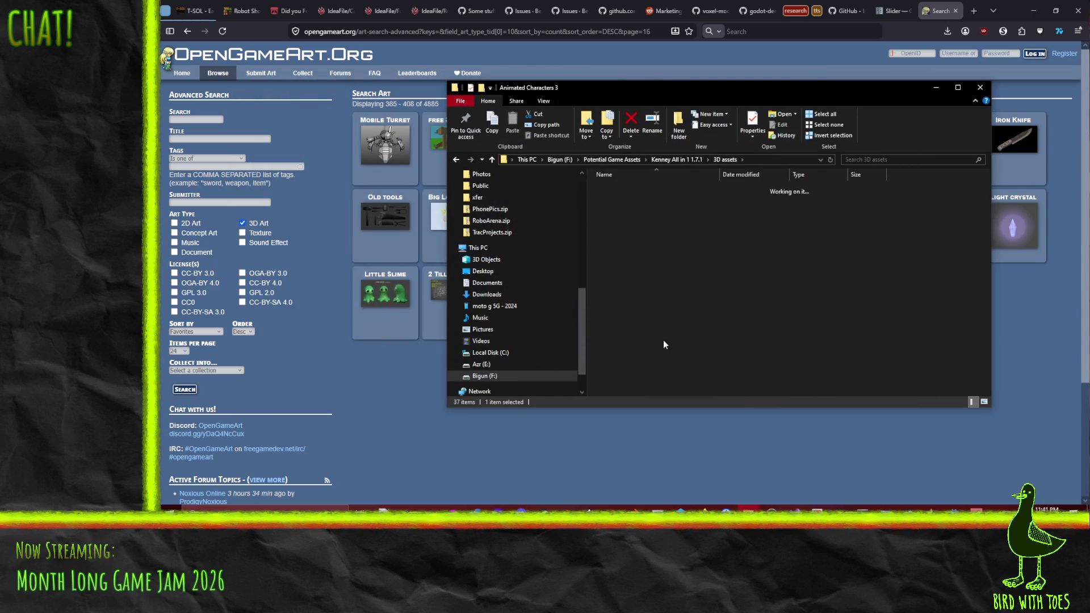
double_click(619, 263)
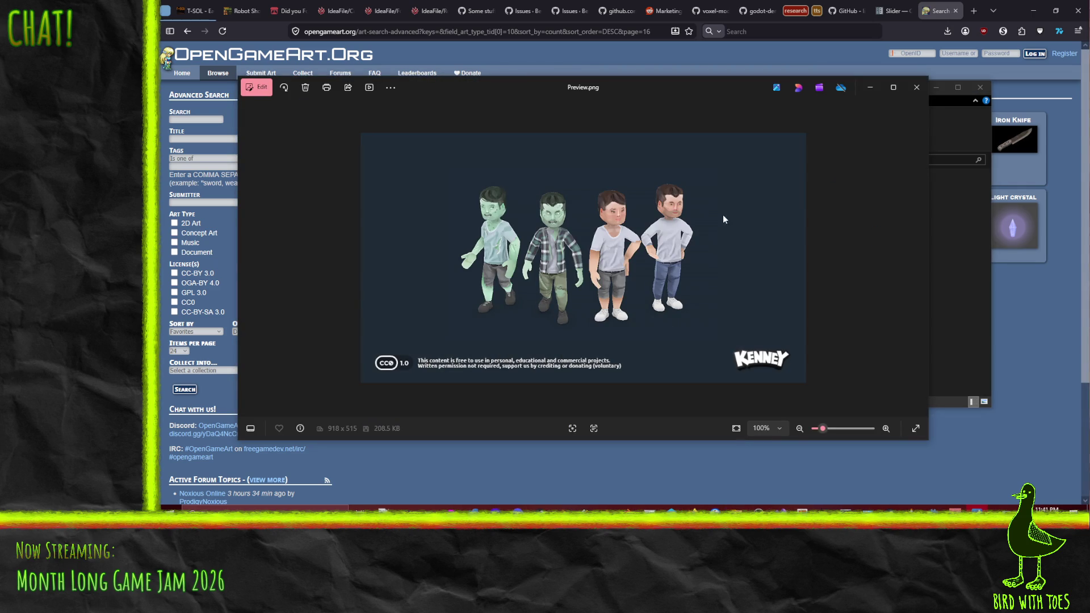
click(916, 87)
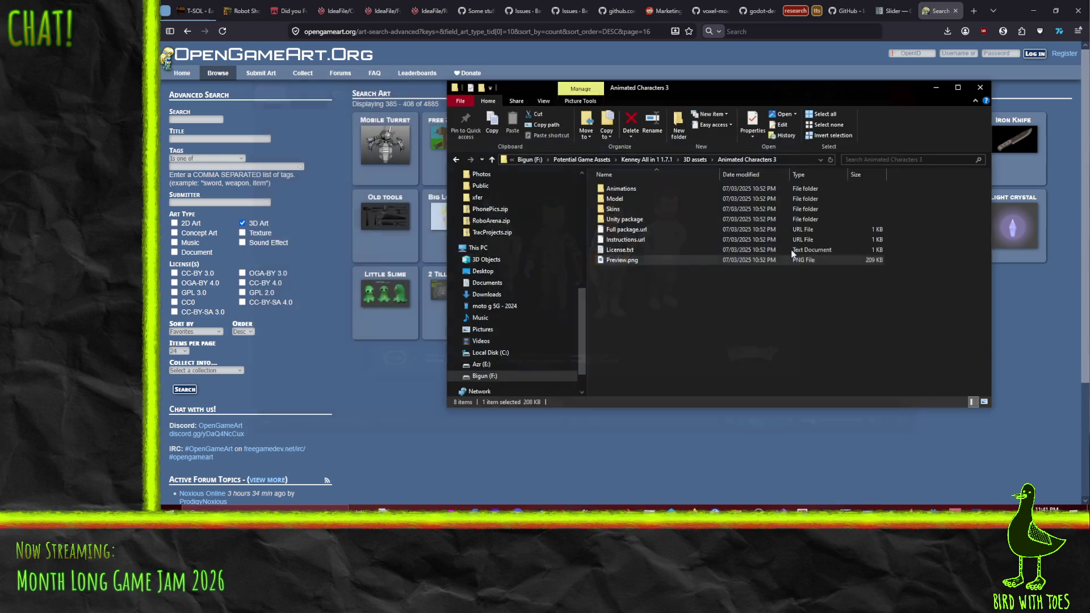
click(704, 159)
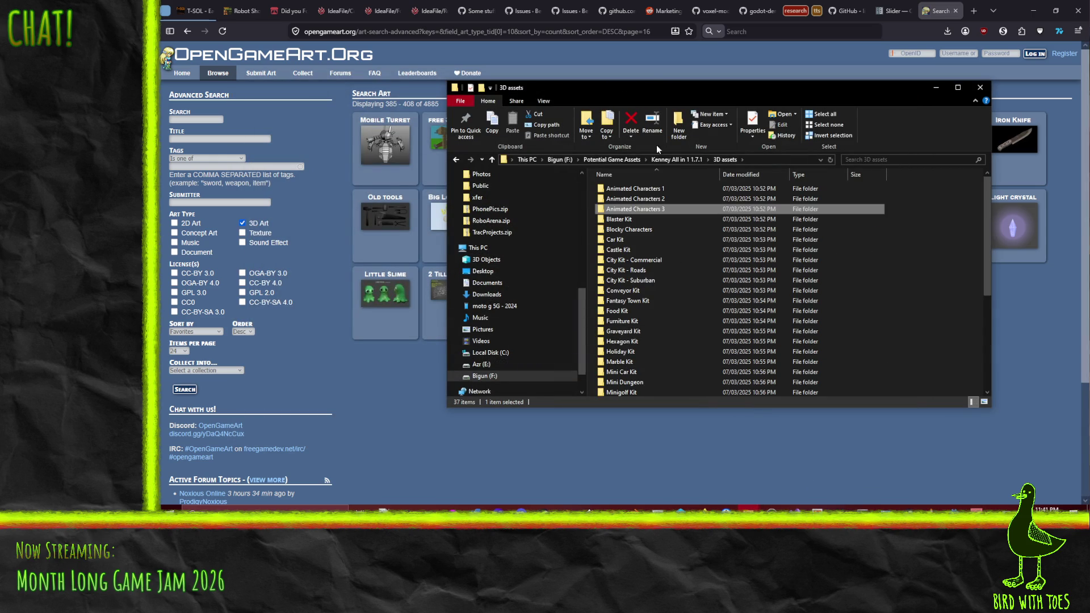
click(634, 250)
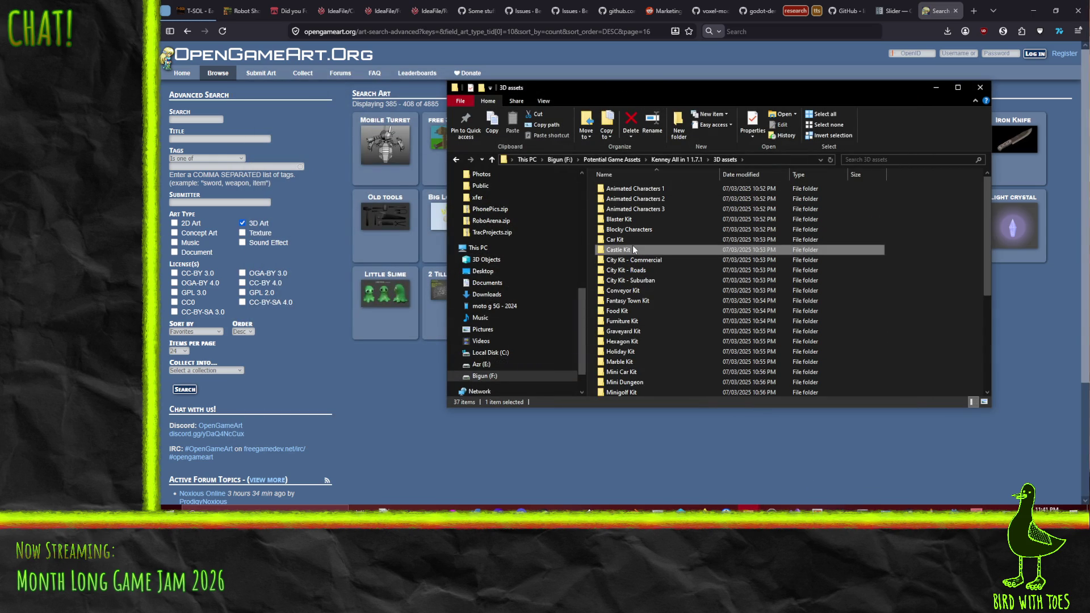
double_click(634, 250)
double_click(632, 221)
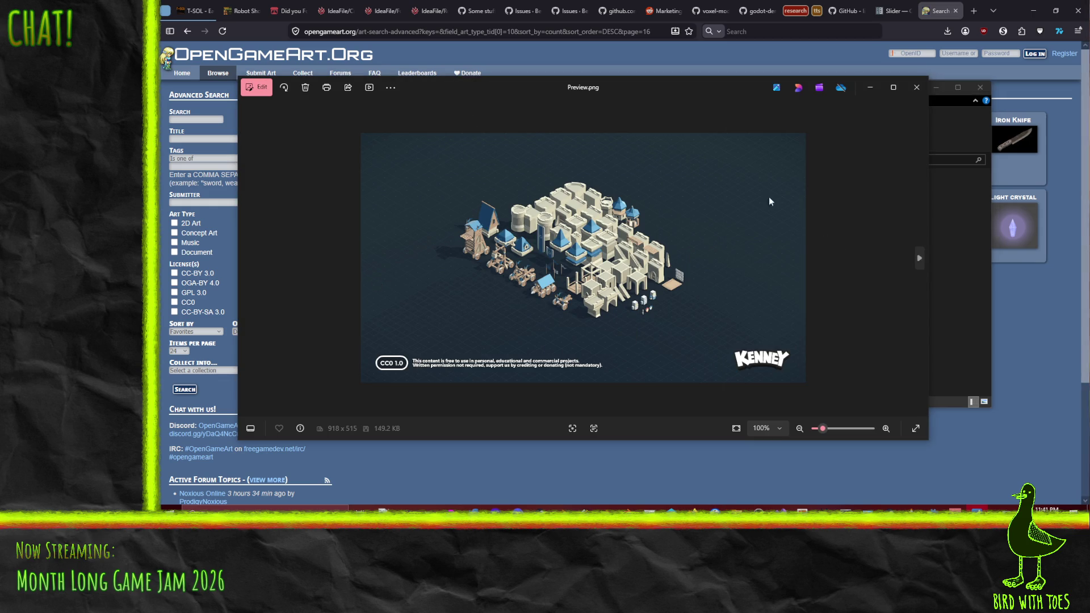
click(916, 87)
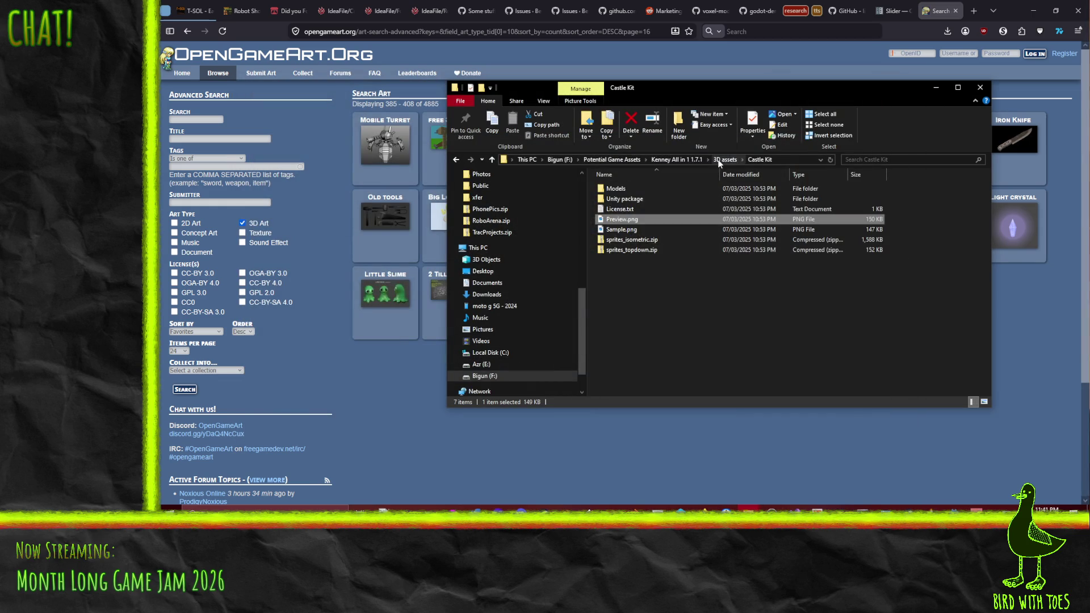
key(BackSpace)
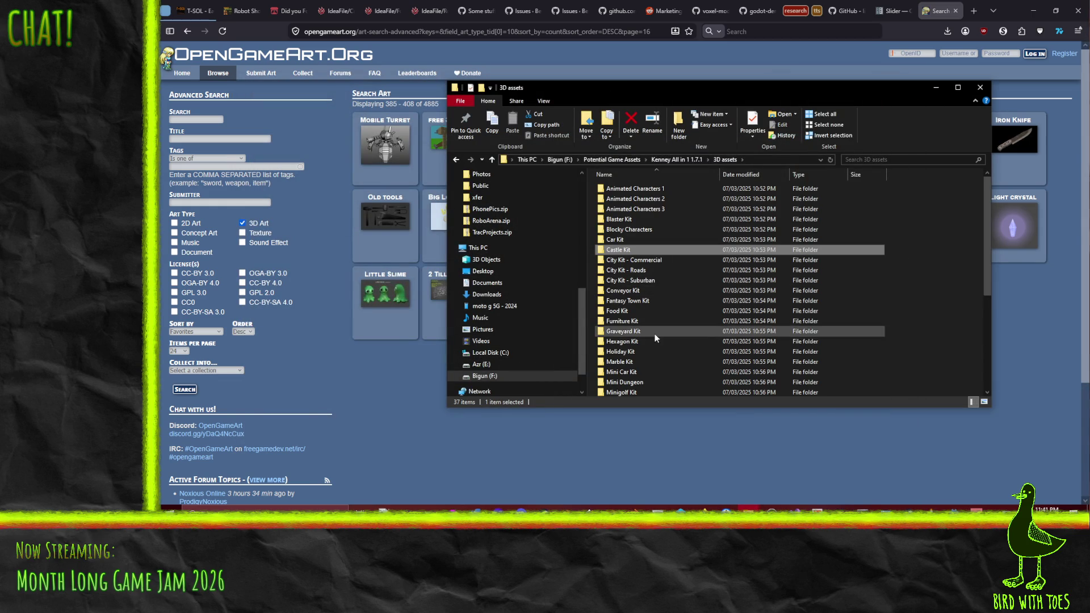
Preview the Graveyard Kit image, close it and bring the OpenGameArt results back to the front.
double_click(655, 336)
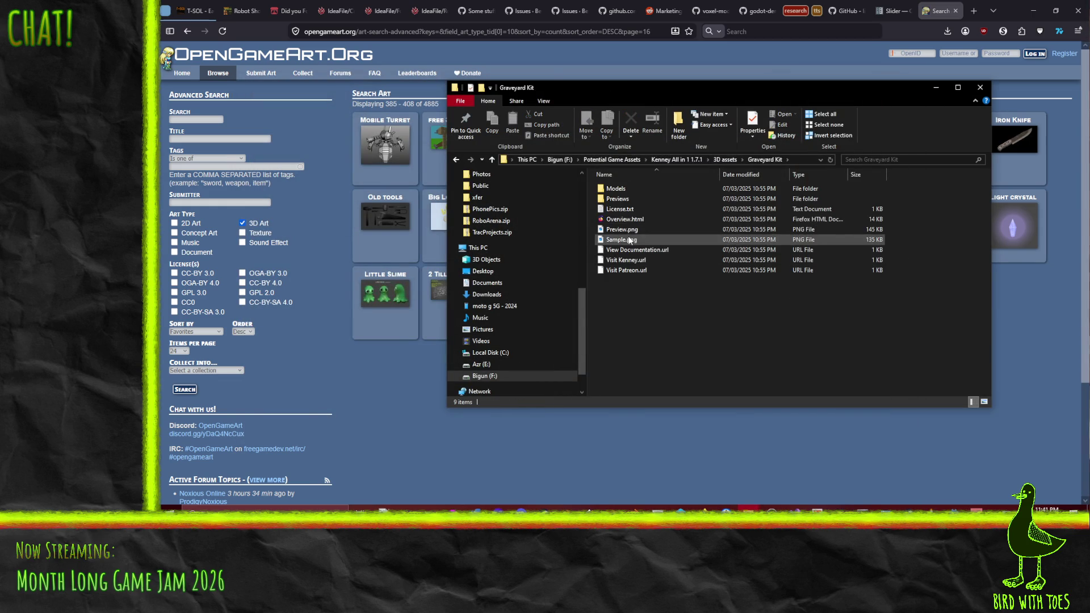
click(627, 233)
double_click(627, 232)
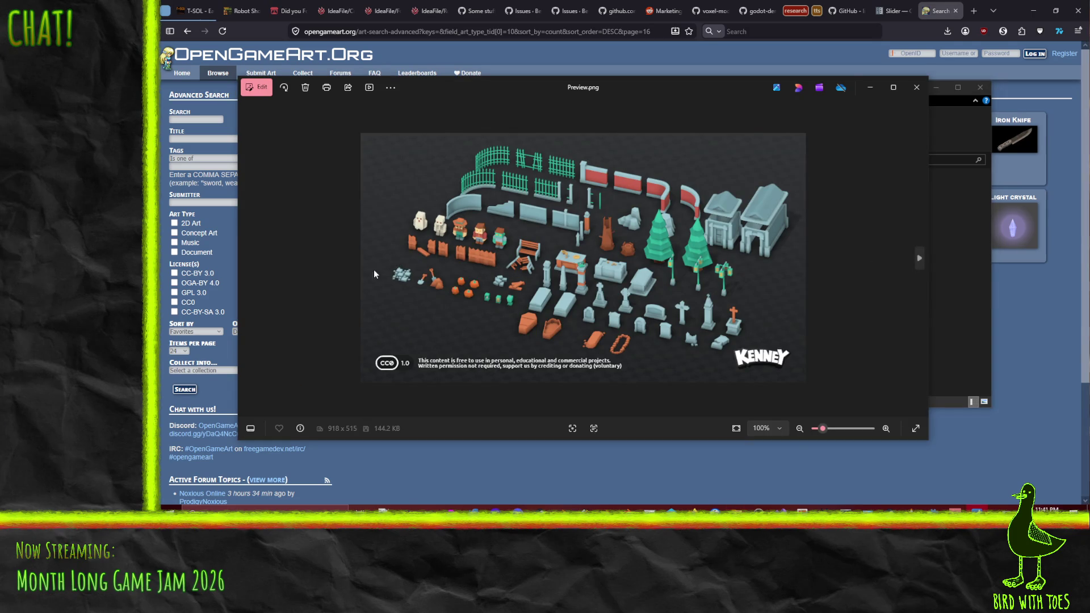
scroll(461, 236, up, 2)
drag(461, 238, 464, 271)
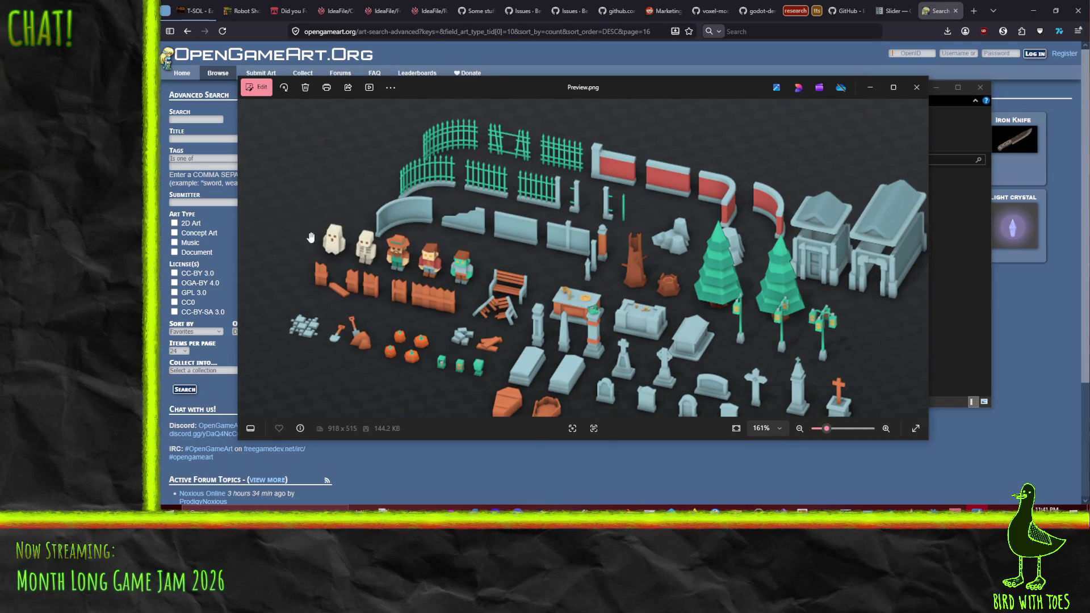
click(917, 94)
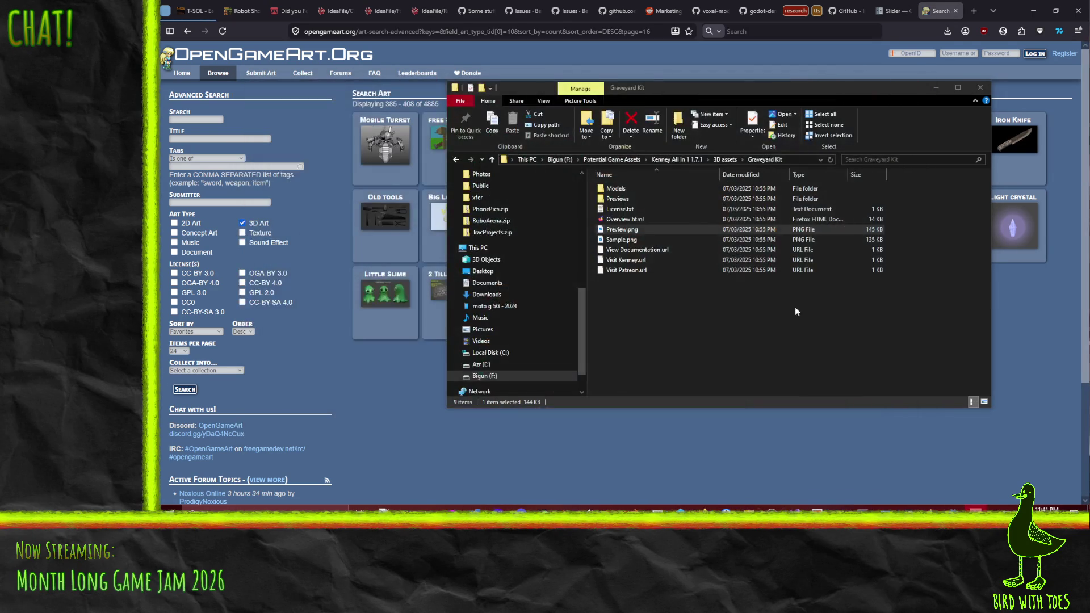
click(386, 369)
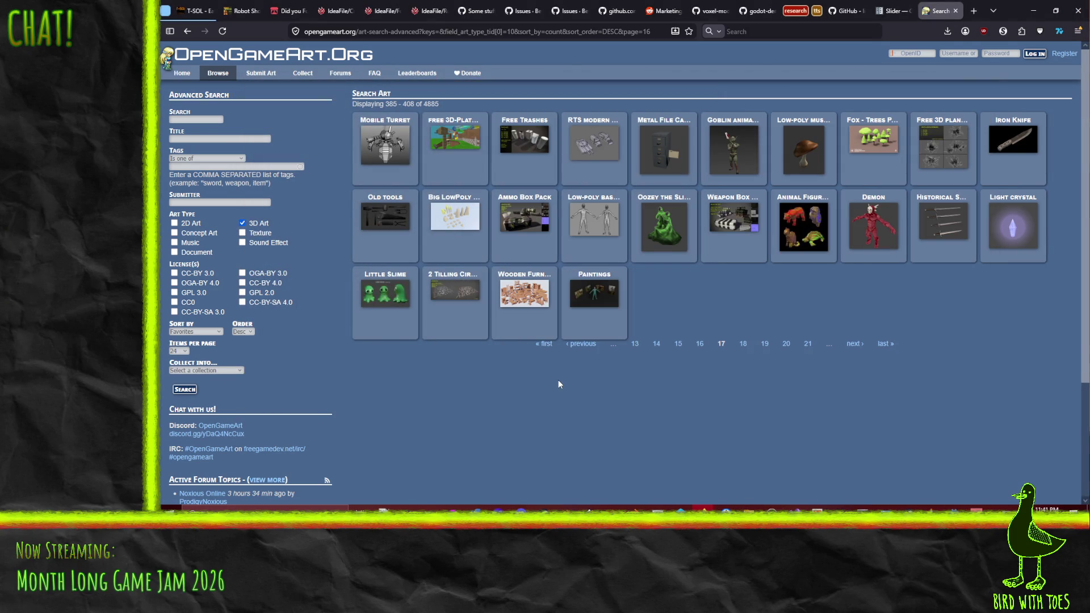
Advance to results page 19 and view the Low-spec Reticulans page with its enlarged preview.
click(742, 344)
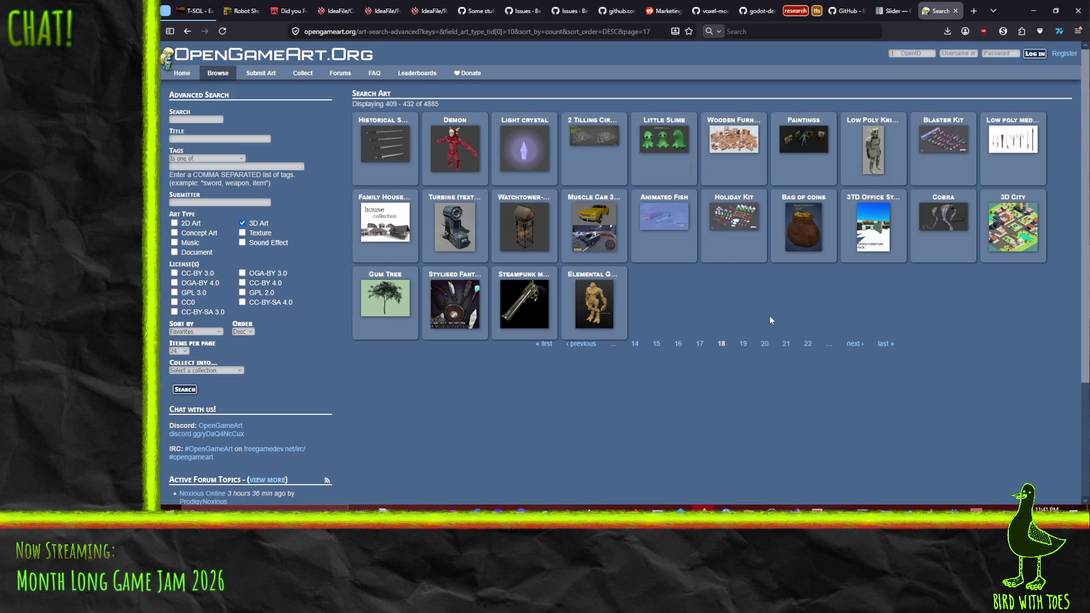
click(744, 345)
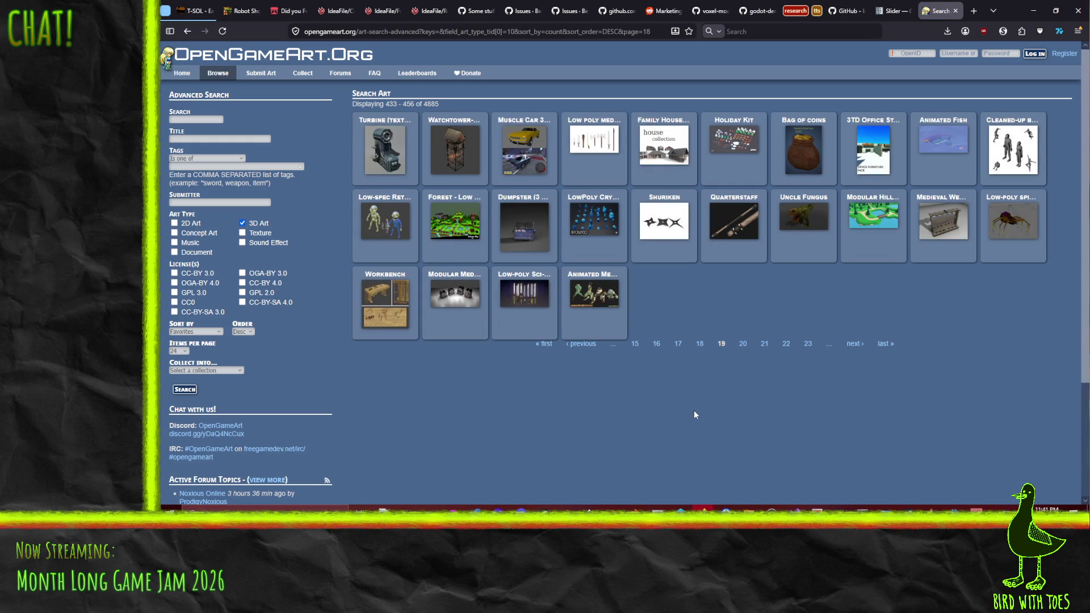
click(381, 223)
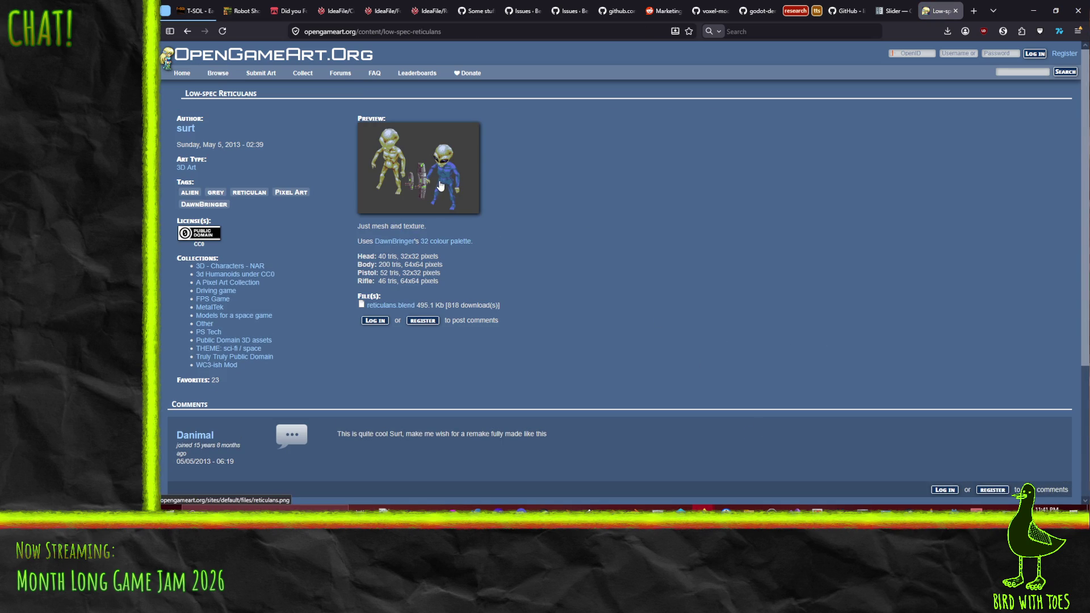
click(436, 177)
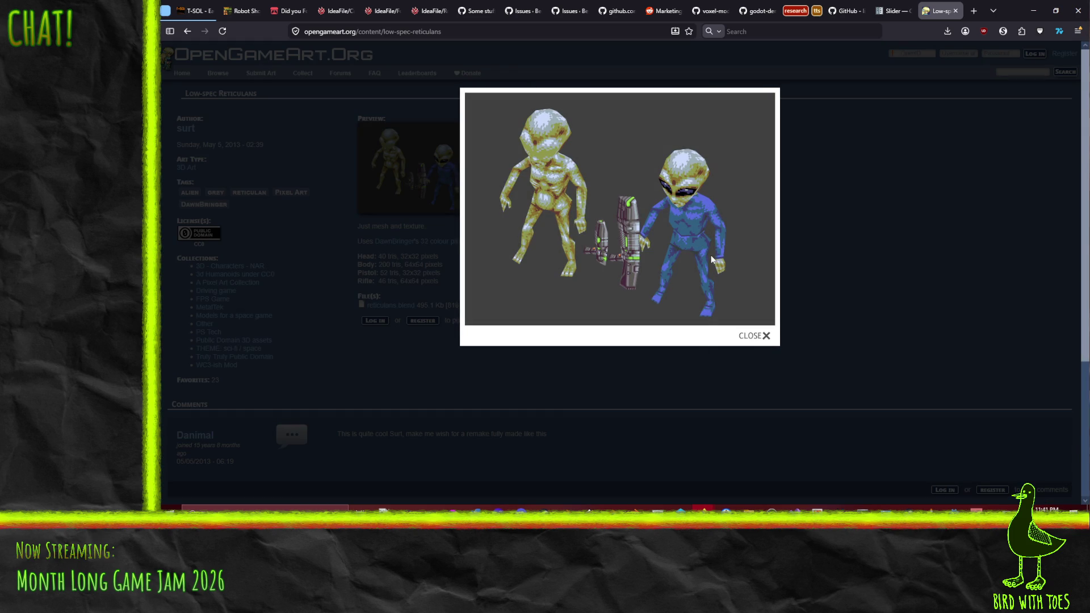
click(765, 336)
click(187, 32)
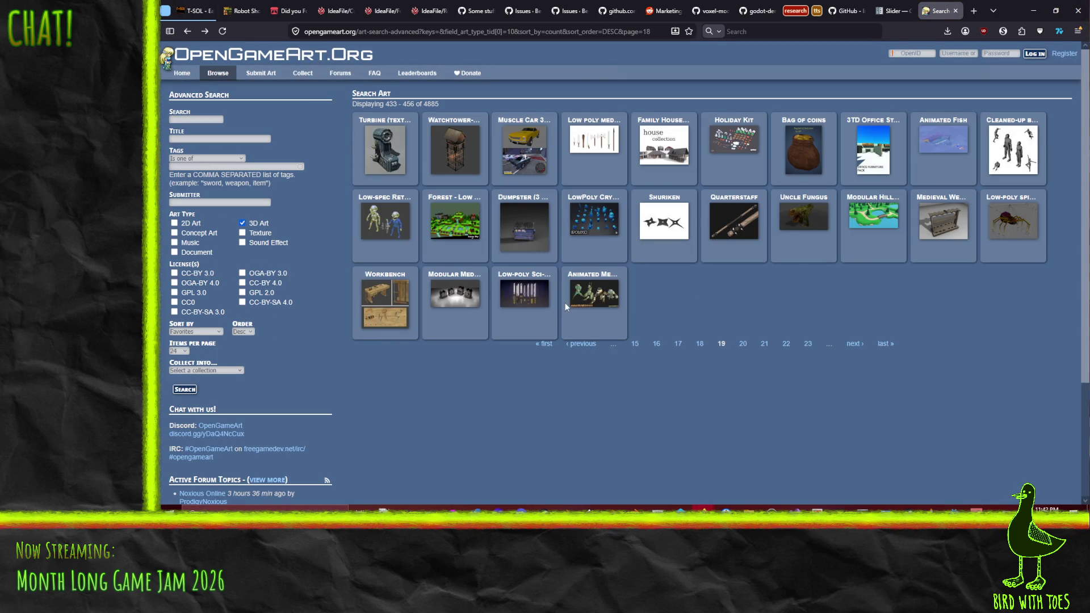
View the Animated Mech Pack page and its enlarged preview image.
click(585, 294)
click(437, 162)
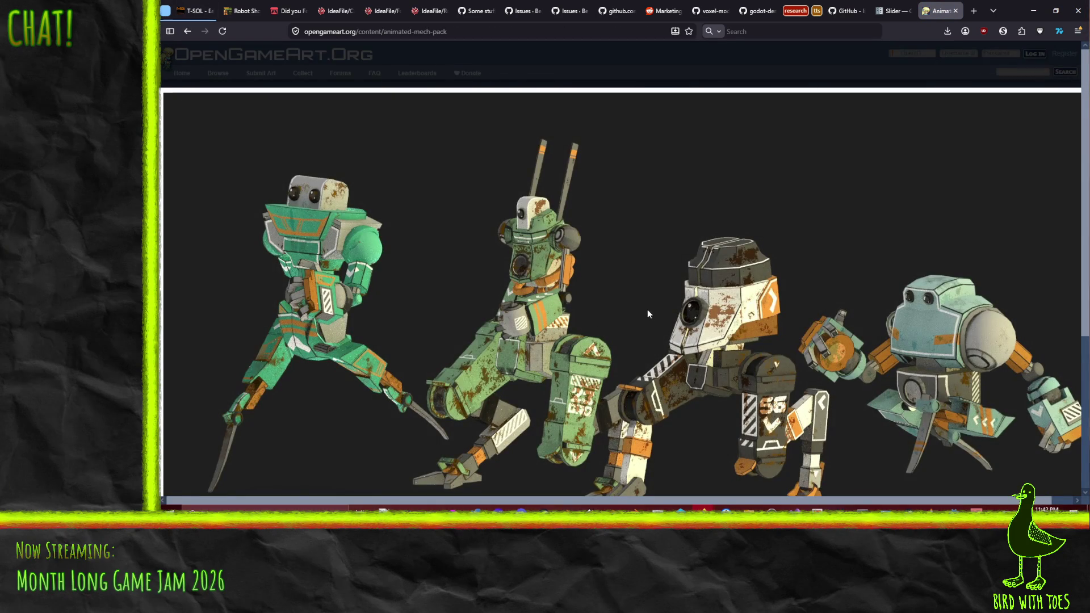
click(662, 80)
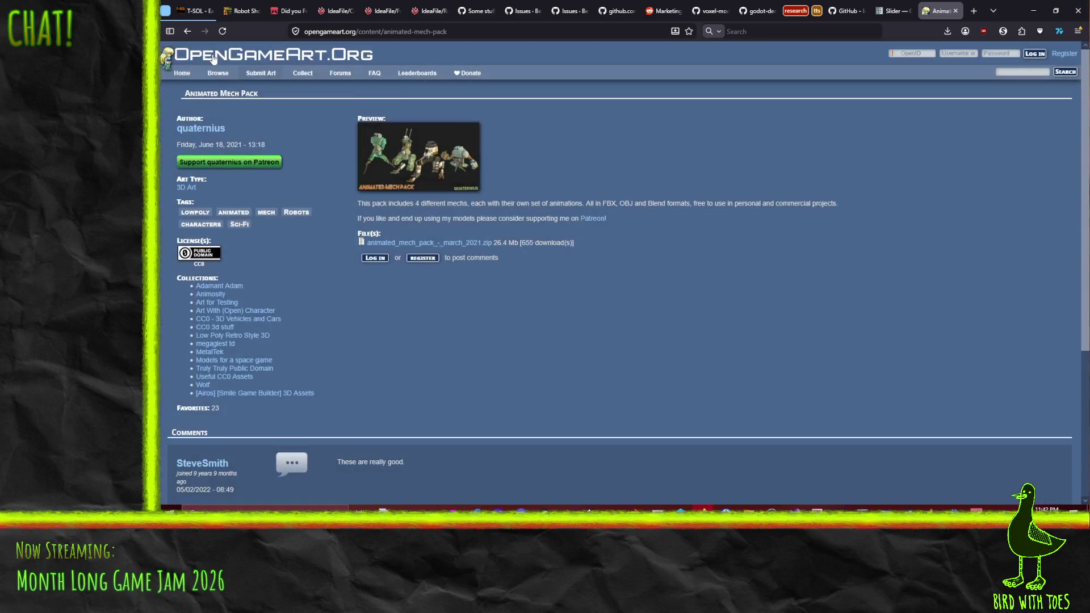
click(187, 31)
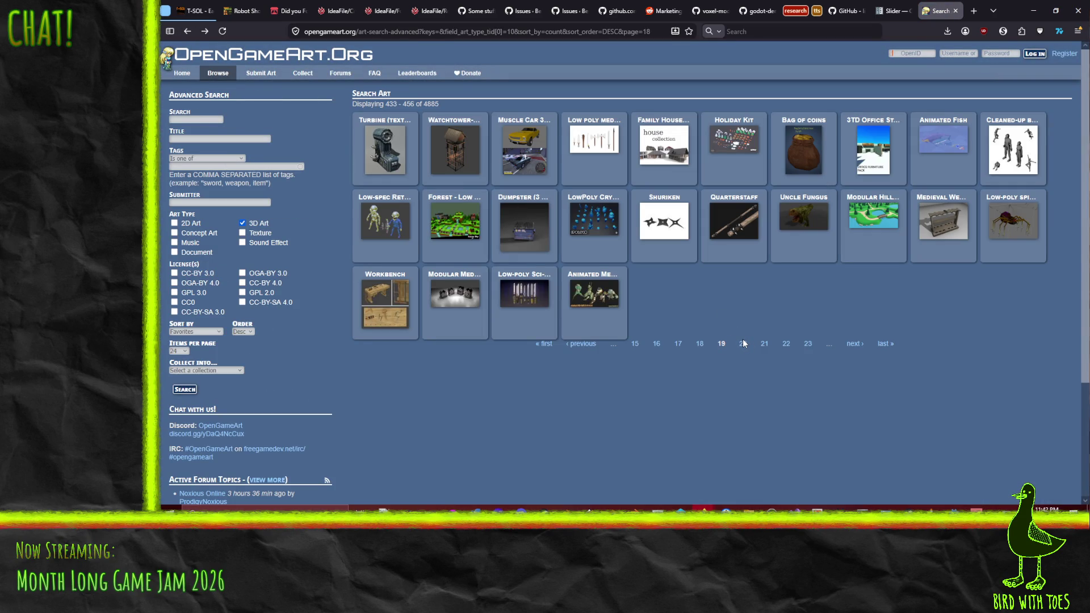
View the Cleaned-up base human models page preview, then move on to results page 20.
click(1019, 151)
click(426, 178)
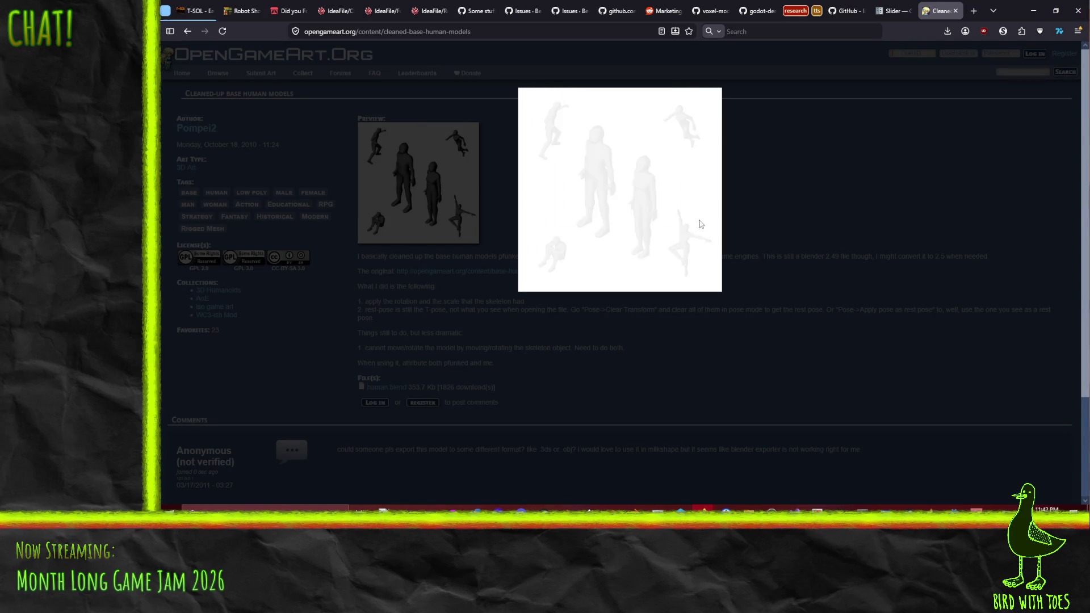
click(833, 219)
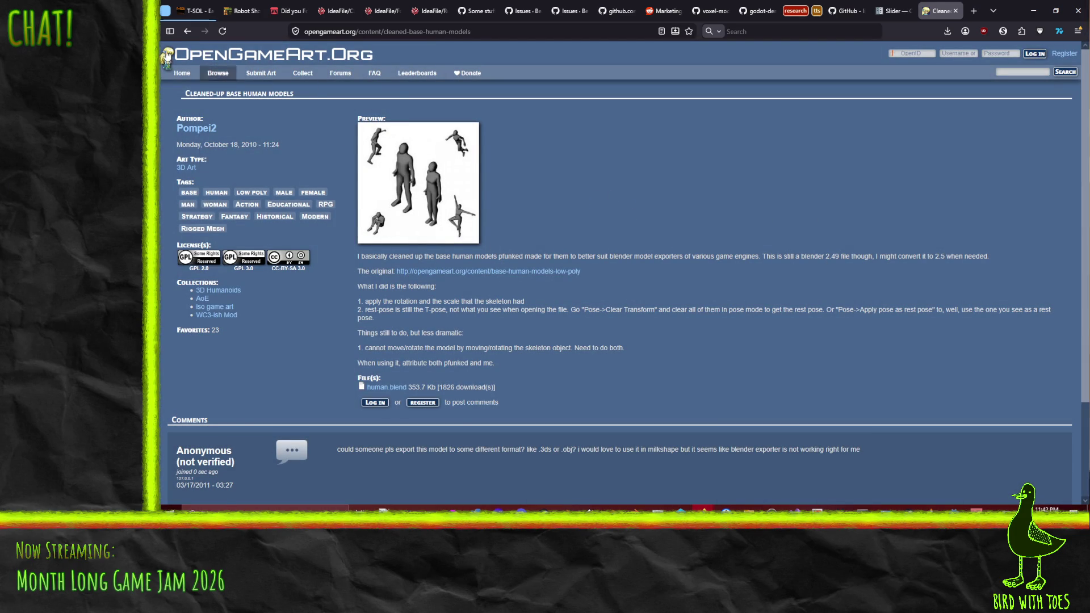
click(188, 36)
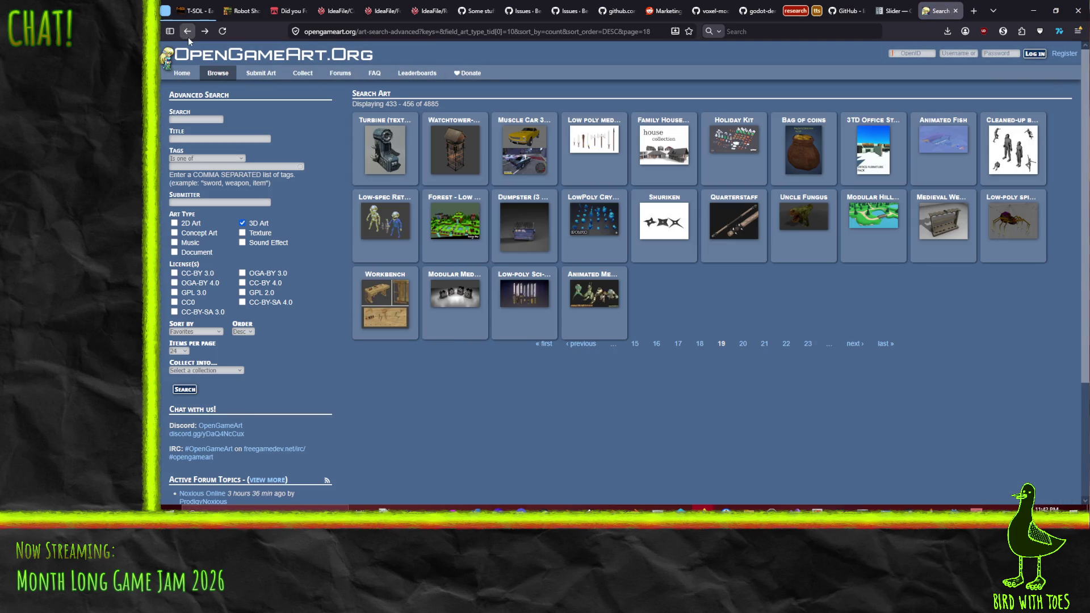
click(742, 344)
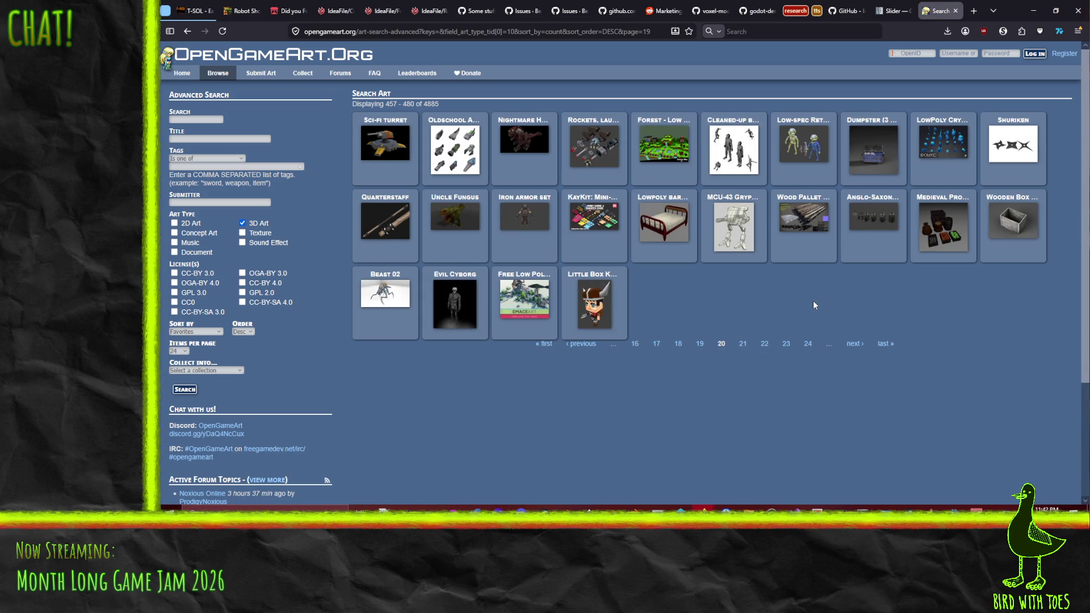
Go to results page 21 and look at the LowPoly Animated Knight and Frog Guy pages.
click(745, 344)
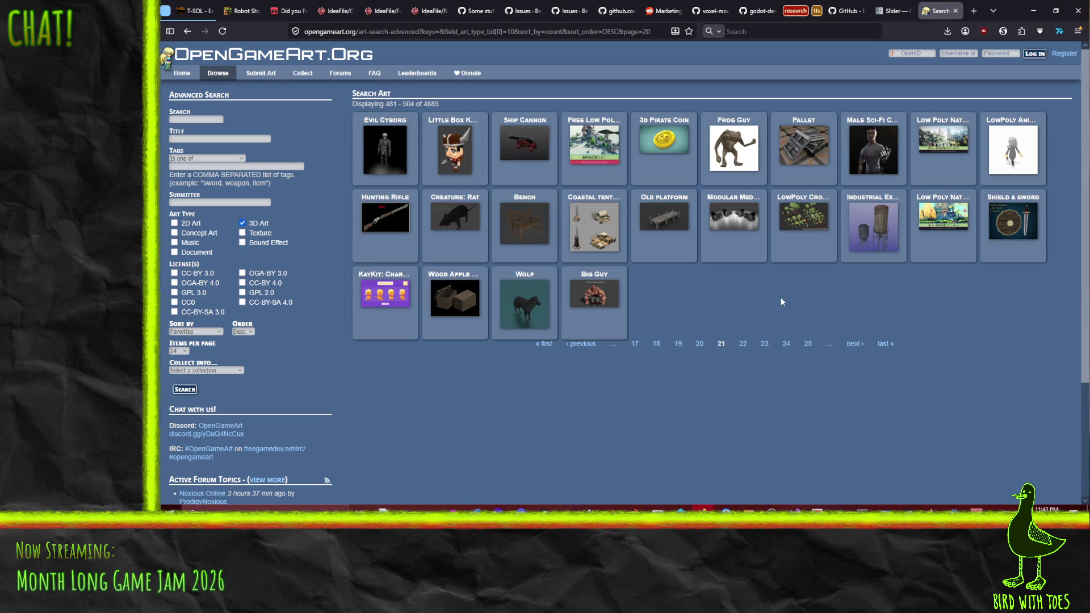
click(1009, 163)
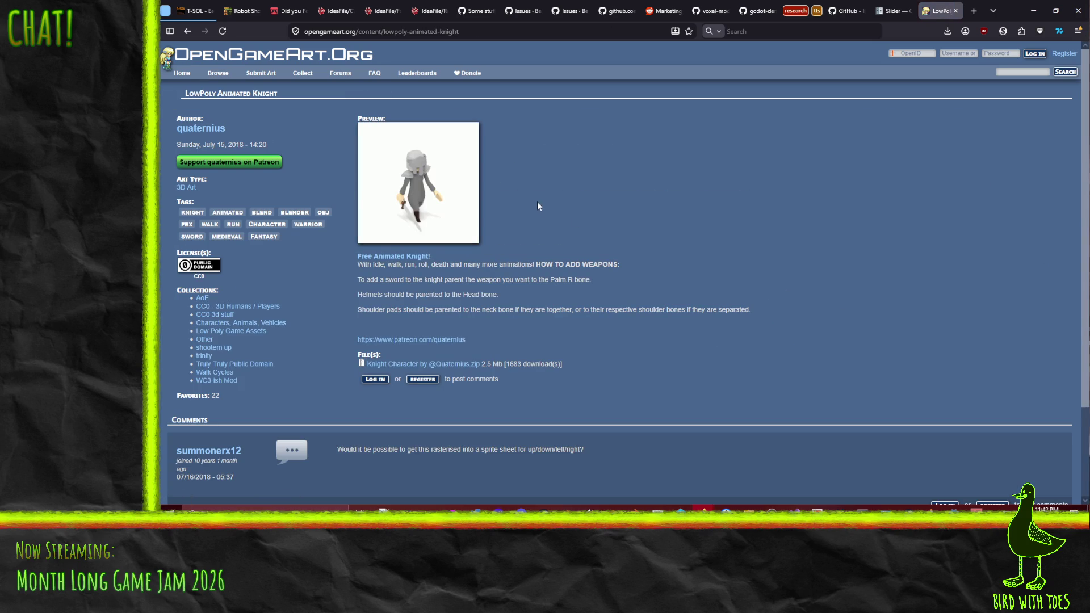
click(188, 33)
click(738, 168)
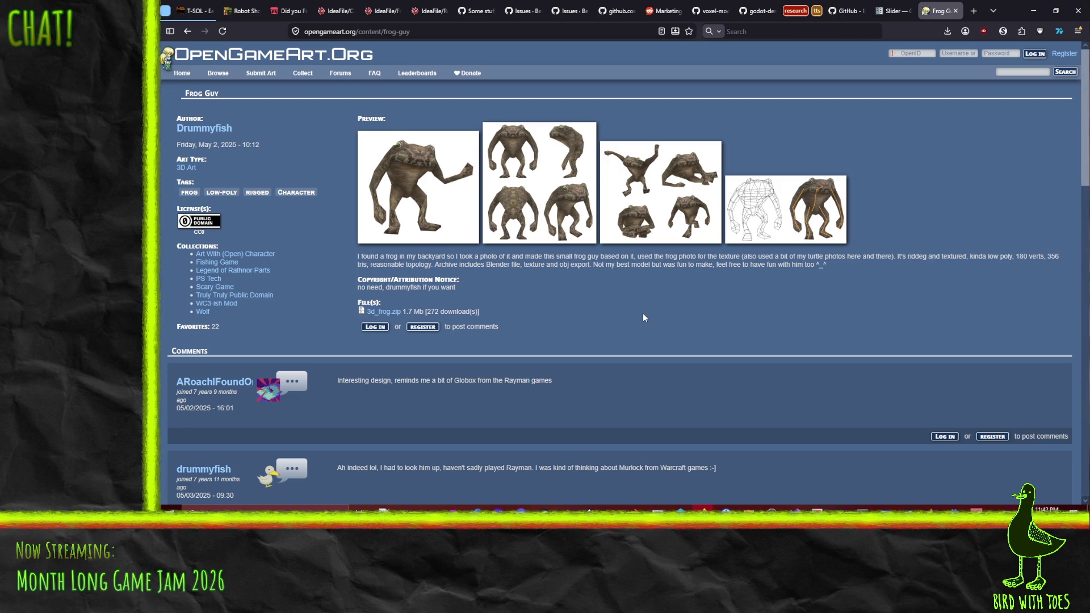
click(183, 35)
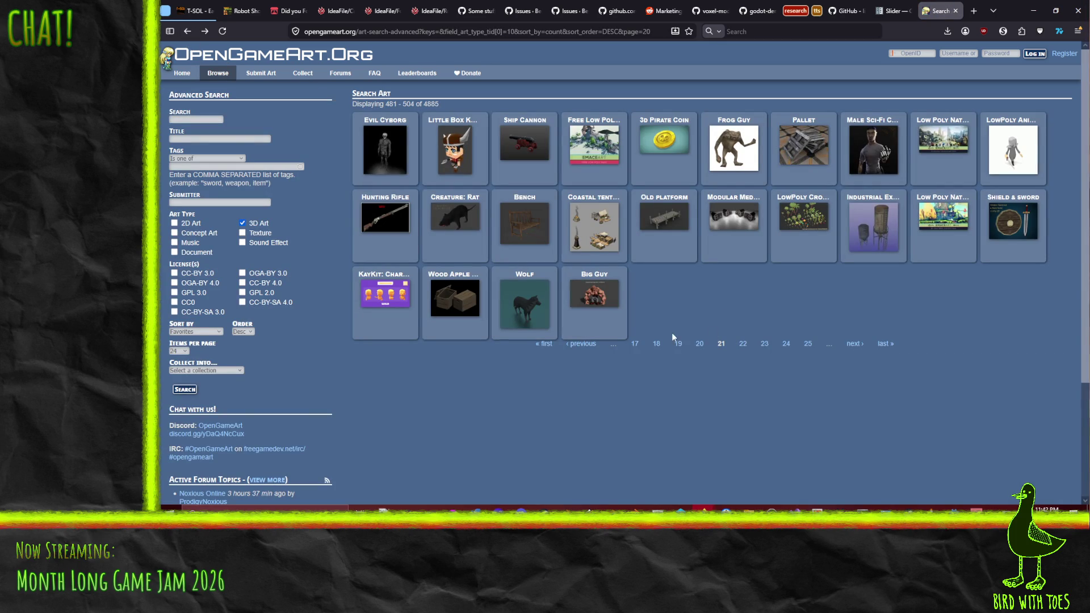
Check the Big Guy page, then open The Mobile Cactus from results page 22.
click(594, 292)
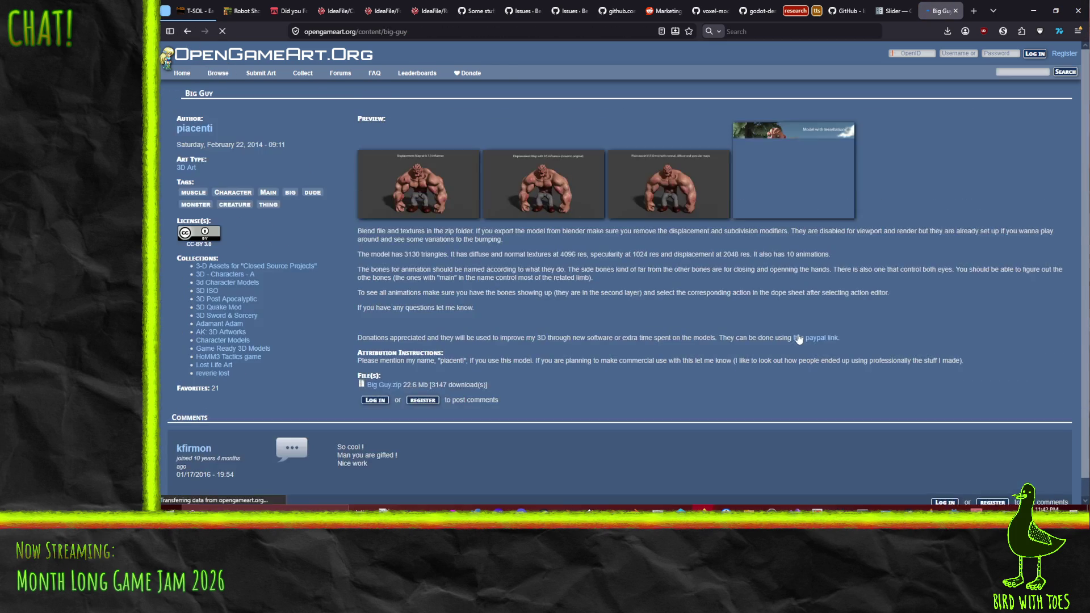
click(187, 31)
click(742, 343)
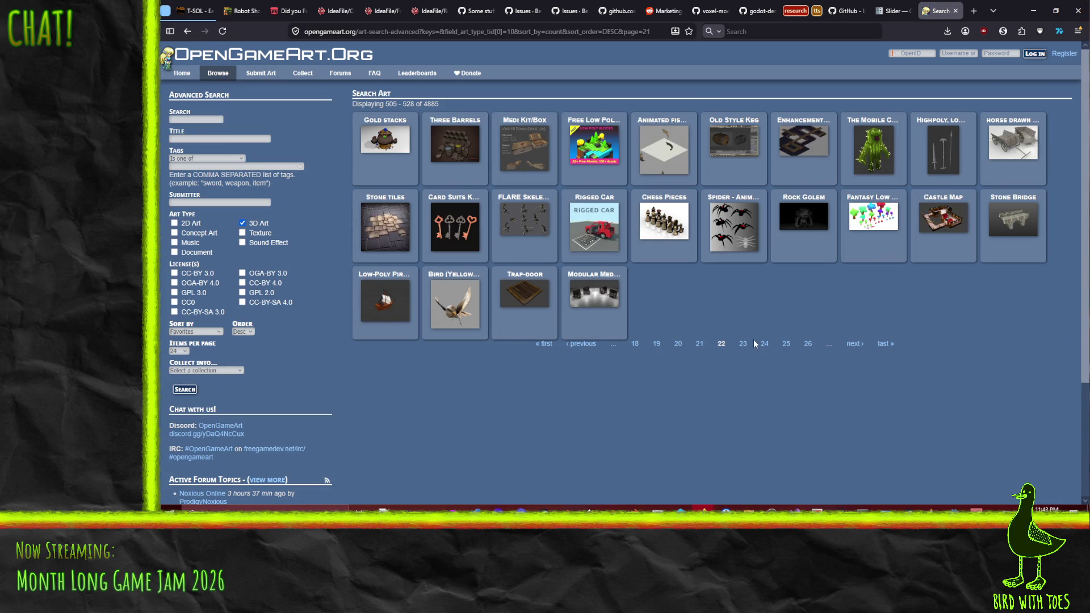
click(882, 159)
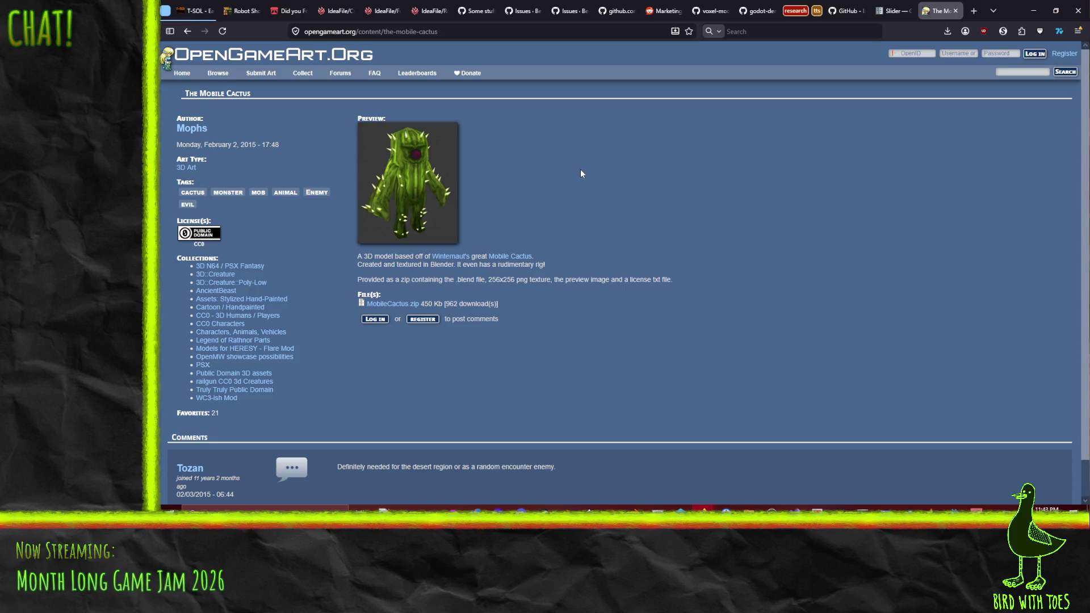
Download MobileCactus.zip, open it from the downloads panel, and minimize Firefox.
click(392, 304)
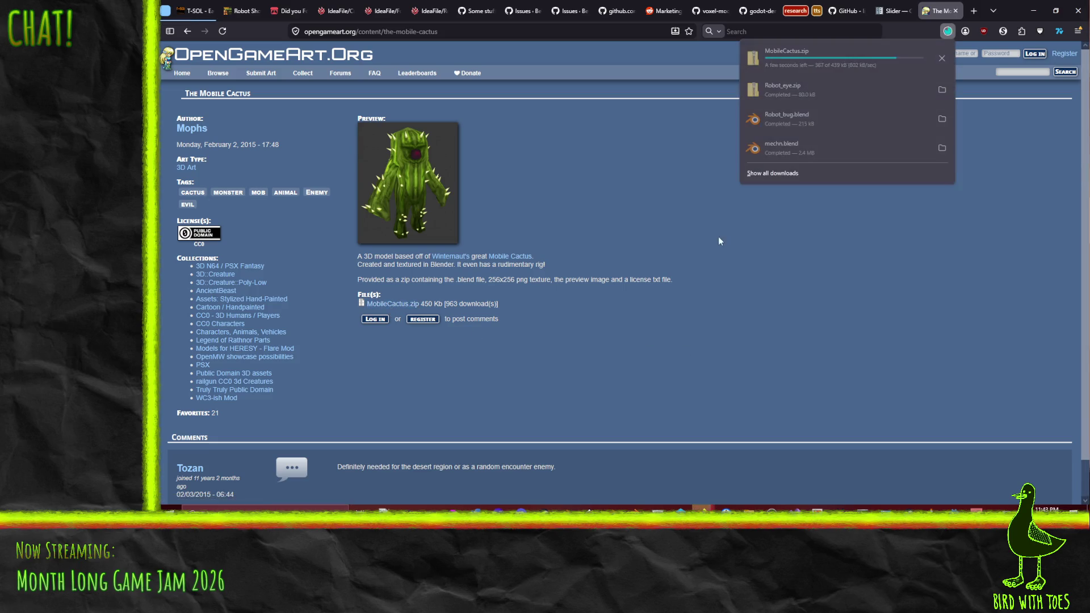
click(819, 55)
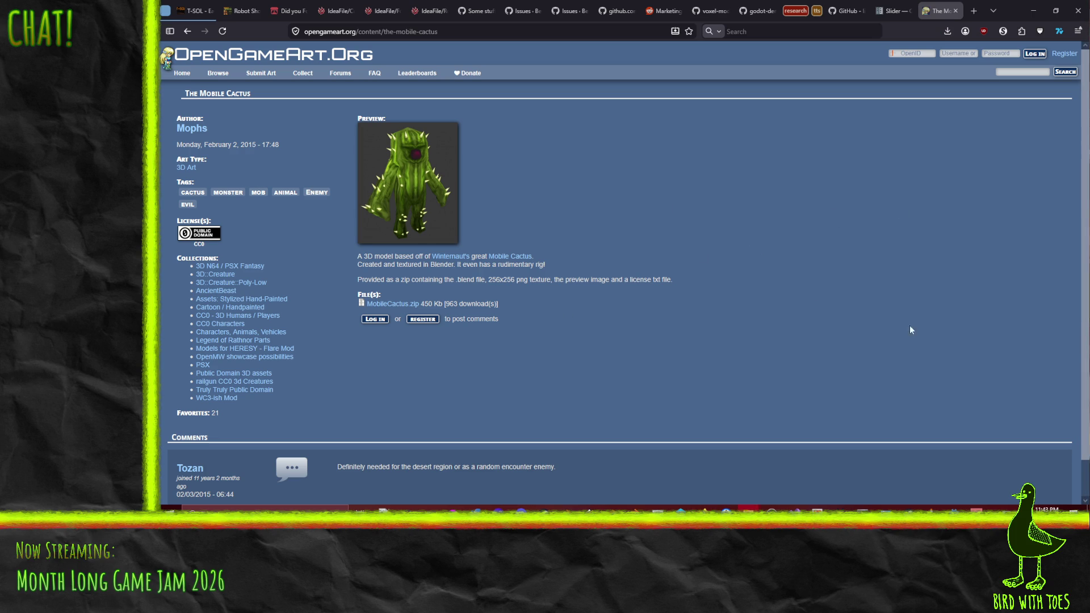
click(1033, 10)
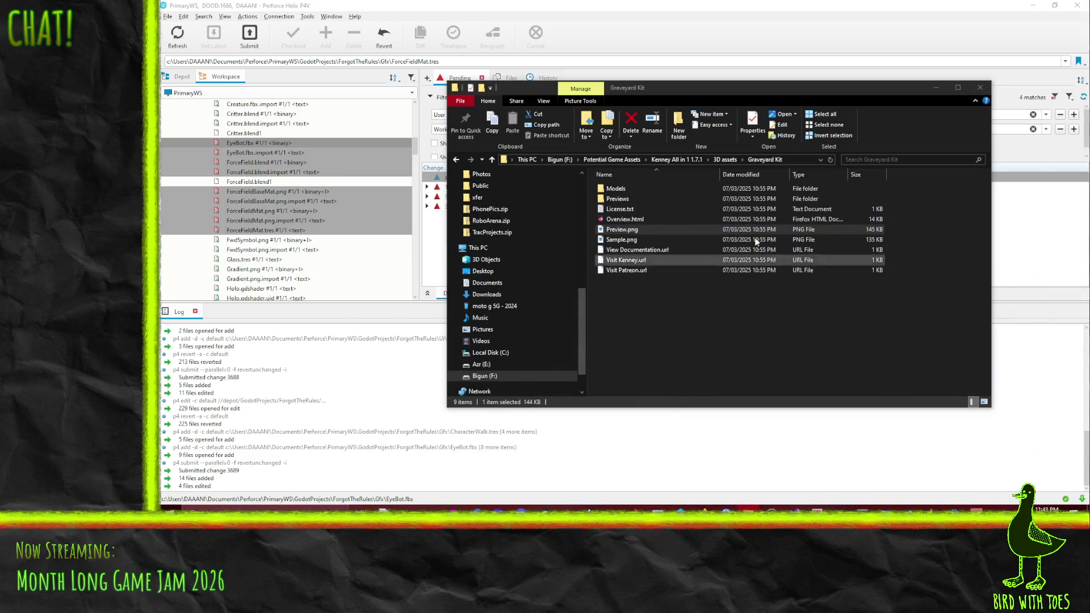
Move the MobileCactus folder into Potential Game Assets and then into its Models folder.
click(597, 159)
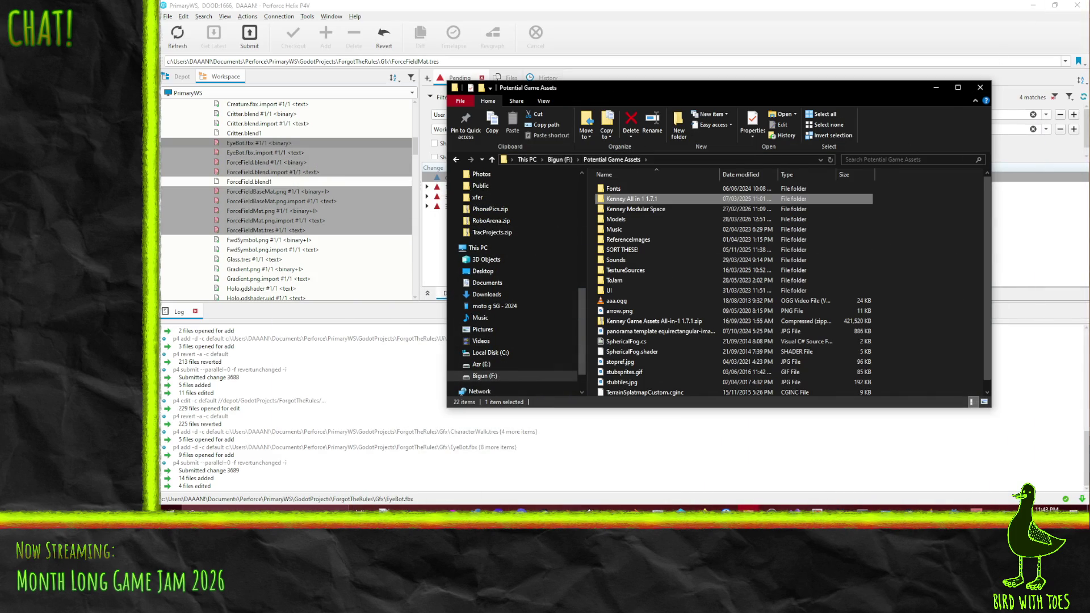
mouse_move(880, 289)
mouse_down()
mouse_move(939, 271)
mouse_move(942, 289)
mouse_up()
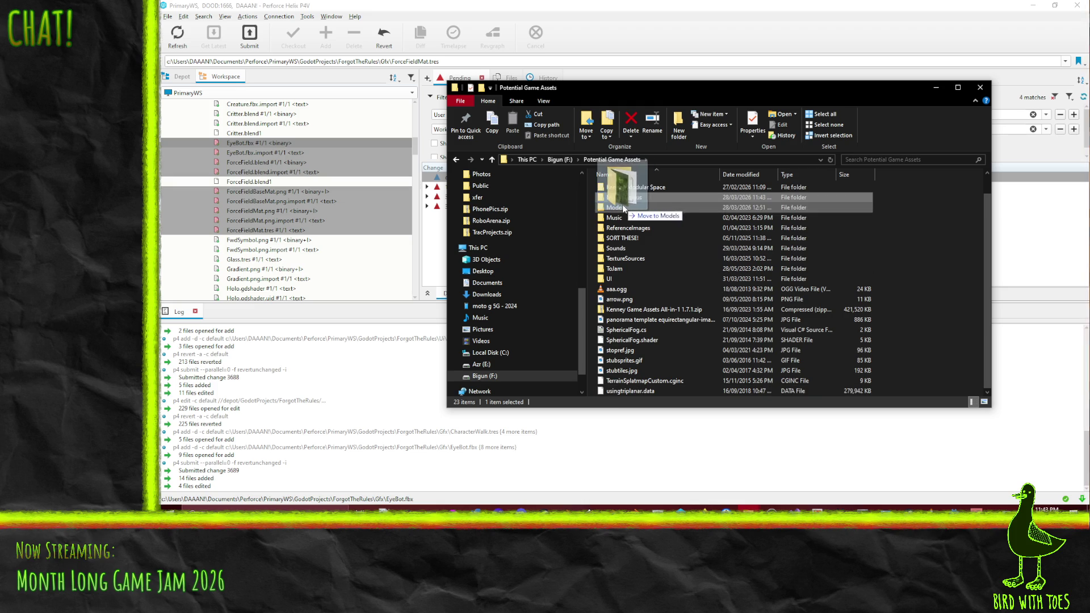
drag(624, 197, 618, 207)
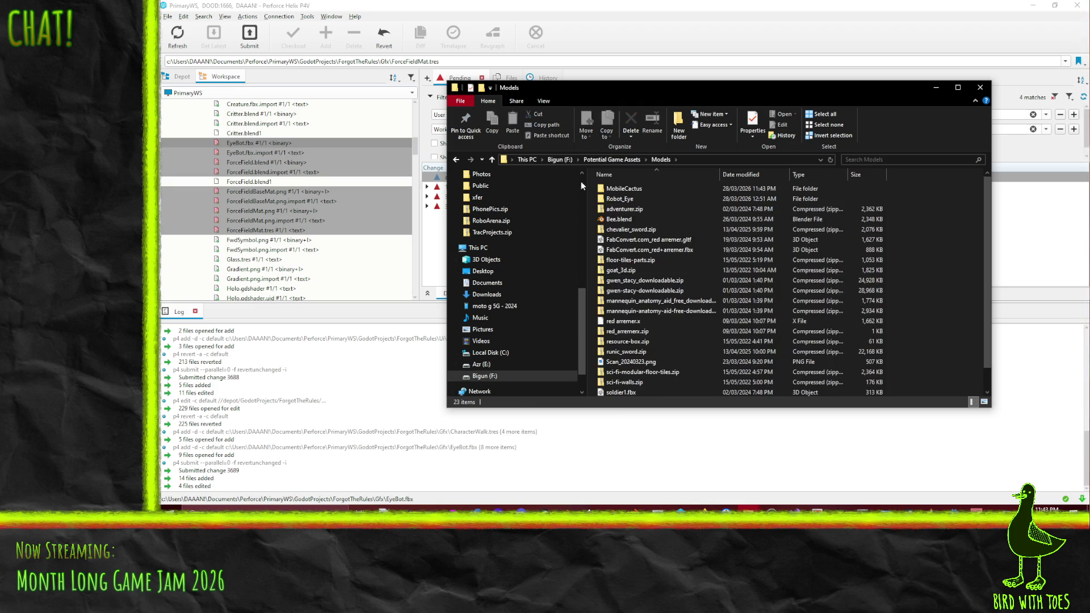
Open the MobileCactus folder and launch TheMobileCactus.blend in Blender.
double_click(643, 189)
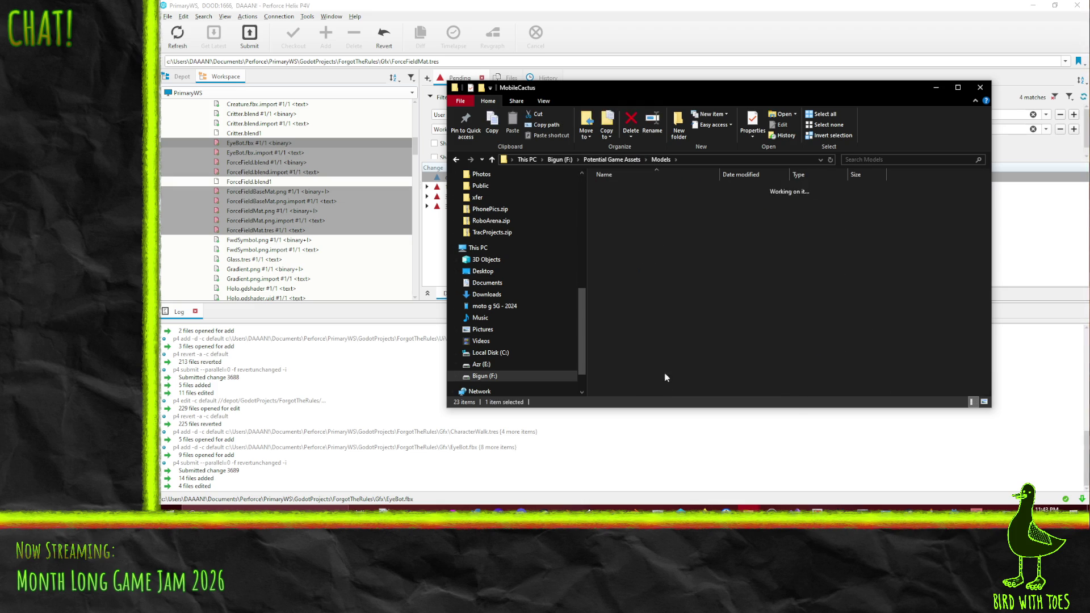
double_click(634, 228)
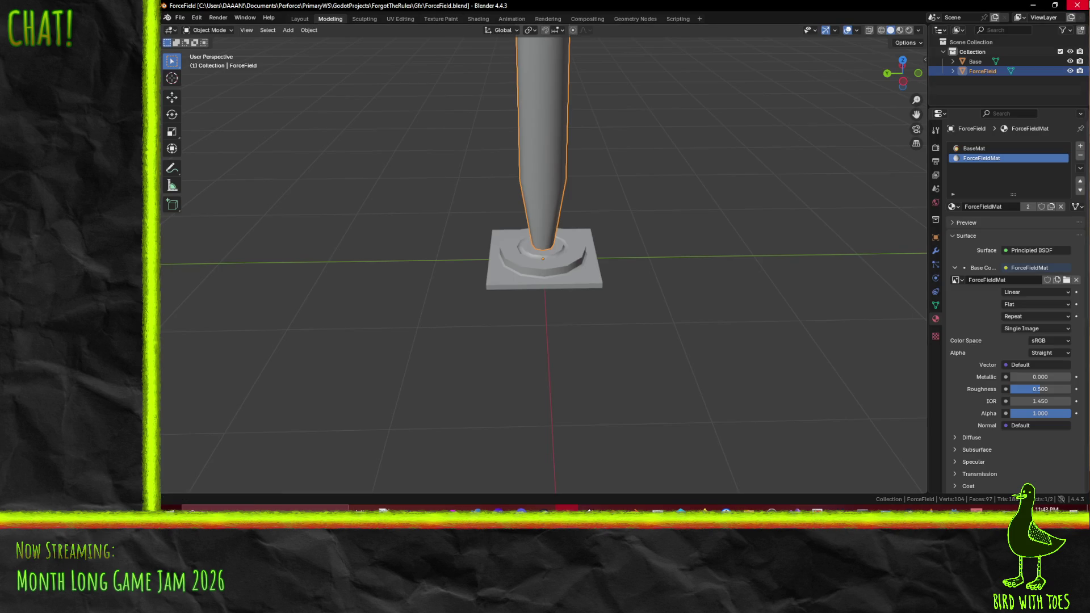
key(alt+Tab)
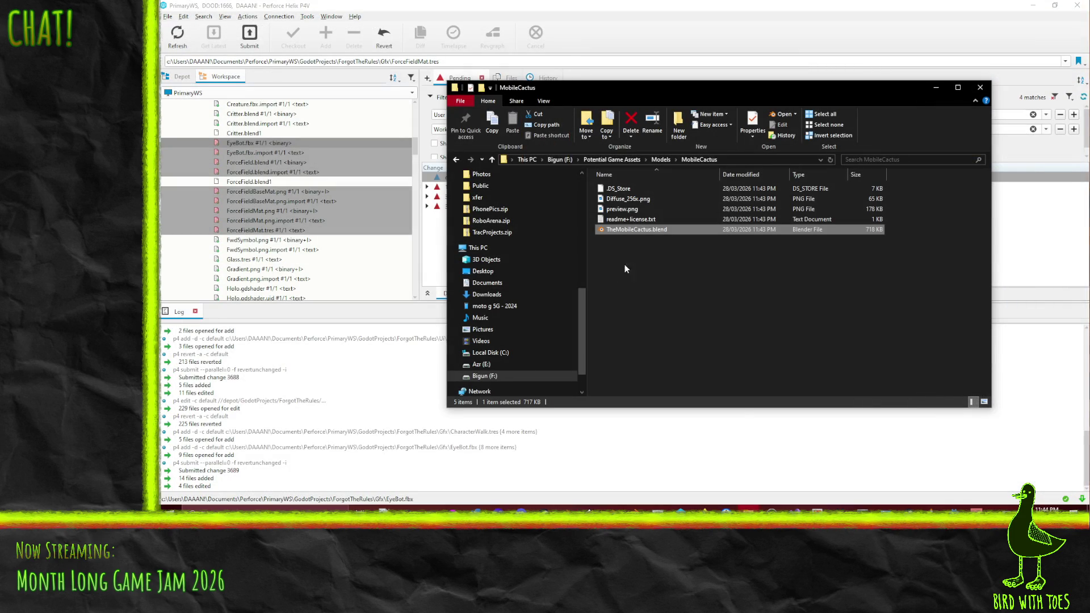
click(631, 209)
double_click(631, 229)
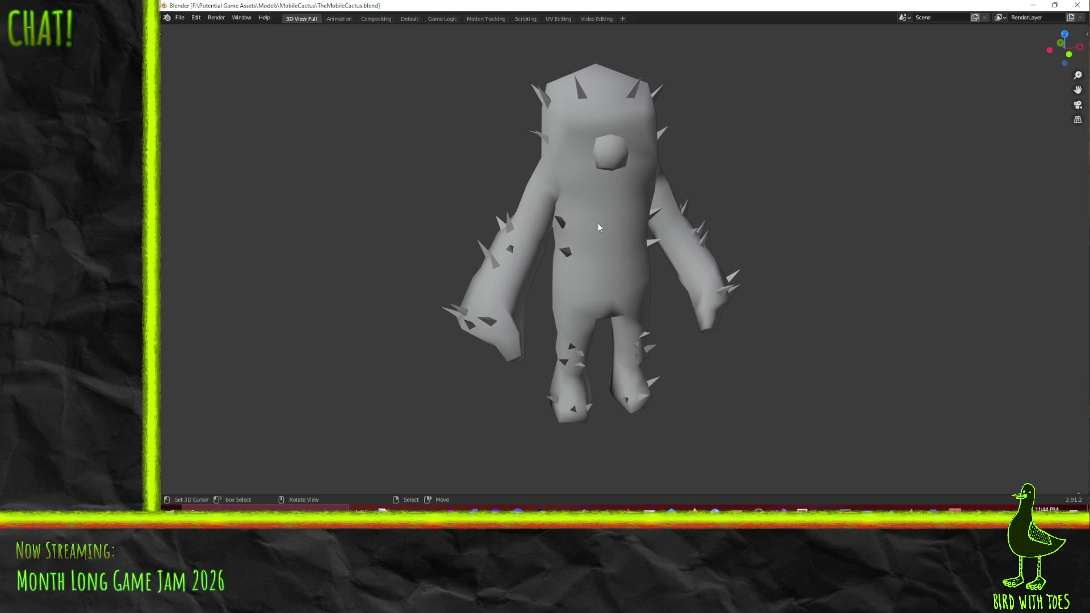
Switch the cactus file to the Animation workspace, expand the Armature to select its Pose, then close Blender.
scroll(593, 229, down, 5)
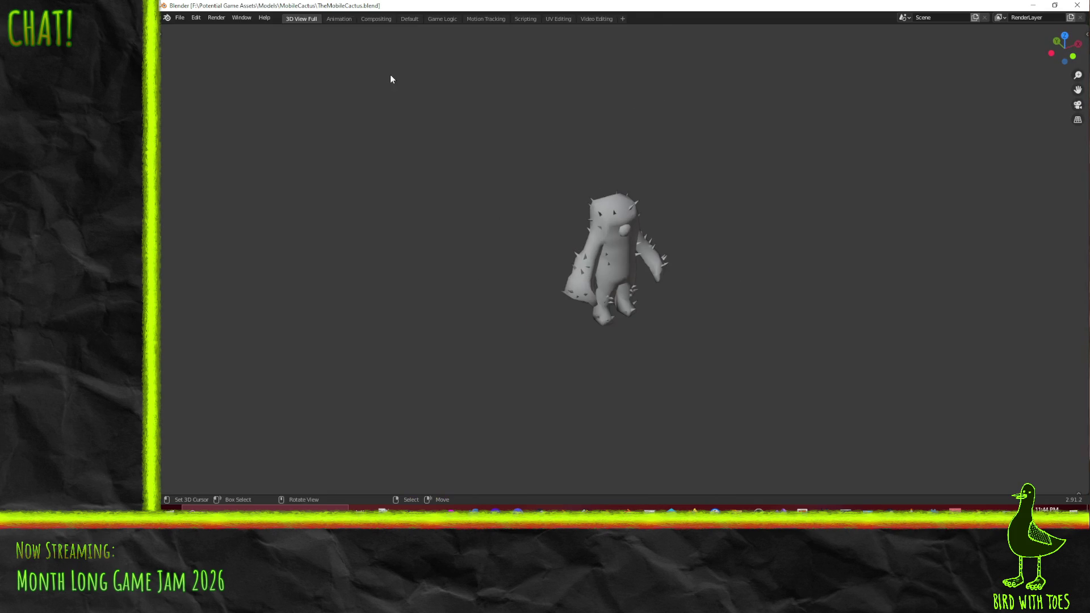
click(343, 19)
mouse_move(567, 284)
mouse_down()
mouse_move(661, 243)
mouse_move(738, 227)
mouse_up()
scroll(1024, 74, up, 2)
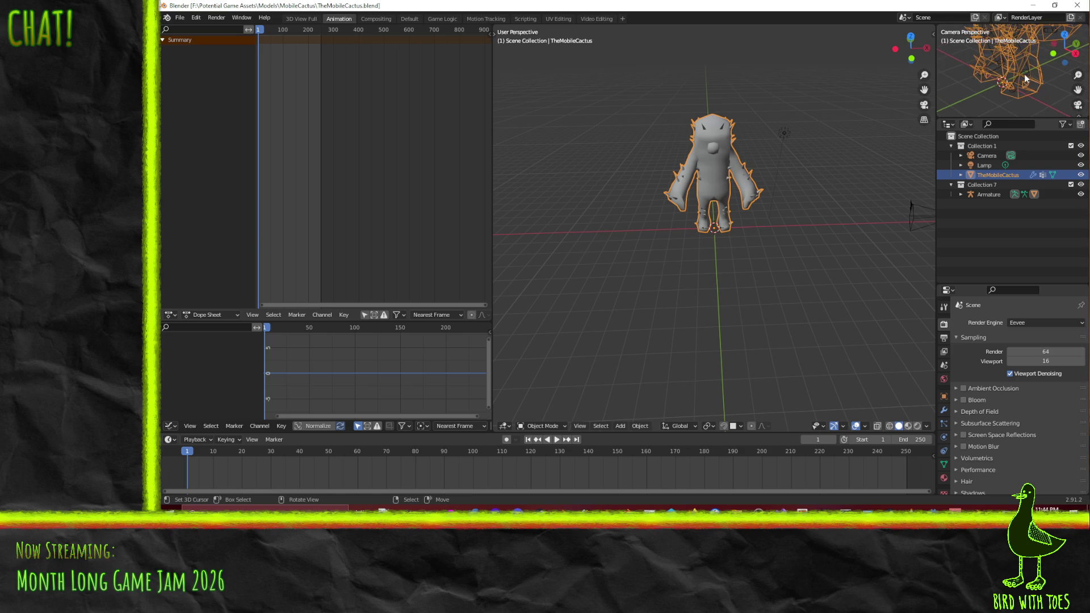
click(960, 194)
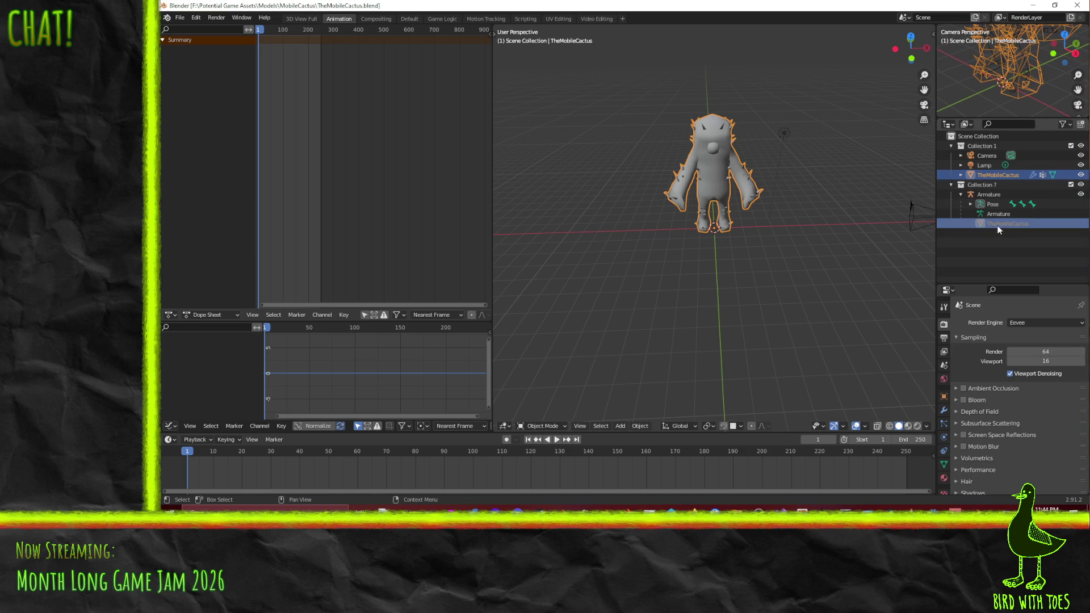
click(991, 204)
click(718, 150)
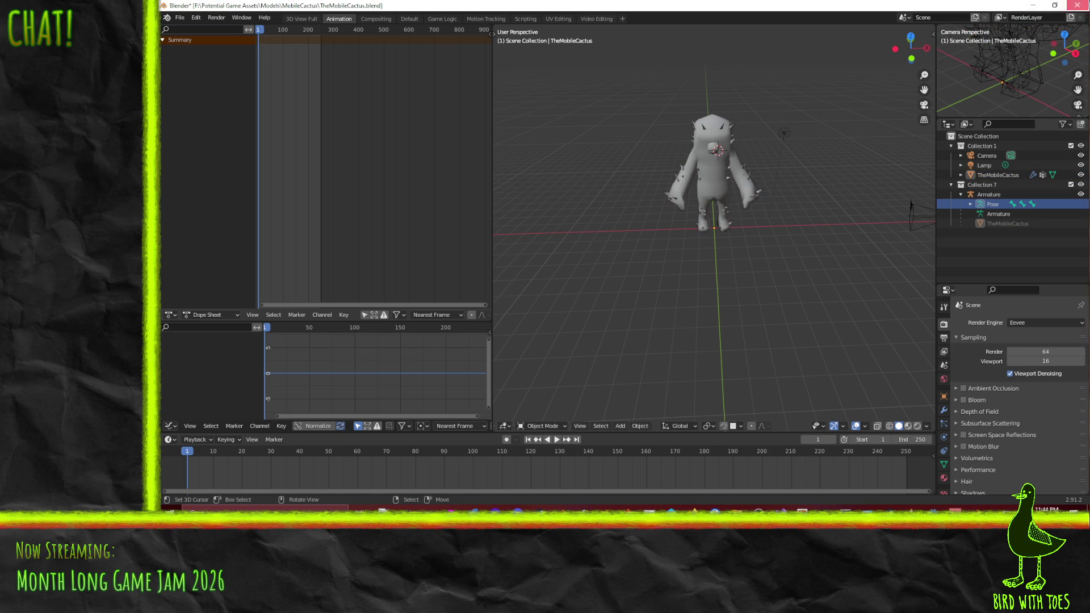
click(1077, 5)
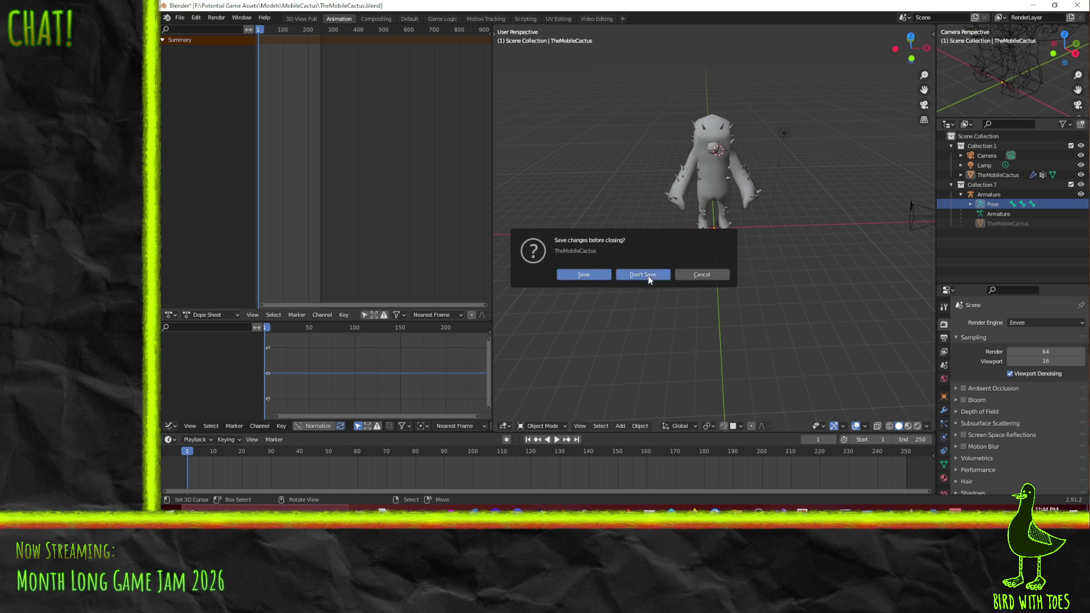
Close the old Blender session without saving and bring up File > Open in Blender 4.4.
click(648, 277)
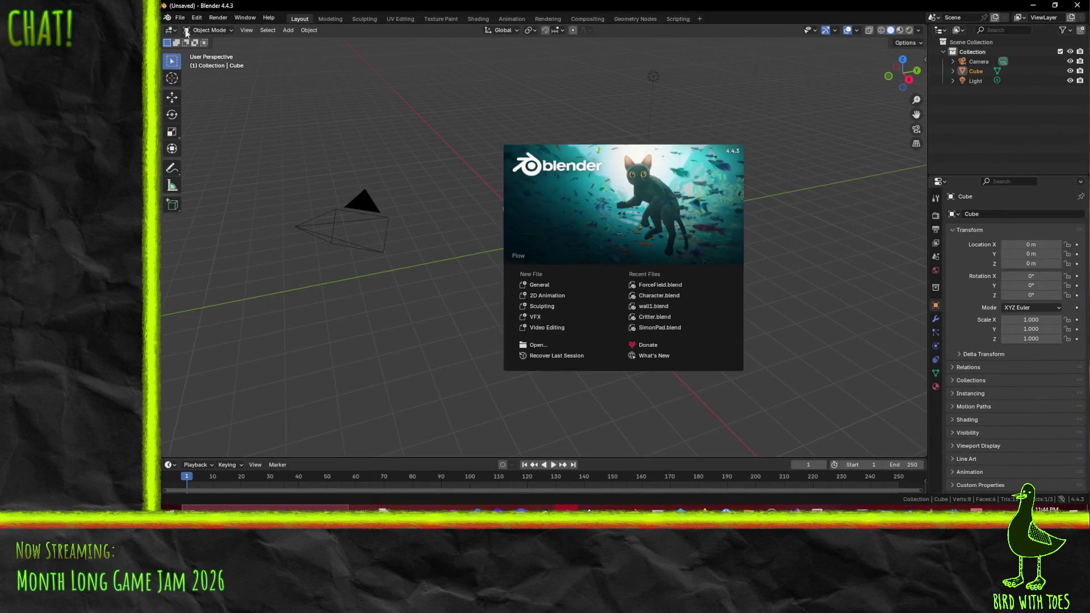
click(181, 21)
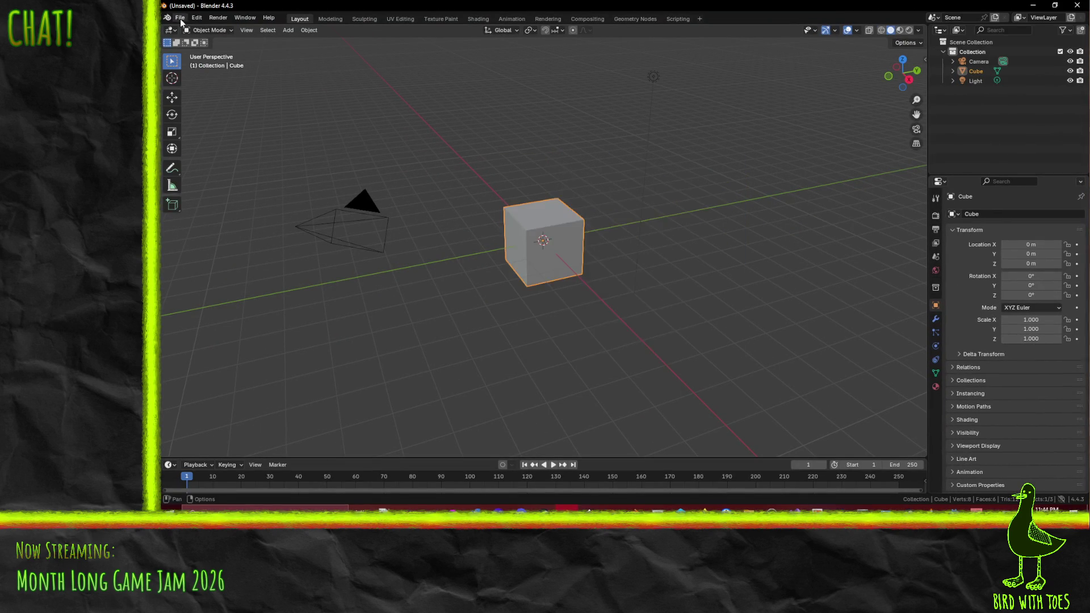
click(179, 18)
click(199, 49)
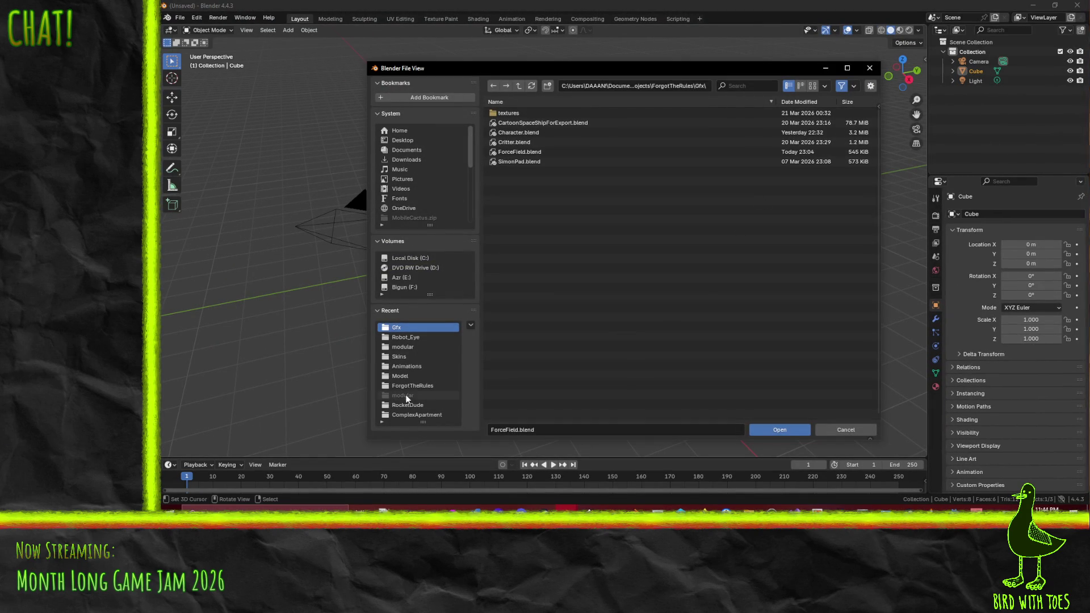
Navigate to Potential Game Assets > Models > MobileCactus and open TheMobileCactus.blend.
click(415, 357)
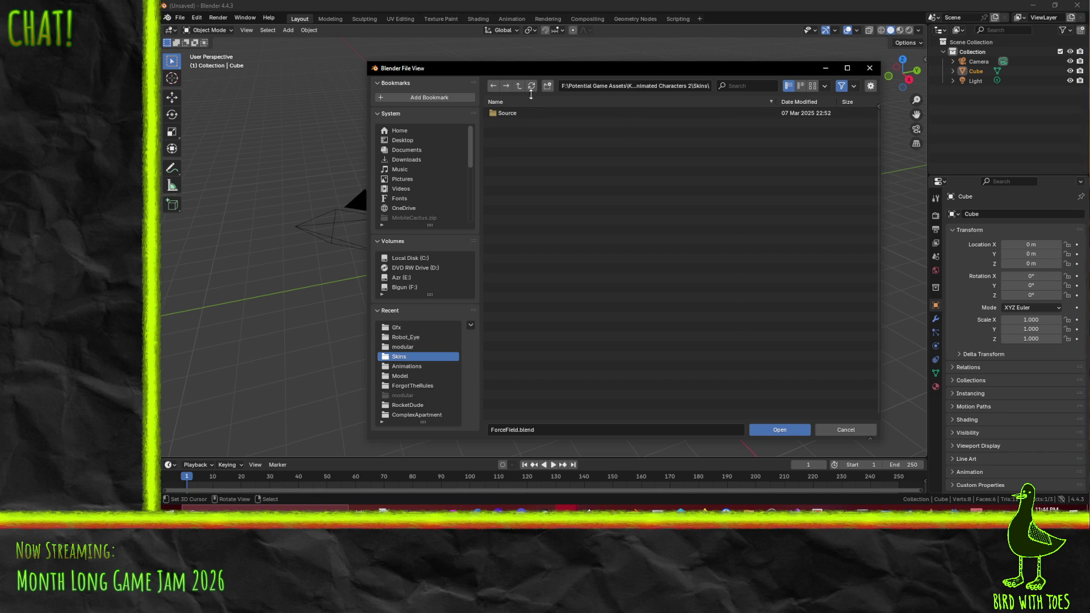
click(518, 86)
click(518, 86)
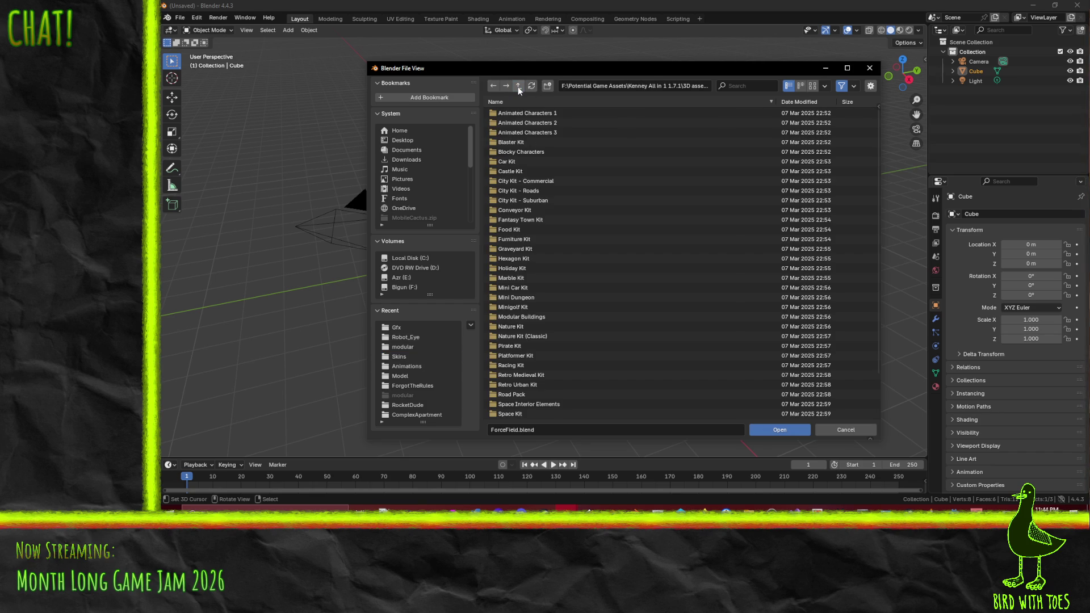
click(518, 86)
click(518, 86)
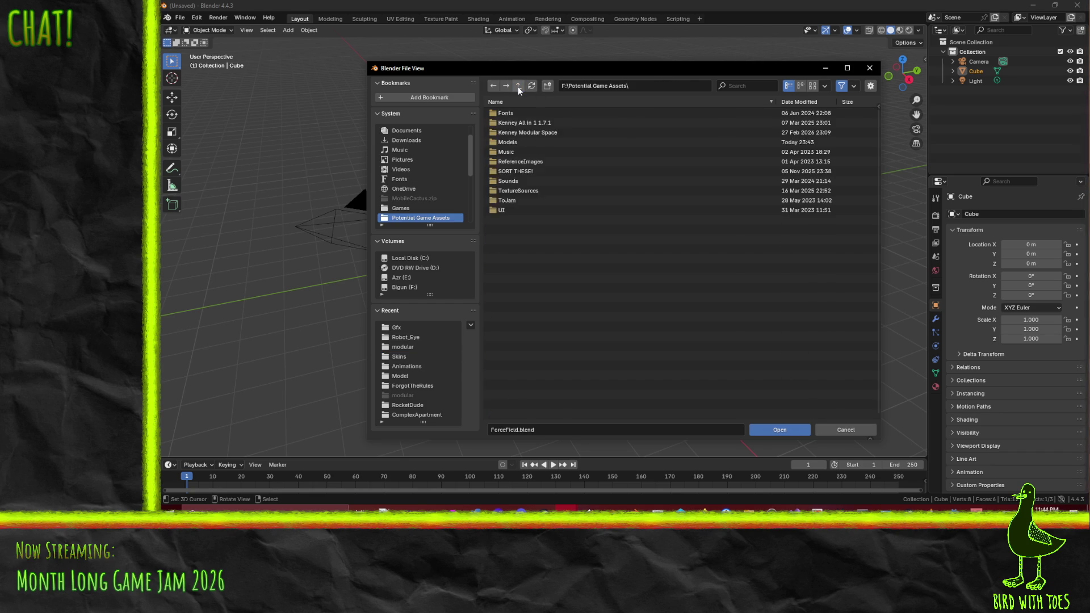
click(508, 143)
click(523, 115)
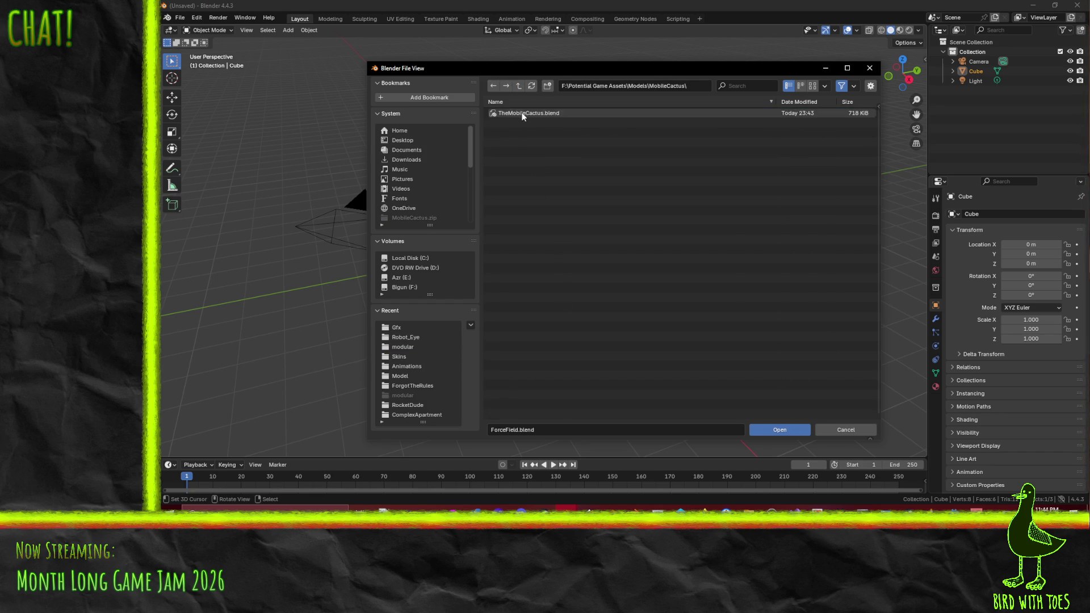
double_click(544, 112)
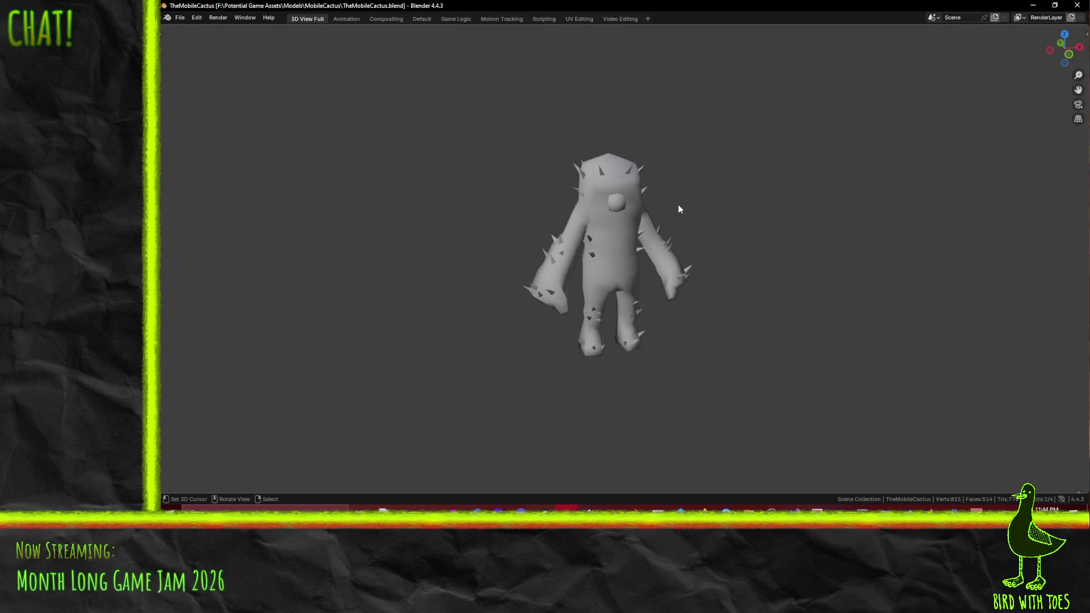
In the Animation workspace, select the Armature and switch it into Pose Mode.
click(357, 17)
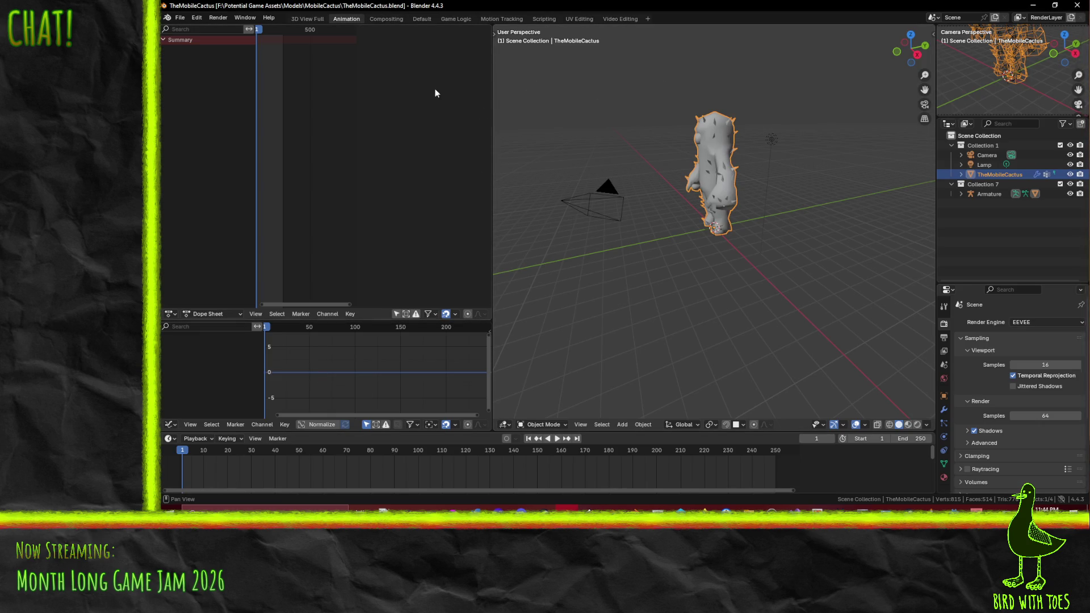
mouse_move(646, 177)
mouse_down()
mouse_move(720, 211)
mouse_move(687, 135)
mouse_up()
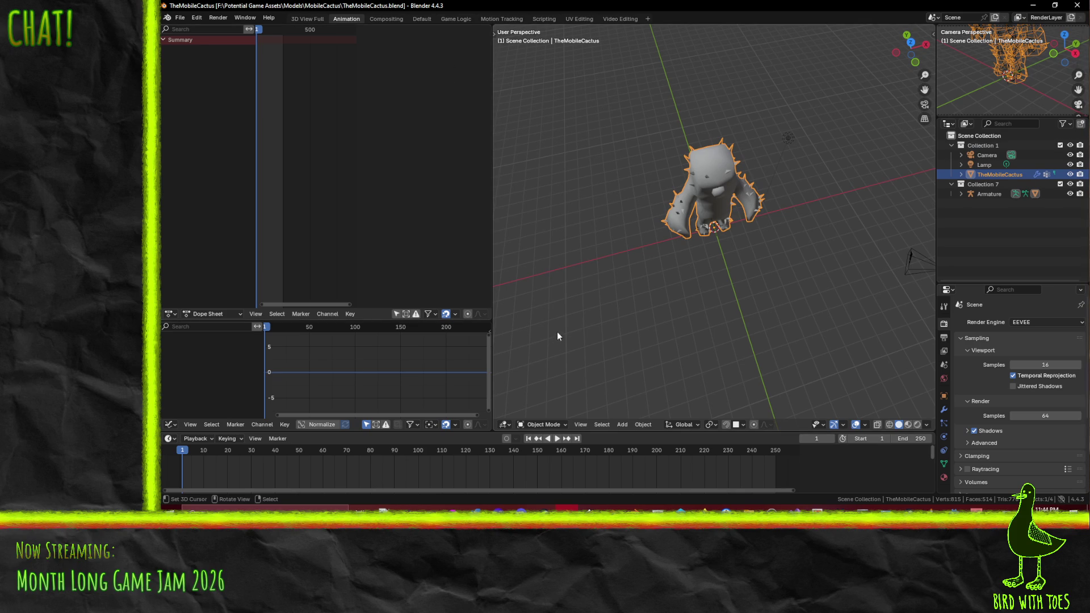
click(531, 425)
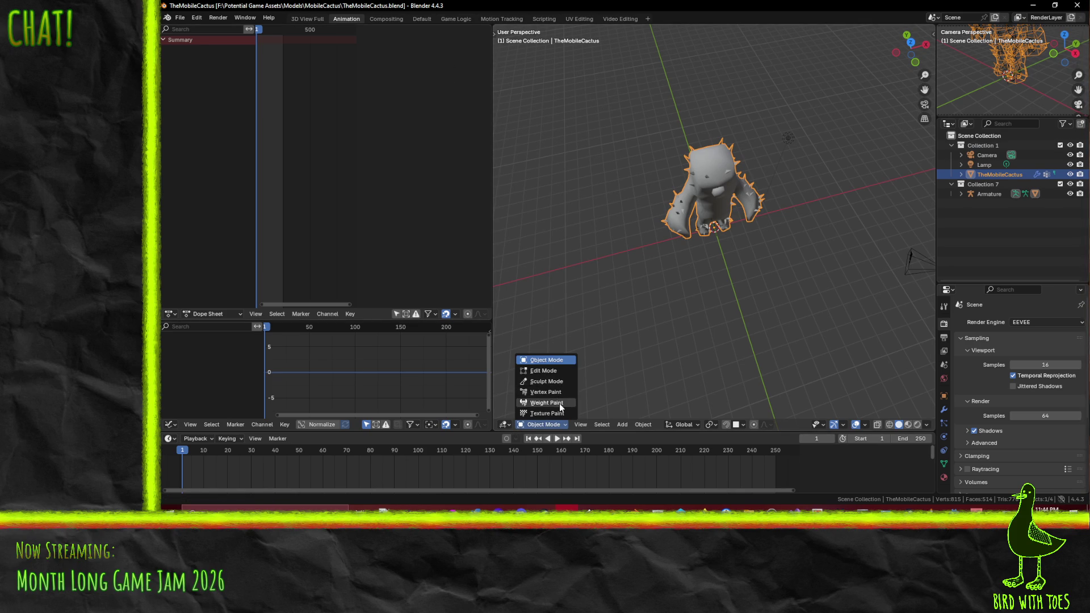
click(989, 194)
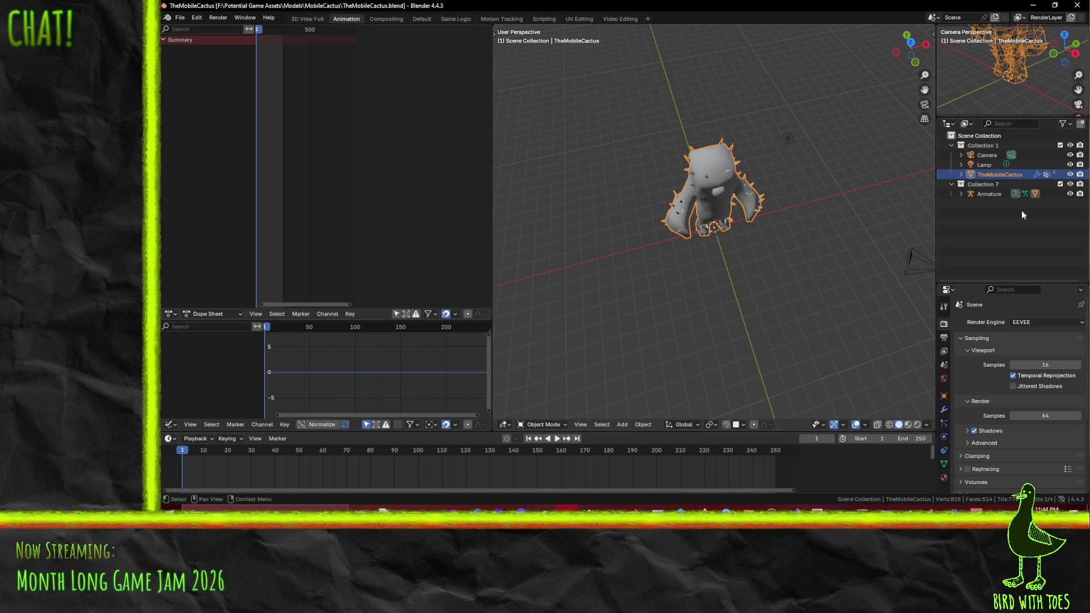
key(ctrl+Tab)
click(978, 191)
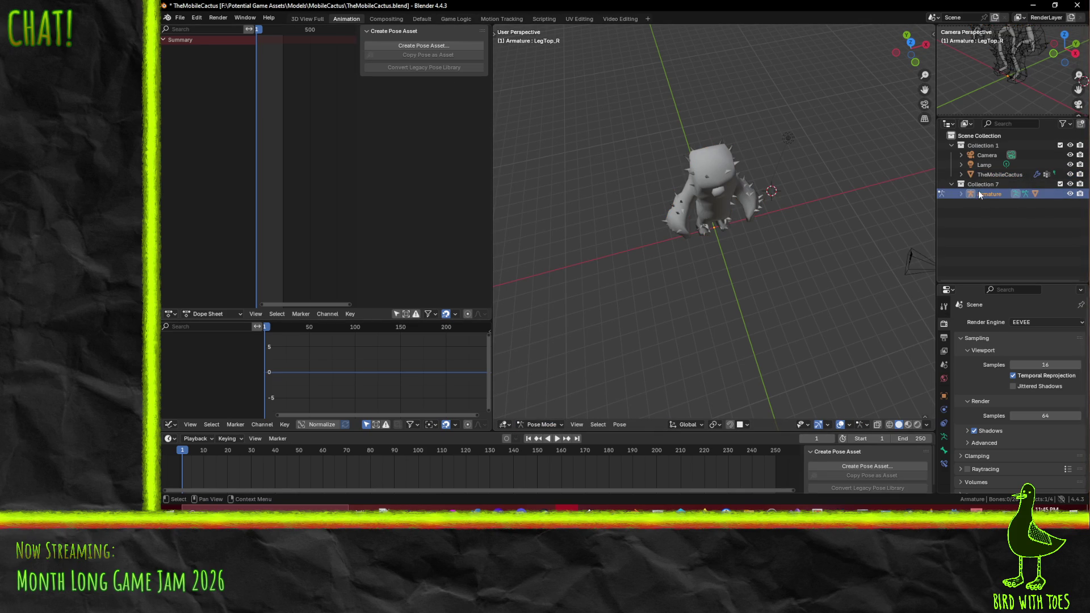
mouse_move(545, 409)
mouse_down()
mouse_move(762, 263)
mouse_move(781, 224)
mouse_up()
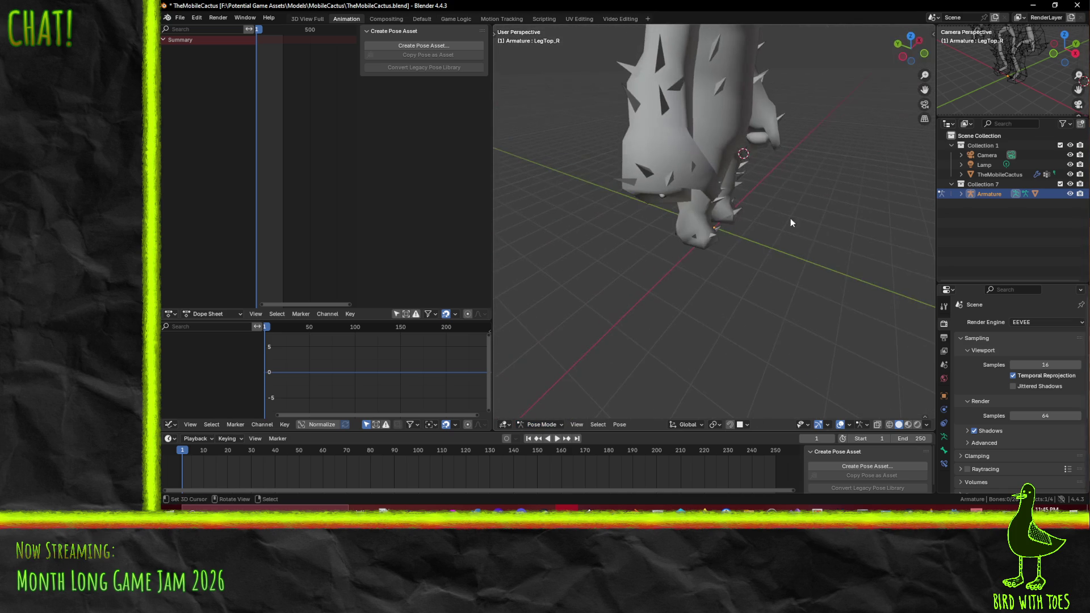
drag(784, 151, 740, 260)
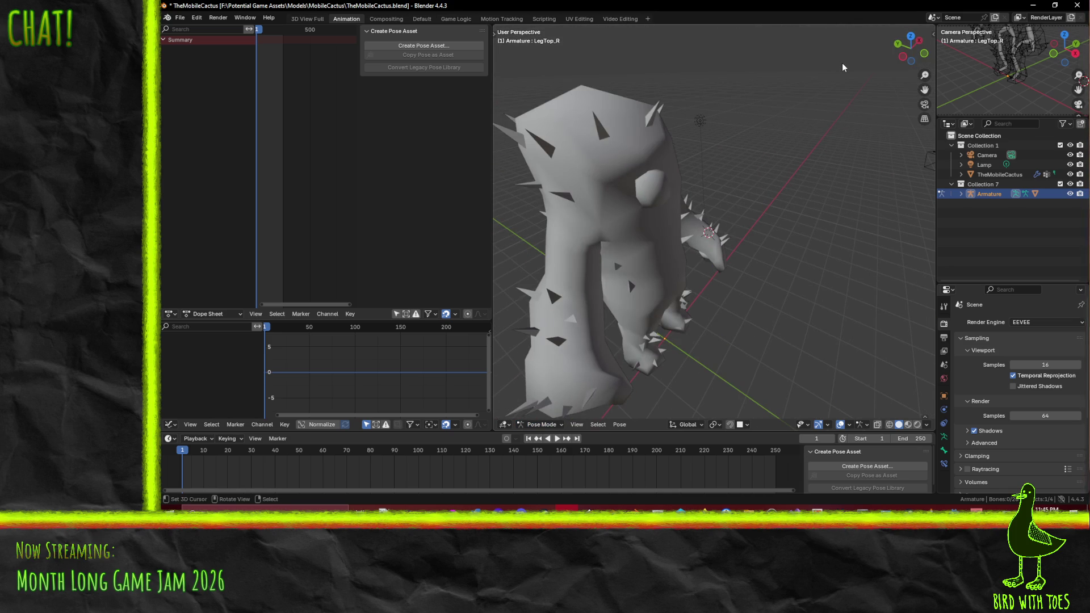
Set viewport shading to Wireframe, after briefly trying Material Preview.
key(z)
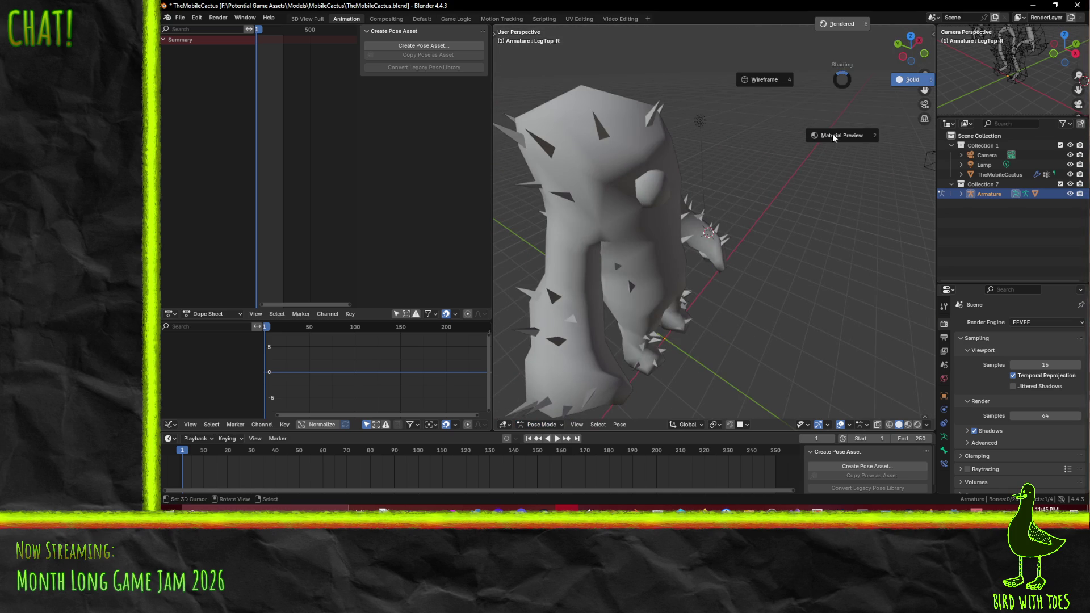
click(834, 138)
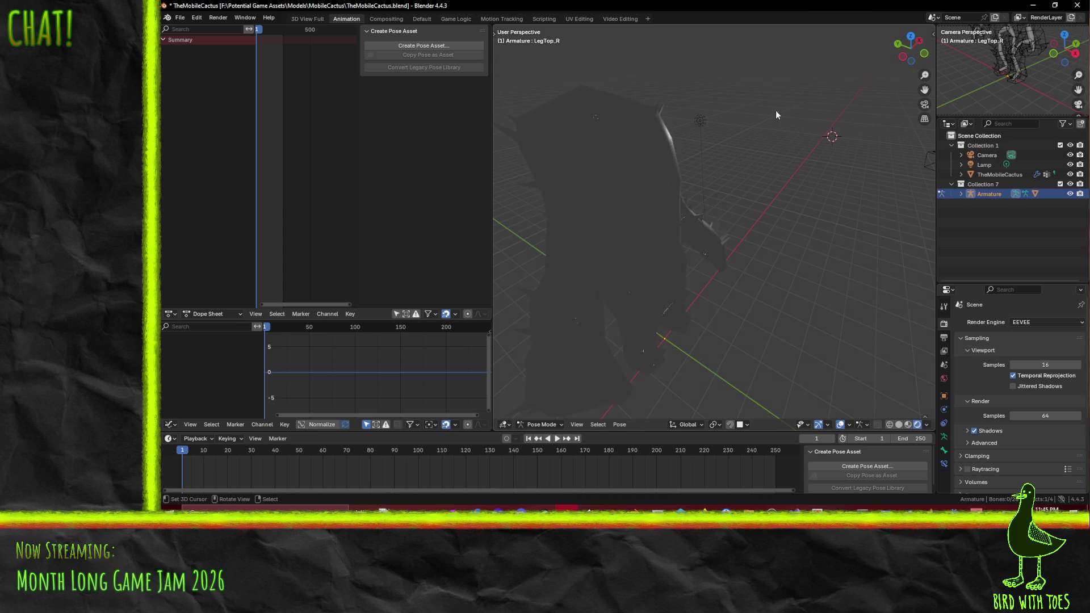
key(z)
click(738, 102)
Test-rotate the Forearm_R, SpineMid and Hip.L bones, then enlarge the timeline area.
scroll(730, 142, down, 3)
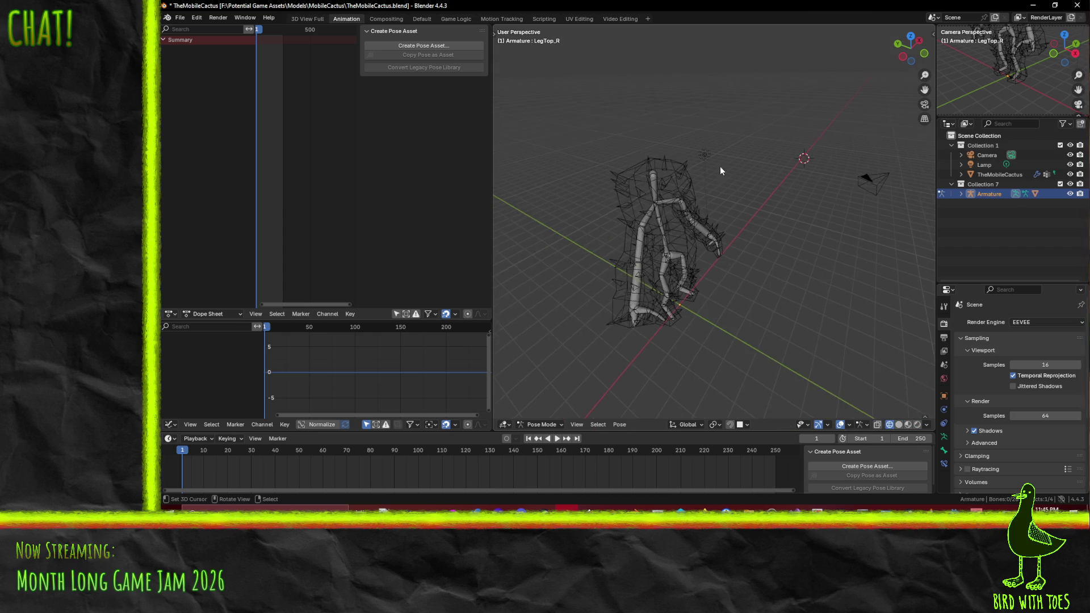
click(662, 299)
scroll(662, 300, up, 2)
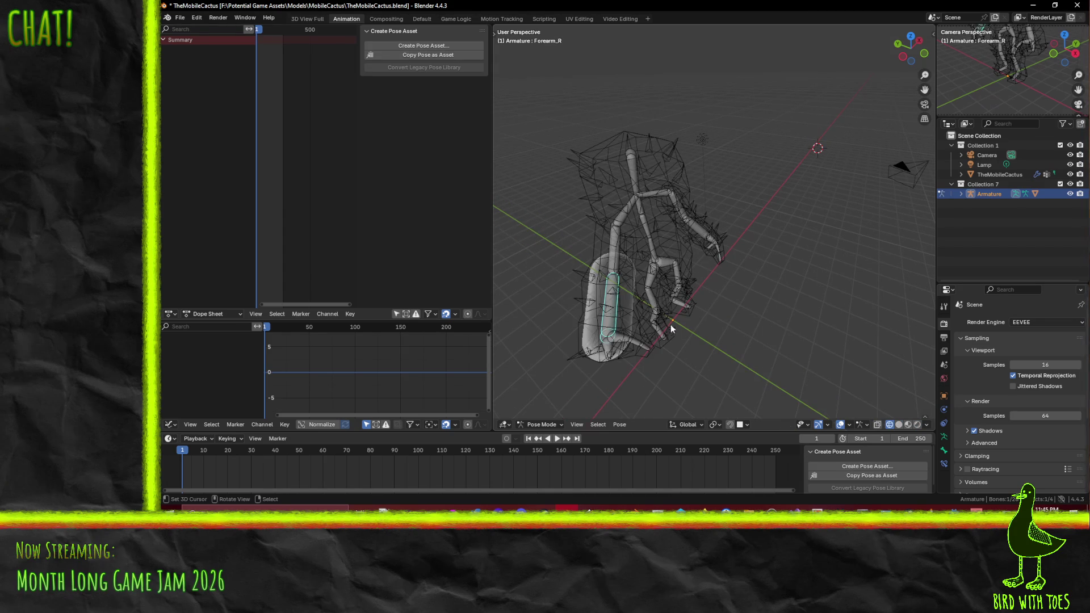
key(r)
key(Escape)
click(622, 243)
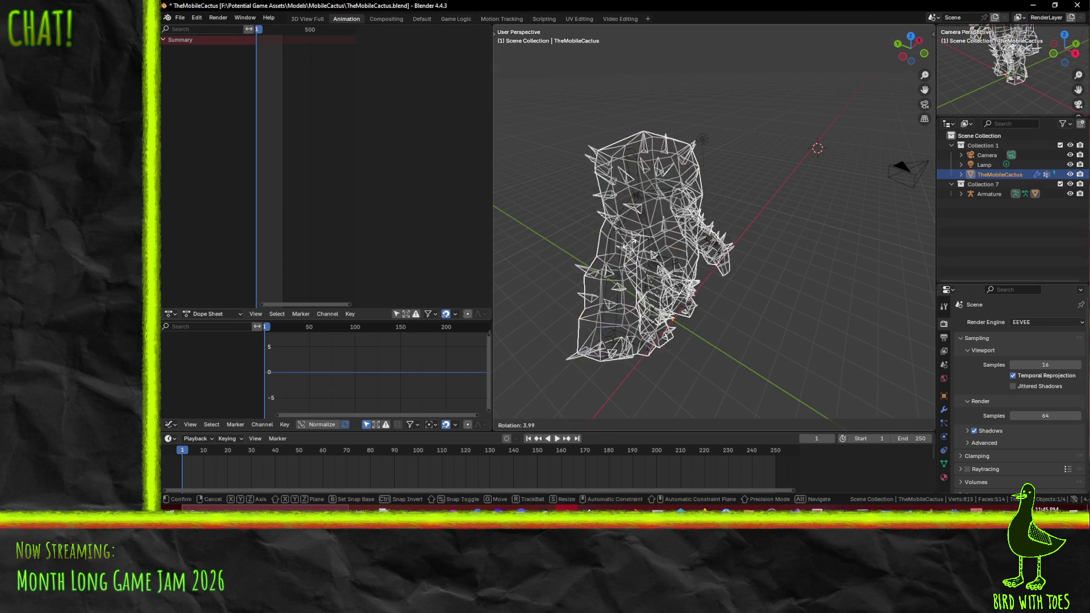
click(650, 233)
key(r)
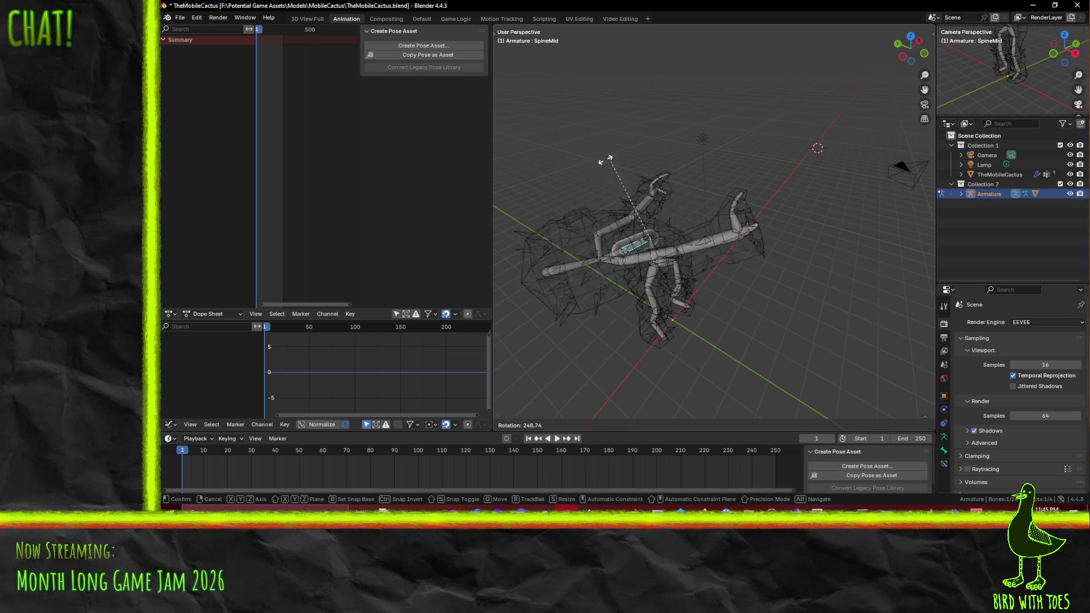
key(Escape)
click(658, 264)
key(r)
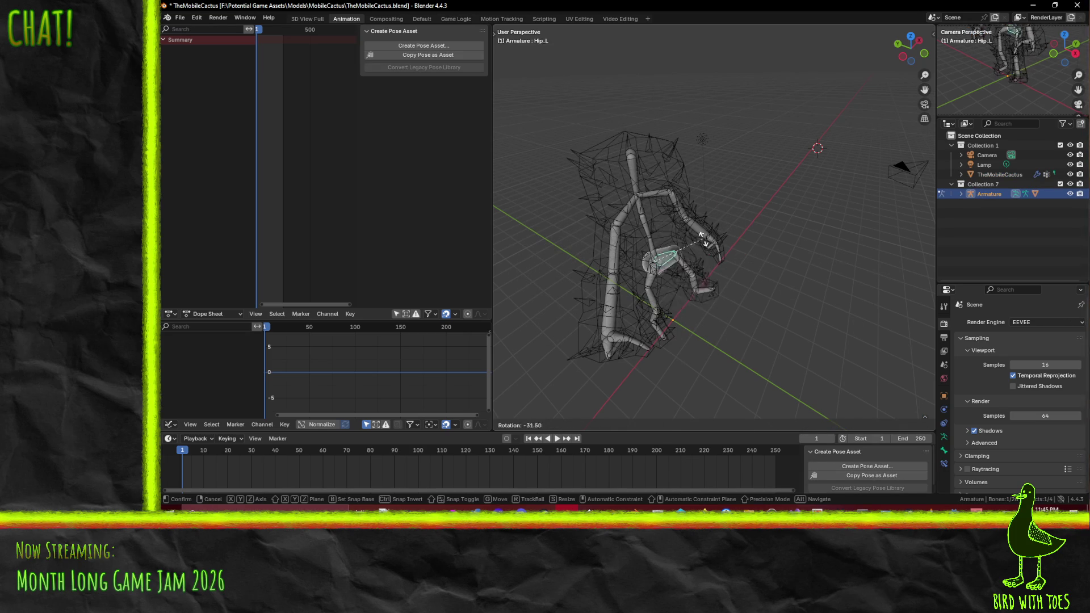
click(785, 298)
mouse_move(786, 299)
mouse_down()
mouse_move(694, 243)
mouse_move(642, 392)
mouse_up()
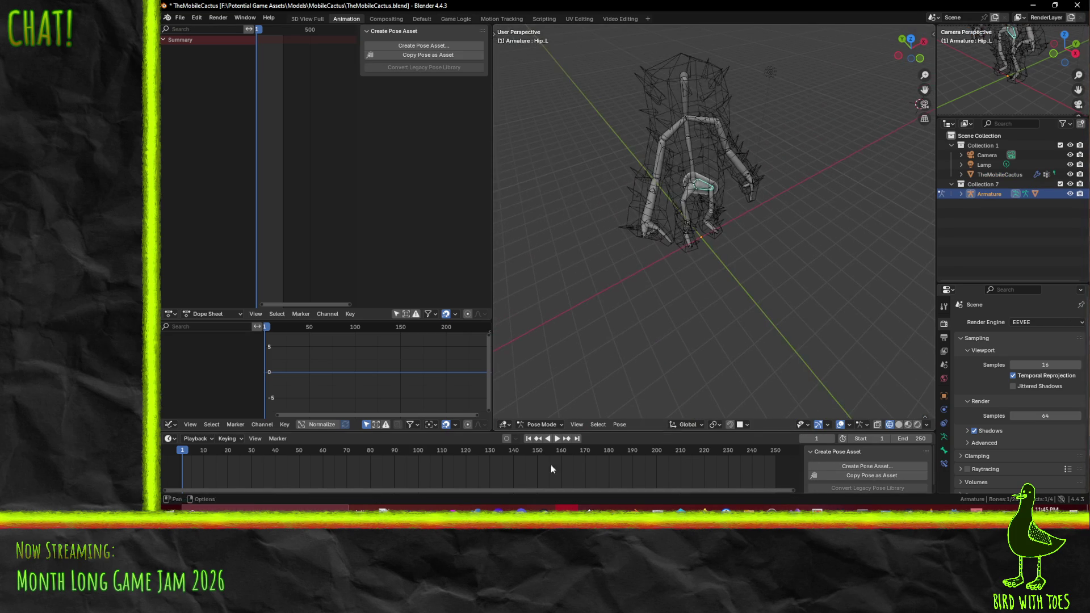
mouse_move(361, 432)
mouse_down()
mouse_move(379, 383)
mouse_move(409, 394)
mouse_up()
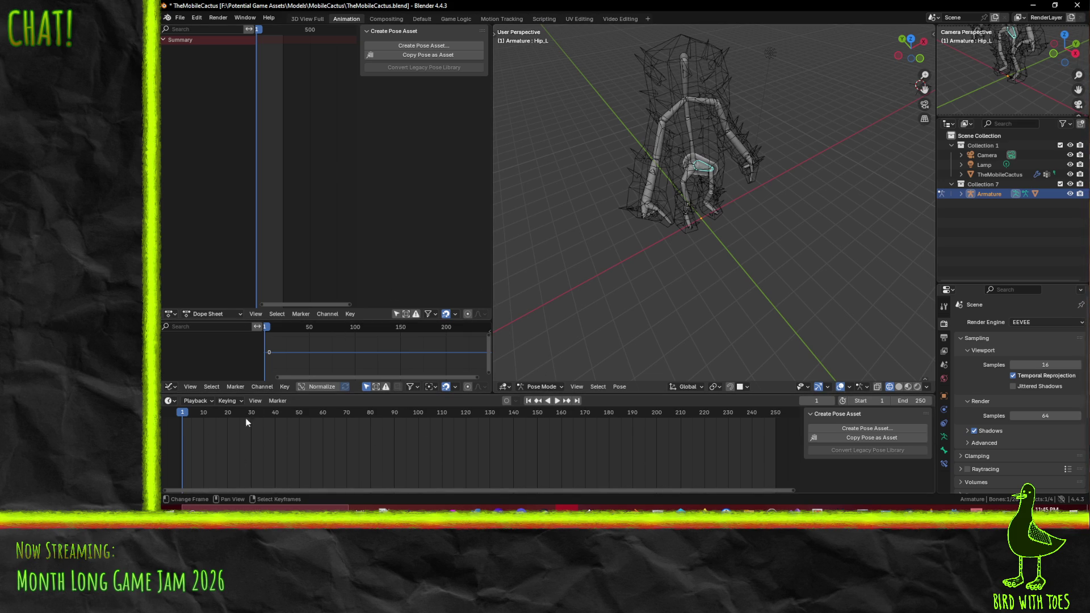
Browse the timeline's playback options and the dope sheet's editor-type and mode menus.
click(210, 401)
click(181, 412)
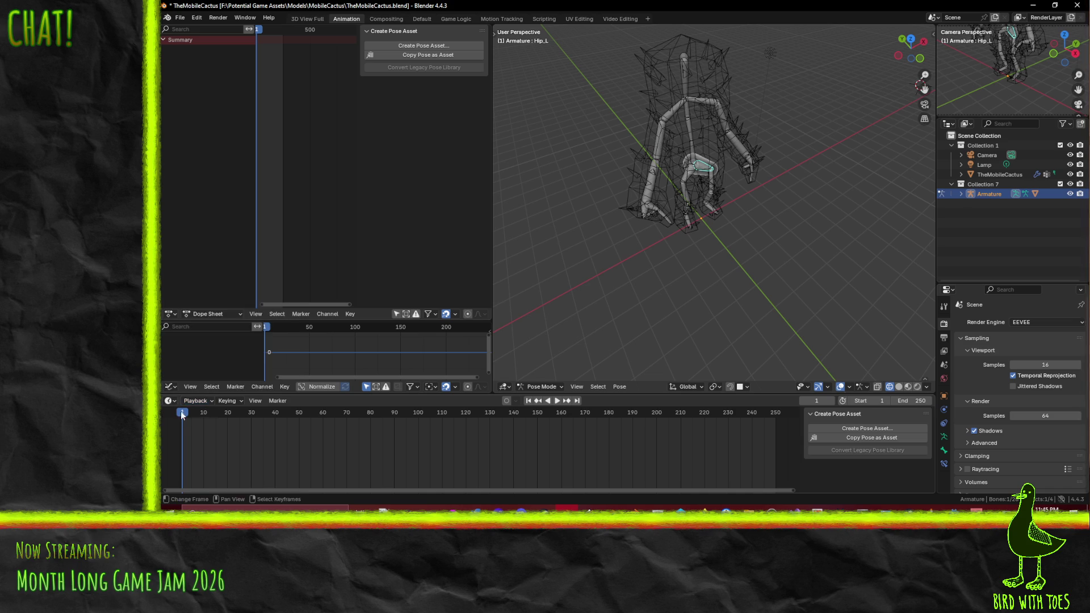
click(175, 389)
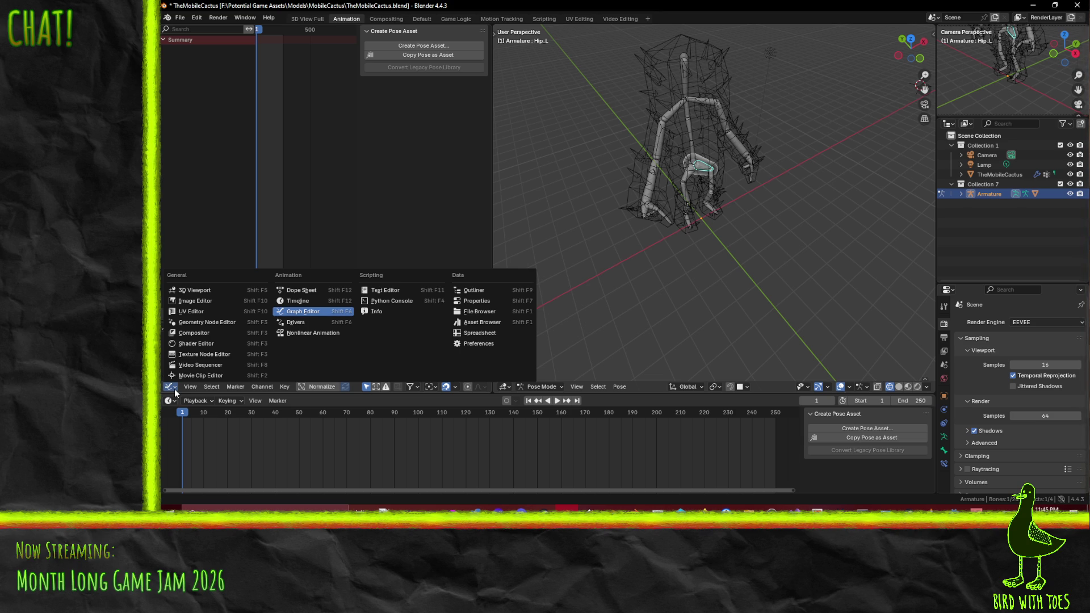
click(174, 390)
click(175, 390)
click(175, 389)
click(168, 400)
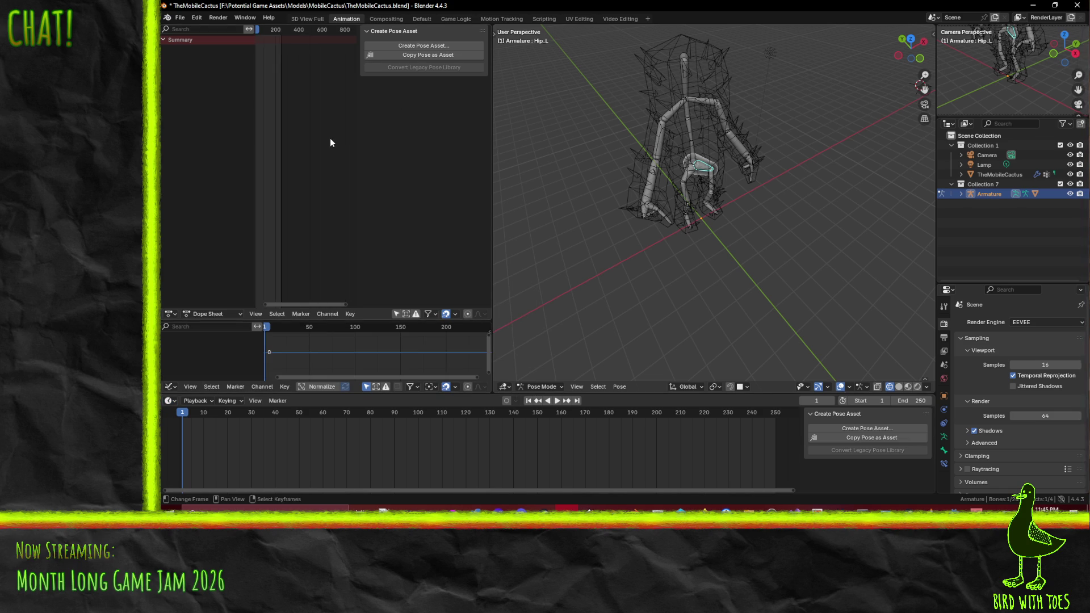
click(187, 315)
click(185, 313)
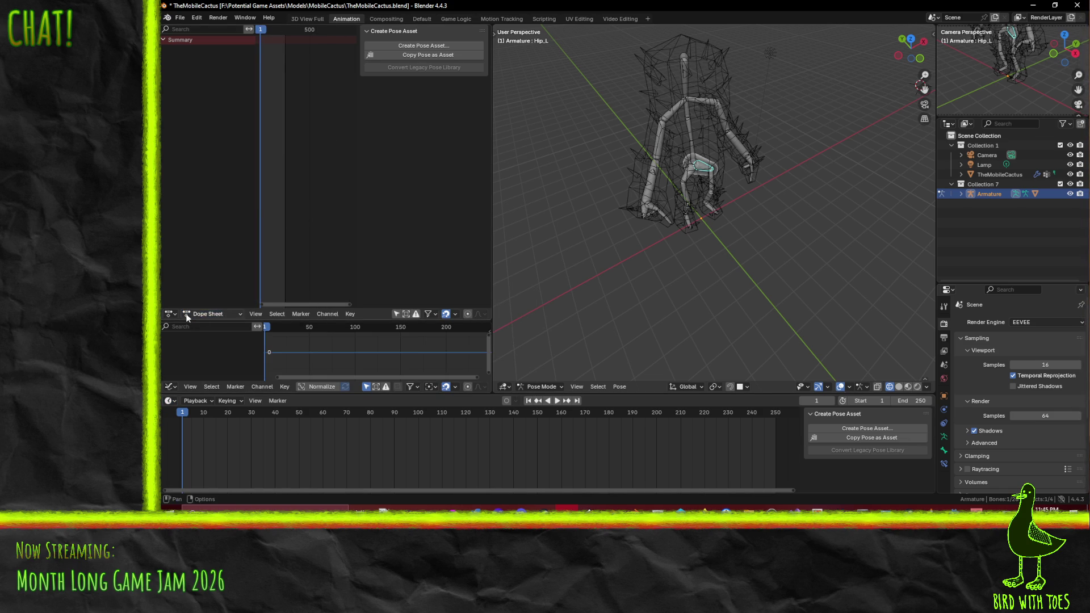
click(171, 327)
click(169, 315)
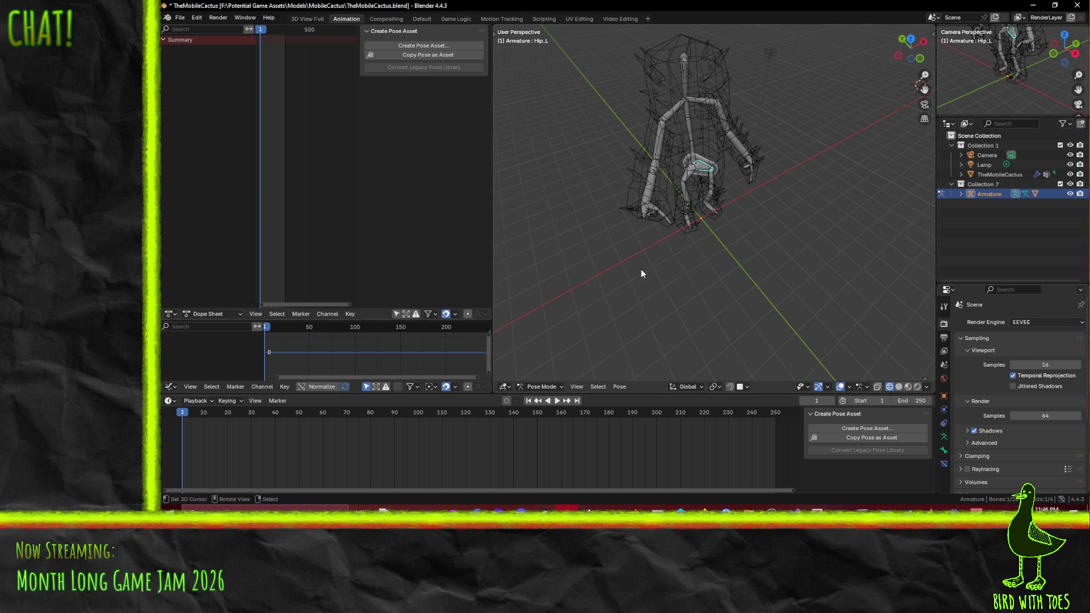
Toggle between Default and Animation workspaces, deselect the hip bone, then go to Firefox's address bar.
click(421, 19)
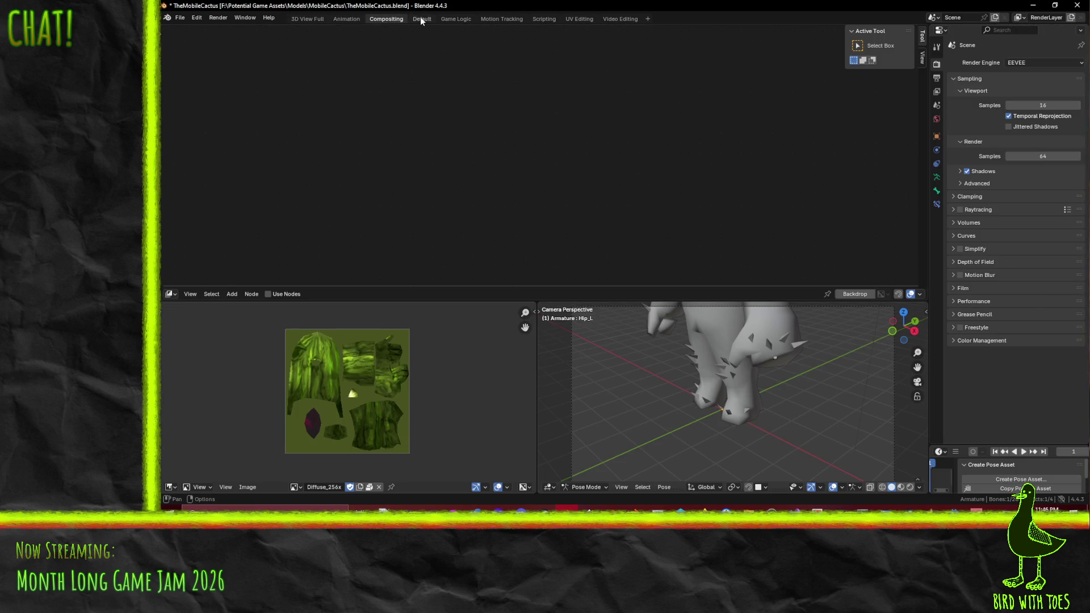
click(347, 19)
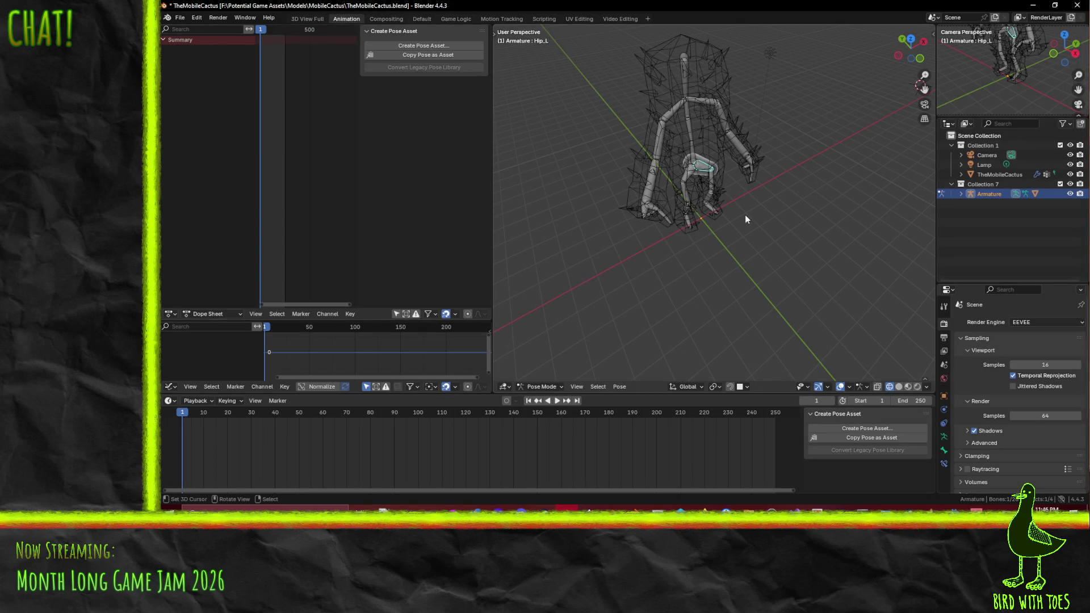
key(n)
key(n)
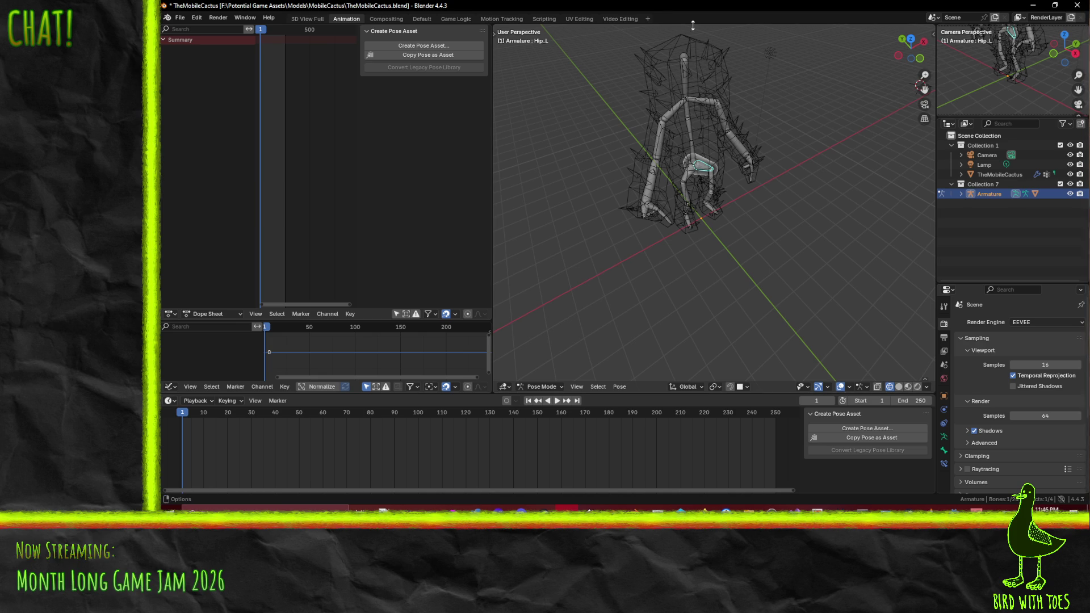
click(754, 329)
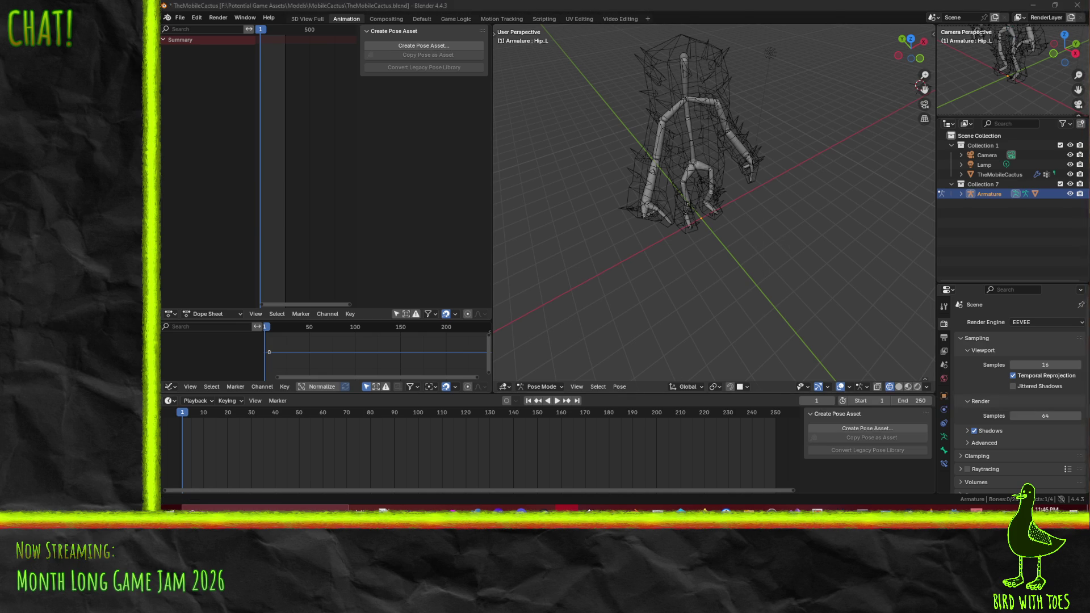
key(alt+Tab)
click(489, 31)
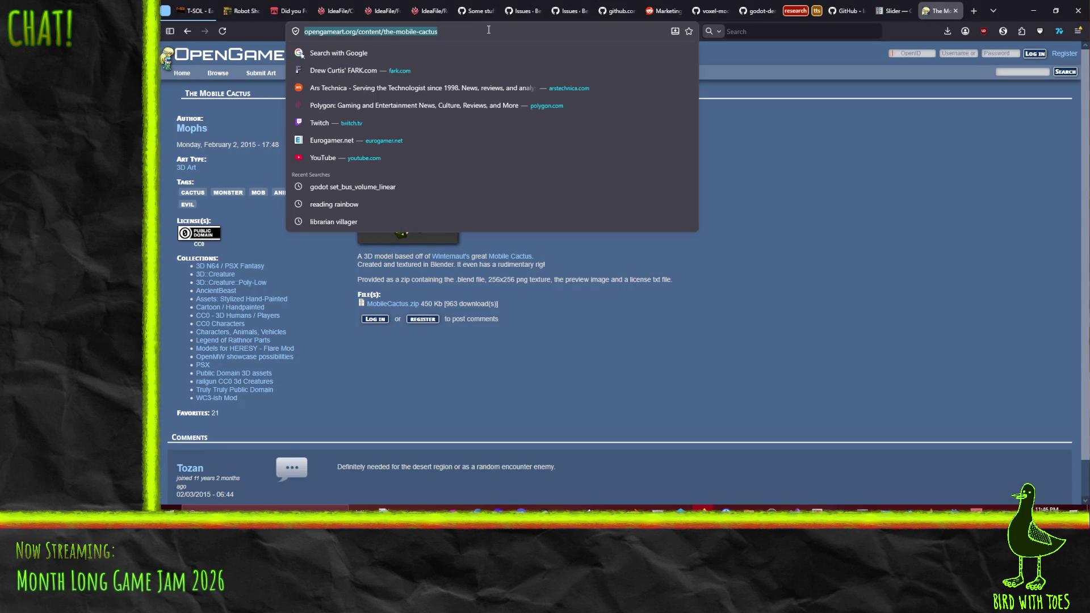
Search DuckDuckGo for 'blender restore default layout' via the suggested query.
text(blender)
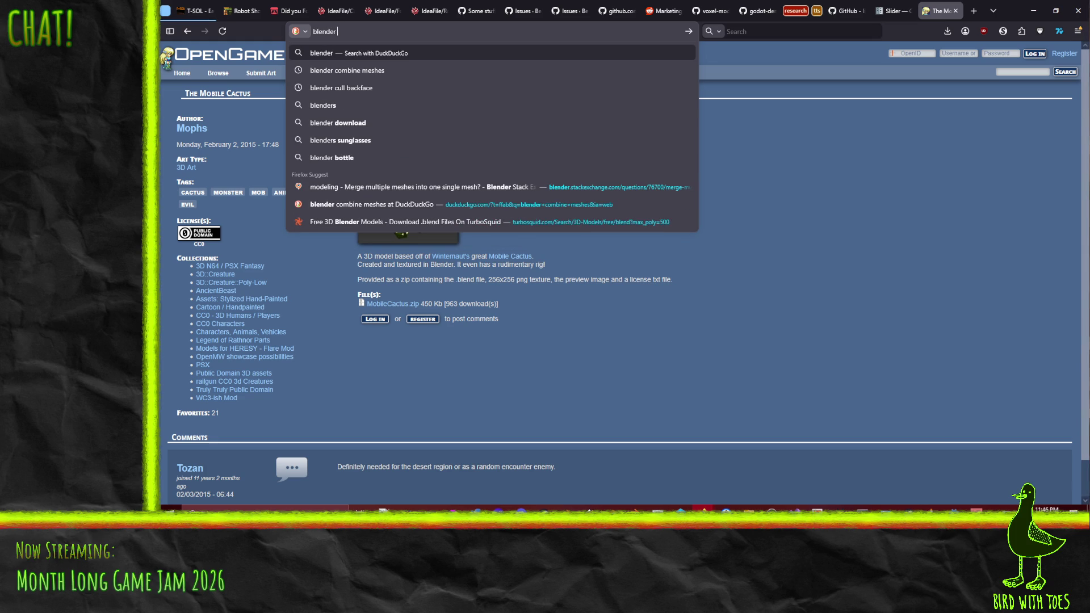
text( restore default t)
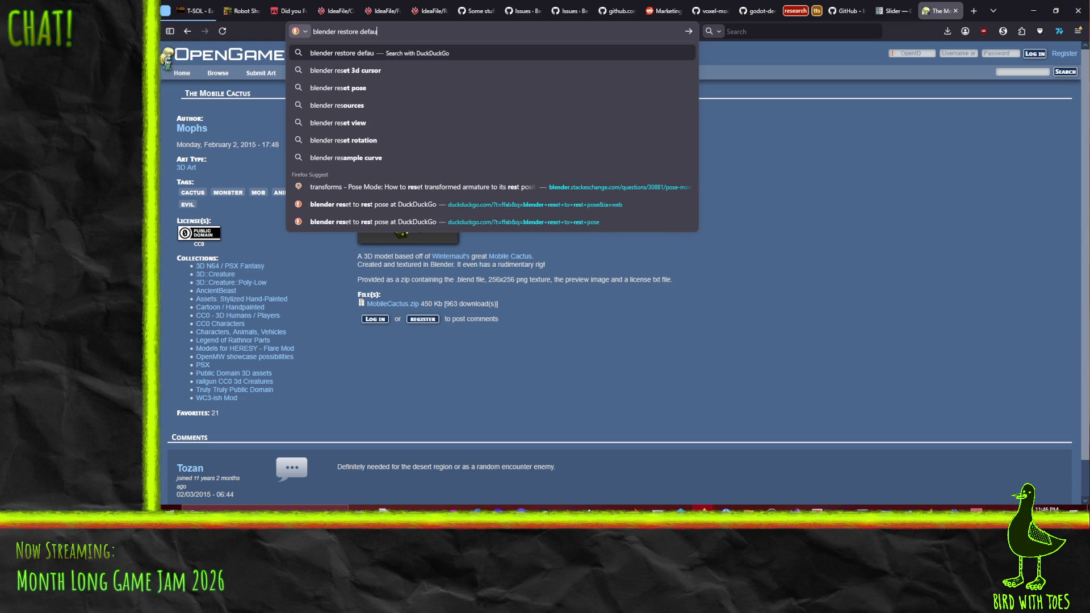
text(oolbar)
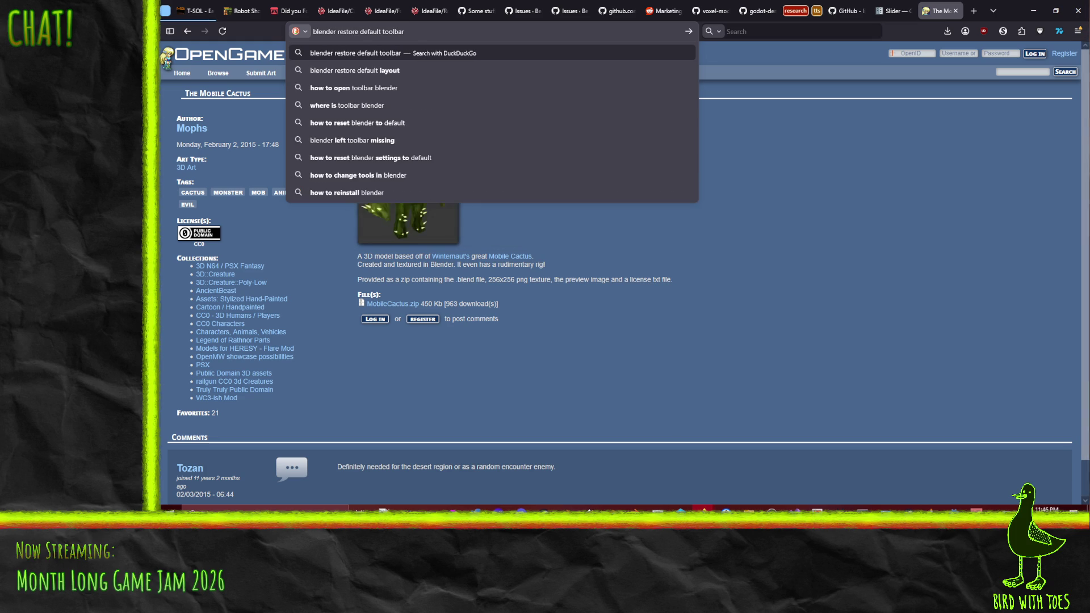
key(Down)
key(Return)
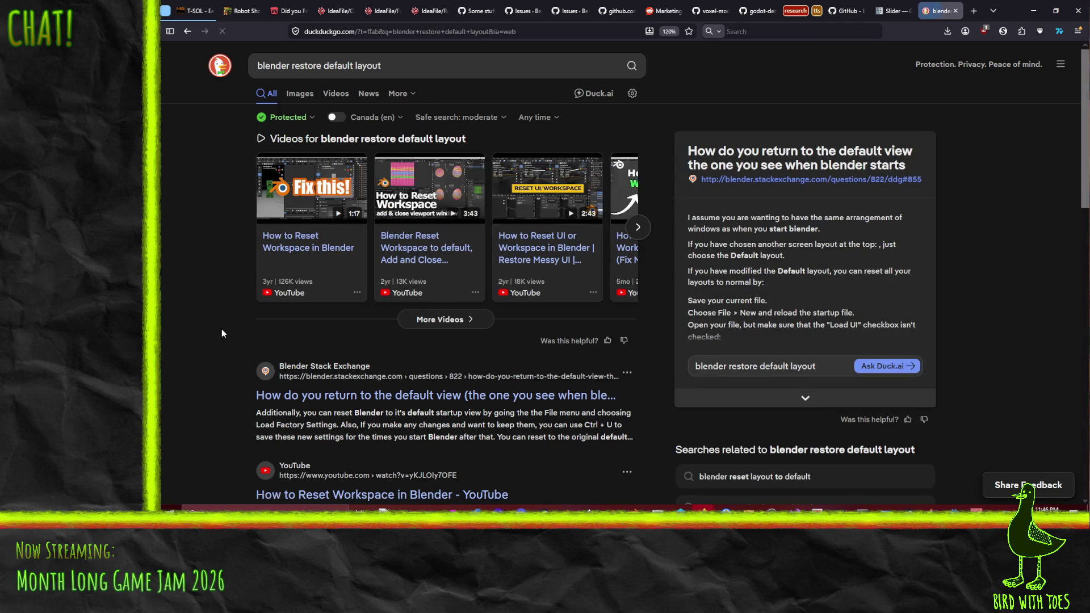
Open the Blender Stack Exchange question on restoring the default view and read its answers.
scroll(341, 335, down, 2)
click(379, 275)
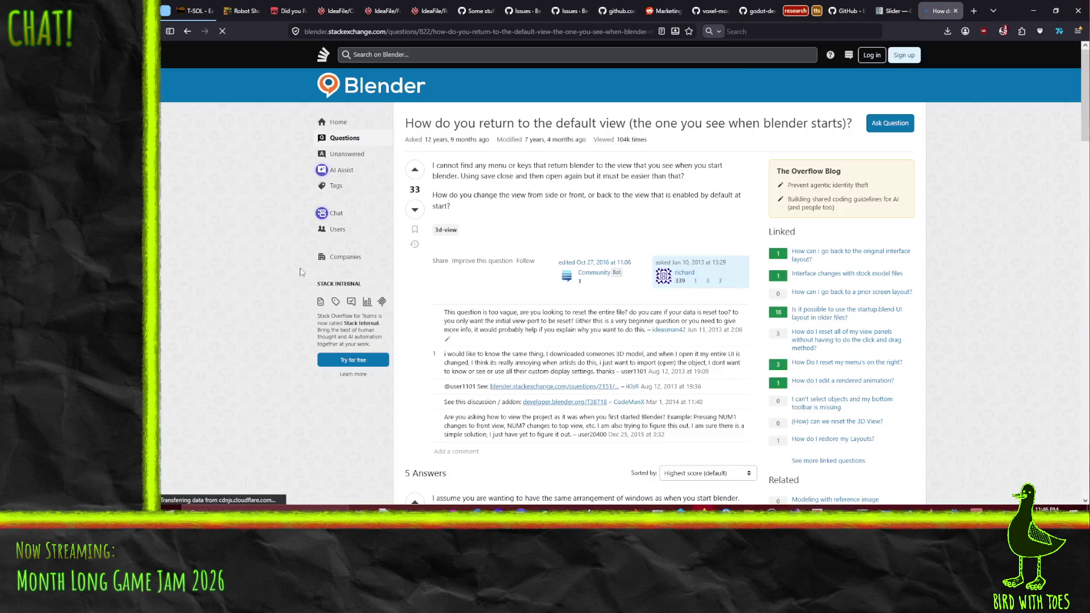
scroll(542, 245, down, 5)
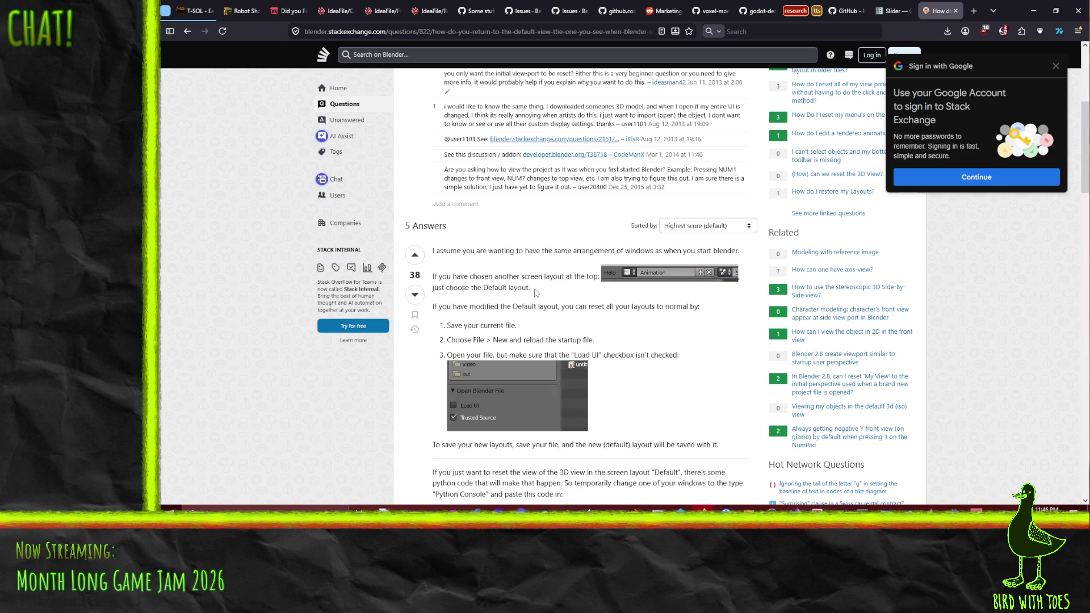
scroll(536, 293, down, 8)
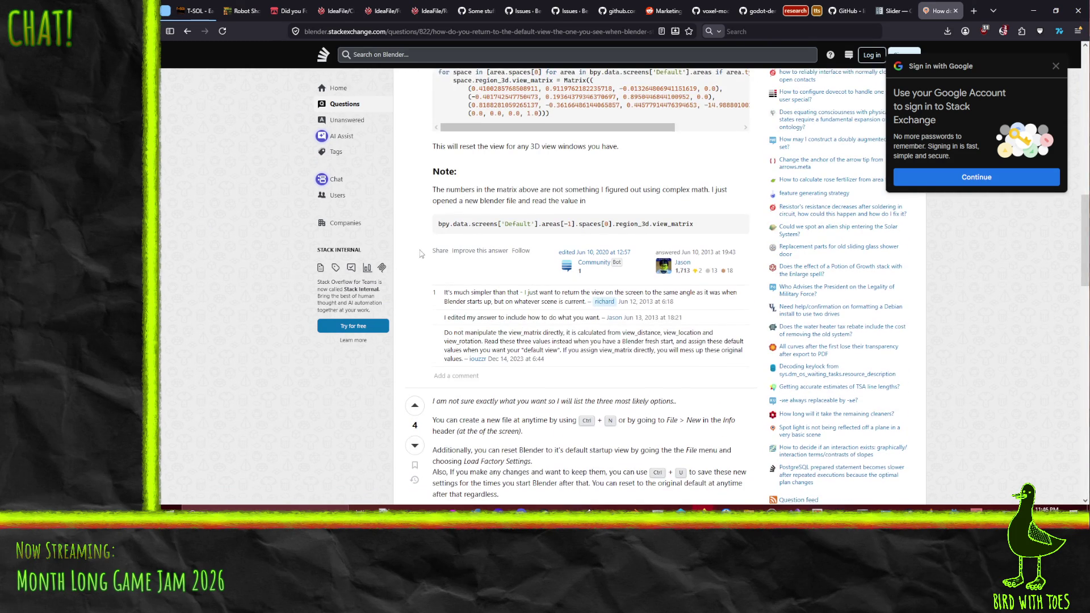
scroll(419, 254, down, 3)
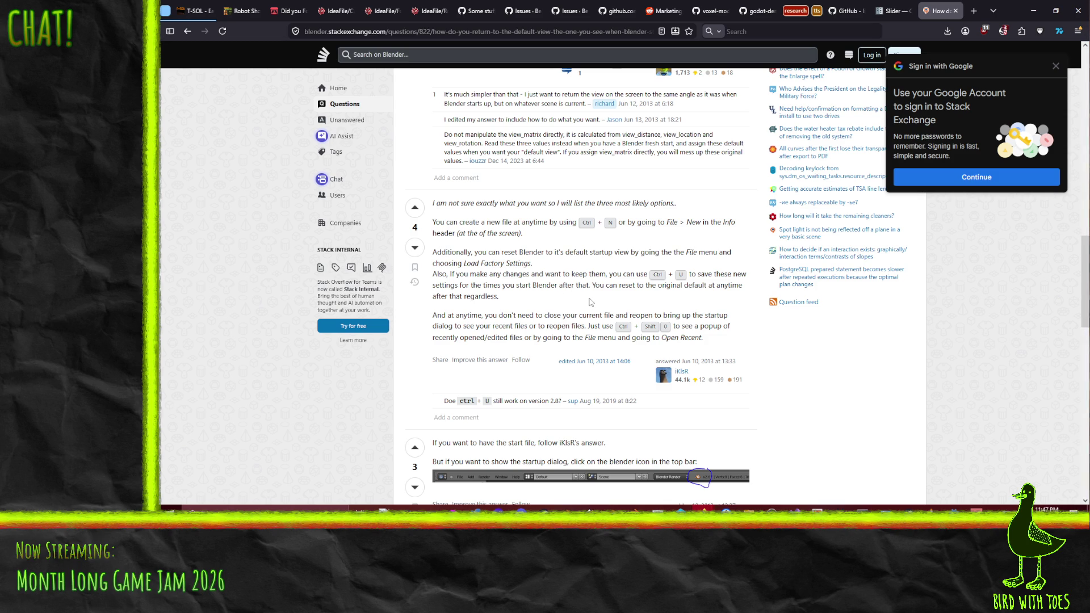
Read the Stack Exchange answers on reopening recent files and the camera view toggle, then return to the results.
mouse_move(446, 316)
mouse_down()
mouse_move(709, 315)
mouse_move(721, 327)
mouse_move(708, 343)
mouse_up()
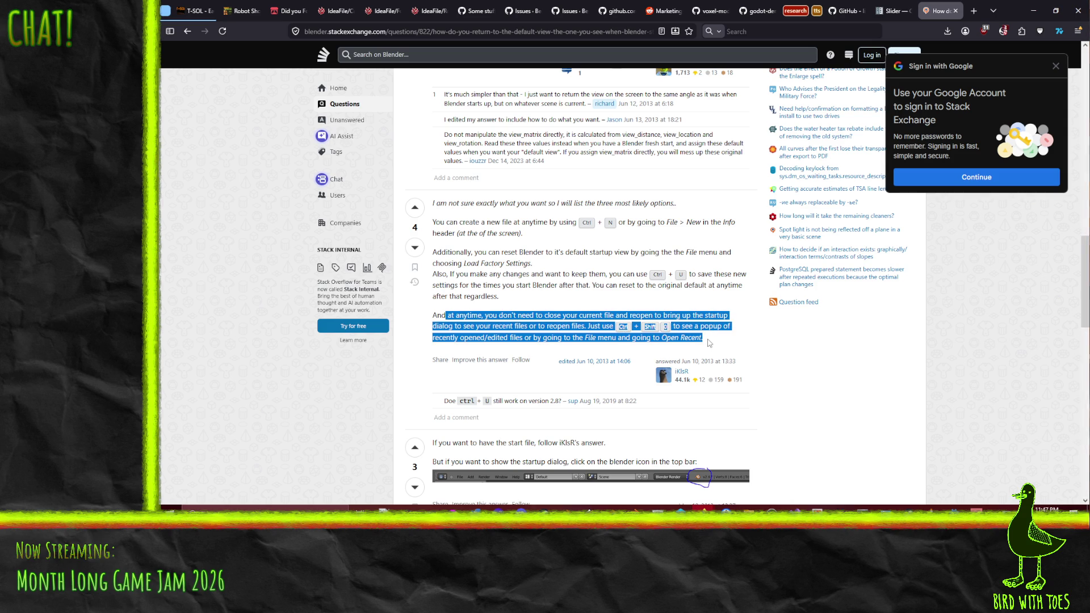
scroll(478, 273, down, 3)
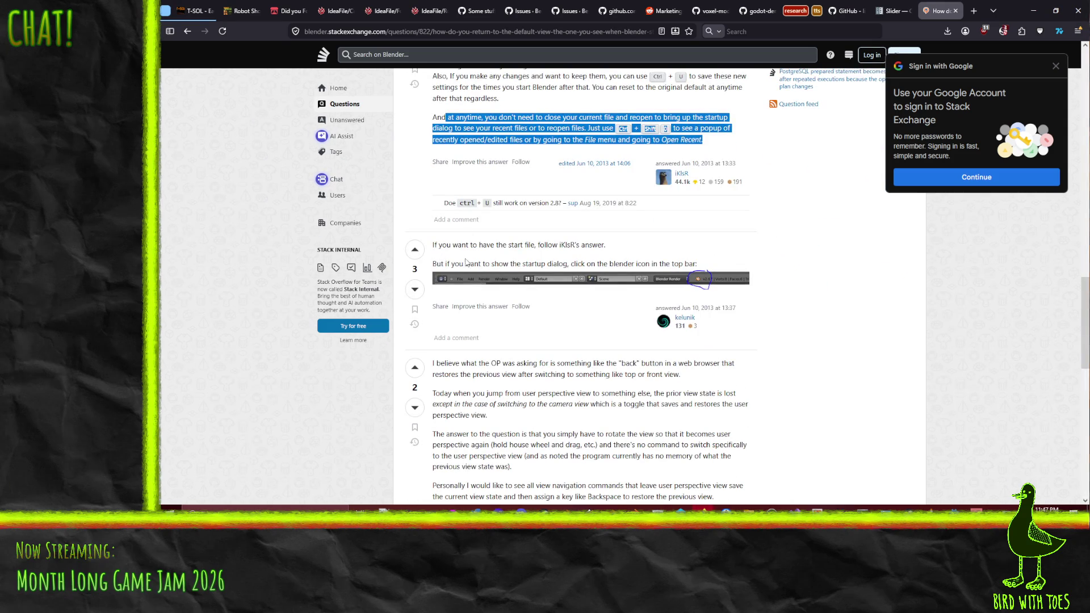
scroll(465, 261, up, 1)
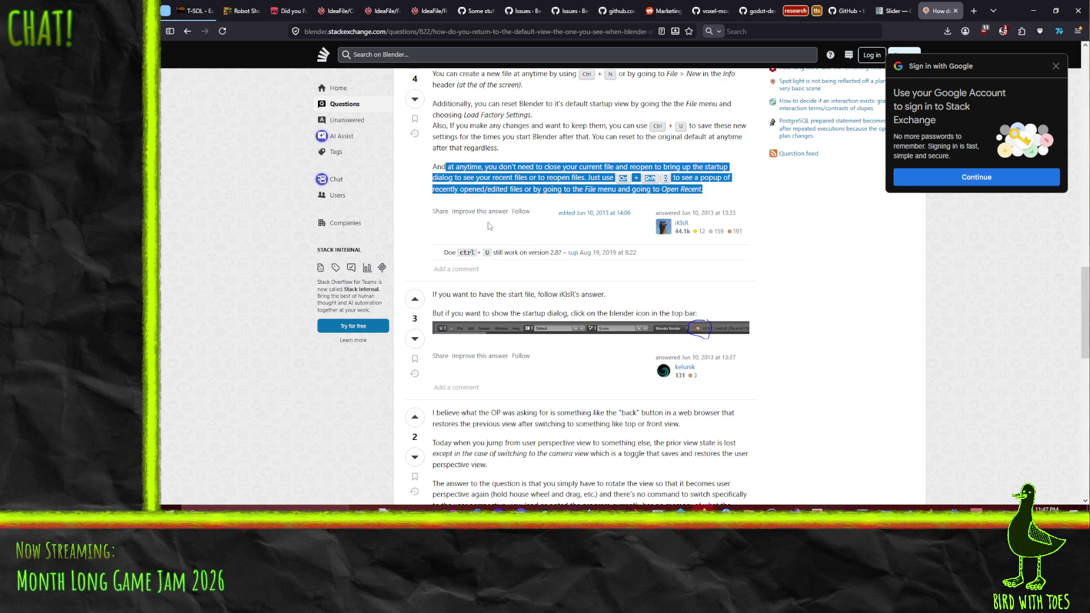
scroll(488, 226, down, 3)
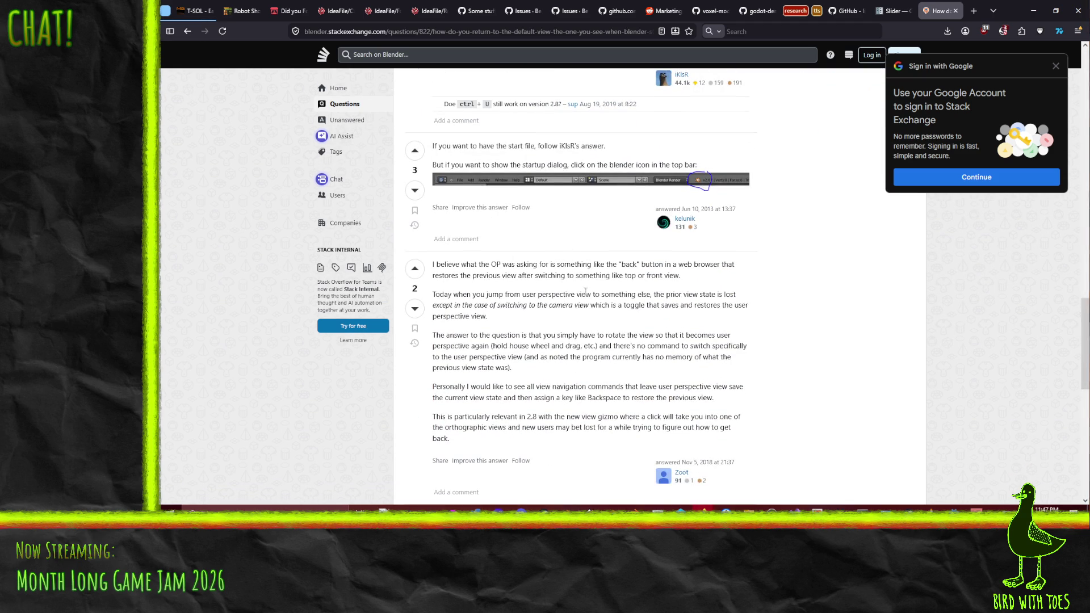
mouse_move(447, 304)
mouse_down()
mouse_move(584, 305)
mouse_move(602, 317)
mouse_up()
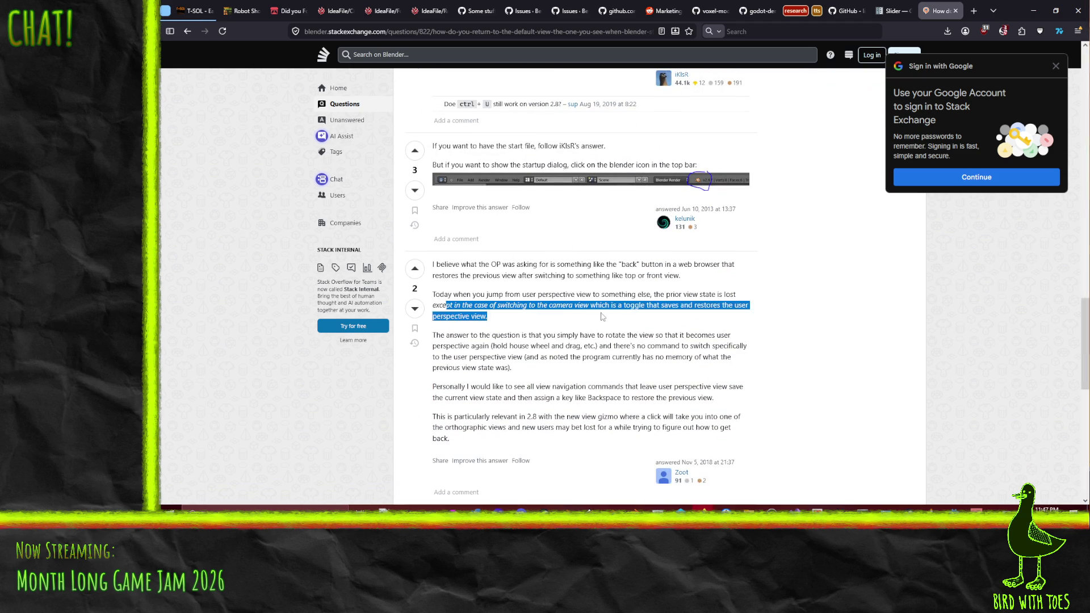
scroll(470, 288, down, 2)
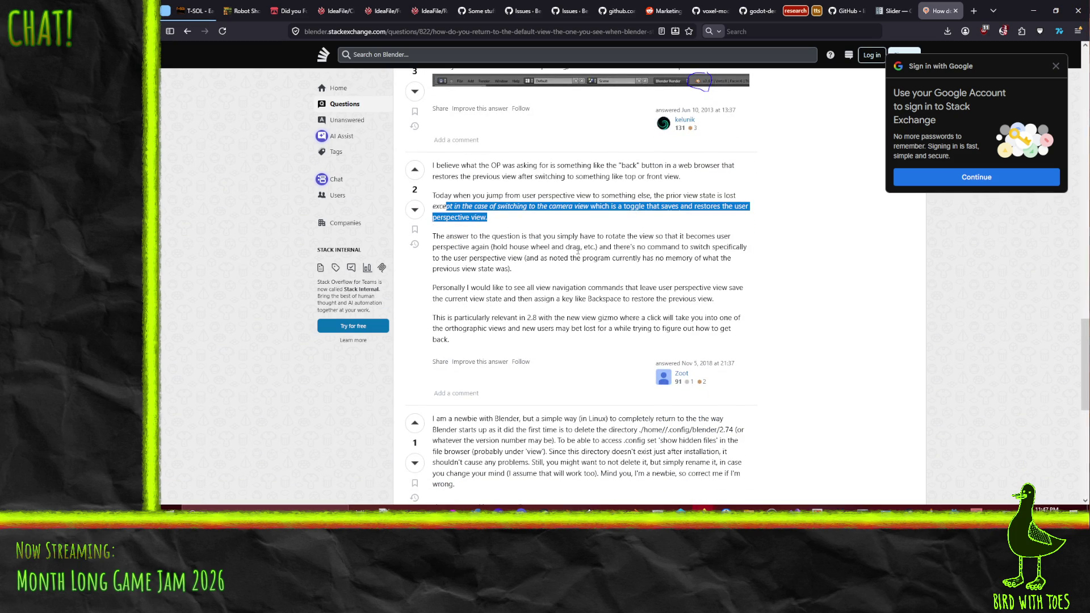
scroll(577, 249, down, 4)
key(alt+Left)
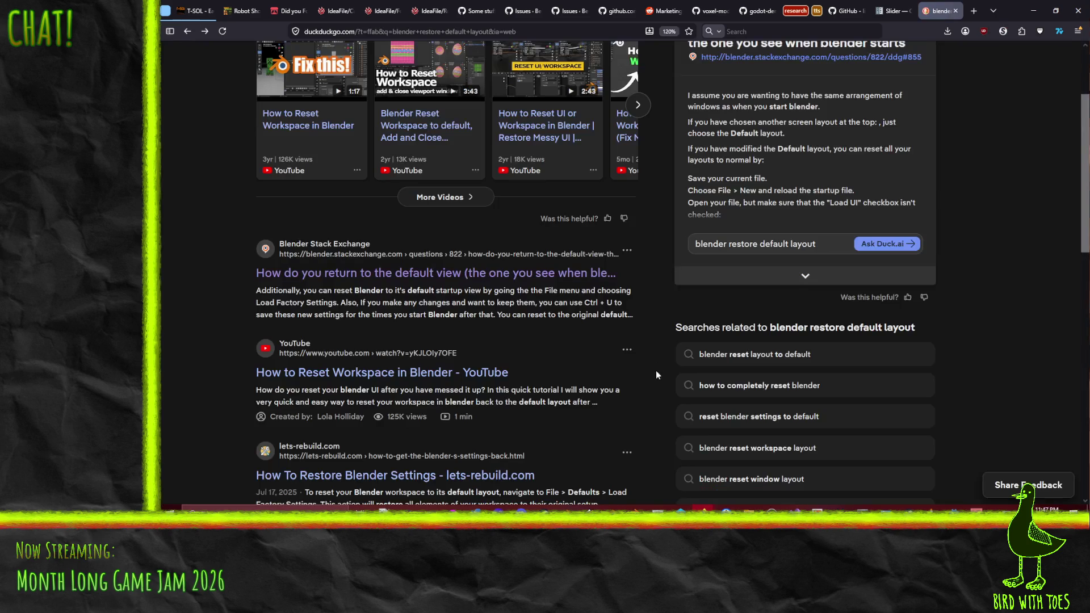
Open cgian.com's 'How to reset window layout in Blender' and scroll to the Load UI step.
scroll(659, 368, down, 5)
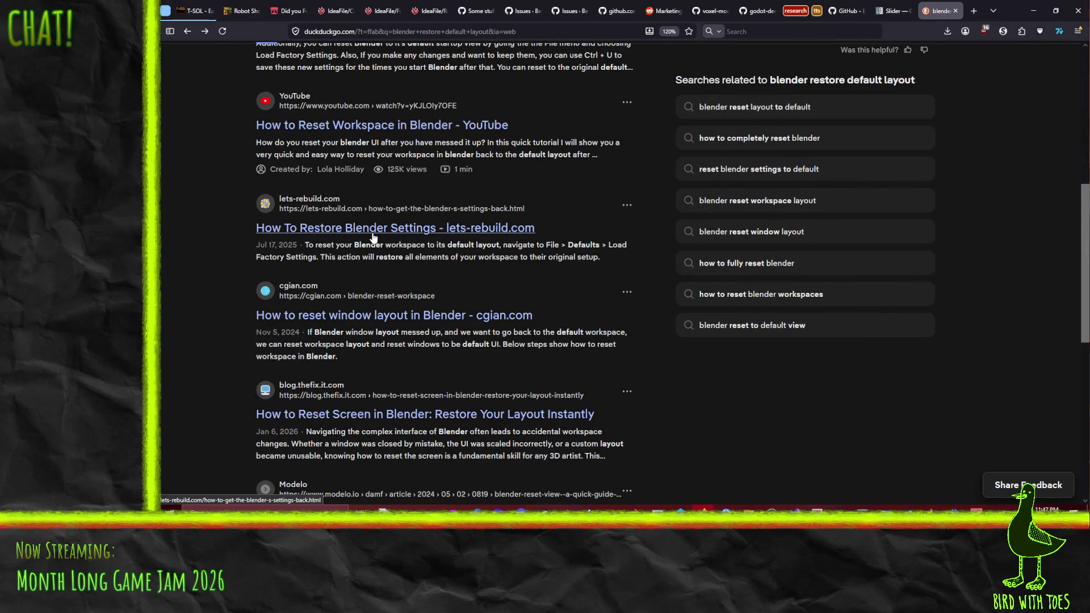
click(412, 334)
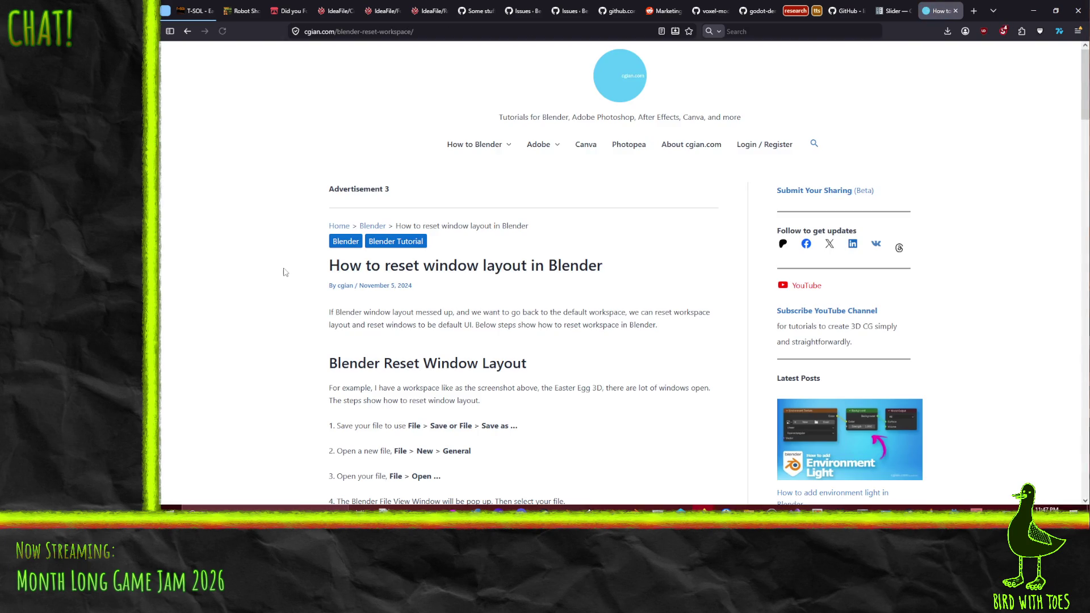
scroll(276, 264, down, 2)
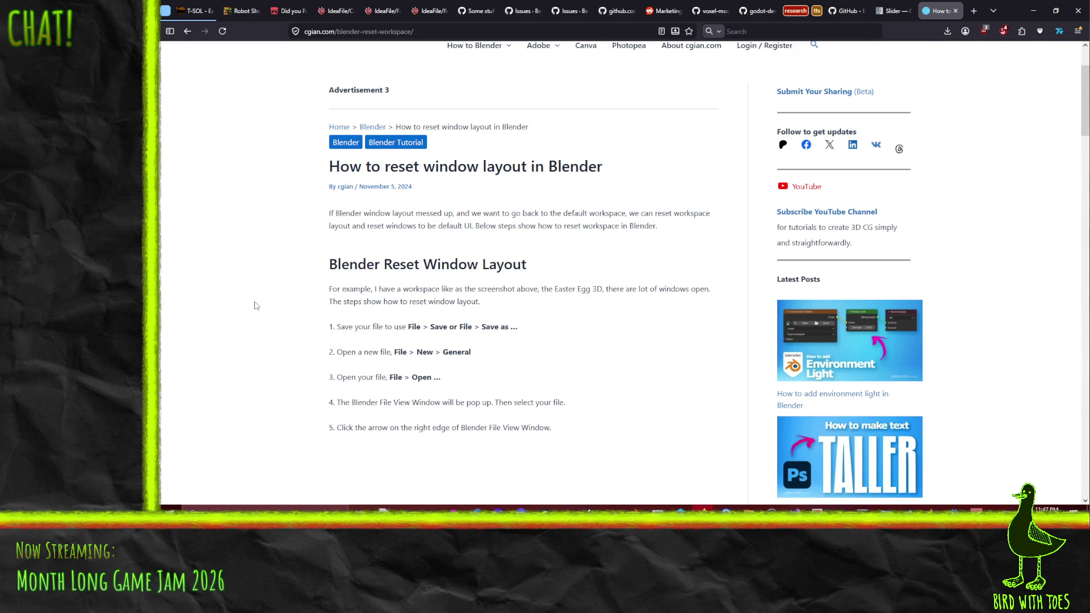
scroll(253, 307, down, 3)
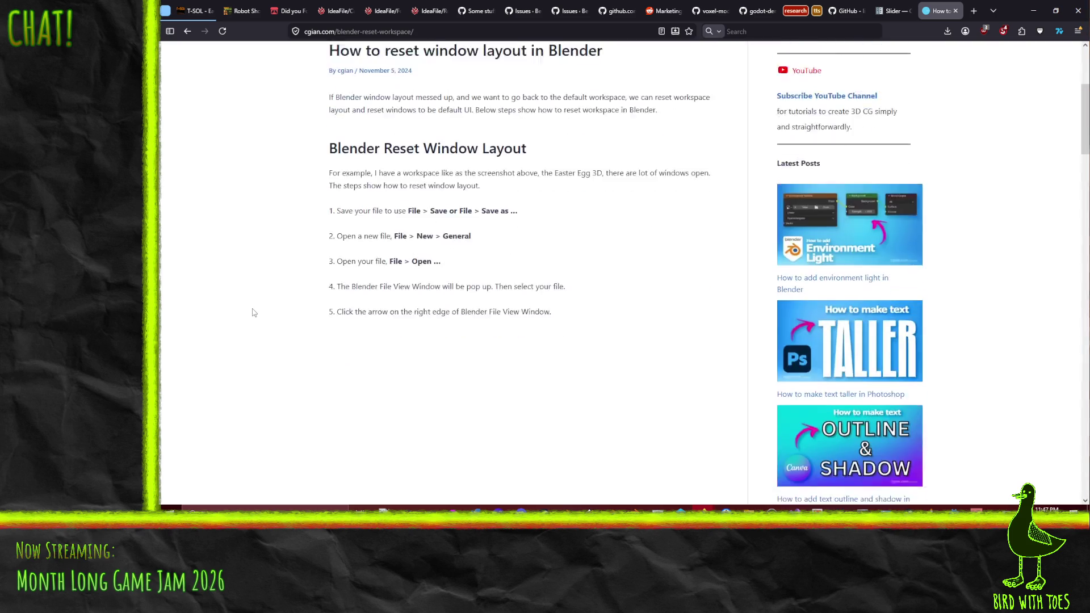
scroll(262, 308, down, 4)
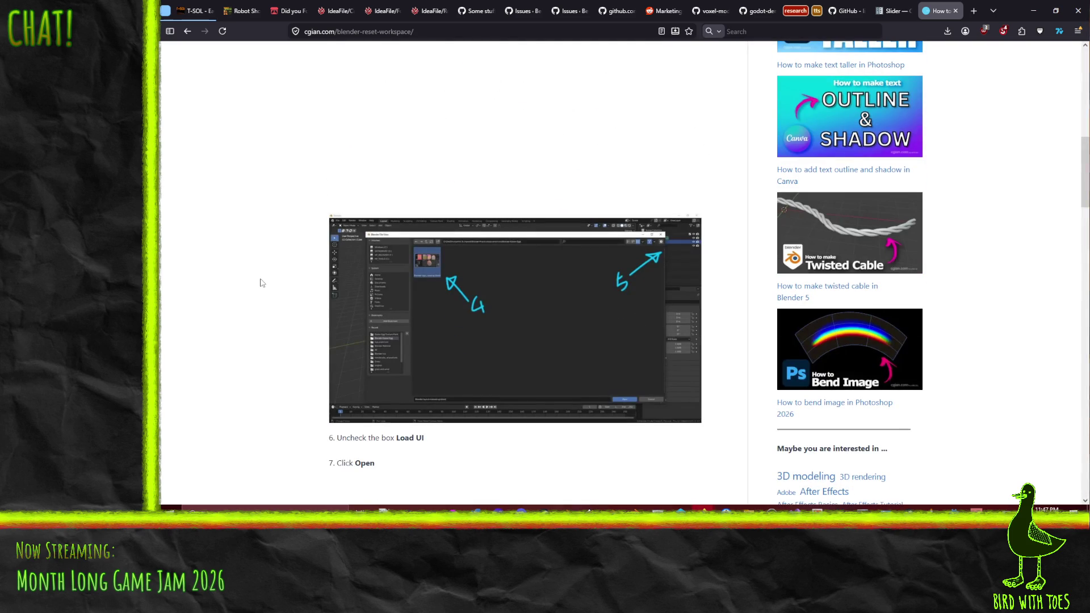
scroll(263, 278, down, 3)
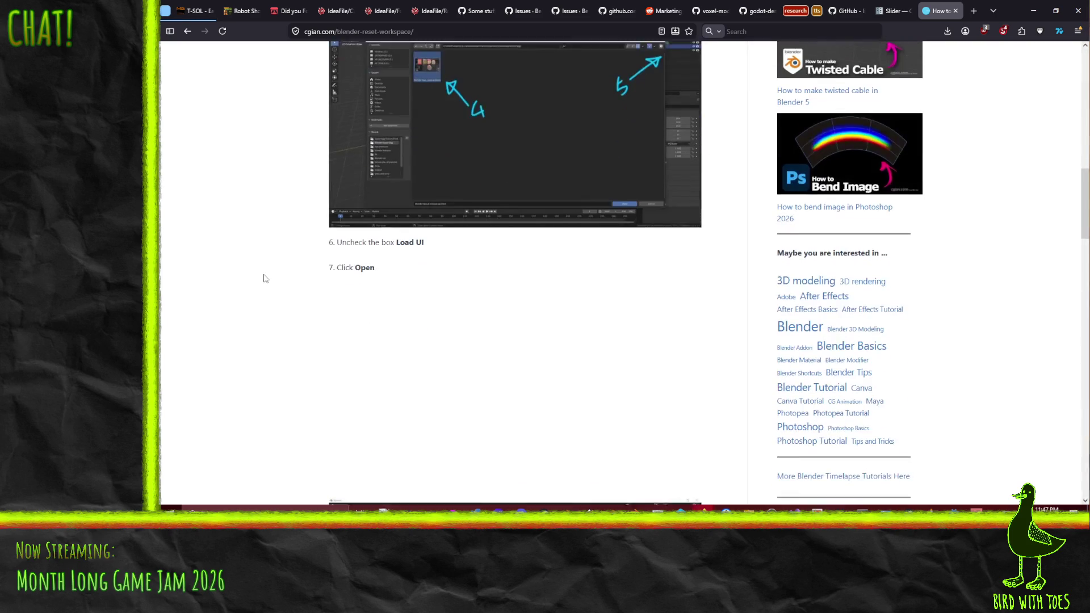
scroll(262, 277, up, 4)
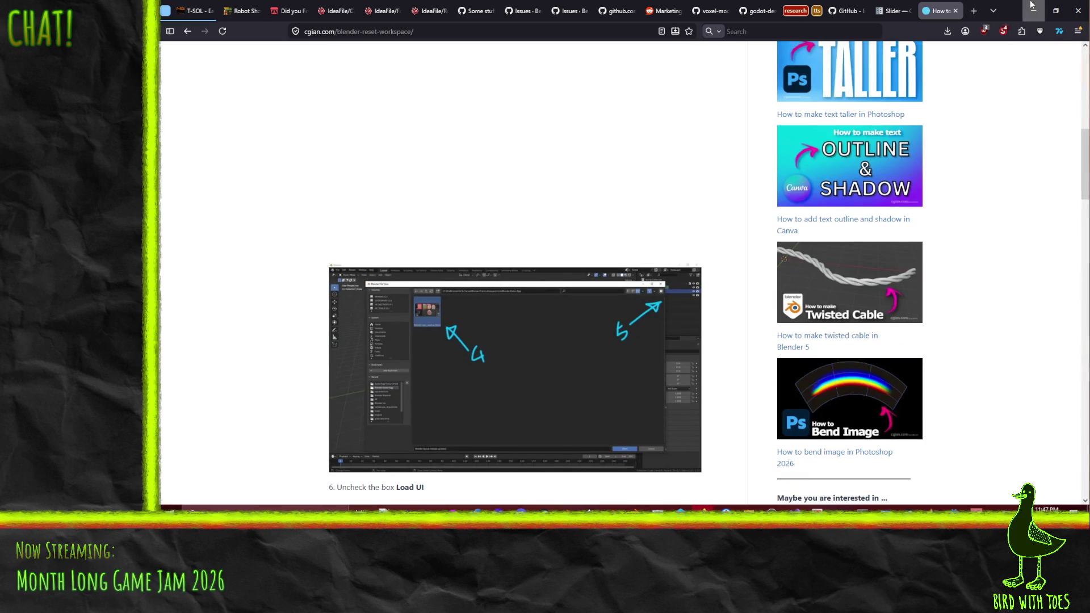
key(alt+Tab)
Start a new General file in Blender, discarding unsaved changes.
click(180, 18)
mouse_move(185, 29)
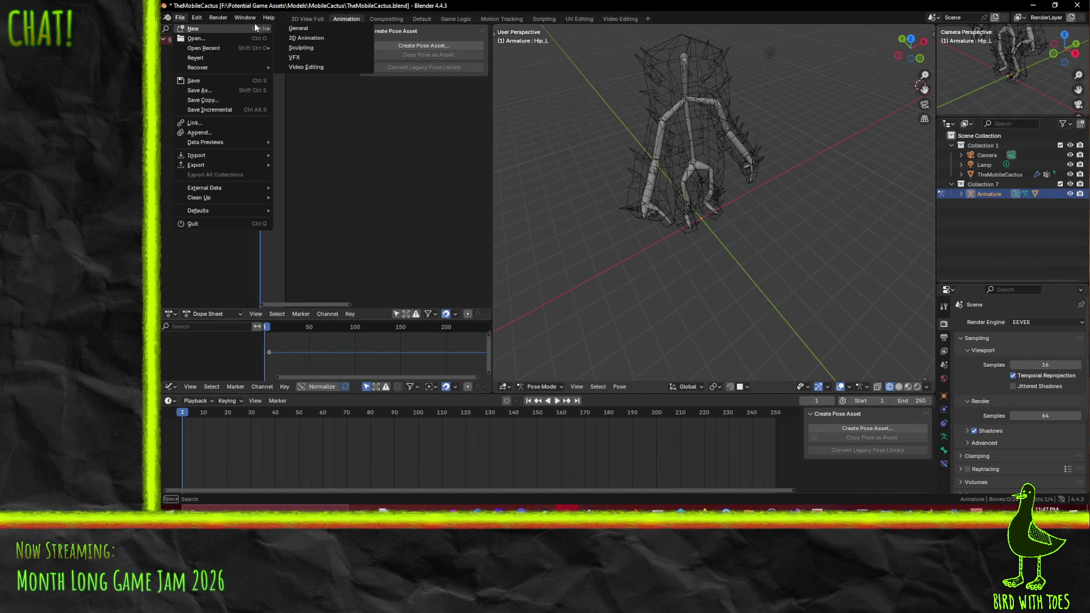
click(299, 28)
click(642, 275)
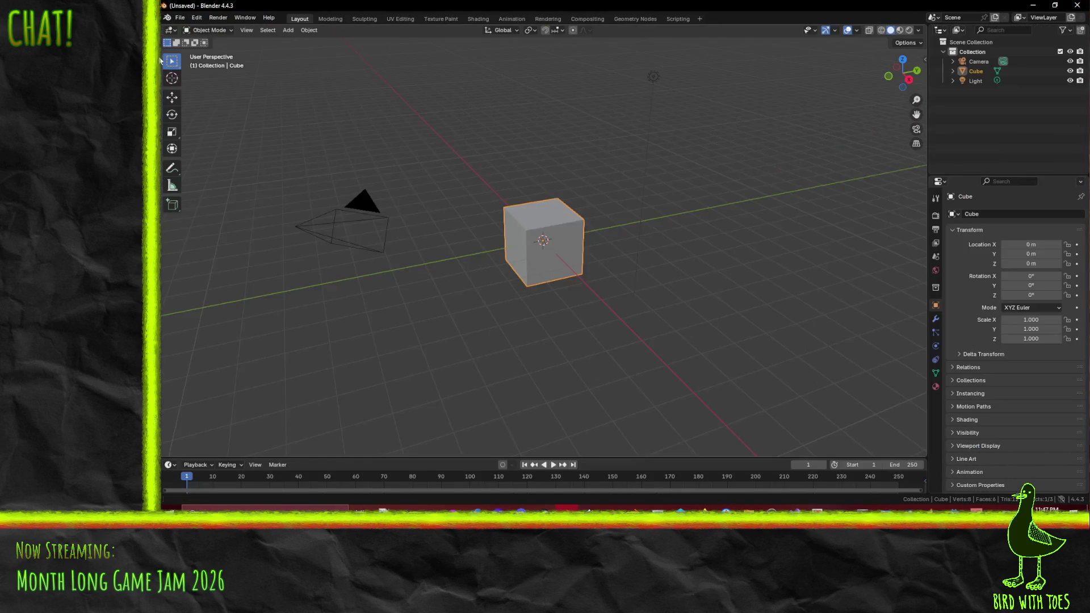
Open TheMobileCactus.blend with Load UI unchecked.
click(180, 18)
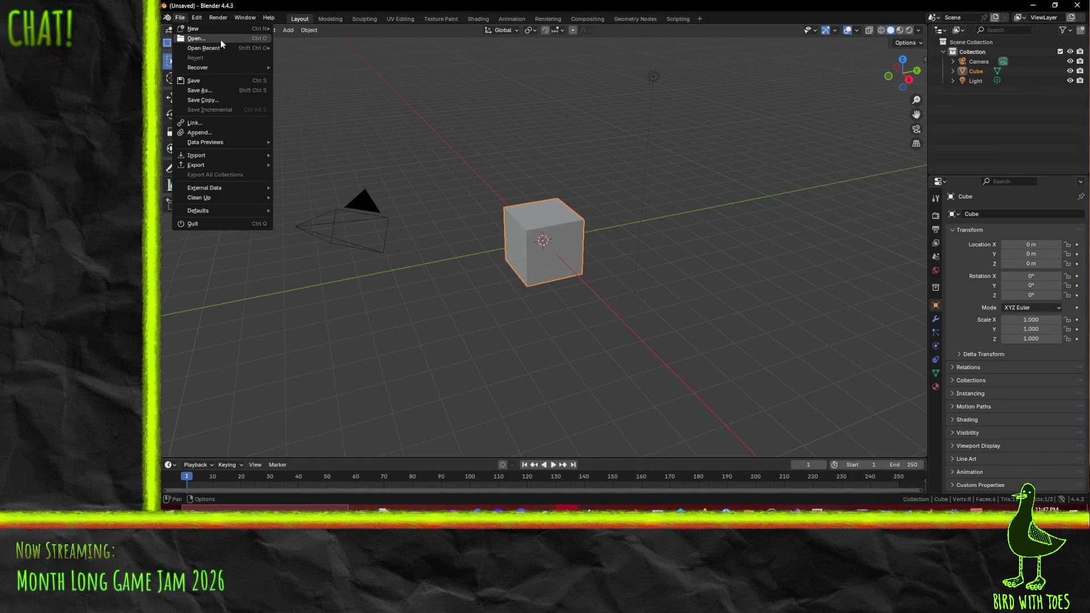
click(220, 39)
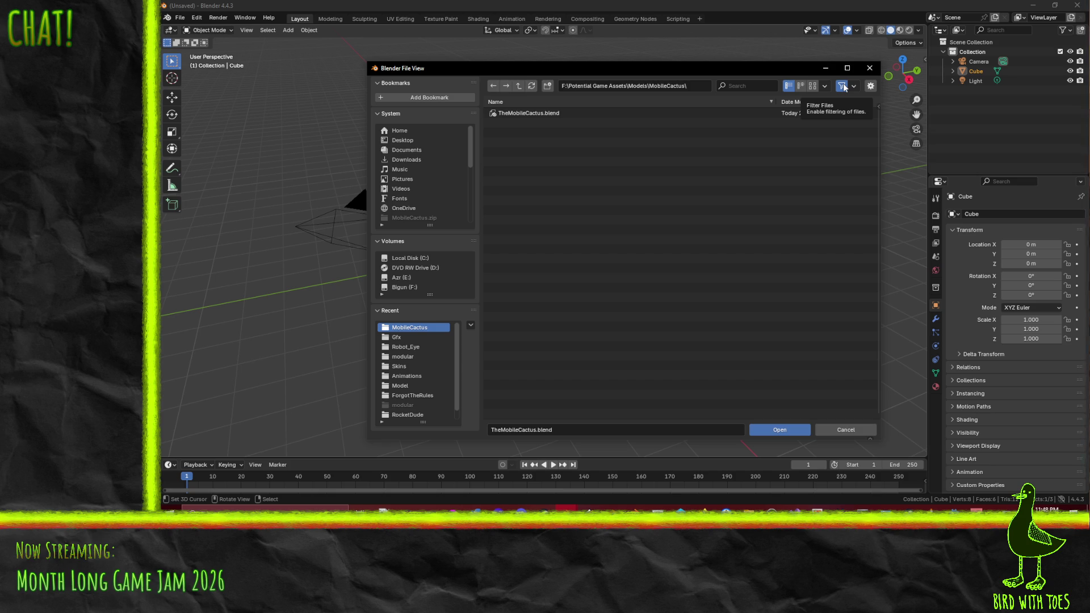
click(845, 113)
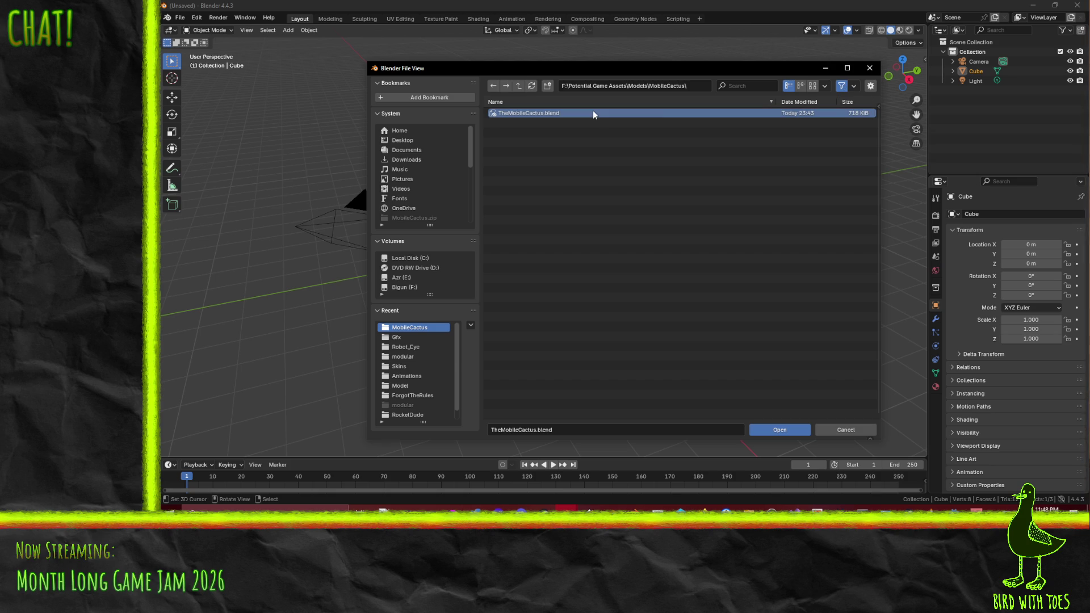
click(870, 87)
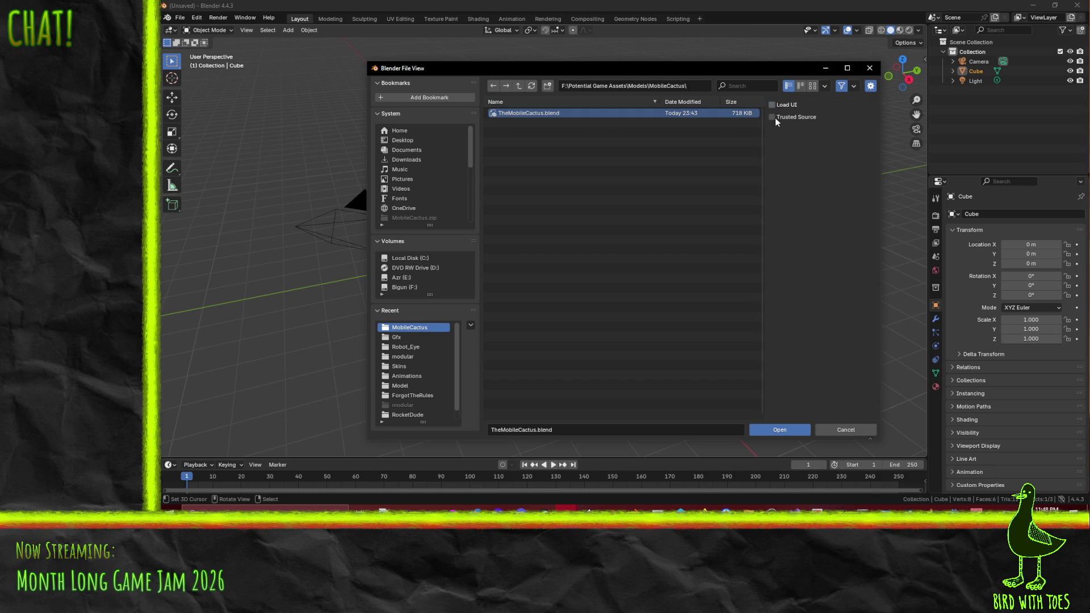
click(780, 430)
drag(606, 352, 494, 197)
click(512, 19)
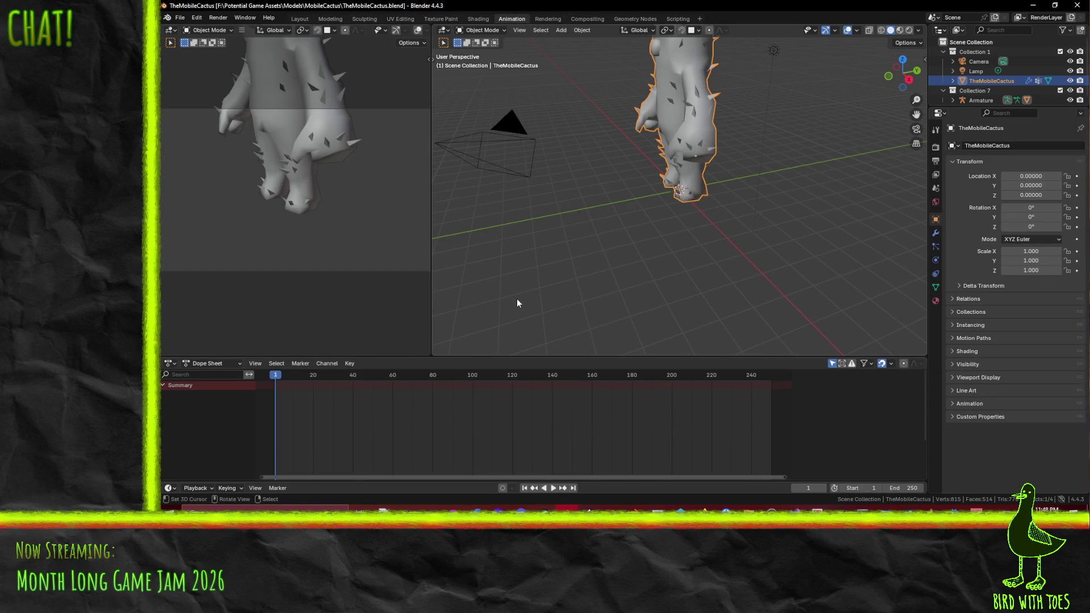
Switch the Dope Sheet editor to the Action Editor.
mouse_move(518, 177)
mouse_down()
mouse_move(547, 189)
mouse_move(579, 141)
mouse_up()
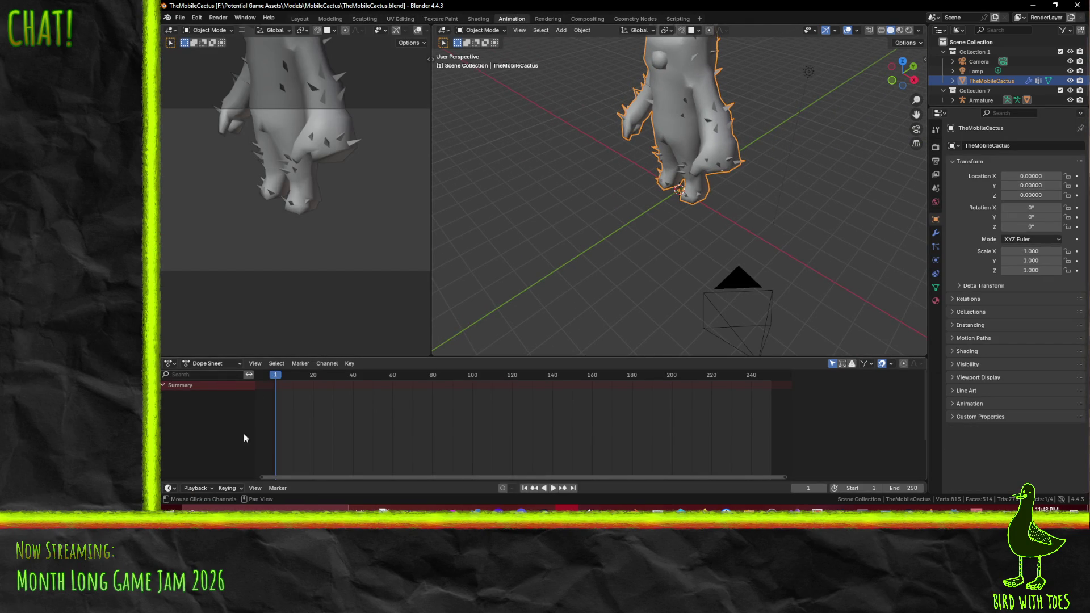
click(204, 365)
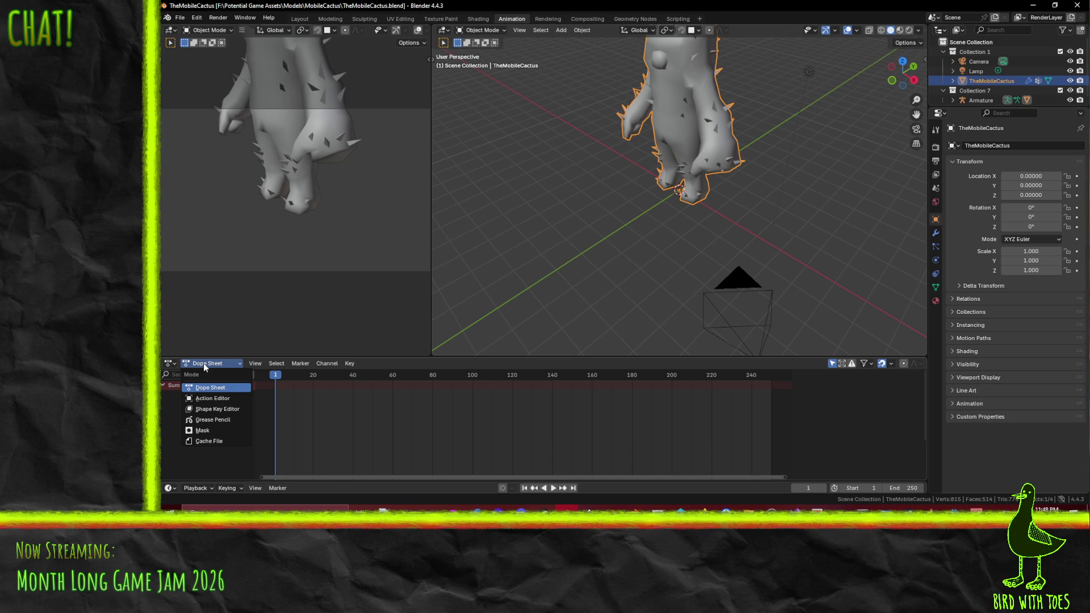
click(214, 402)
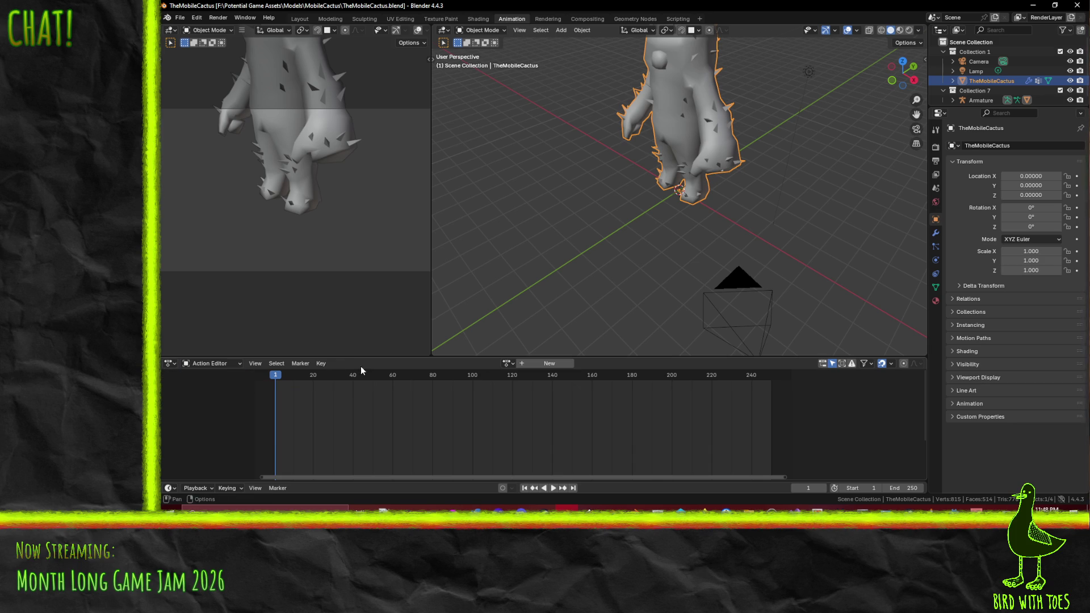
click(211, 367)
Create a new action and rename it 'Idle', fixing a typo in the name.
click(509, 363)
click(534, 363)
click(490, 364)
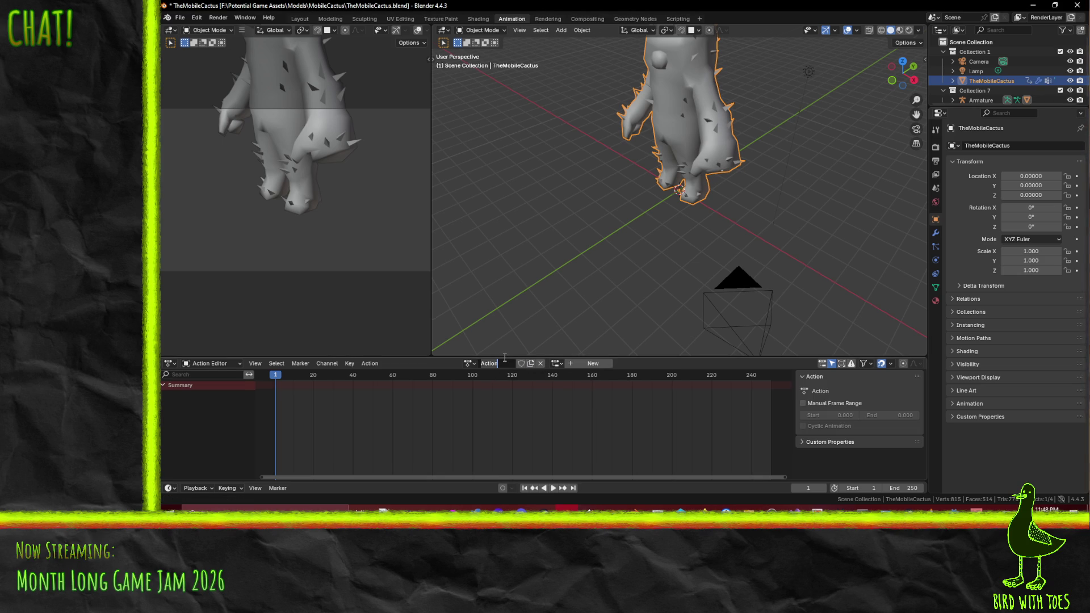
key(BackSpace)
text(e)
key(Return)
click(504, 362)
key(BackSpace)
key(BackSpace)
text(le)
key(Return)
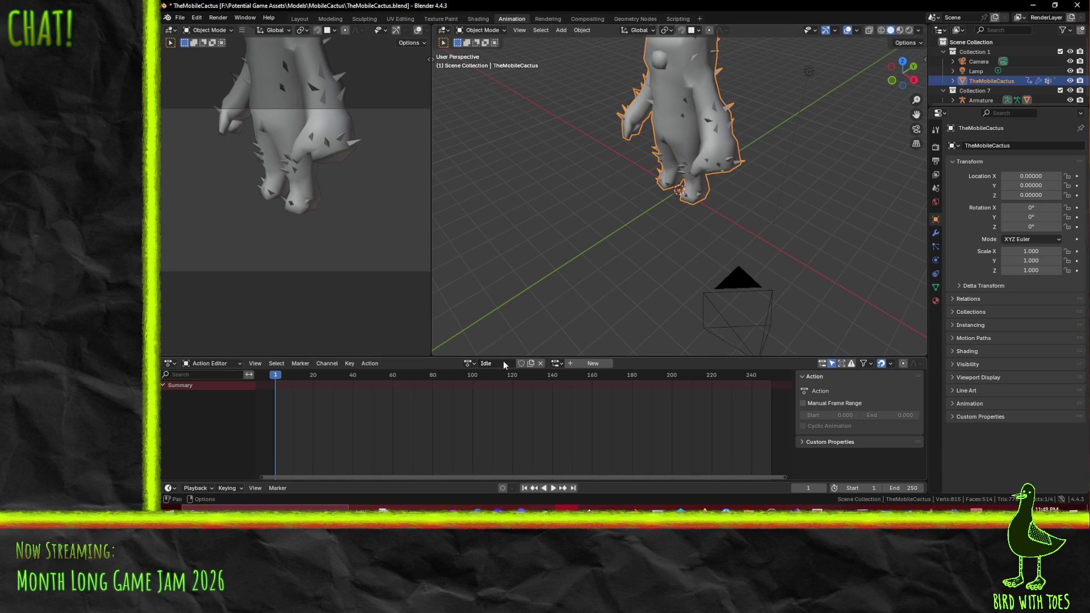
mouse_move(552, 249)
mouse_down()
mouse_move(588, 233)
mouse_move(560, 258)
mouse_move(648, 227)
mouse_up()
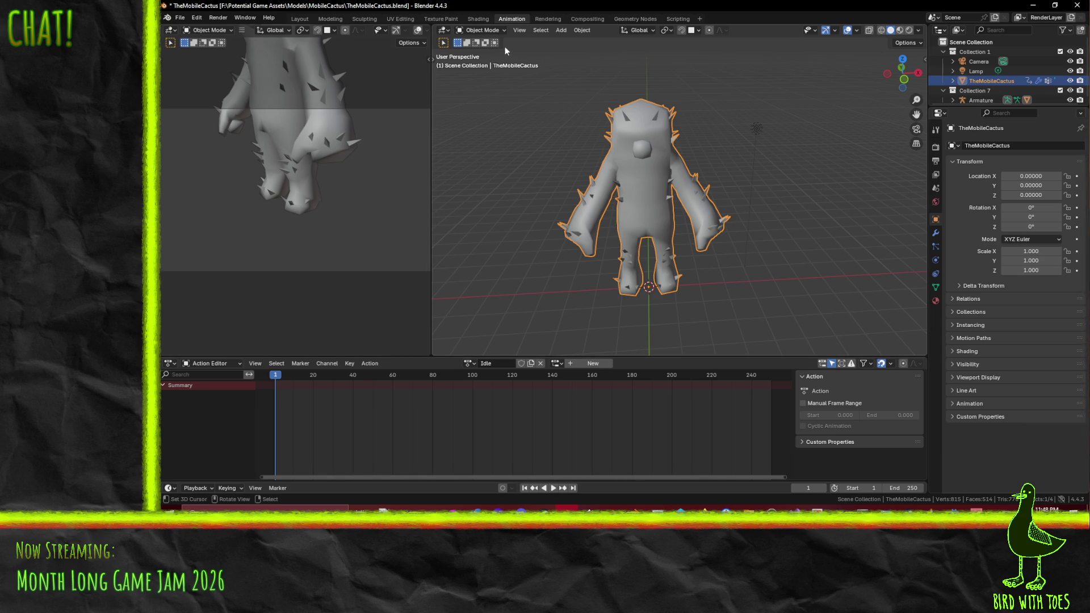
Put the Armature in Pose Mode with X-ray on, and assign it the Idle action.
click(483, 30)
click(593, 197)
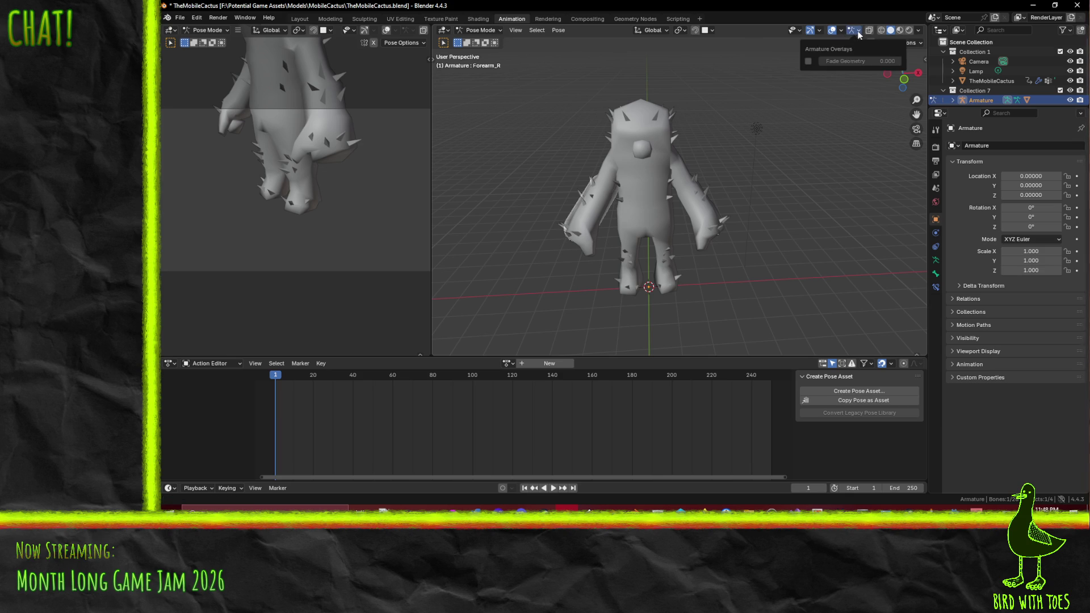
key(alt+z)
mouse_move(733, 181)
mouse_down()
mouse_move(719, 202)
mouse_move(855, 175)
mouse_move(736, 194)
mouse_move(739, 160)
mouse_up()
drag(680, 183, 725, 224)
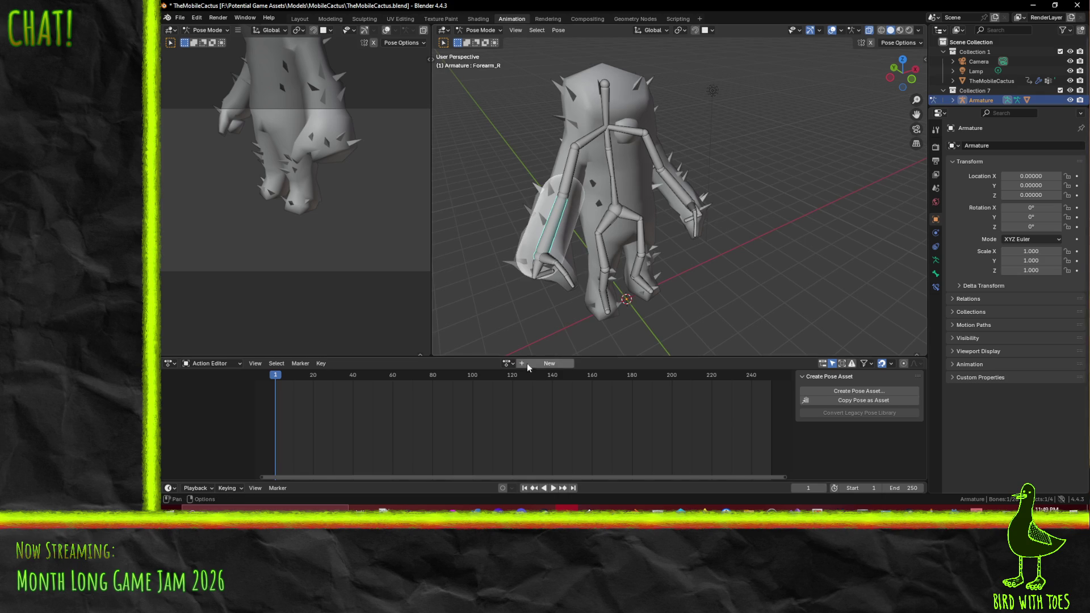
click(507, 363)
click(514, 378)
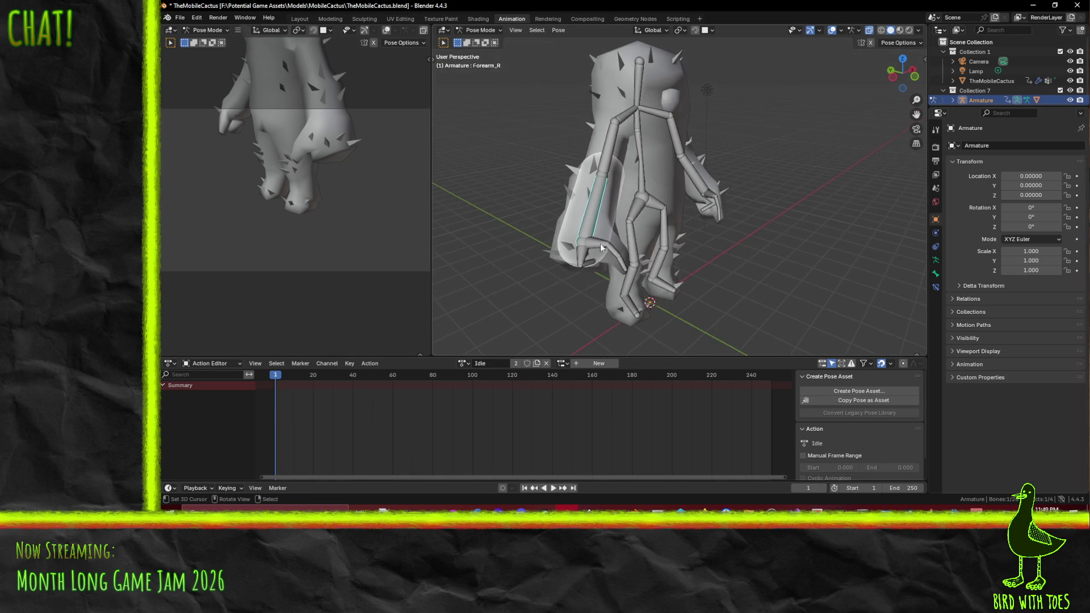
Select all bones and insert a keyframe for them at frame 1.
key(a)
key(k)
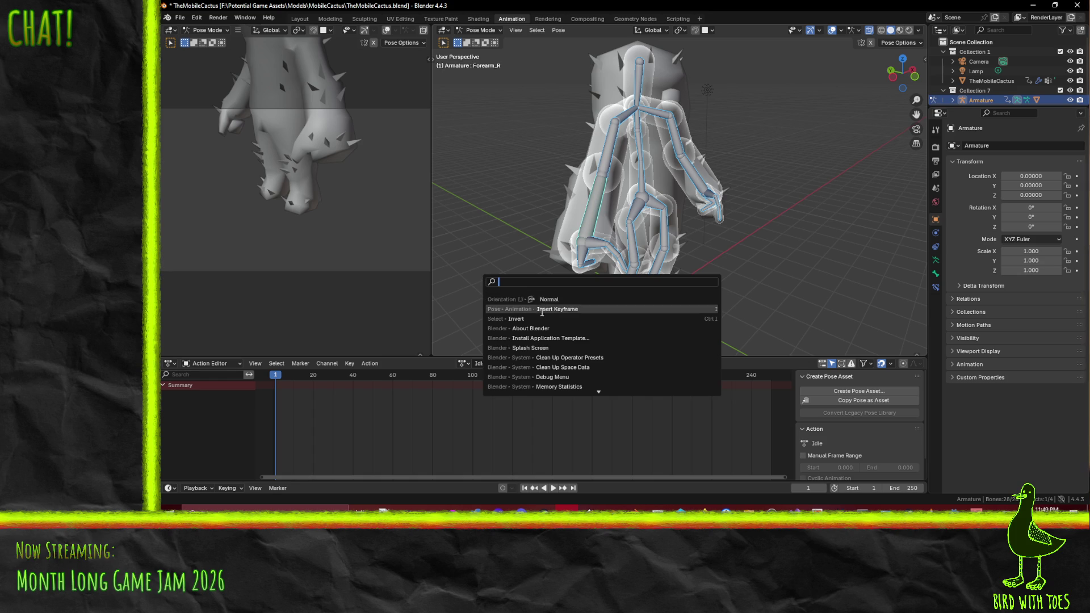
key(Escape)
key(i)
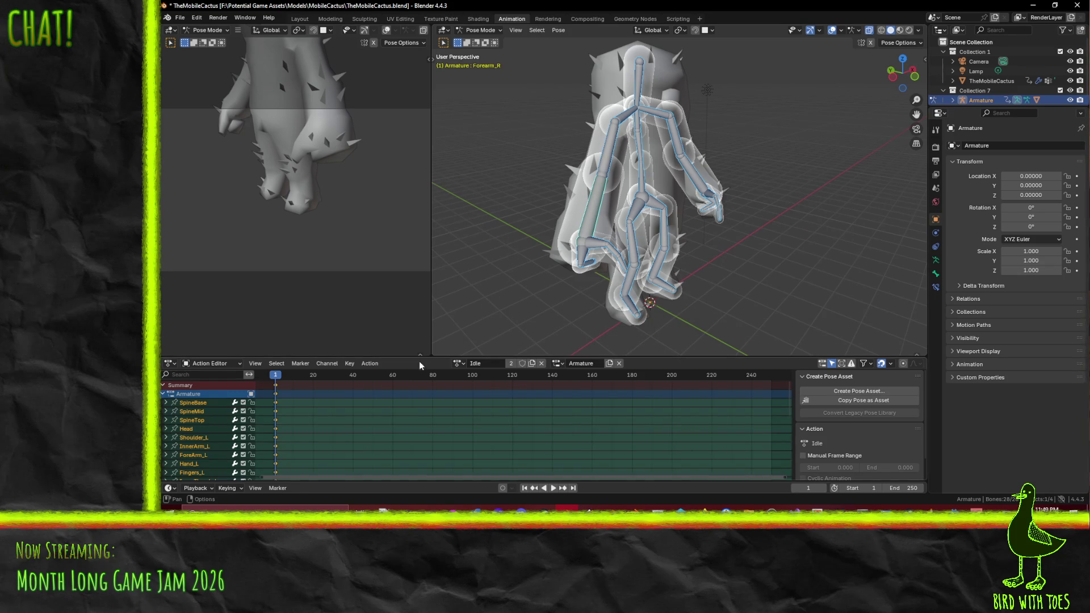
scroll(356, 441, down, 3)
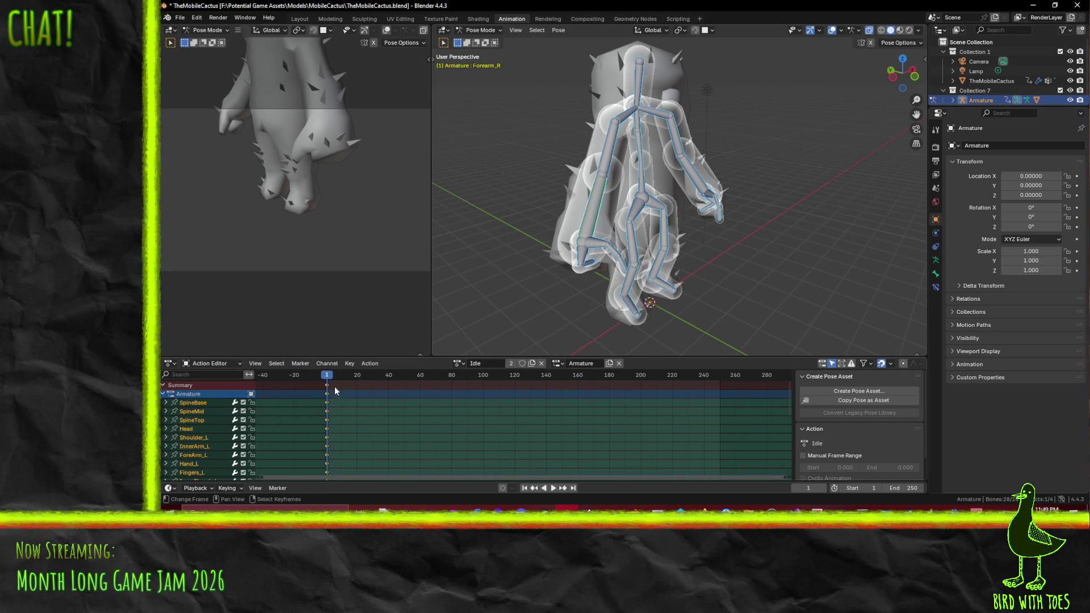
mouse_move(536, 249)
mouse_down()
mouse_move(645, 231)
mouse_move(629, 227)
mouse_up()
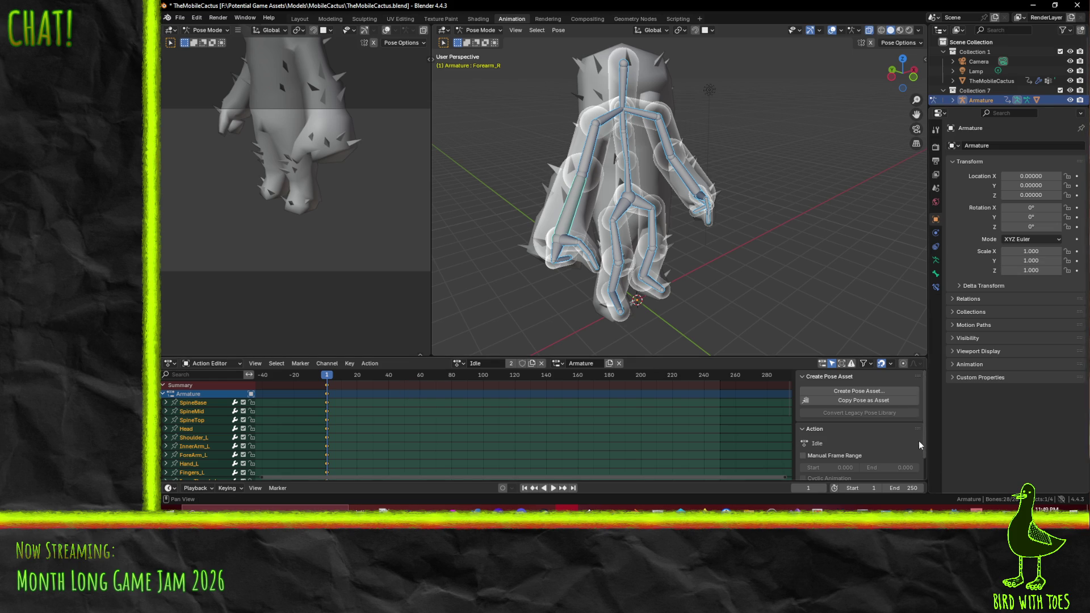
scroll(907, 438, down, 1)
Give Idle a manual 1–60 frame range, key all bones at frame 60, and enable Cyclic Animation.
click(803, 435)
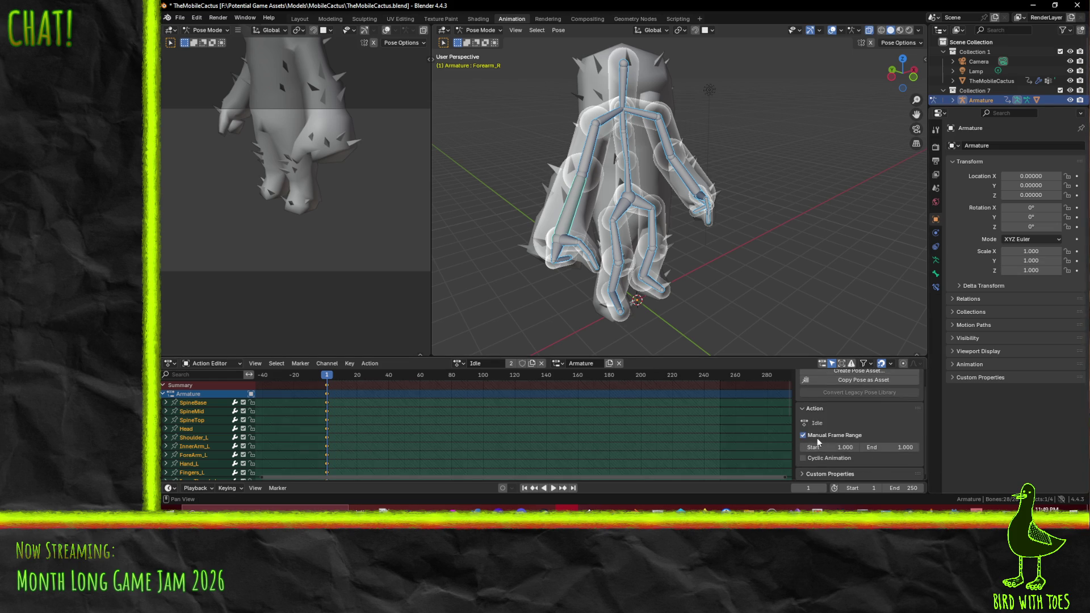
click(900, 448)
key(Return)
drag(420, 377, 419, 376)
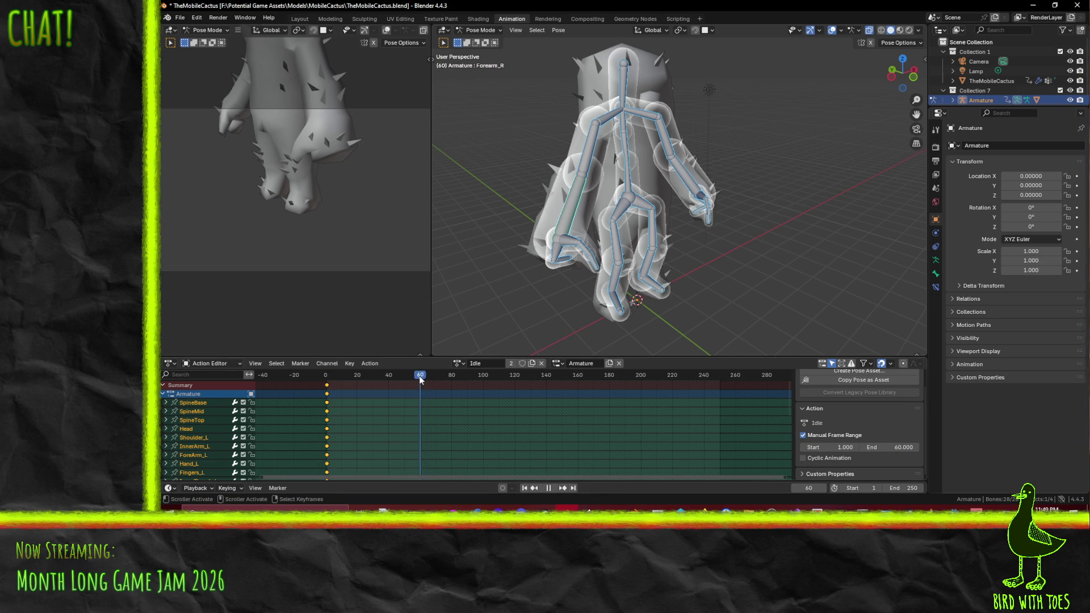
key(i)
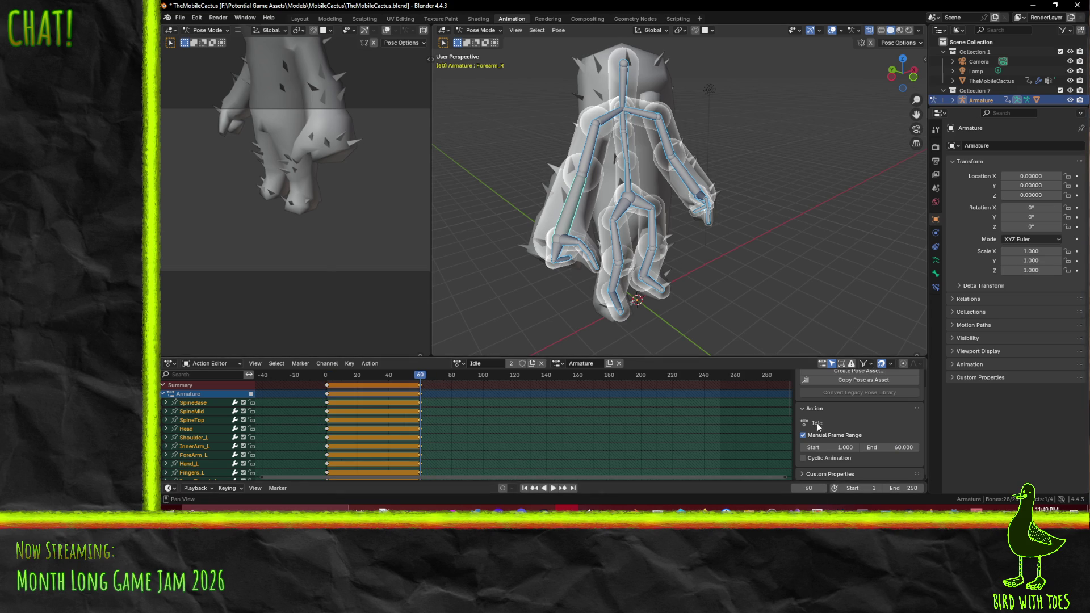
click(803, 458)
Select the cactus's Head bone and briefly preview the animation.
mouse_move(381, 377)
mouse_down()
mouse_move(357, 383)
mouse_move(372, 383)
mouse_up()
mouse_move(607, 300)
mouse_down()
mouse_move(656, 271)
mouse_move(762, 257)
mouse_move(661, 271)
mouse_up()
mouse_move(632, 212)
mouse_down()
mouse_move(612, 223)
mouse_move(555, 139)
mouse_move(601, 276)
mouse_move(771, 226)
mouse_up()
click(555, 139)
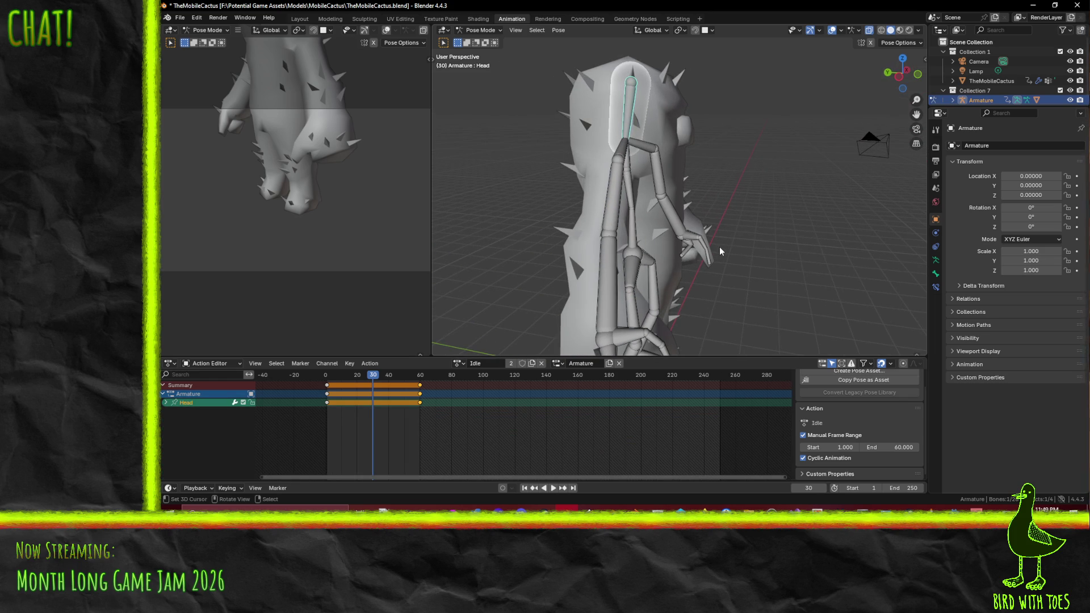
scroll(369, 403, up, 3)
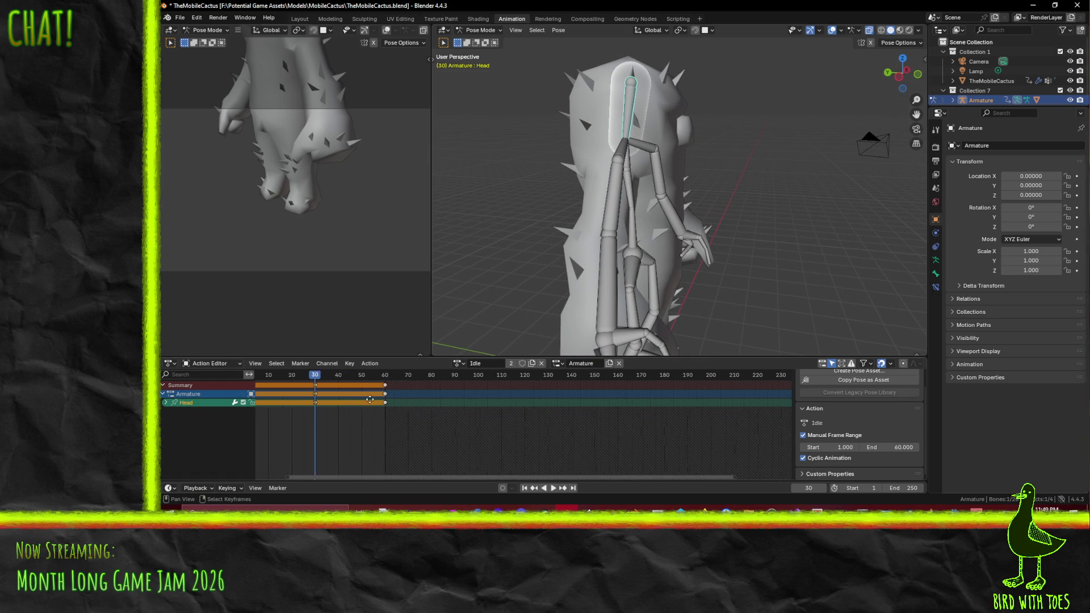
scroll(352, 401, left, 5)
scroll(541, 407, up, 4)
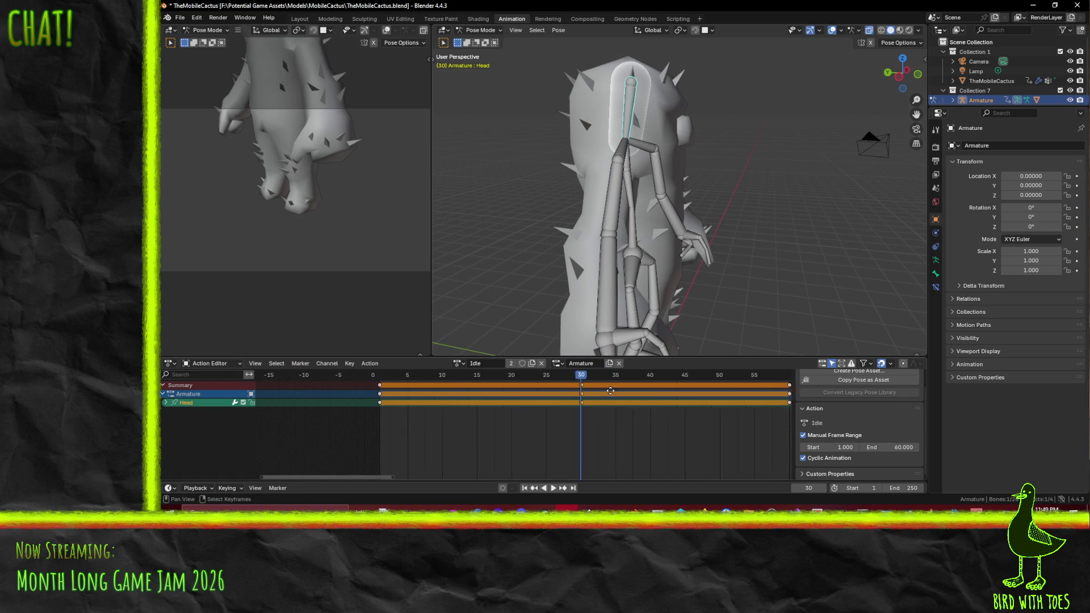
scroll(631, 390, right, 5)
key(space)
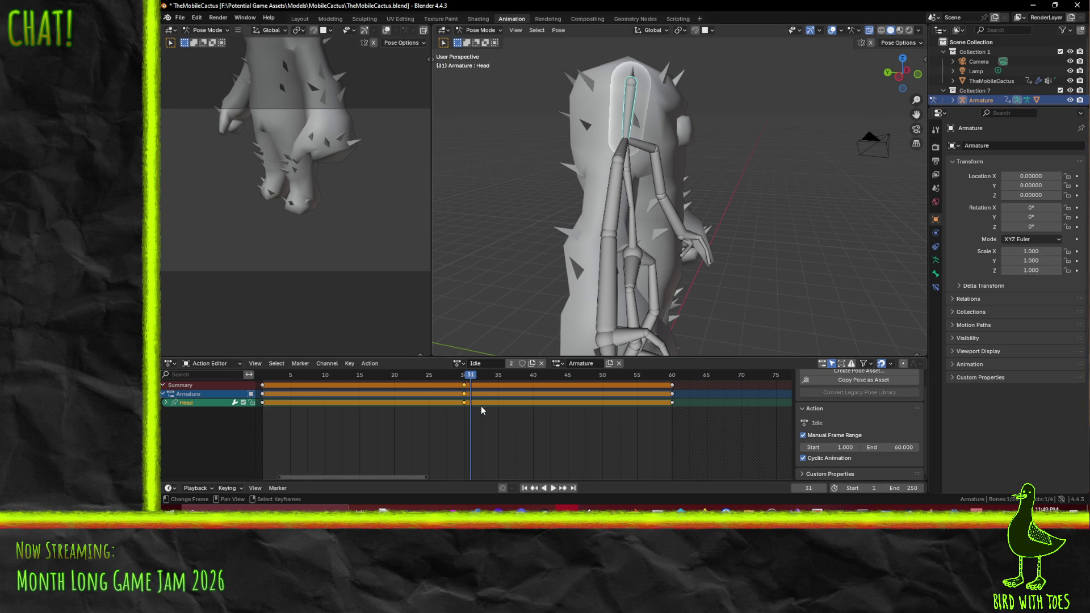
key(space)
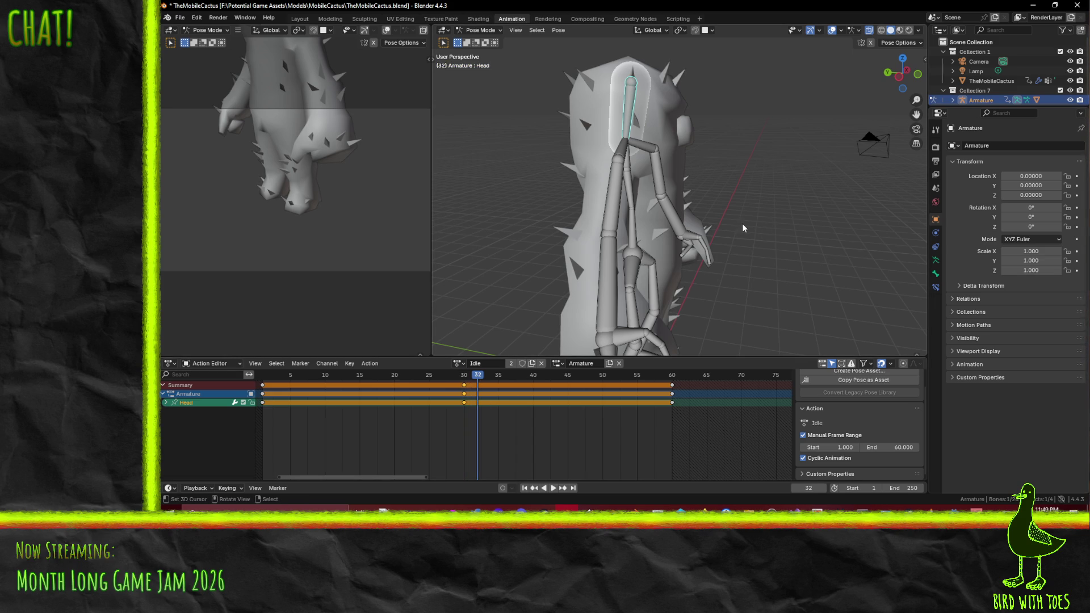
Key the Head at frame 32, then rotate it 15 degrees on Z at frame 31 and key it.
key(i)
key(Left)
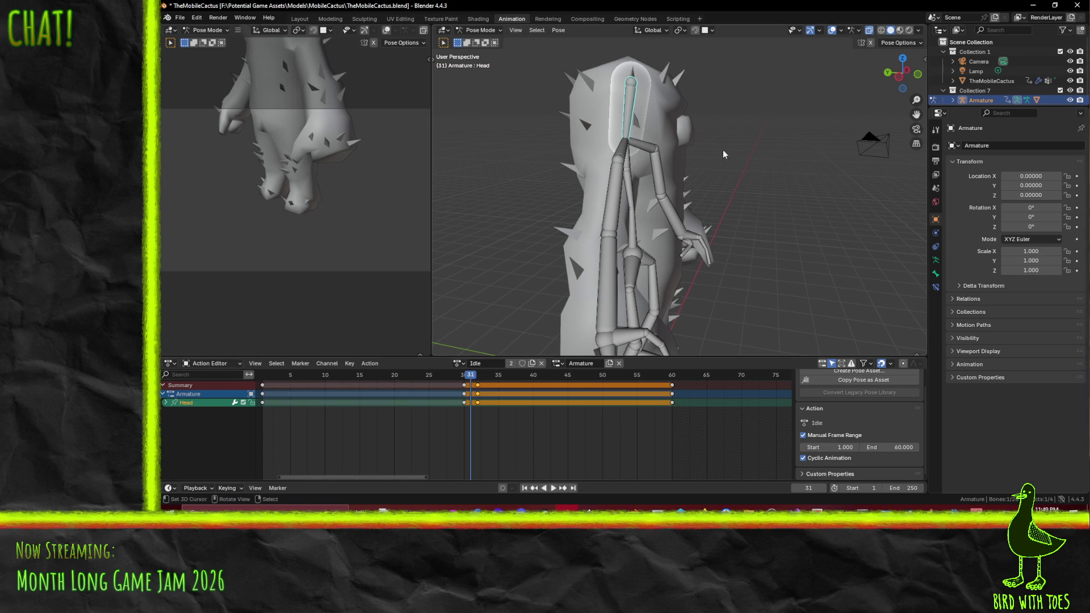
key(r)
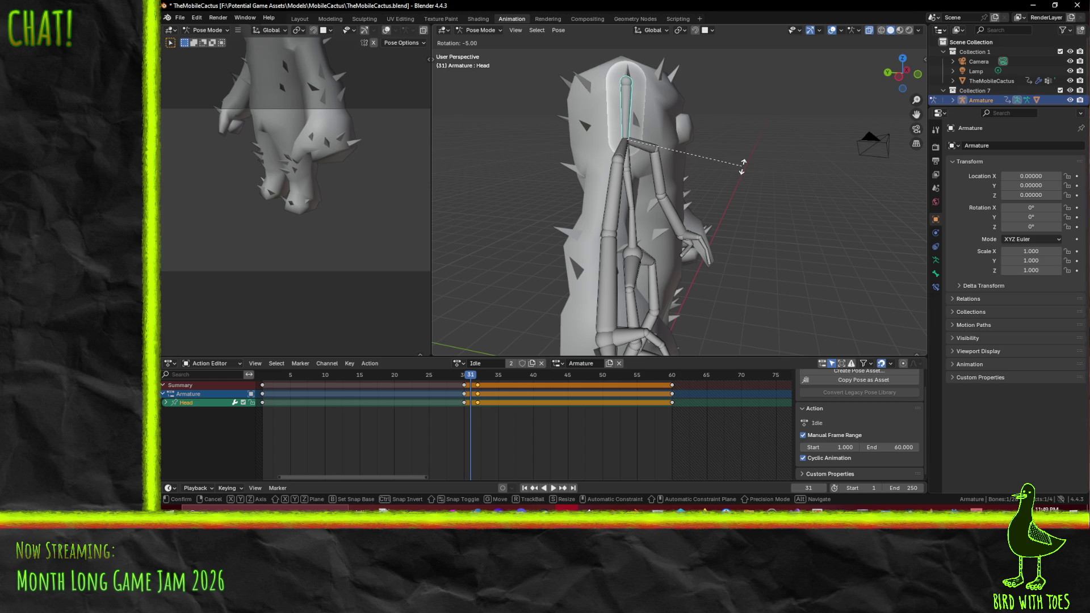
click(724, 195)
key(r)
key(x)
key(z)
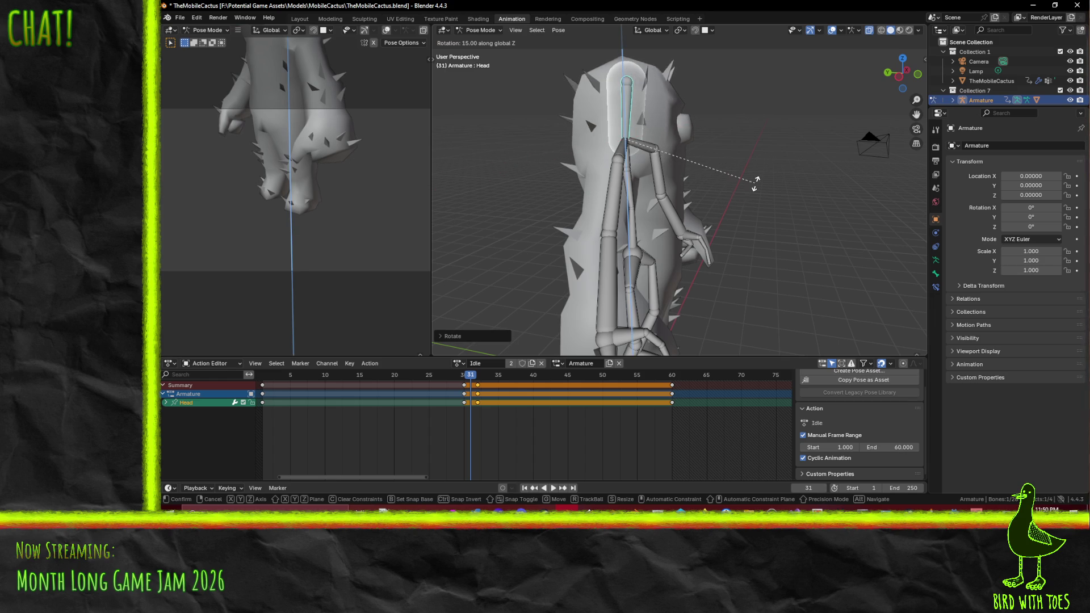
click(697, 212)
right_click(553, 431)
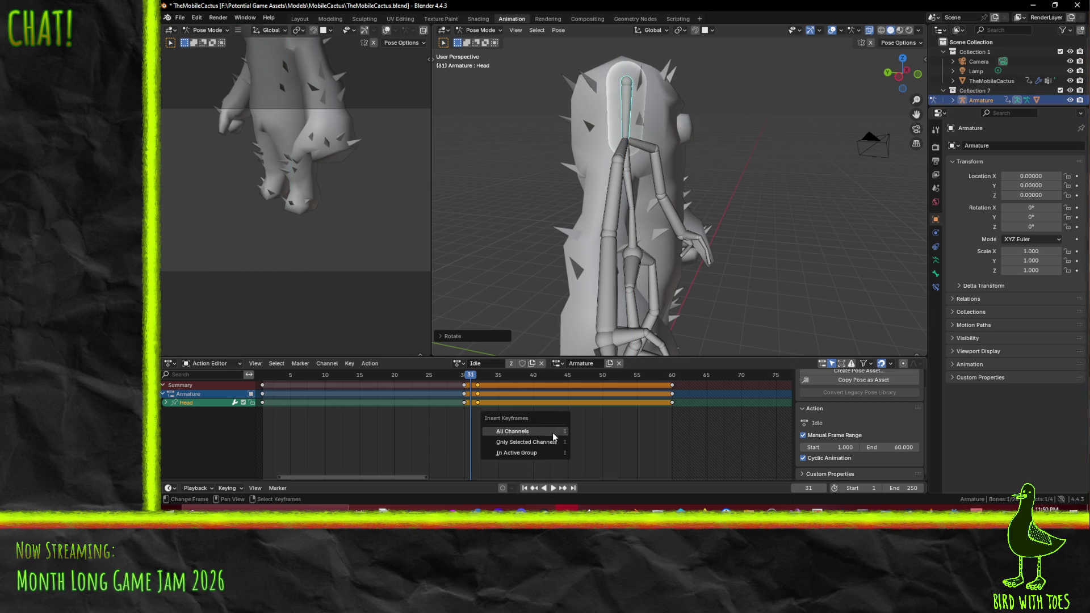
key(i)
Play the Idle loop back from frame 1 to review the head tilt.
key(space)
drag(471, 376, 262, 394)
key(space)
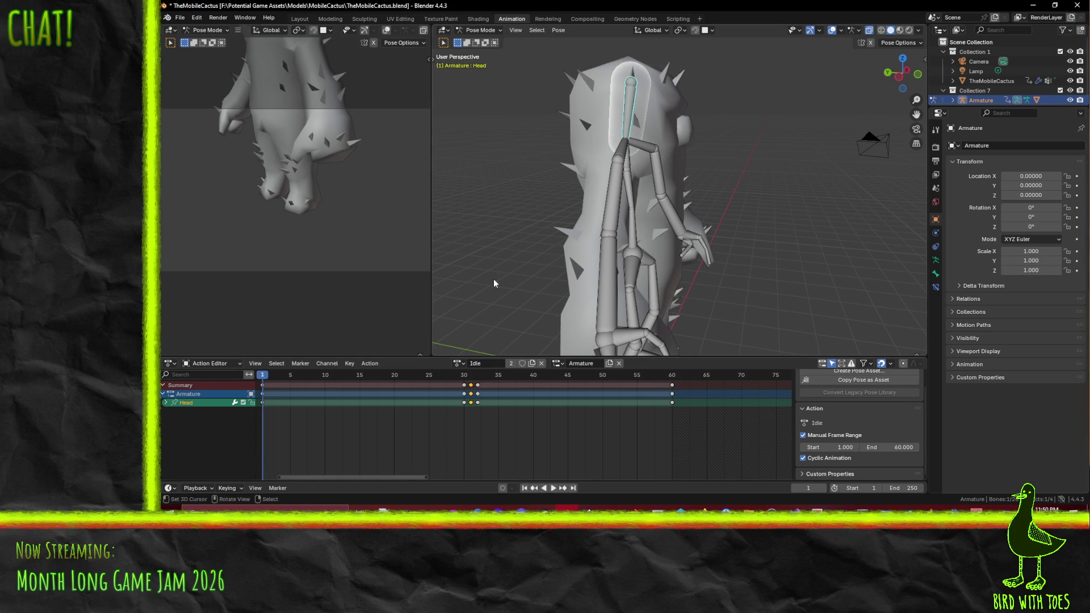
scroll(717, 185, down, 4)
drag(717, 185, 611, 267)
key(space)
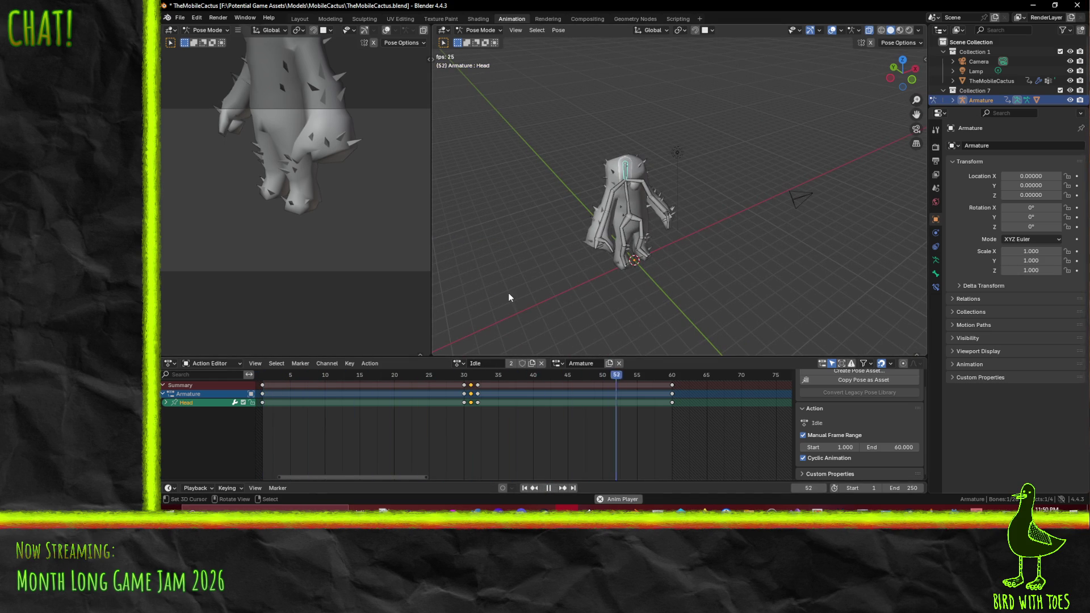
Set the scene end frame to 60, stop playback, and check the pose at frame 55.
drag(625, 269, 593, 245)
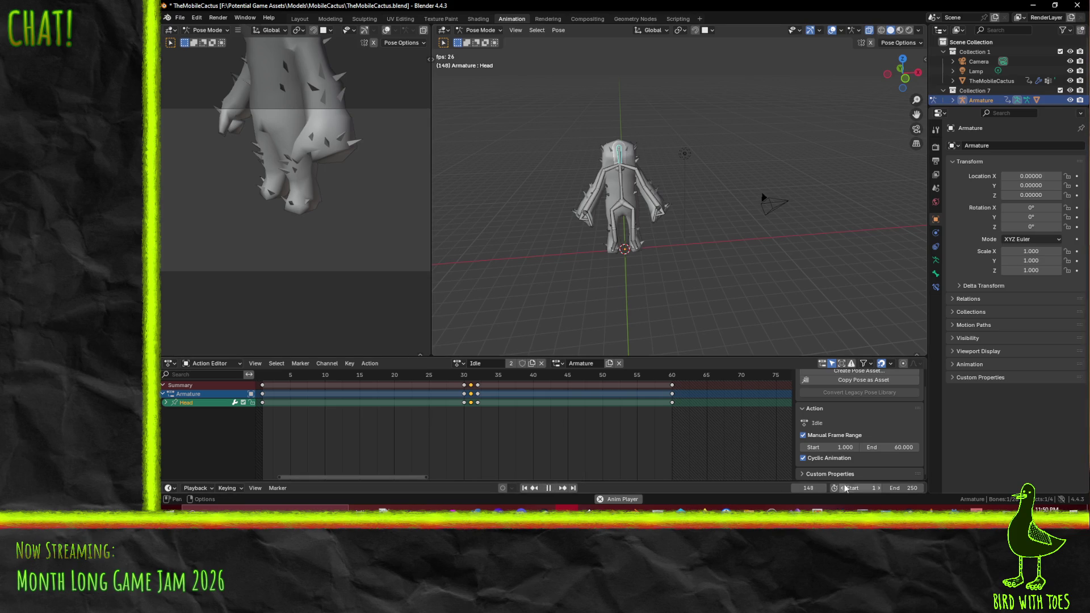
click(901, 489)
text(60)
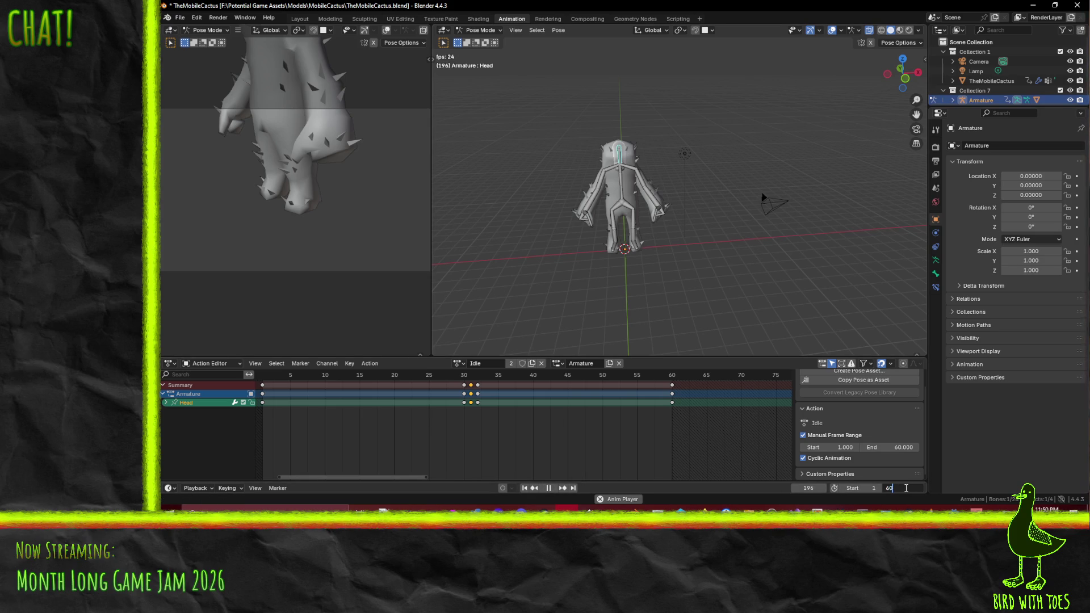
key(Return)
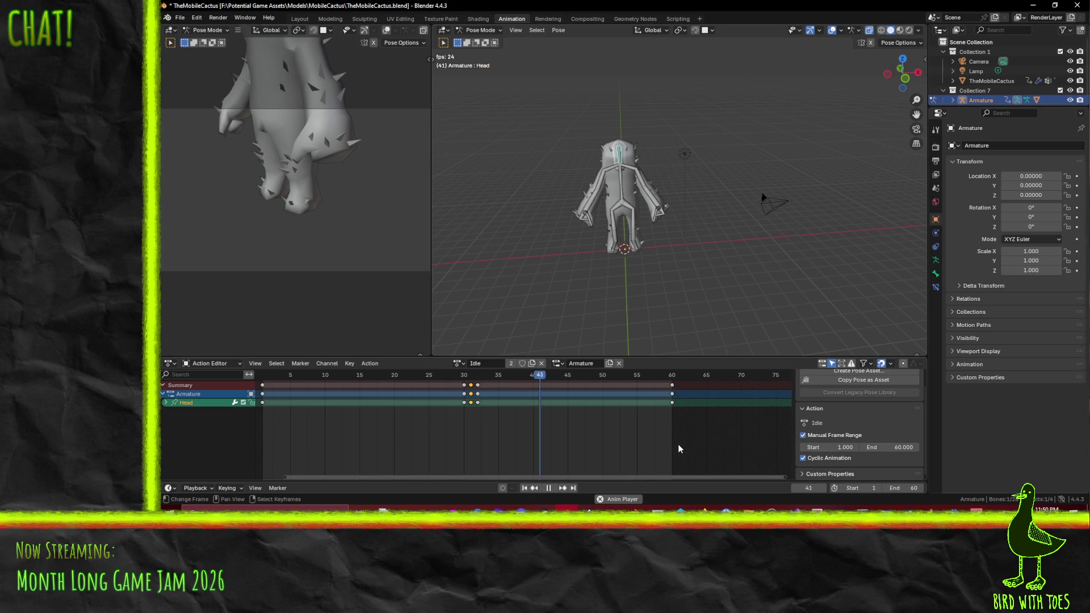
click(548, 488)
drag(610, 380, 636, 381)
scroll(656, 210, up, 5)
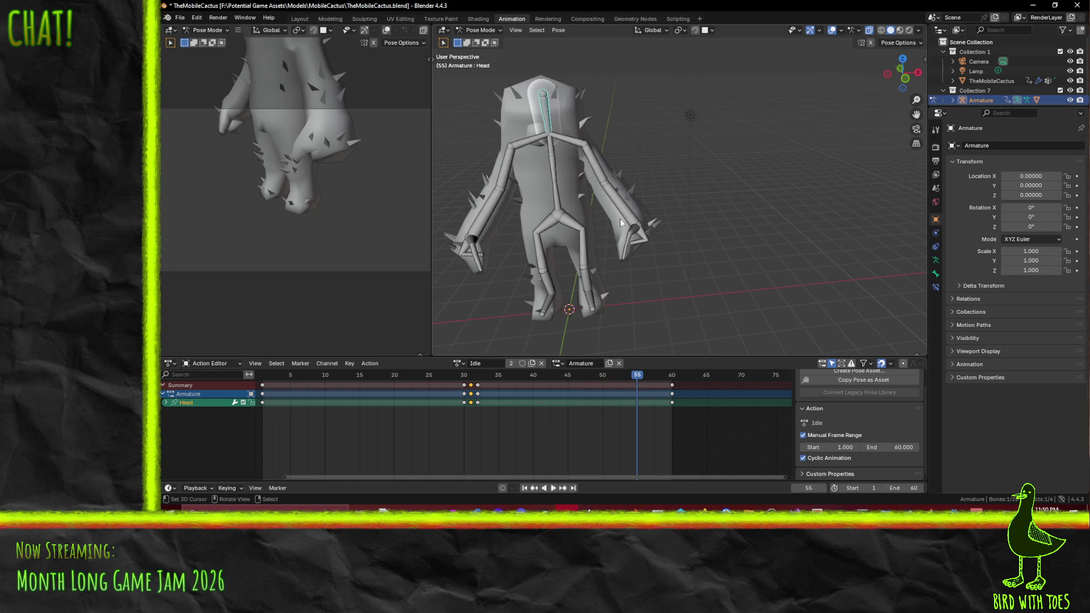
drag(630, 237, 641, 233)
scroll(645, 411, down, 5)
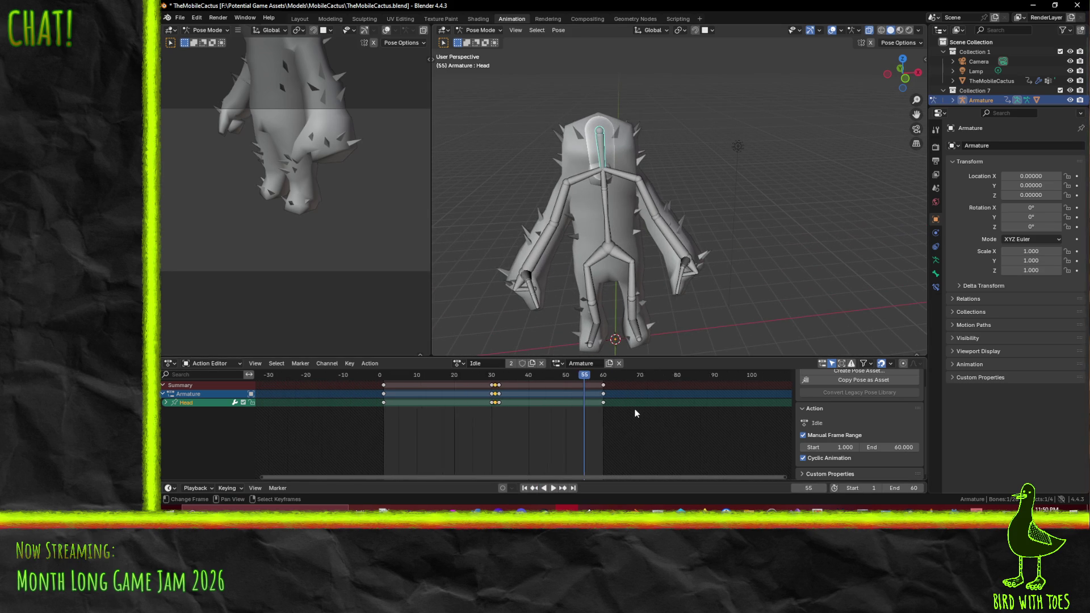
Extend the Idle action's end to frame 120 and move the frame-60 keys to frame 120.
click(894, 449)
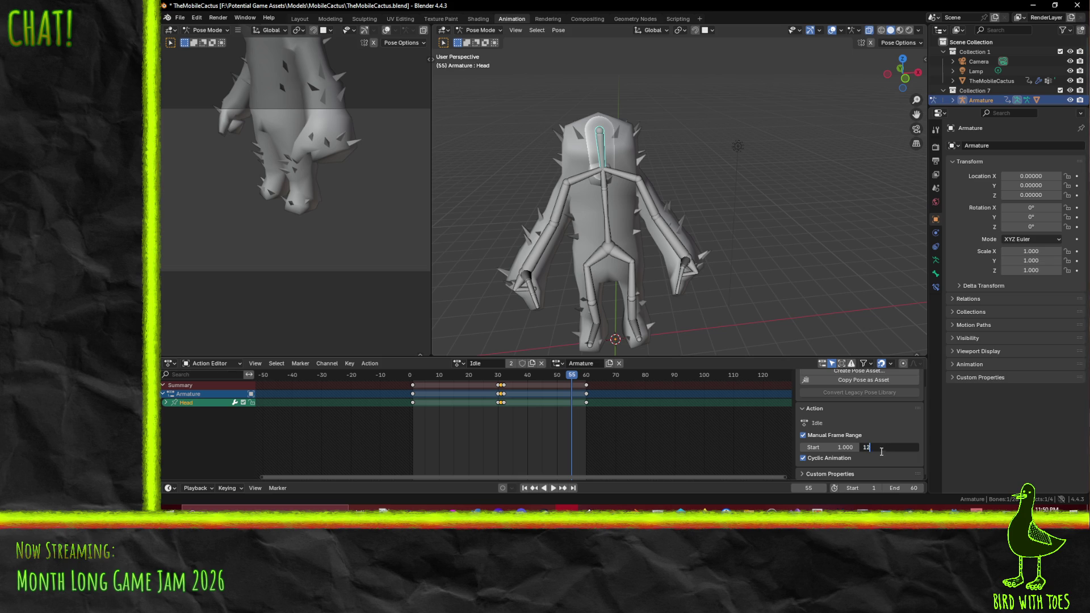
key(Return)
scroll(607, 398, down, 2)
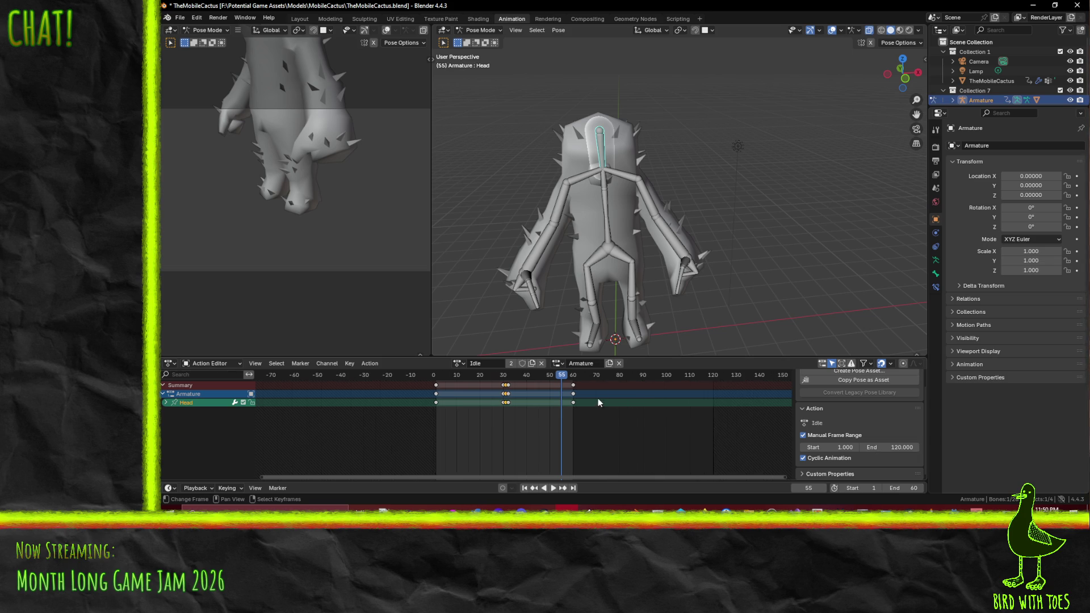
click(573, 375)
drag(573, 386, 713, 384)
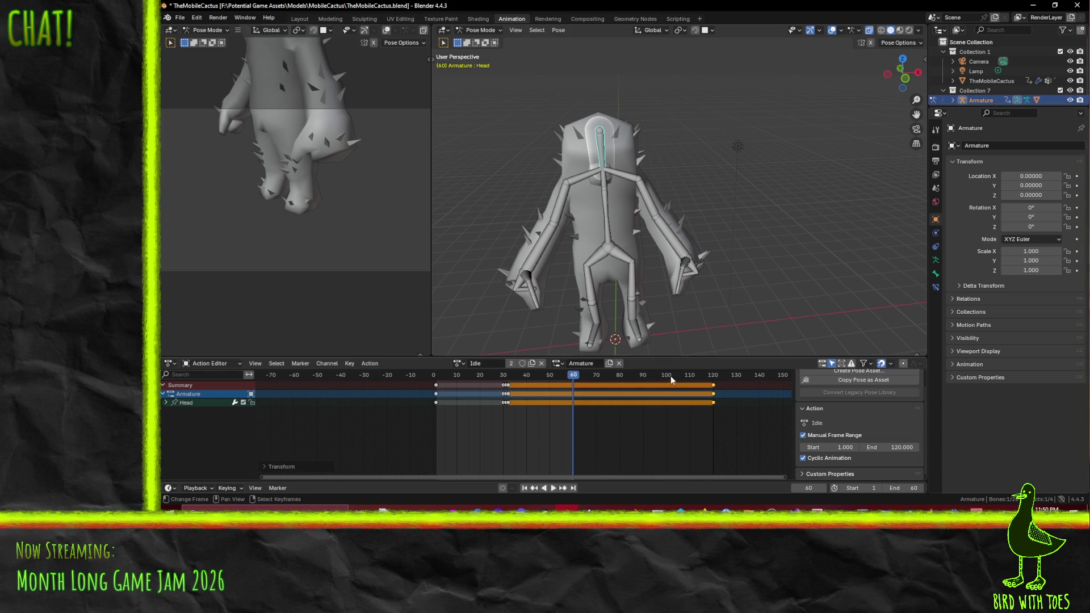
Duplicate the keyframes in place around frame 85 and insert a key at frame 87.
click(630, 379)
scroll(656, 284, up, 5)
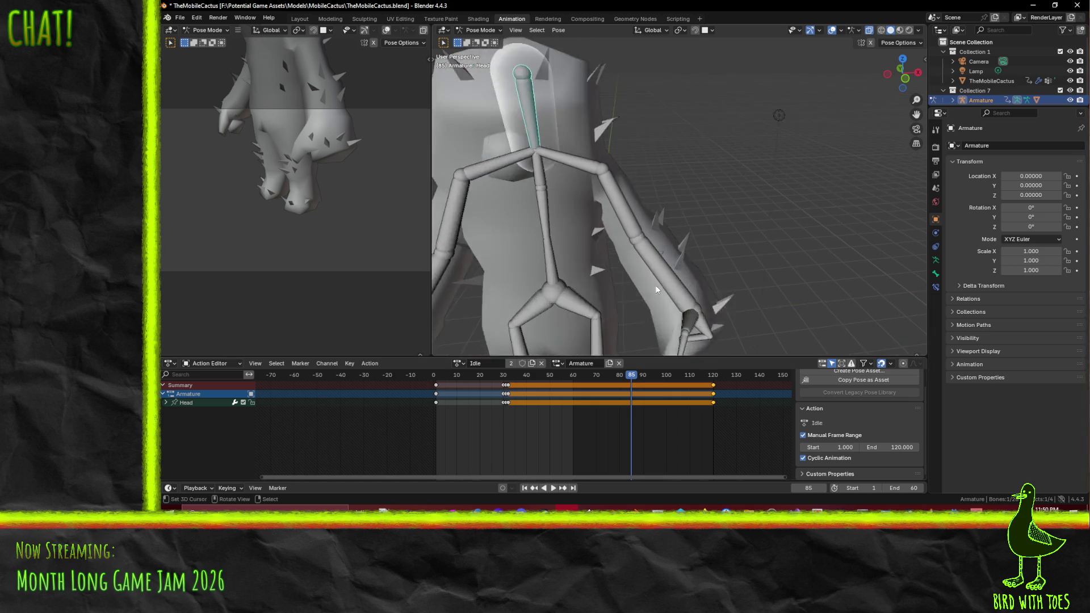
key(shift+d)
key(Escape)
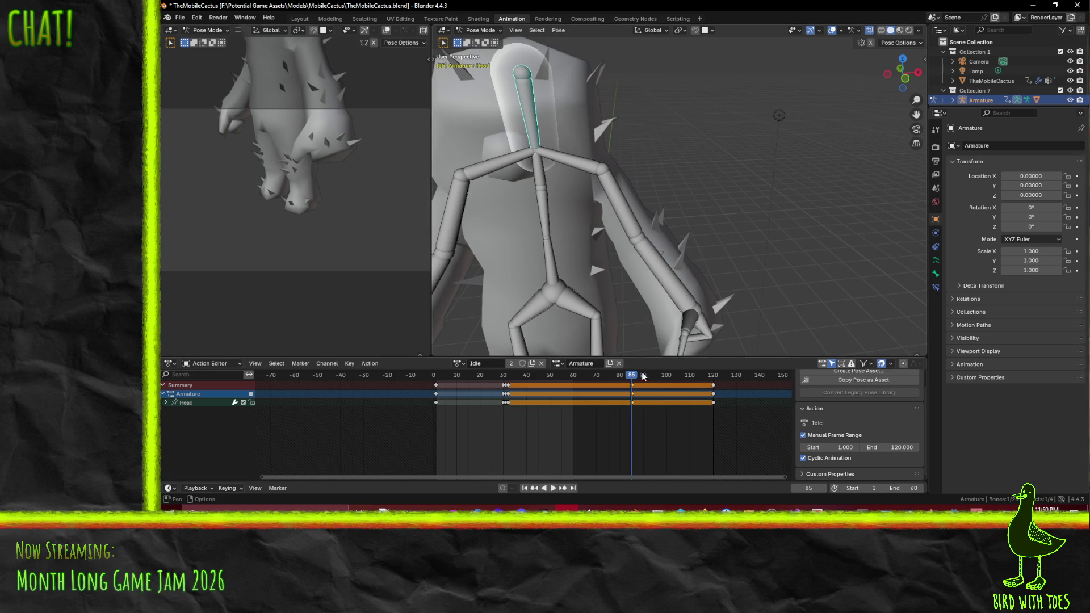
key(space)
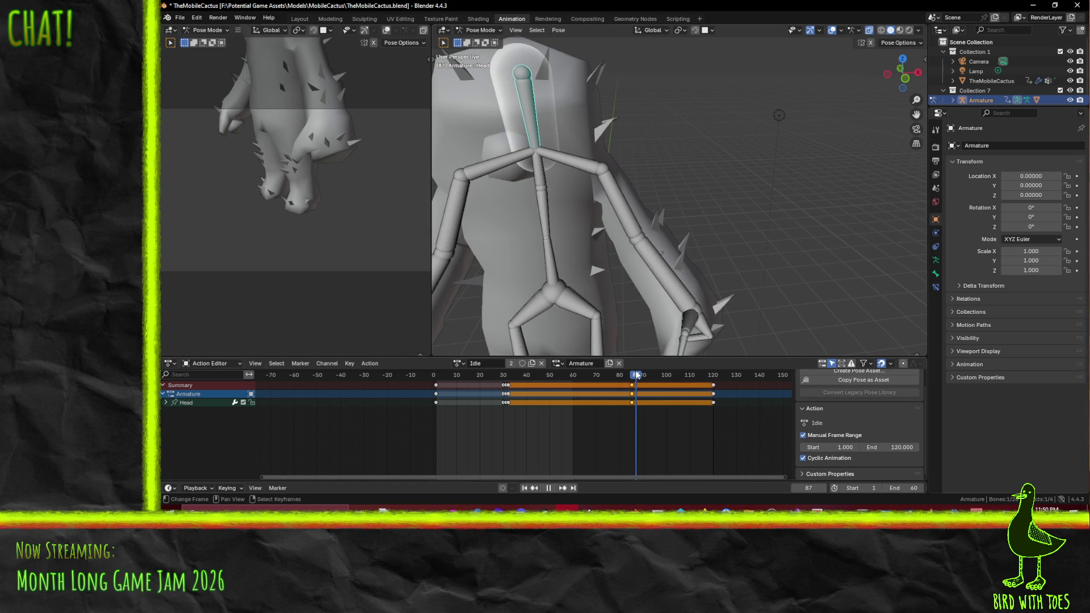
key(i)
At frame 86, turn the Head bone around Z, keyframe it, and scrub back to frame 13.
click(634, 375)
click(536, 181)
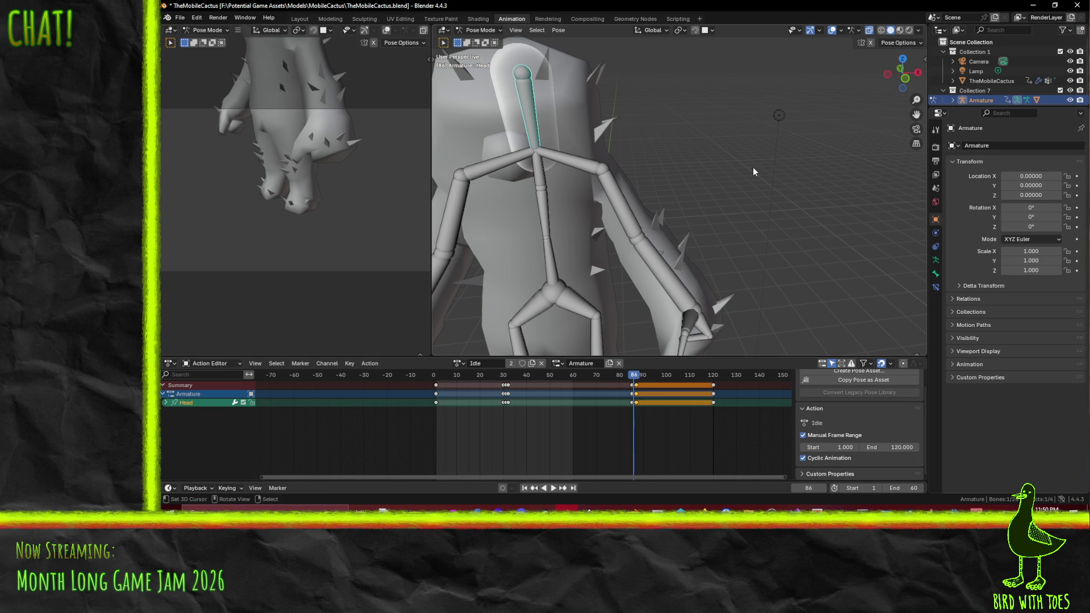
key(r)
key(z)
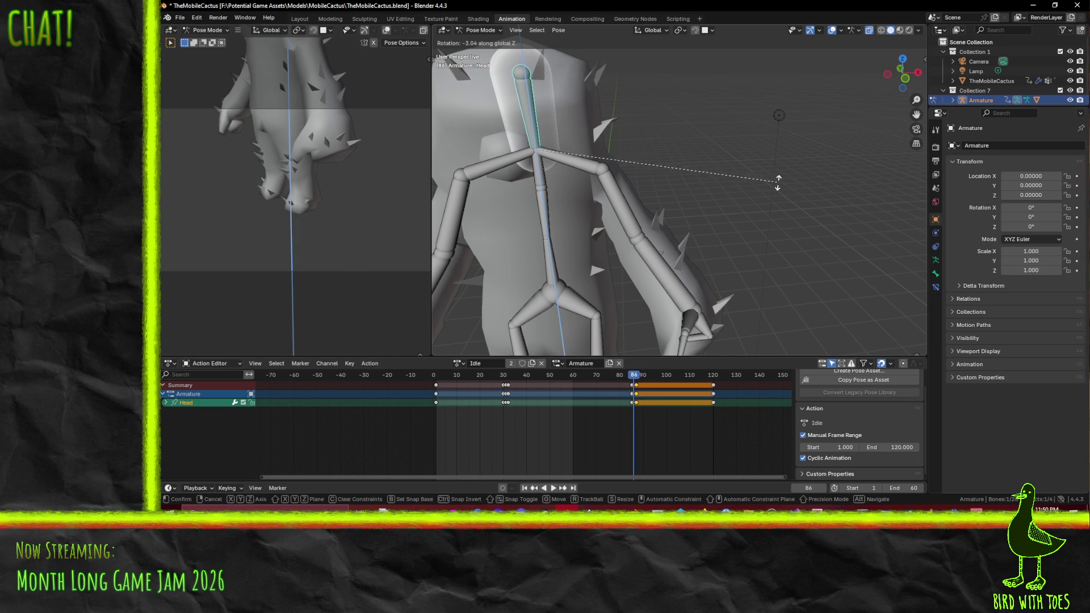
click(747, 216)
key(i)
click(630, 376)
drag(630, 375, 436, 381)
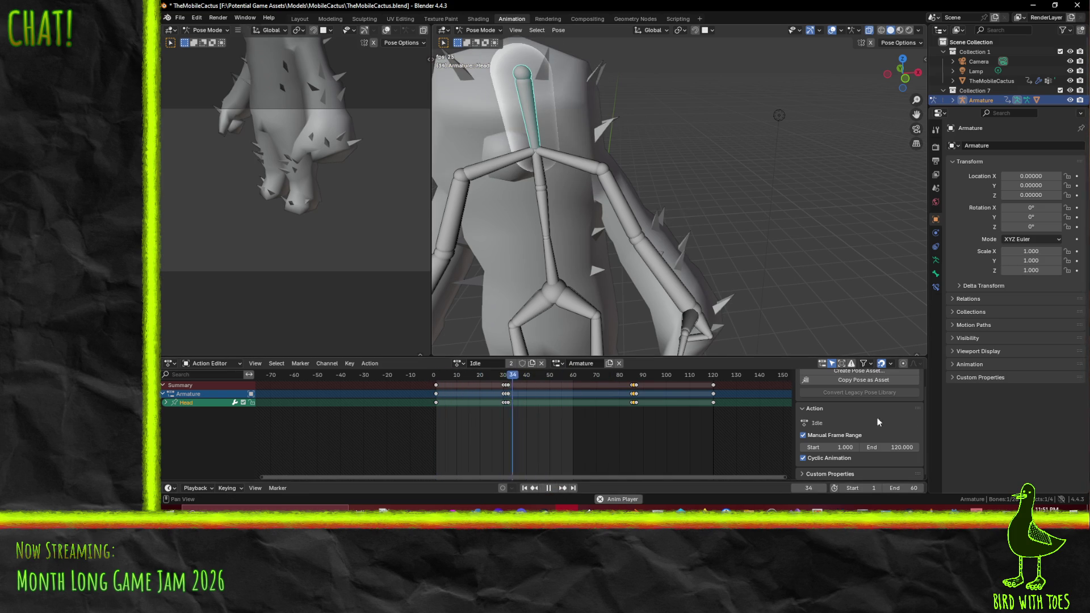
Set the scene end frame to 120, stop playback, and orbit around the cactus.
click(906, 490)
text(120)
key(Return)
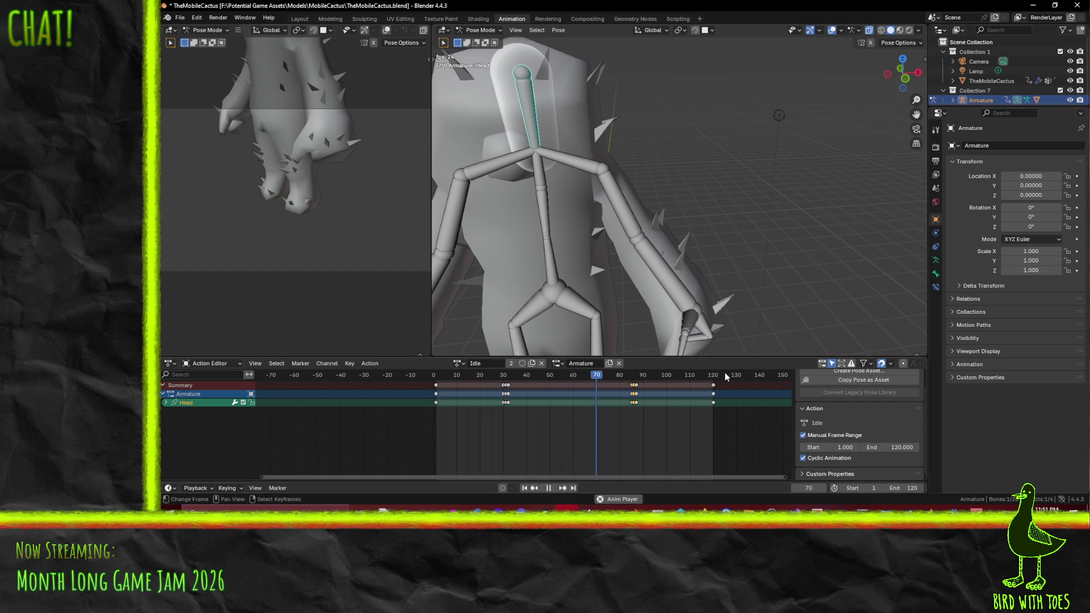
scroll(721, 275, down, 5)
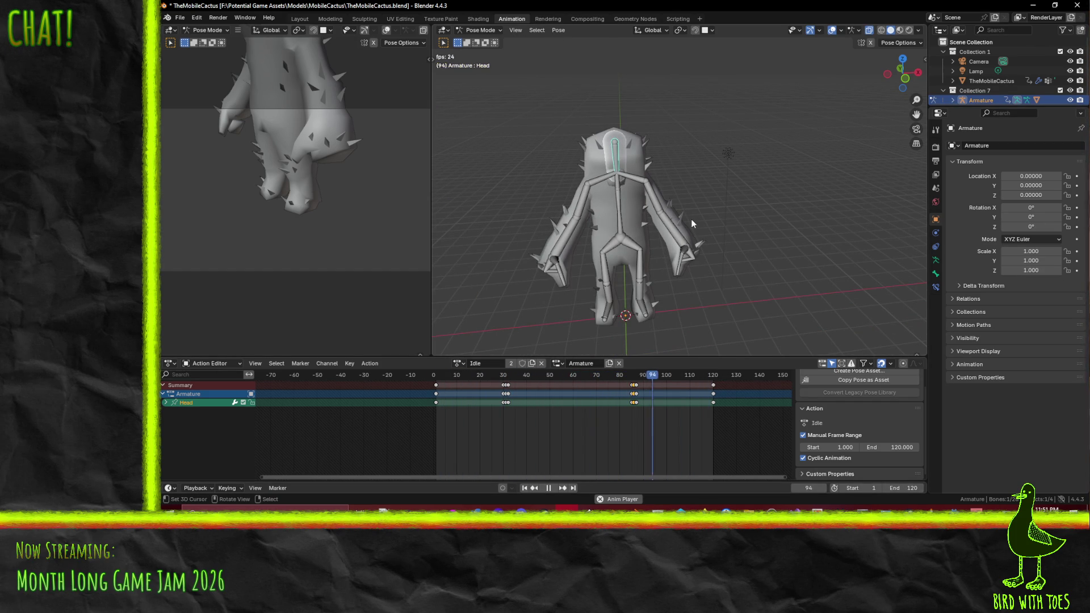
click(550, 488)
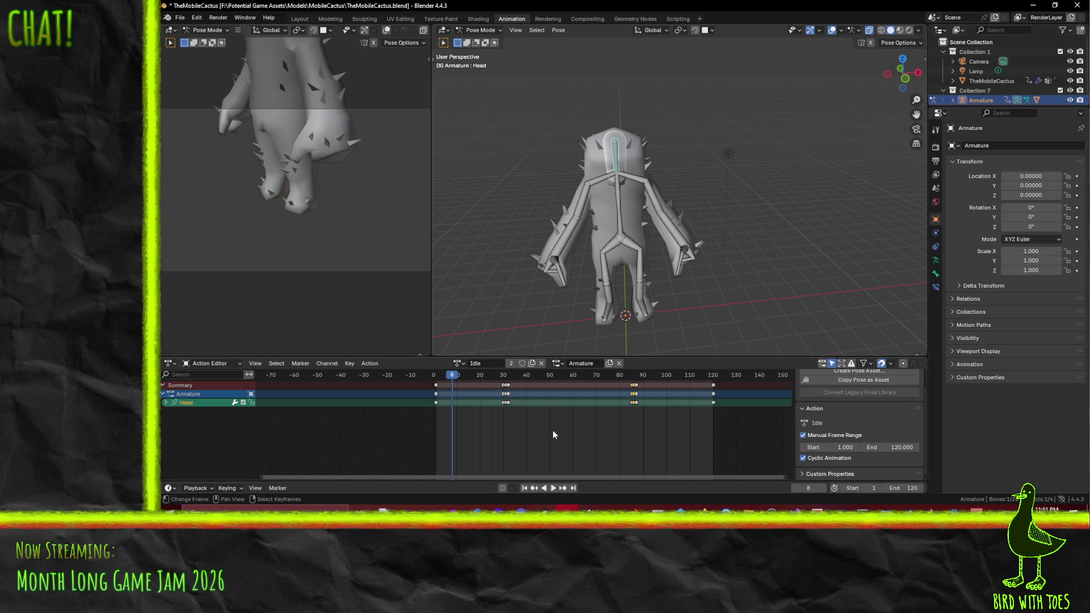
mouse_move(535, 262)
mouse_down()
mouse_move(574, 239)
mouse_move(514, 237)
mouse_move(529, 279)
mouse_up()
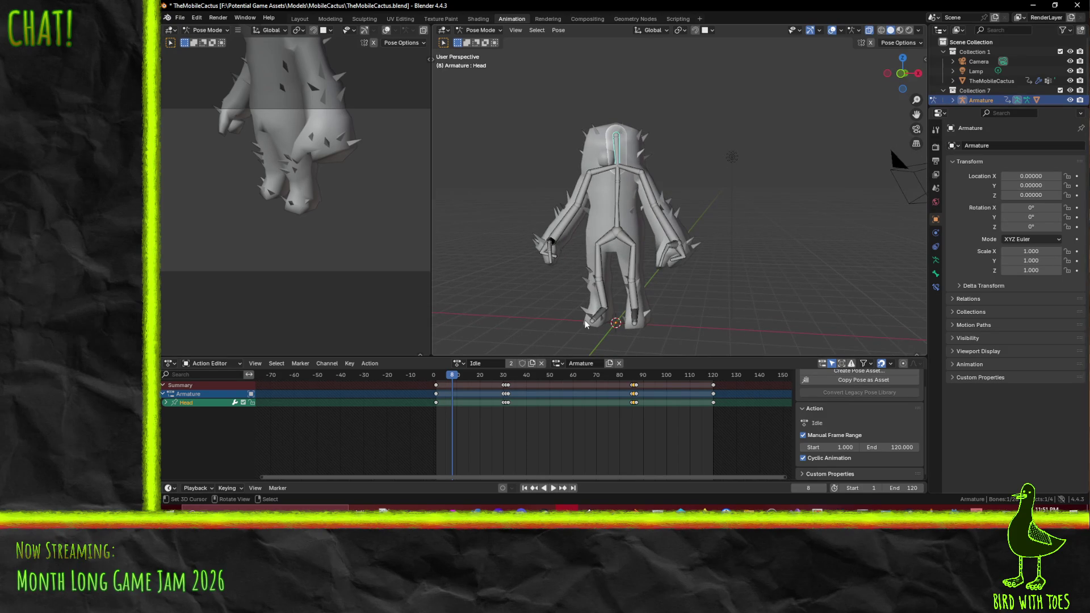
mouse_move(586, 300)
mouse_down()
mouse_move(625, 269)
mouse_move(613, 284)
mouse_up()
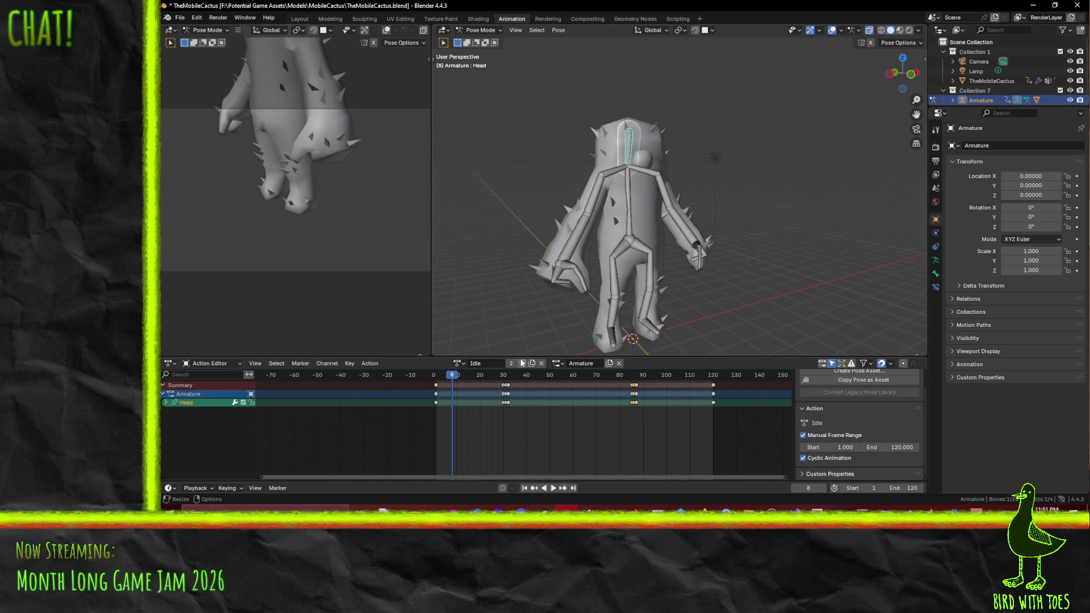
click(461, 364)
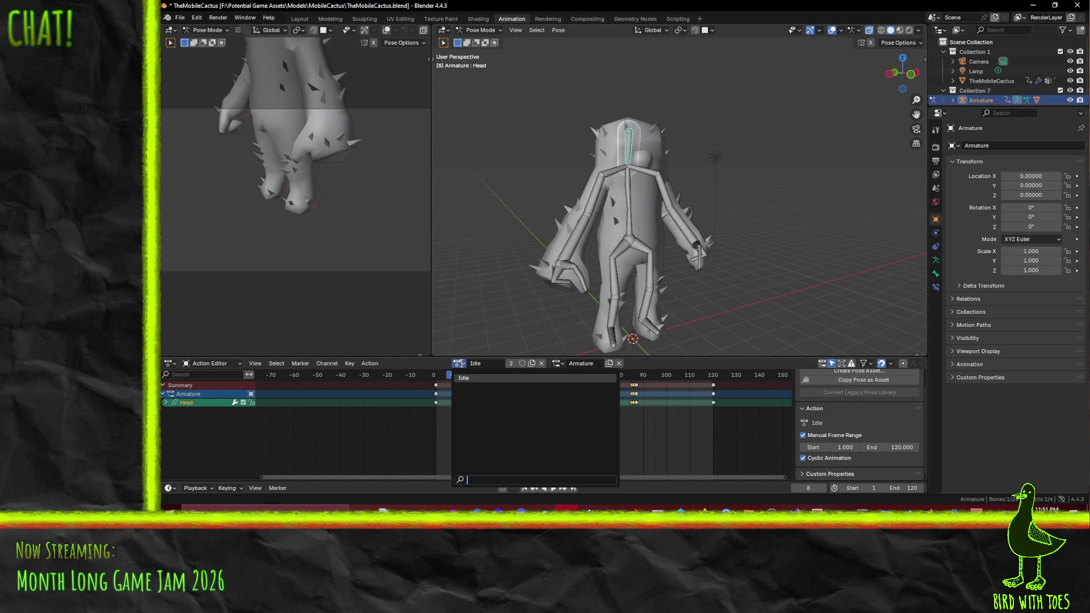
Duplicate the Idle action into a new action for Agro.
mouse_move(612, 267)
mouse_down()
mouse_move(623, 262)
mouse_move(564, 257)
mouse_up()
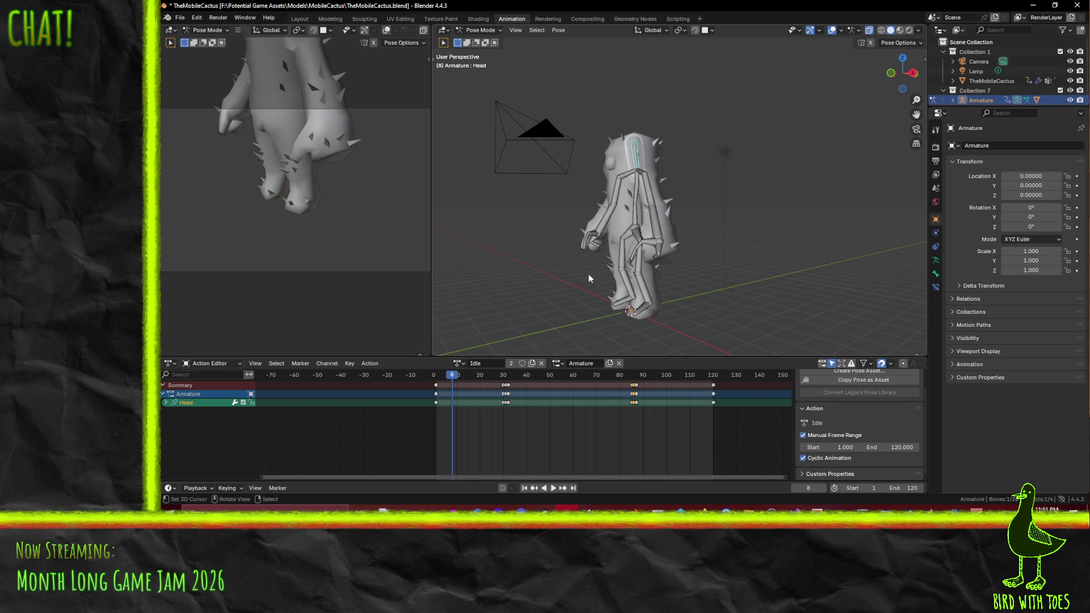
click(461, 365)
click(461, 367)
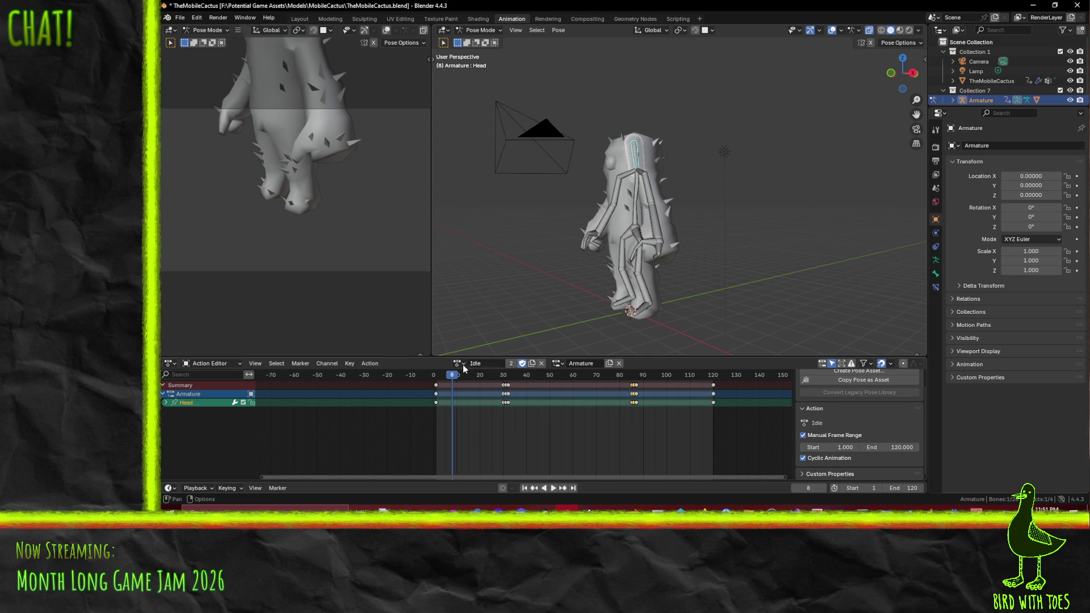
click(456, 363)
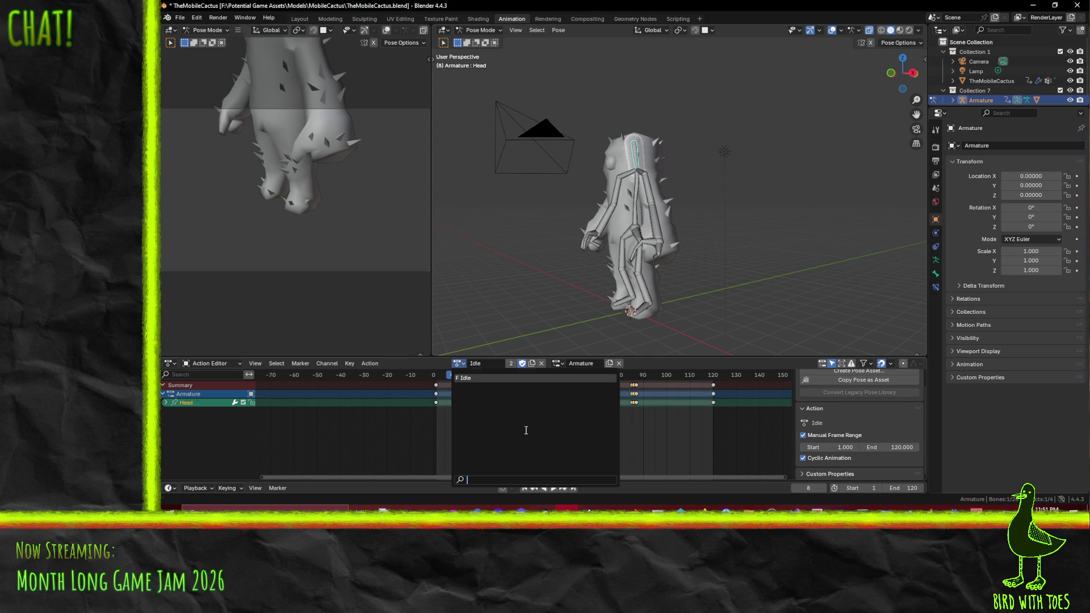
click(518, 365)
click(531, 365)
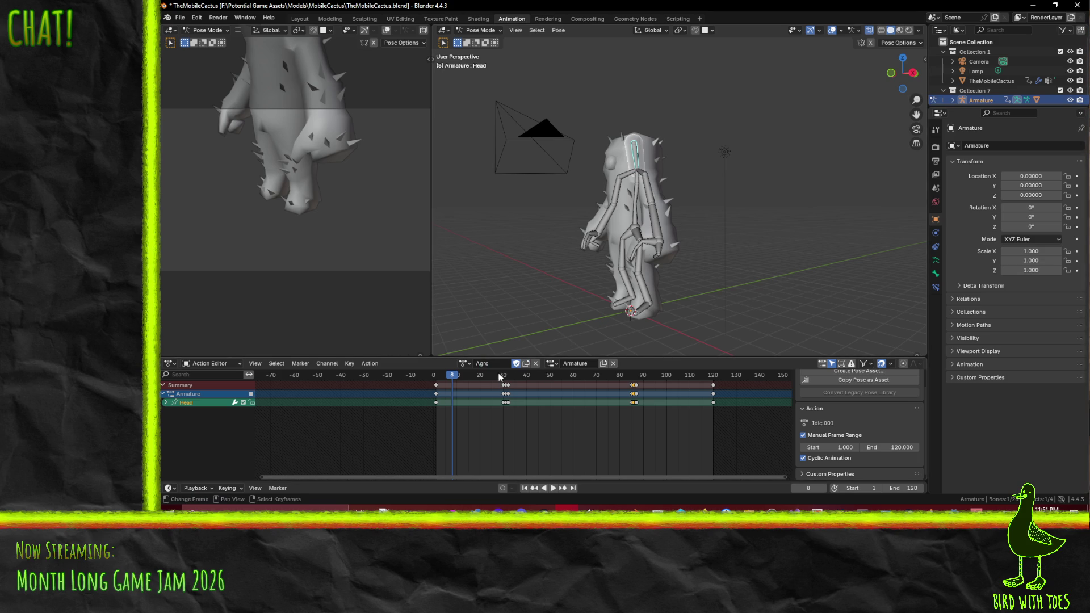
Delete the selected copied keyframes and set the action end frame to 30.
key(a)
key(x)
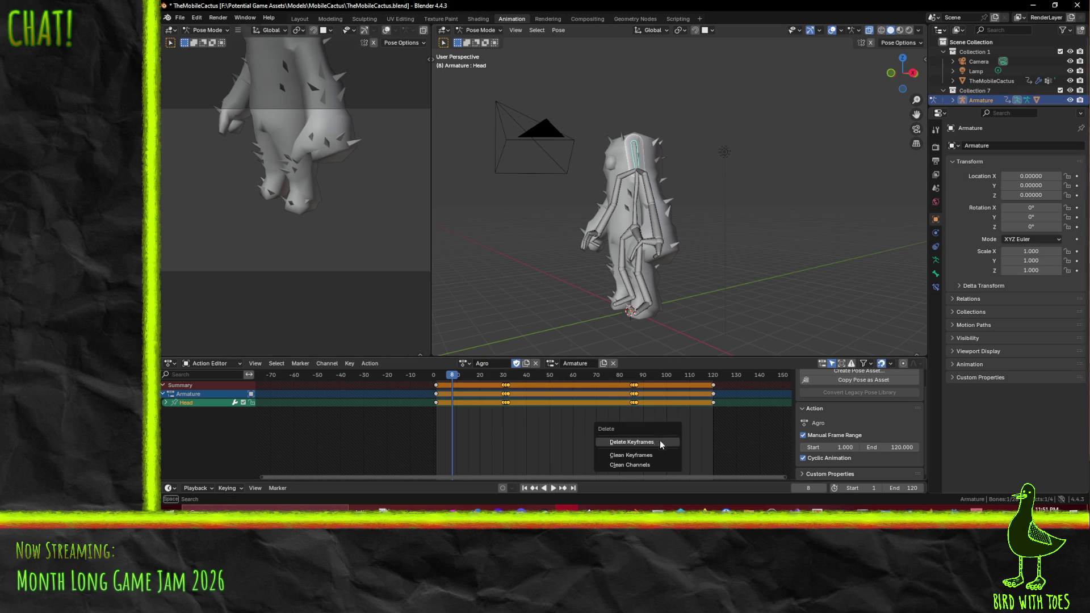
click(659, 443)
click(894, 449)
key(Return)
Move the frame-120 end keys back to frame 30.
click(712, 391)
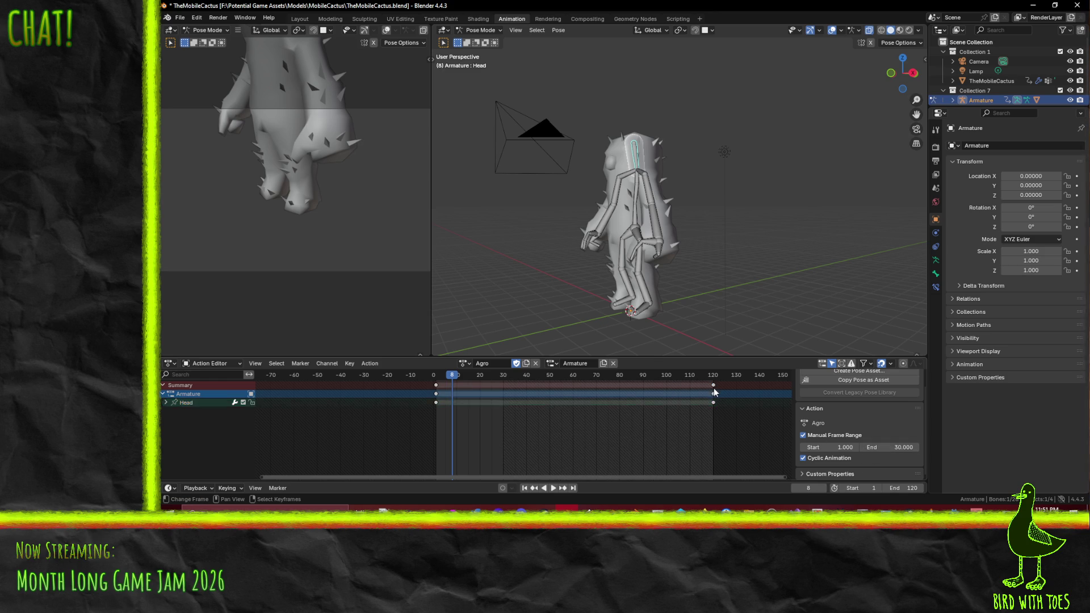
key(g)
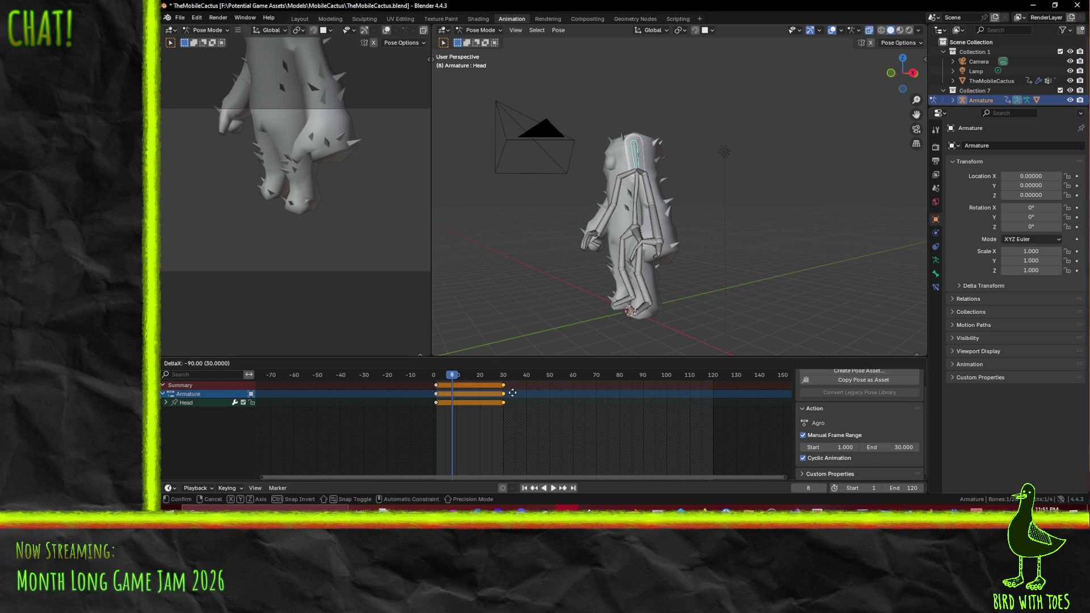
click(513, 393)
scroll(642, 261, up, 3)
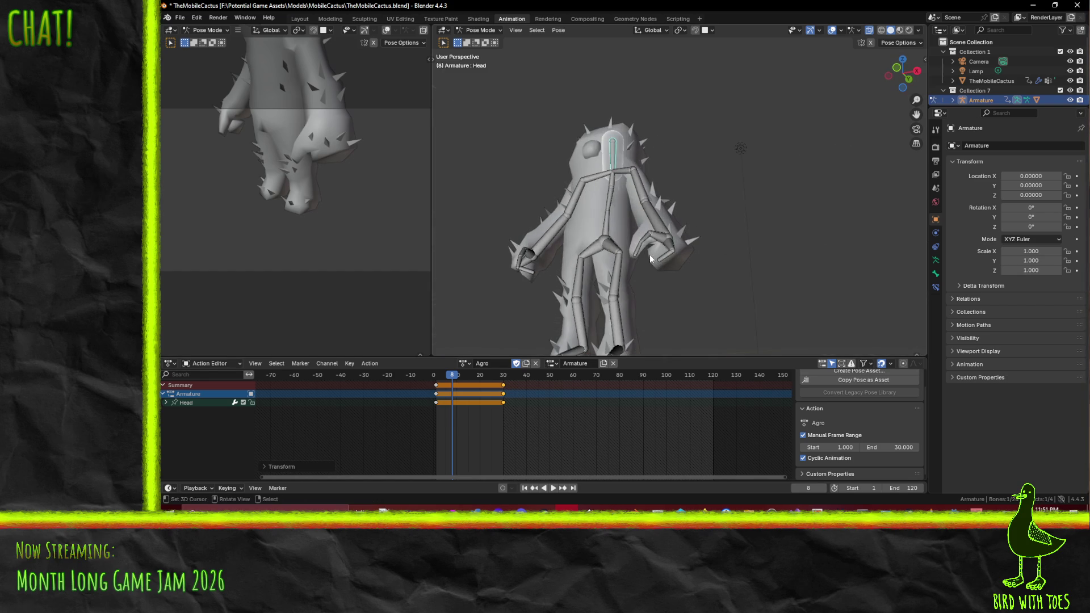
mouse_move(602, 238)
mouse_down()
mouse_move(662, 258)
mouse_move(632, 275)
mouse_move(696, 271)
mouse_move(621, 219)
mouse_up()
Rotate the InnerArm_R bone around its local Z axis.
click(604, 206)
mouse_move(591, 257)
mouse_down()
mouse_move(649, 229)
mouse_move(659, 254)
mouse_up()
scroll(658, 254, down, 5)
key(r)
key(z)
key(z)
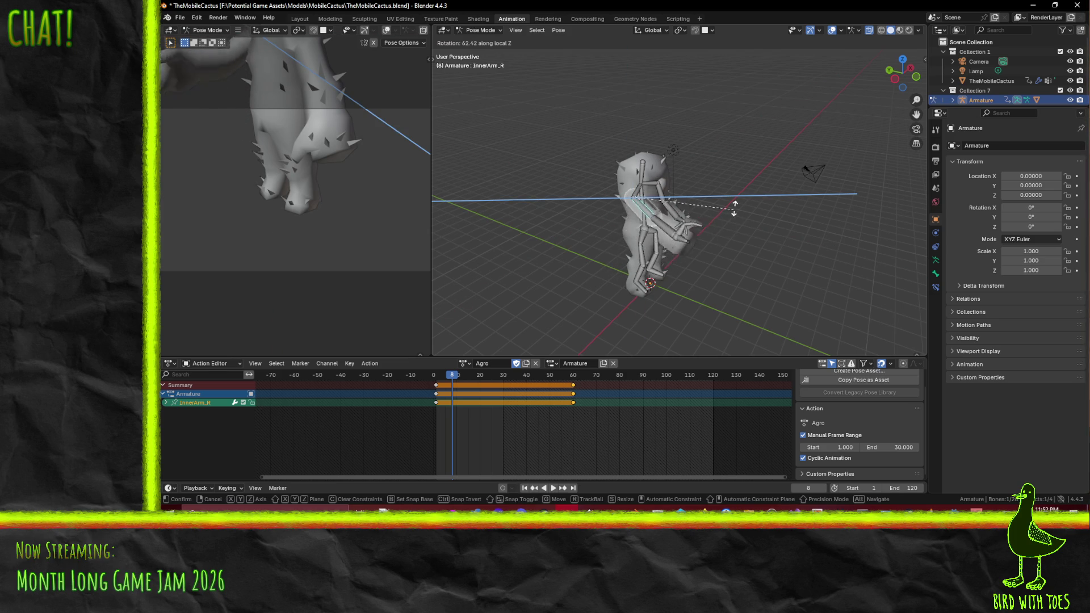
click(721, 177)
Bend InnerArm_R further around its local Y axis.
mouse_move(723, 176)
mouse_down()
mouse_move(710, 240)
mouse_move(669, 222)
mouse_move(689, 219)
mouse_up()
scroll(685, 215, up, 3)
key(r)
key(x)
key(x)
key(z)
key(z)
key(y)
key(y)
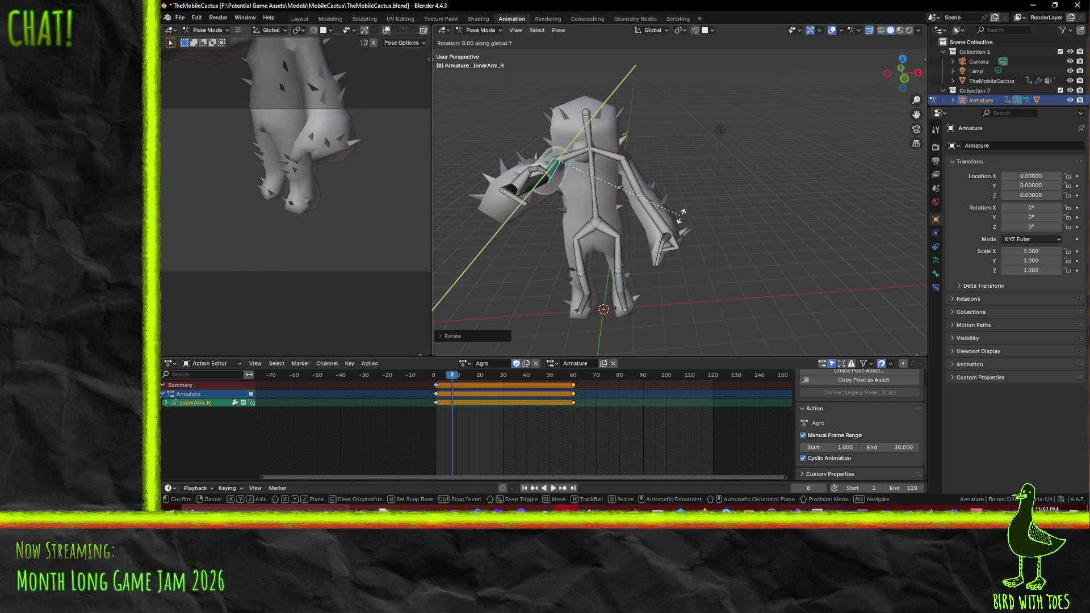
click(664, 224)
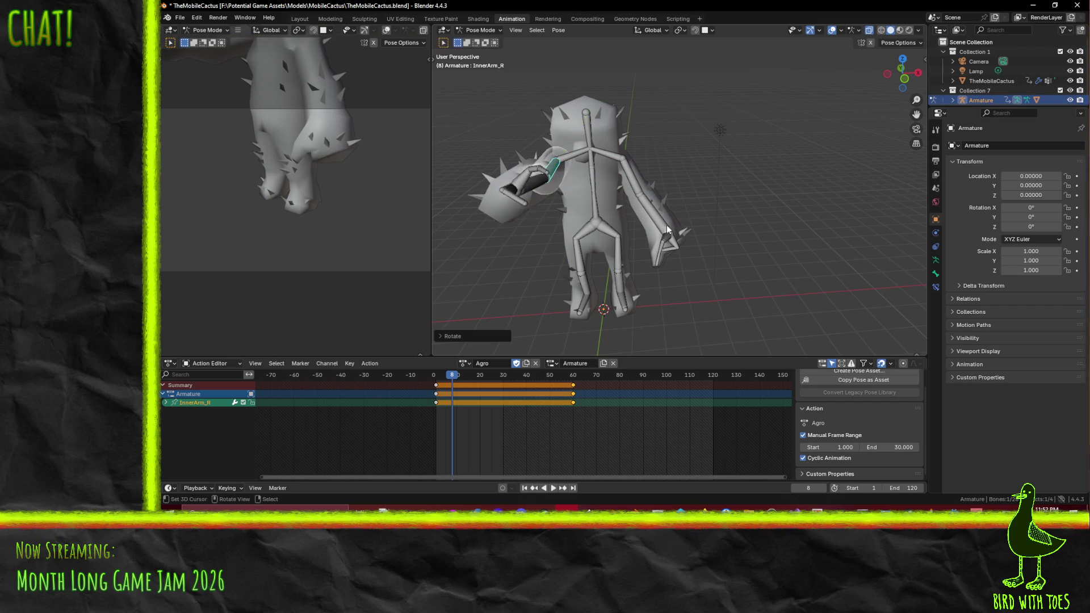
key(t)
key(ctrl+z)
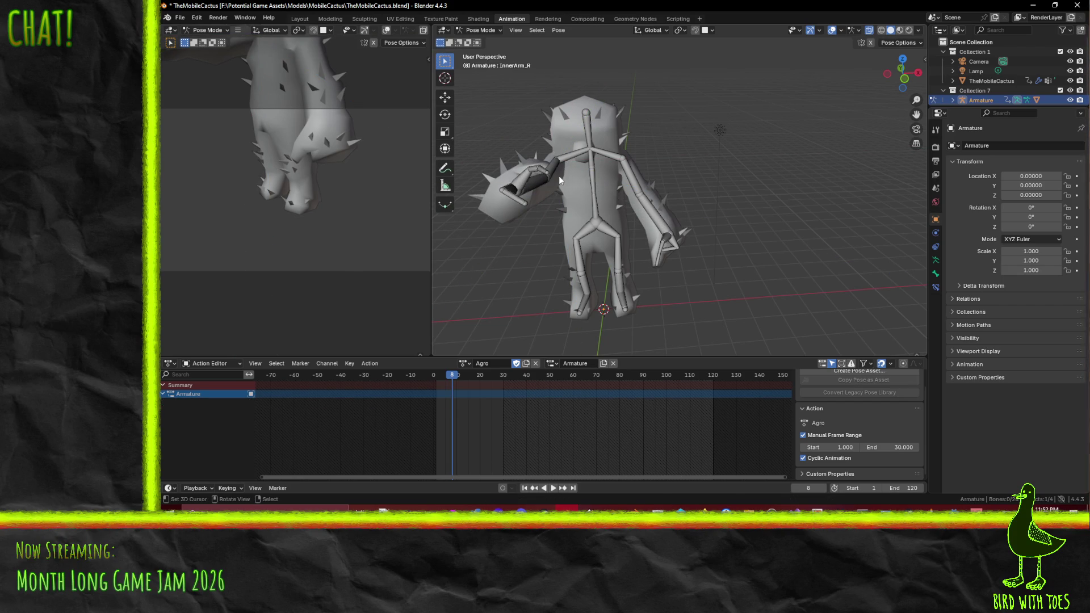
key(r)
key(x)
key(x)
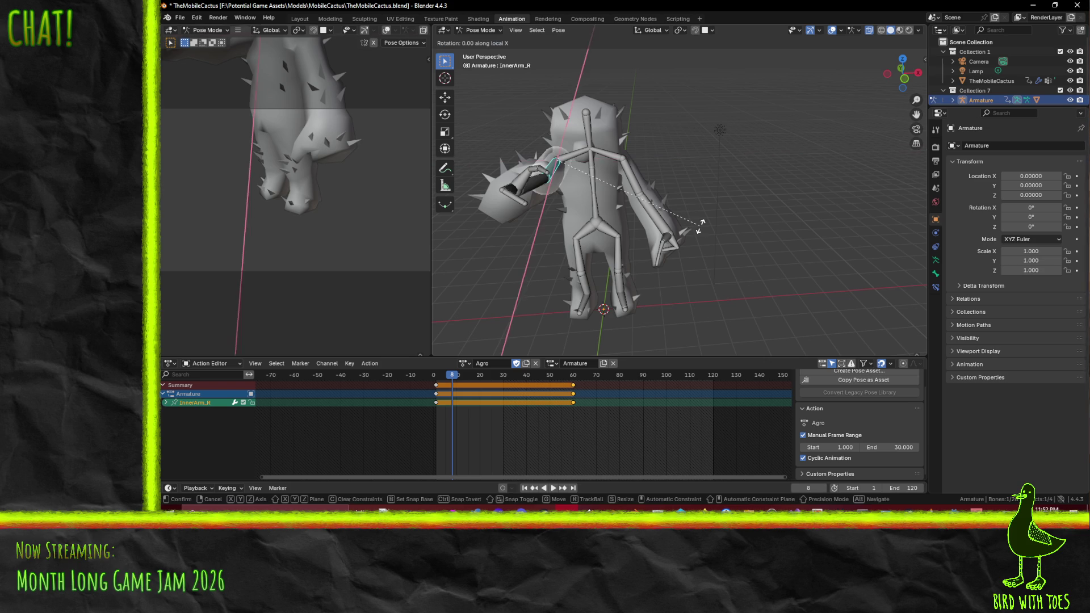
right_click(634, 226)
Rotate the InnerArm_L bone, then bend it around its local Z axis.
click(625, 172)
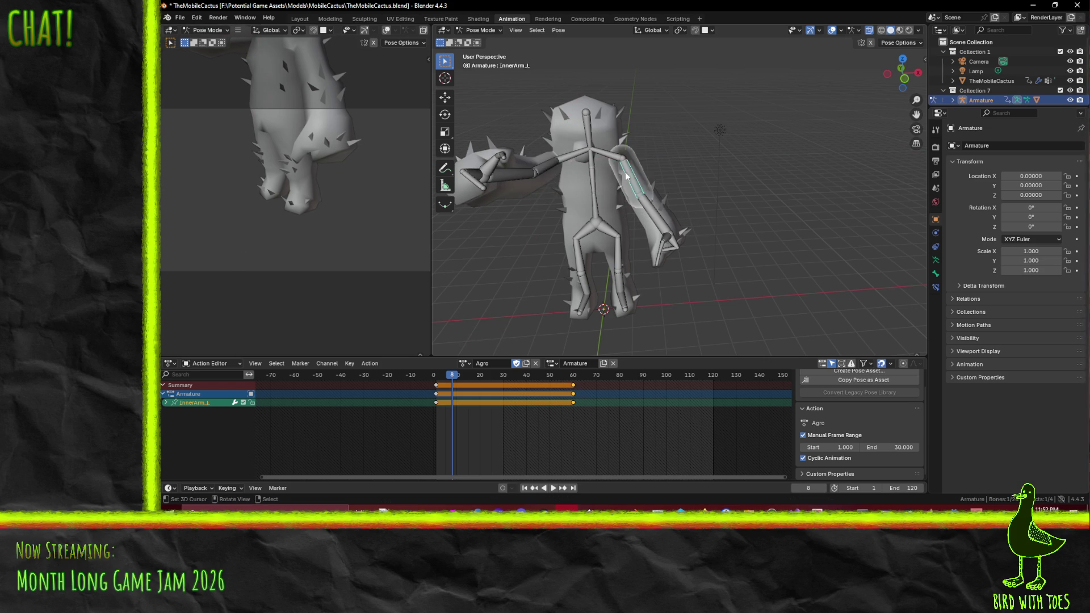
key(r)
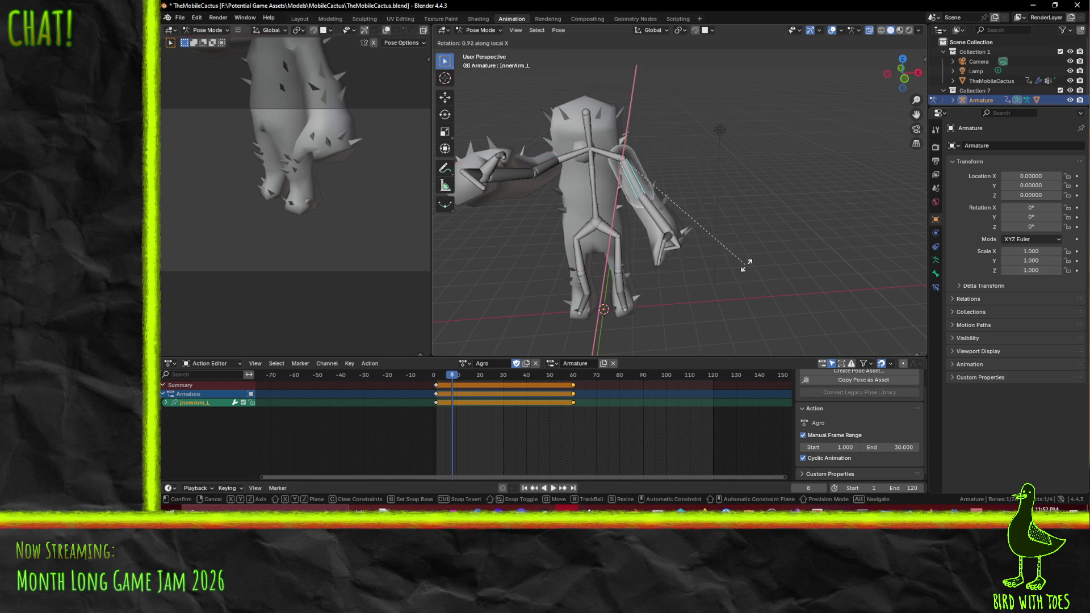
click(717, 287)
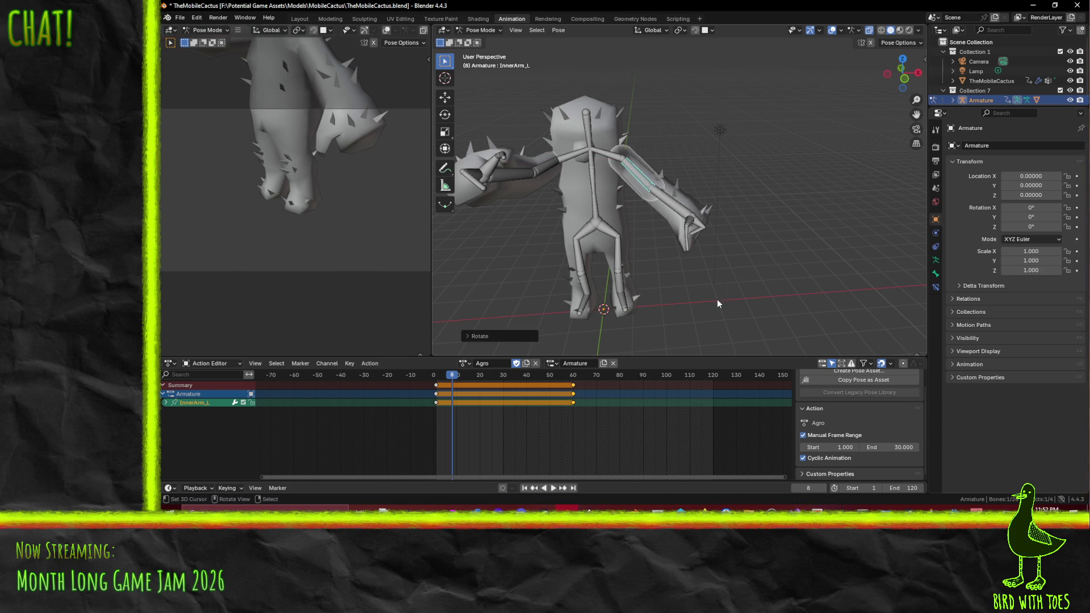
key(r)
key(z)
key(z)
click(572, 301)
Rotate Shoulder_R around Z and raise the left arm with Shoulder_L.
mouse_move(516, 264)
mouse_down()
mouse_move(570, 241)
mouse_move(613, 238)
mouse_move(601, 246)
mouse_move(615, 249)
mouse_up()
shift+click(615, 249)
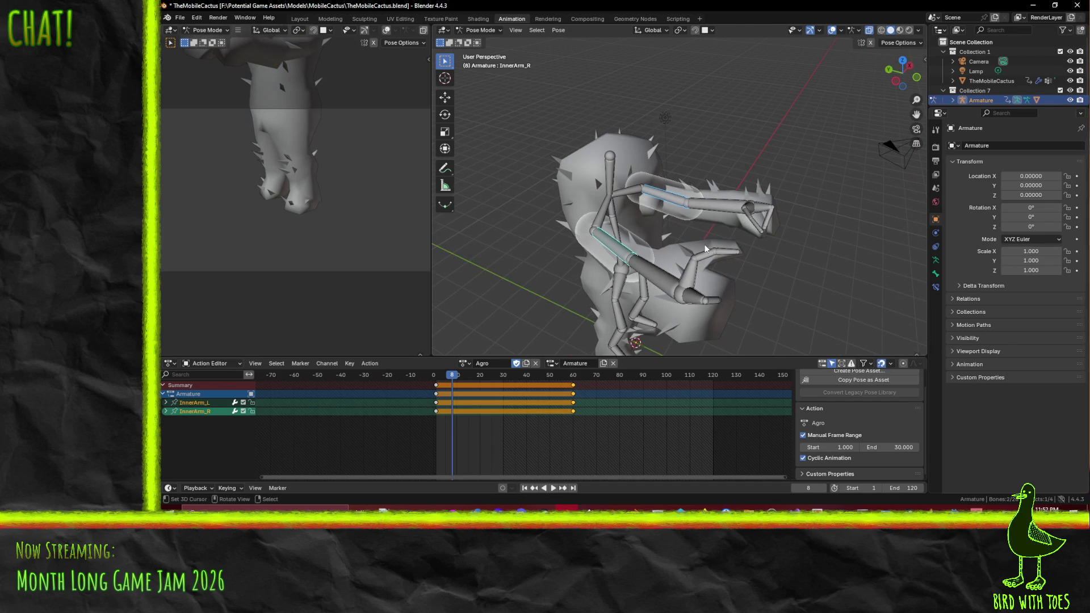
drag(710, 242, 687, 250)
click(577, 209)
key(r)
key(z)
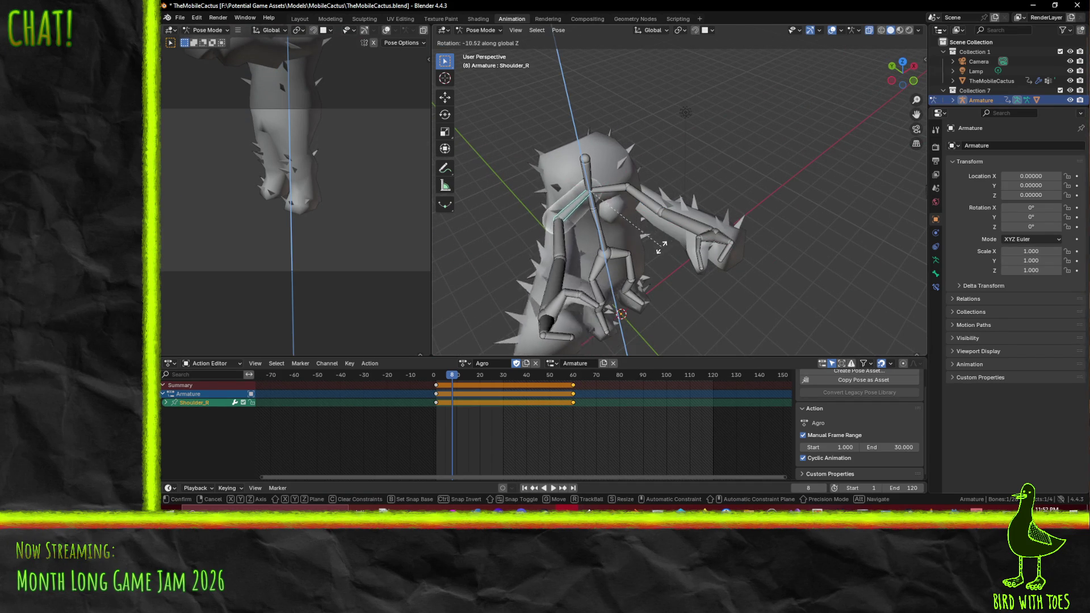
click(626, 209)
click(630, 215)
key(r)
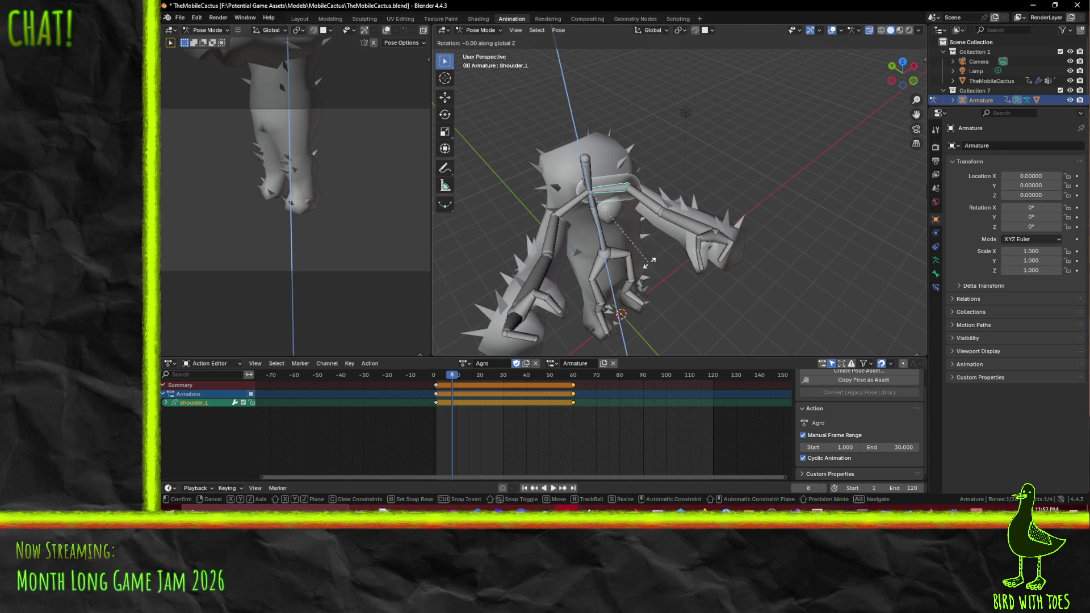
click(684, 254)
Rotate both forearms, Forearm_R and ForeArm_L, around the Z axis.
drag(686, 256, 670, 230)
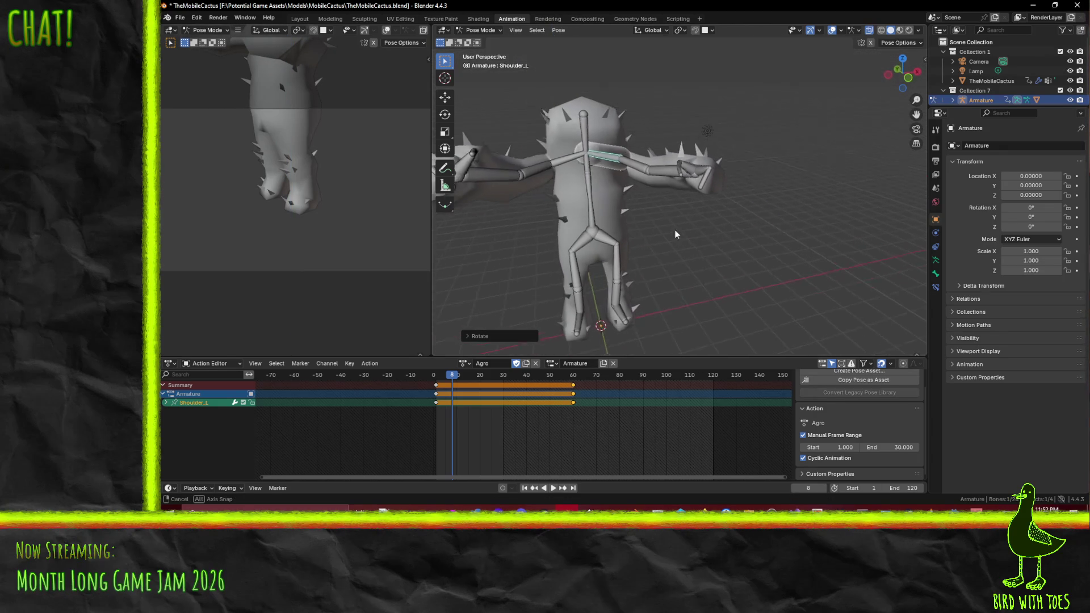
click(502, 182)
key(r)
key(z)
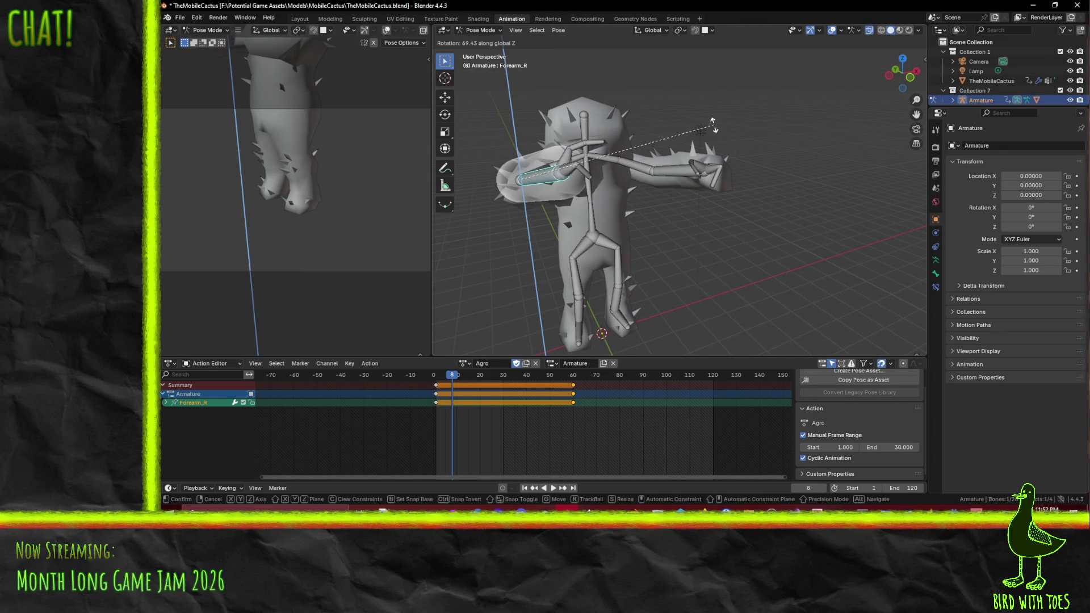
click(715, 185)
mouse_move(715, 185)
mouse_down()
mouse_move(660, 207)
mouse_move(661, 196)
mouse_up()
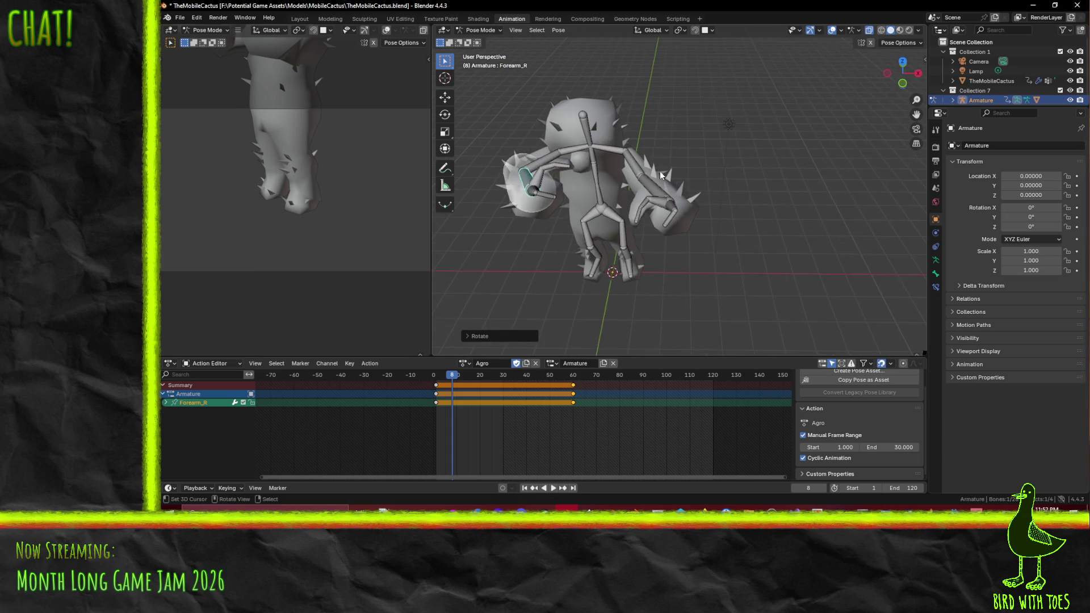
click(662, 194)
key(r)
key(z)
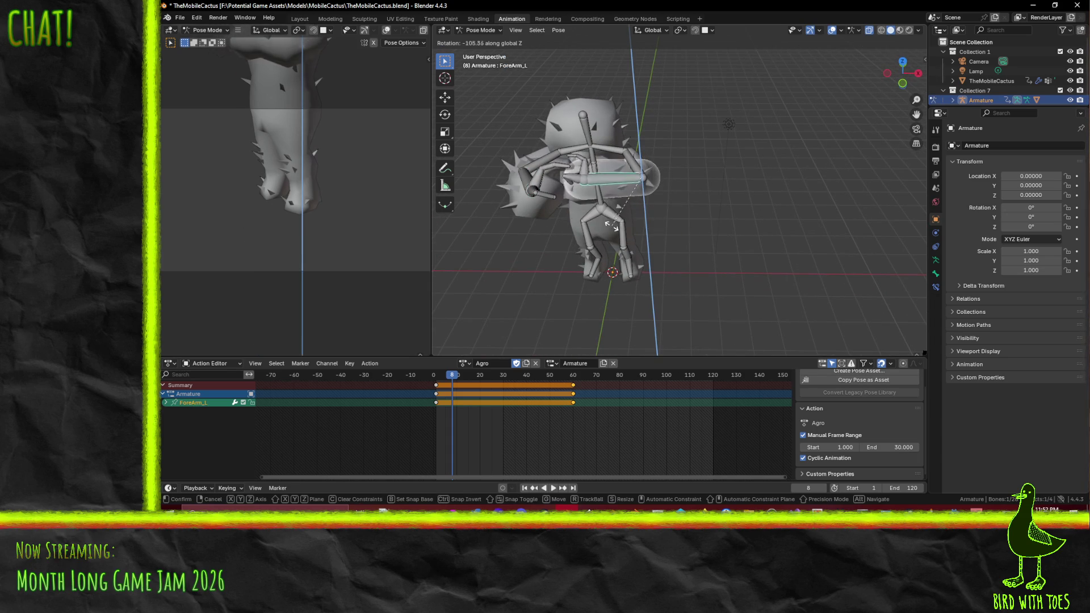
click(638, 227)
Re-rotate InnerArm_L around its local Y axis.
mouse_move(638, 227)
mouse_down()
mouse_move(590, 185)
mouse_move(694, 196)
mouse_up()
click(644, 156)
key(r)
key(x)
key(x)
key(z)
key(z)
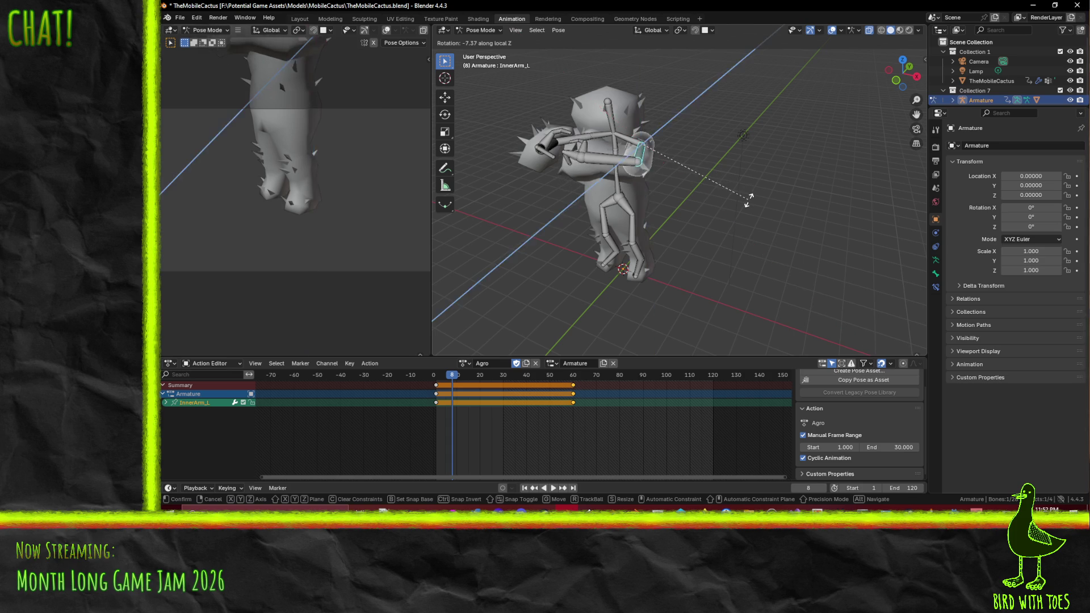
key(y)
key(y)
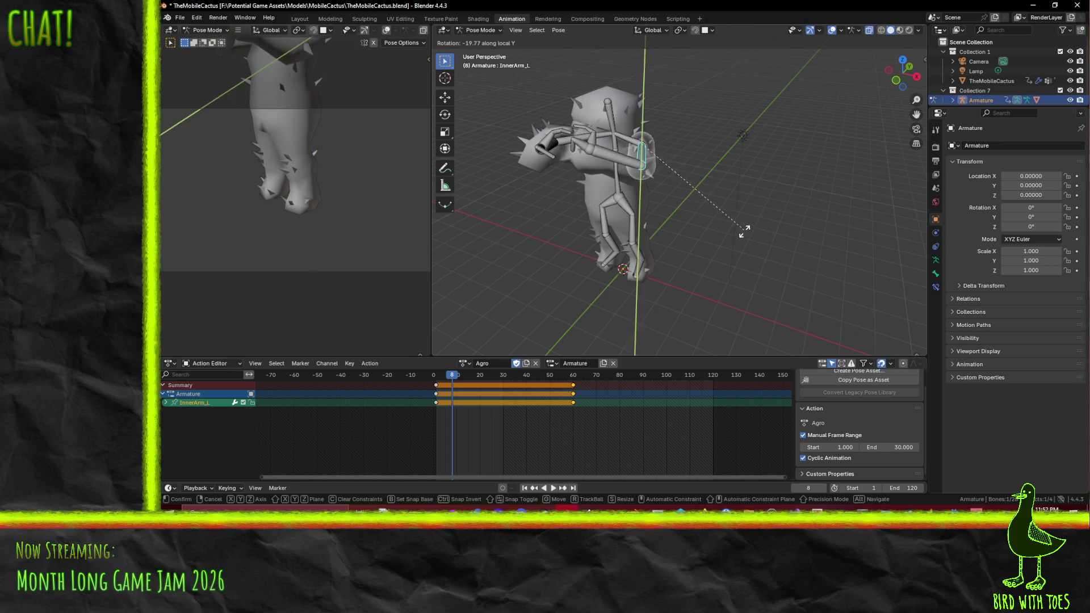
click(690, 262)
Rotate InnerArm_R around the global Y axis.
mouse_move(690, 262)
mouse_down()
mouse_move(708, 257)
mouse_move(616, 243)
mouse_move(671, 219)
mouse_move(633, 203)
mouse_up()
click(555, 181)
drag(560, 229, 599, 241)
click(593, 241)
key(r)
key(y)
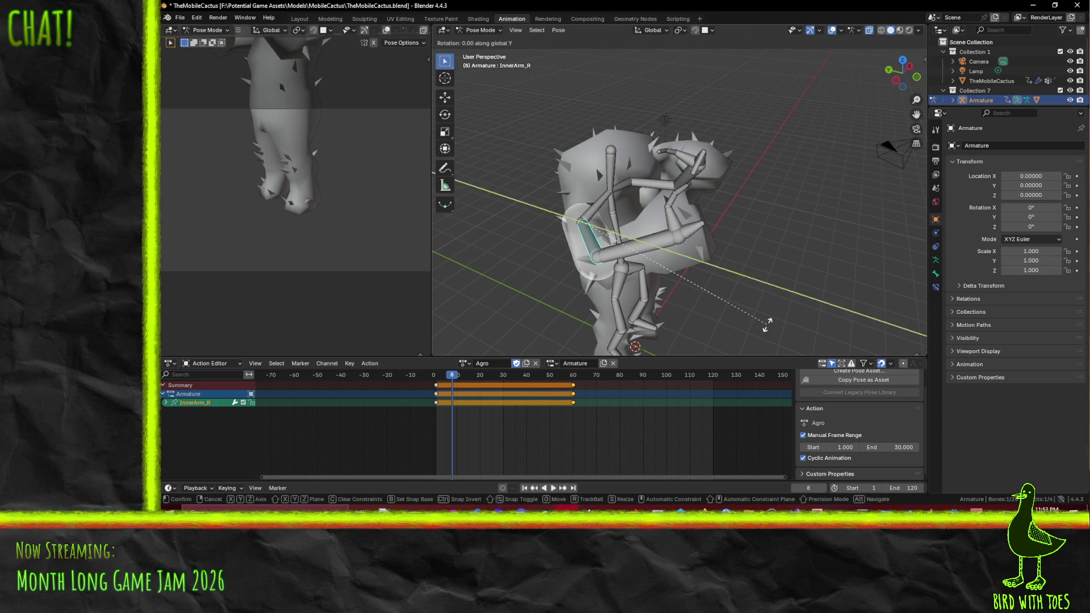
click(771, 260)
Rotate the right hand Hand_R around its local Y axis.
mouse_move(772, 260)
mouse_down()
mouse_move(802, 281)
mouse_move(795, 264)
mouse_move(697, 250)
mouse_move(589, 203)
mouse_up()
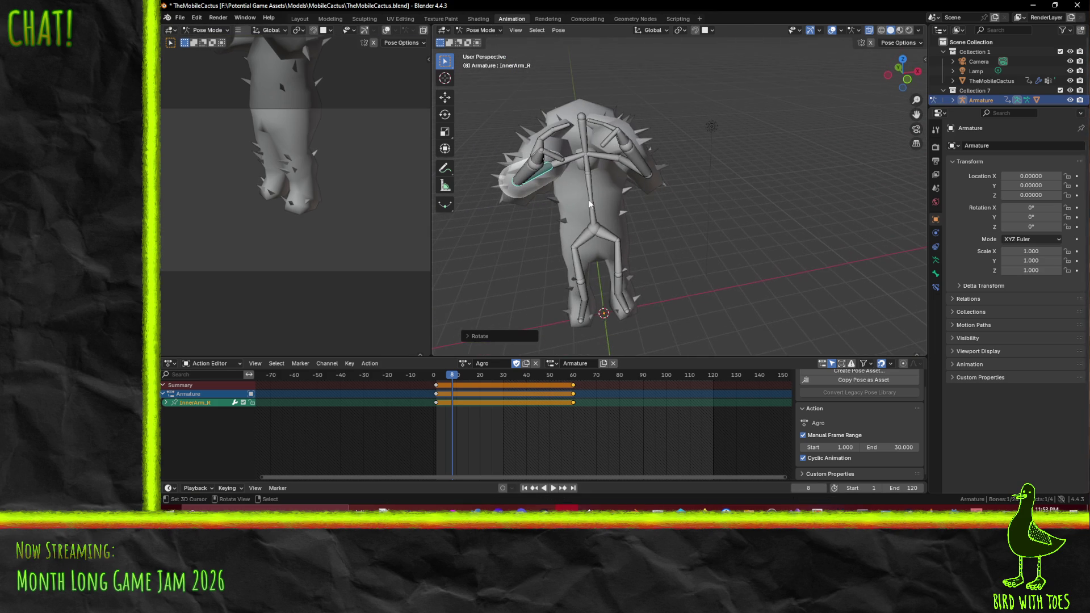
click(538, 174)
drag(538, 173, 690, 271)
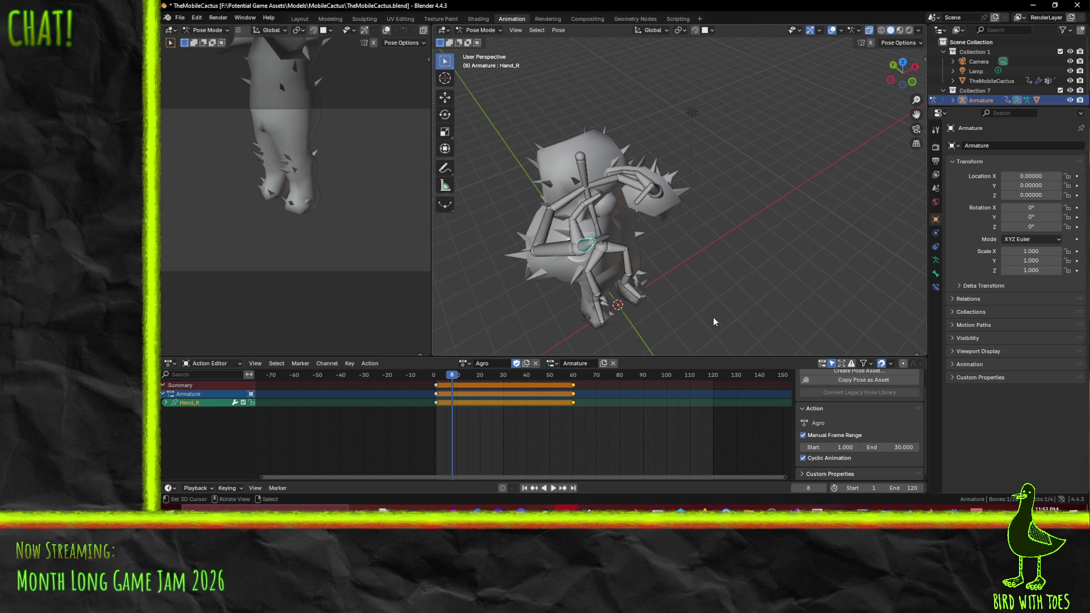
key(r)
key(y)
key(y)
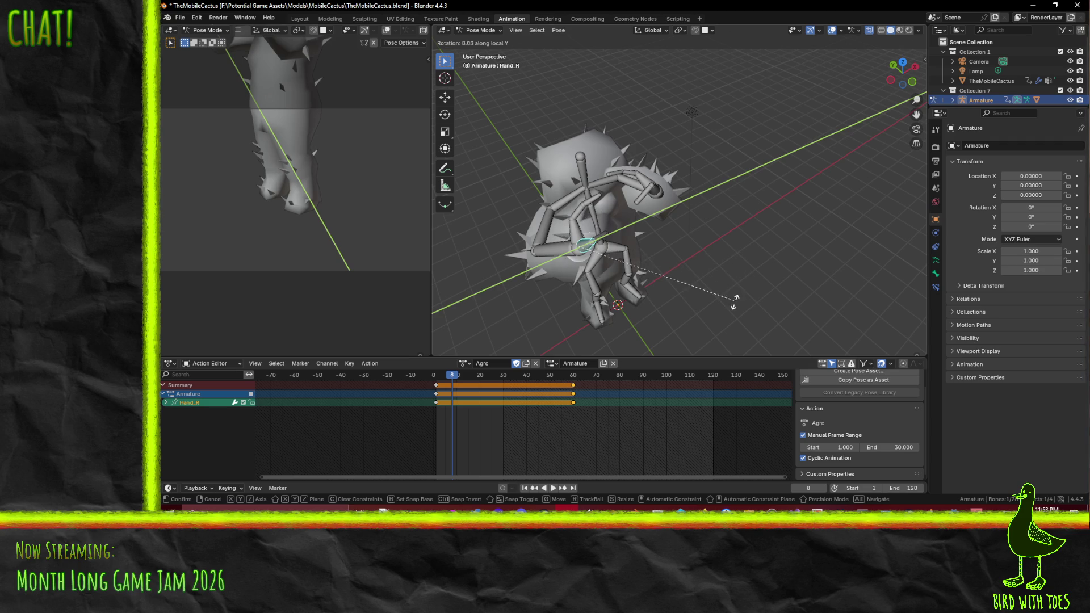
click(736, 283)
Rotate both top thumbs, TopThumb_R and TopThumb_L, around their local X axes.
mouse_move(735, 282)
mouse_down()
mouse_move(662, 262)
mouse_move(652, 237)
mouse_move(693, 243)
mouse_move(639, 231)
mouse_up()
click(545, 177)
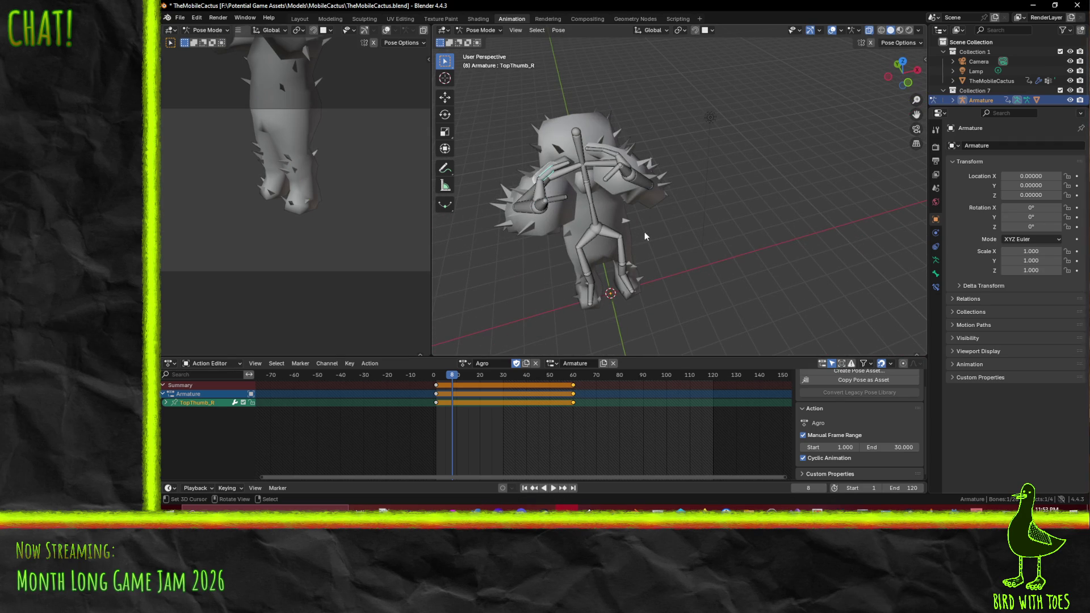
key(r)
key(x)
key(x)
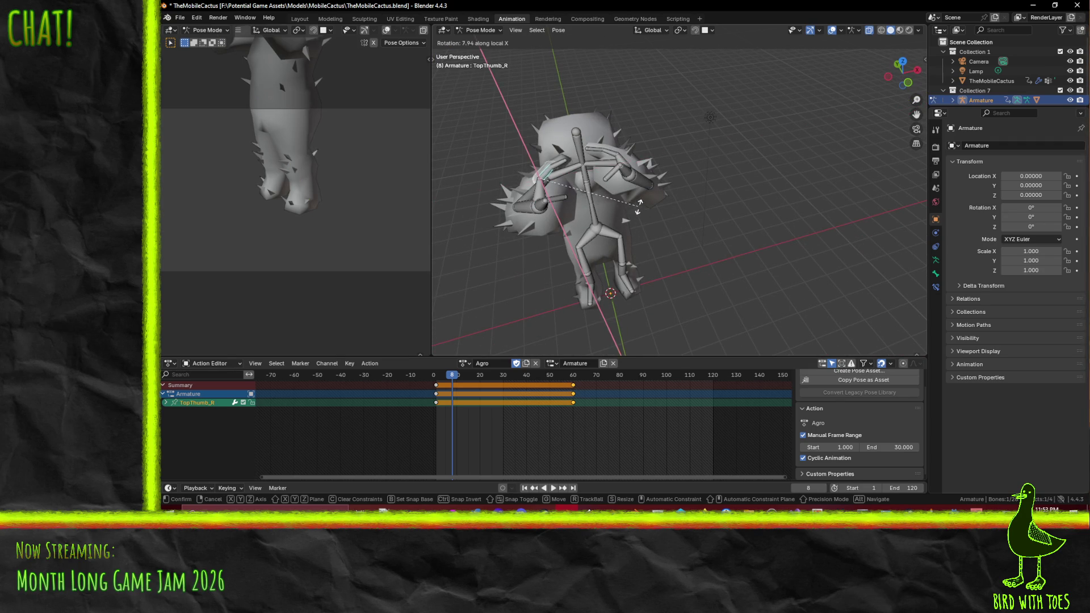
click(630, 198)
drag(630, 199, 588, 179)
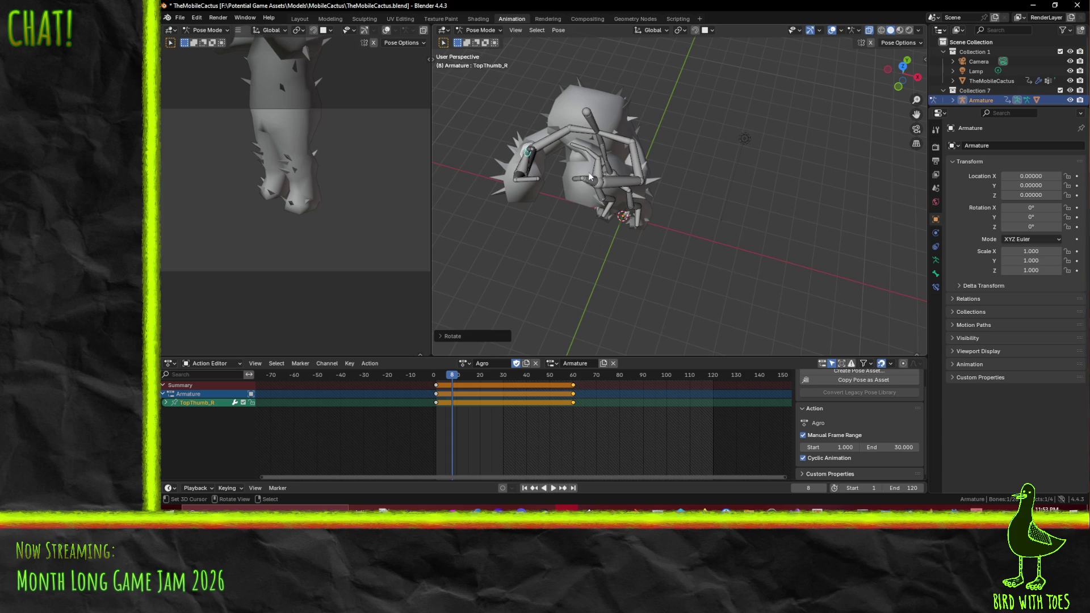
click(591, 160)
key(r)
key(x)
key(x)
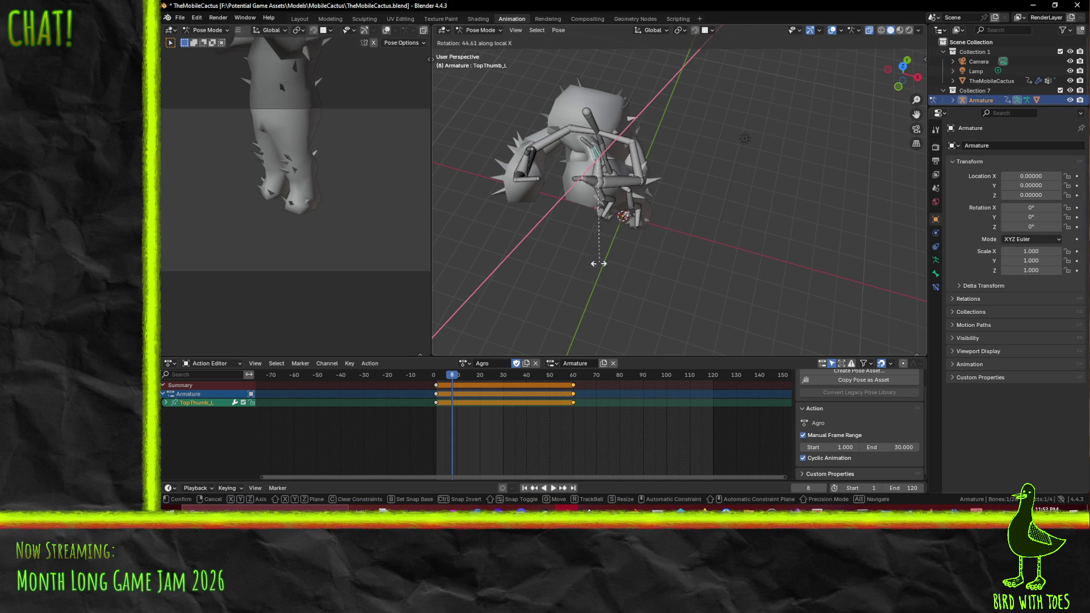
click(604, 262)
Rotate Hand_L around local X and curl the Fingers_L and Fingers_R bones.
click(587, 182)
key(r)
key(x)
key(x)
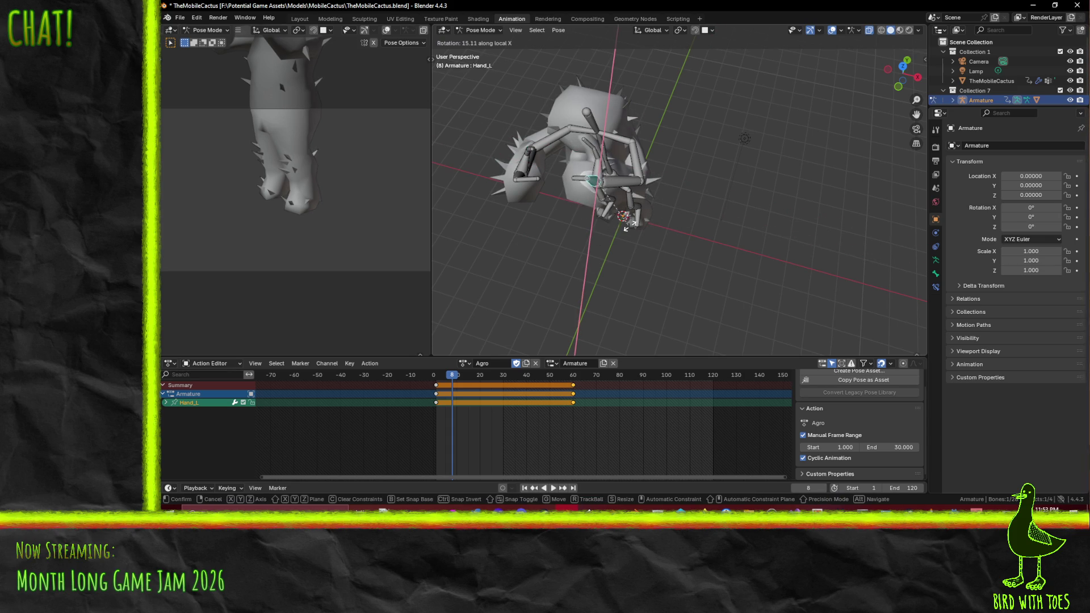
click(593, 193)
key(r)
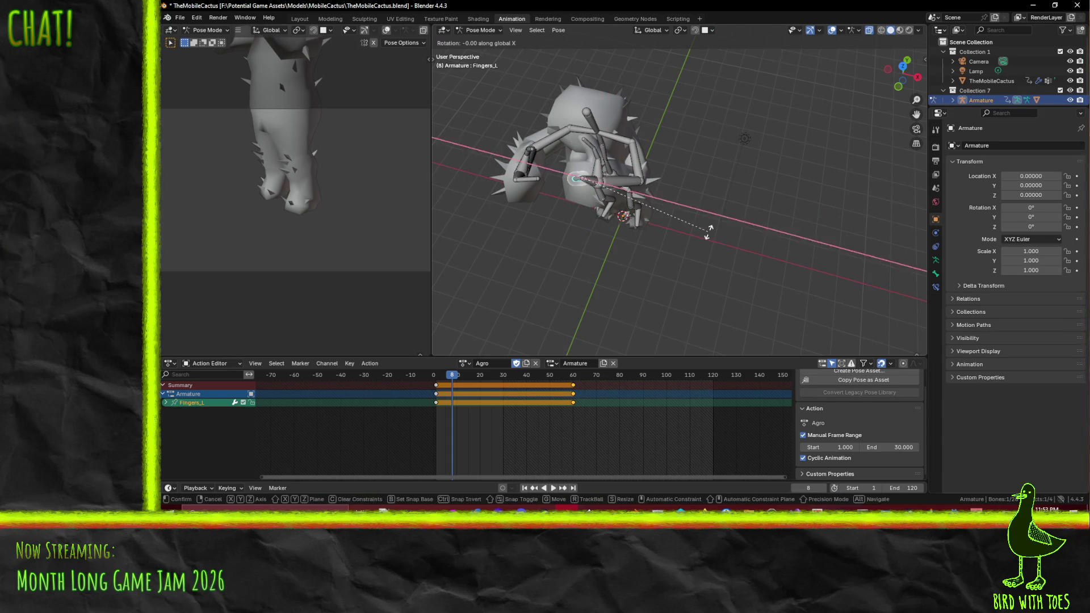
click(547, 223)
mouse_move(547, 223)
mouse_down()
mouse_move(587, 192)
mouse_move(591, 162)
mouse_up()
click(566, 127)
key(r)
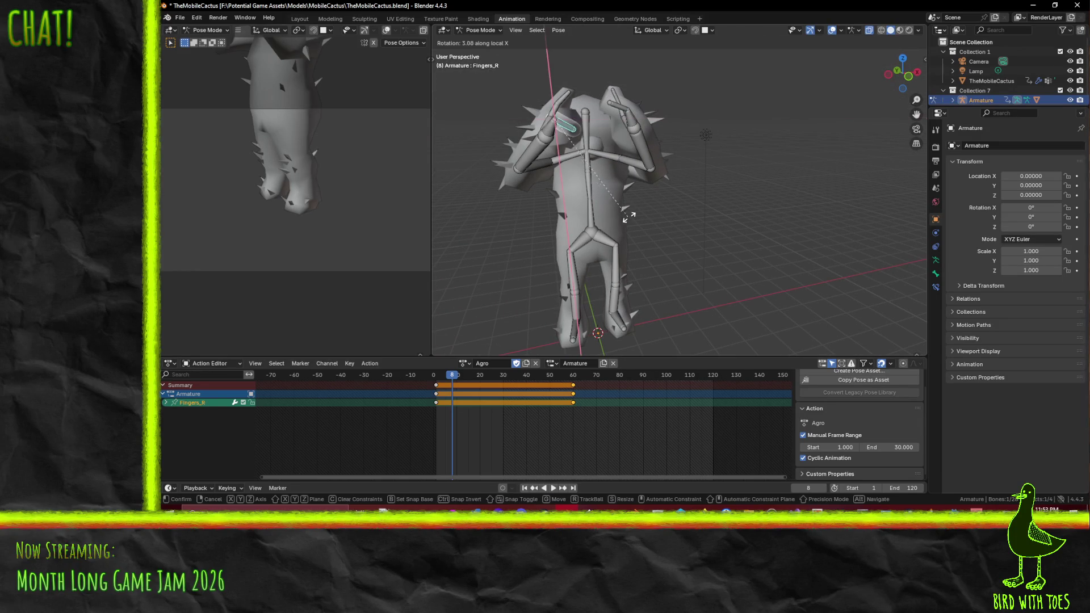
click(603, 161)
drag(579, 165, 603, 161)
Adjust the ForeArm_L rotation and shift the Hand_L bone slightly.
click(586, 149)
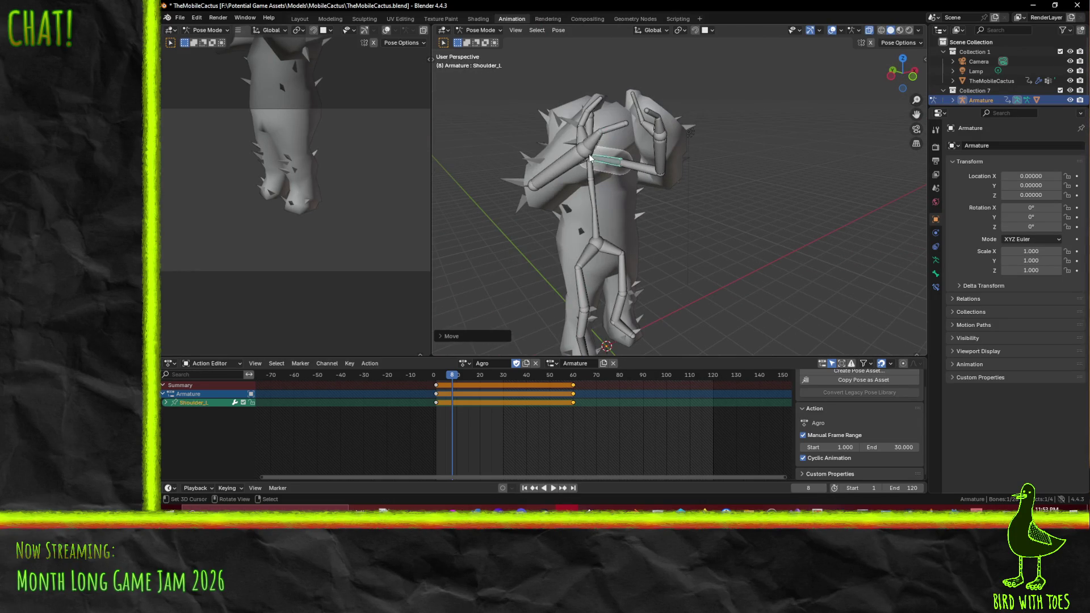
mouse_move(650, 206)
mouse_down()
mouse_move(616, 222)
mouse_move(571, 224)
mouse_move(625, 185)
mouse_up()
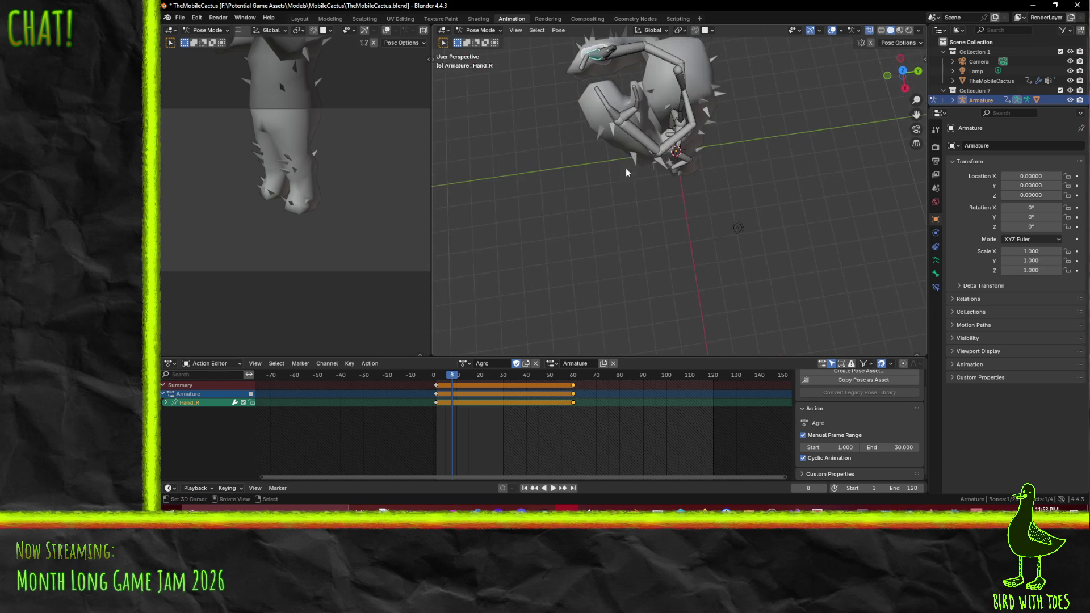
click(630, 136)
key(r)
click(622, 146)
click(616, 135)
key(g)
click(607, 129)
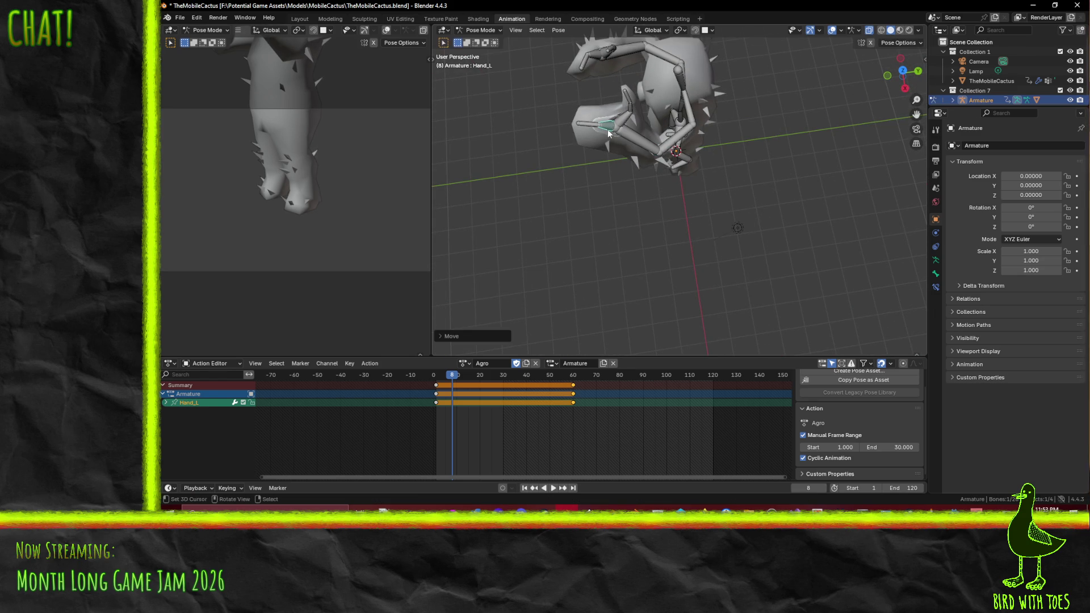
key(r)
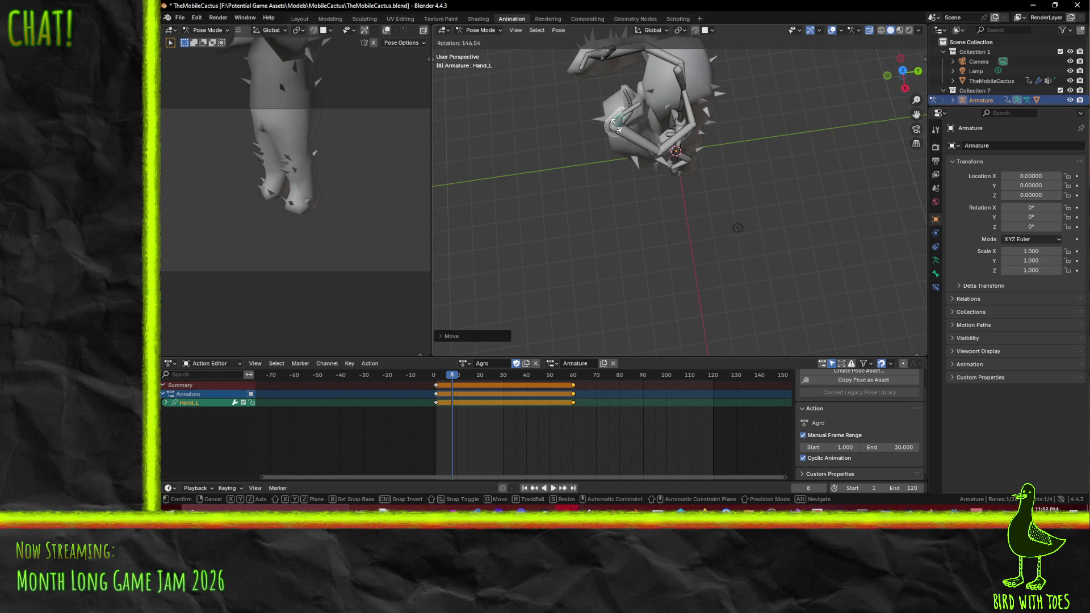
right_click(610, 123)
In top orthographic view, turn the right hand Hand_R around Z.
drag(617, 127, 607, 126)
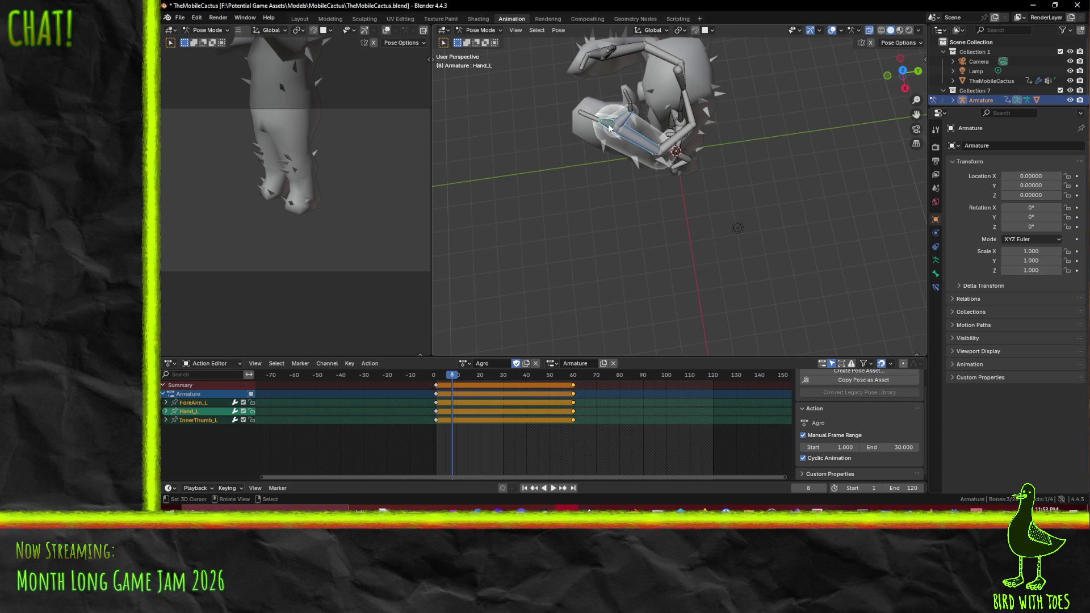
key(r)
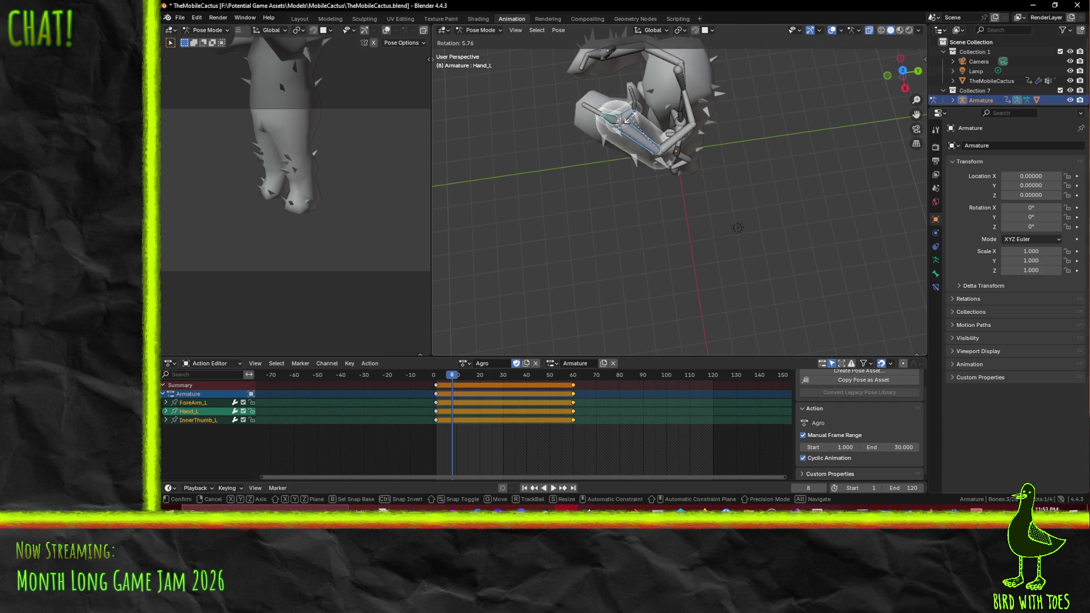
right_click(635, 117)
mouse_move(634, 117)
mouse_down()
mouse_move(537, 121)
mouse_move(442, 103)
mouse_move(908, 130)
mouse_move(920, 141)
mouse_move(840, 170)
mouse_move(755, 221)
mouse_up()
click(723, 220)
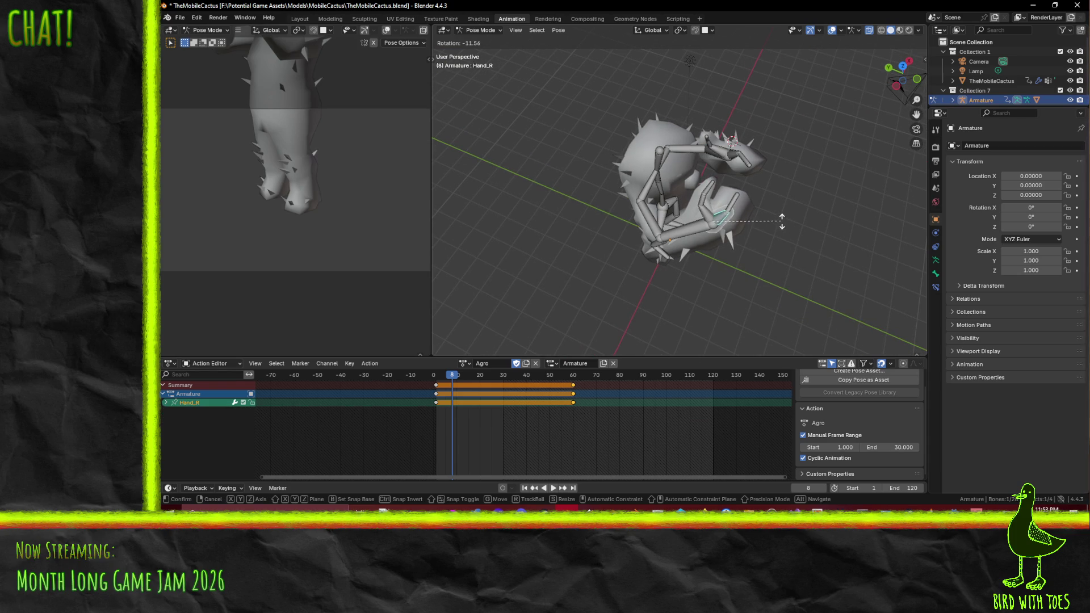
key(KP_7)
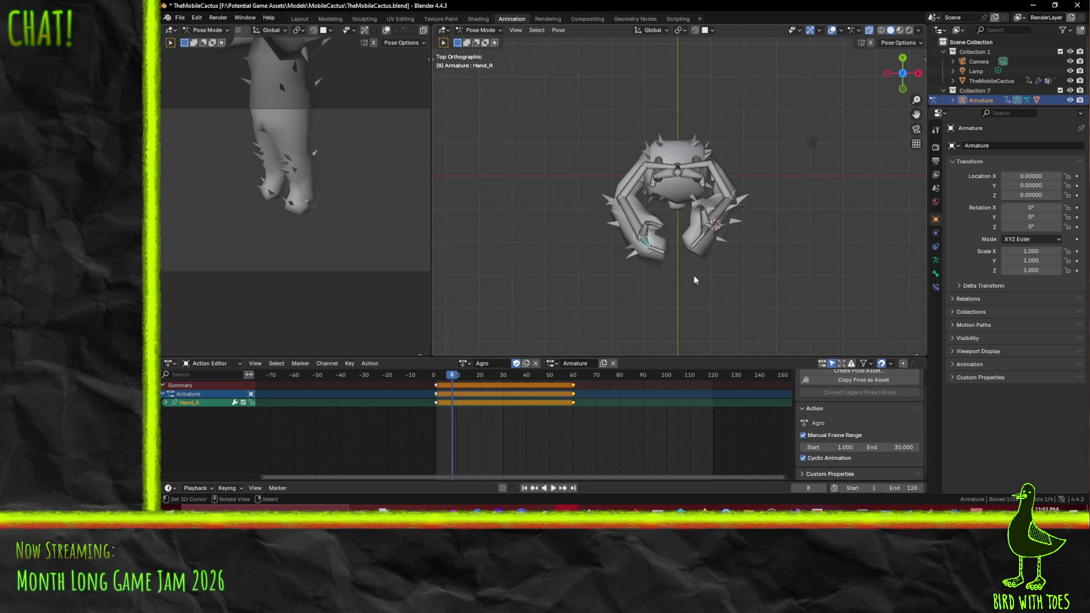
key(r)
click(716, 249)
Turn the right forearm Forearm_R and the Head bone.
click(636, 207)
key(r)
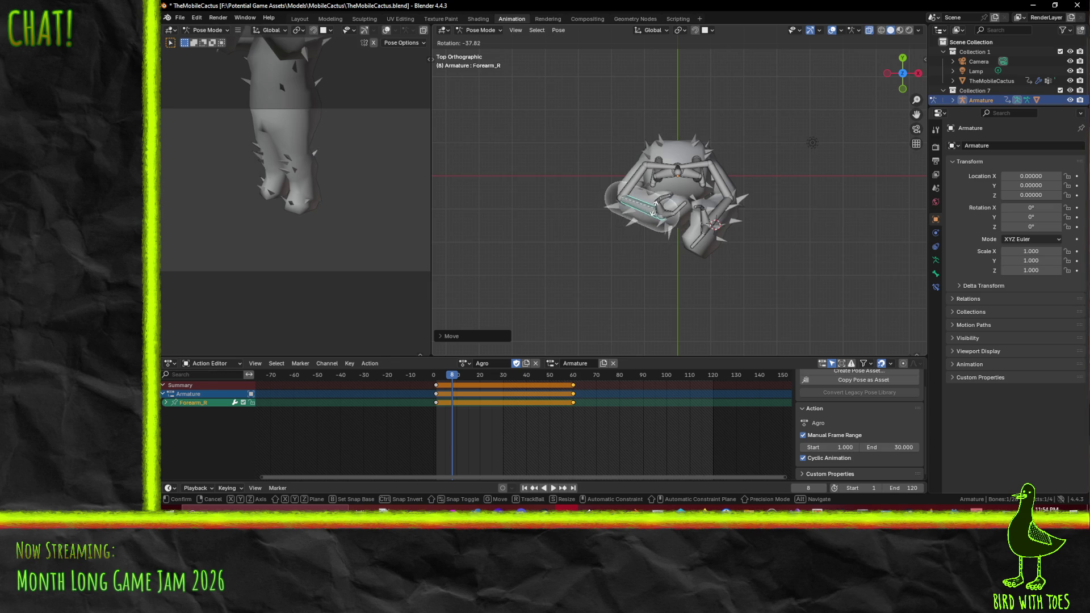
click(646, 213)
mouse_move(646, 214)
mouse_down()
mouse_move(716, 157)
mouse_move(704, 157)
mouse_up()
mouse_move(762, 198)
mouse_down()
mouse_move(715, 164)
mouse_move(687, 182)
mouse_move(803, 152)
mouse_move(860, 167)
mouse_move(840, 169)
mouse_move(795, 123)
mouse_move(704, 129)
mouse_move(738, 171)
mouse_move(739, 266)
mouse_up()
click(699, 147)
key(r)
click(738, 165)
Raise the left arm higher by re-rotating InnerArm_L and ForeArm_L.
click(721, 142)
key(r)
click(732, 239)
click(673, 161)
mouse_move(673, 161)
mouse_down()
mouse_move(759, 281)
mouse_move(829, 205)
mouse_move(848, 258)
mouse_move(772, 278)
mouse_move(750, 331)
mouse_move(683, 256)
mouse_move(720, 199)
mouse_move(752, 298)
mouse_move(776, 335)
mouse_move(718, 349)
mouse_move(642, 333)
mouse_move(638, 260)
mouse_up()
key(r)
click(718, 280)
key(r)
click(832, 284)
key(r)
click(773, 311)
click(630, 176)
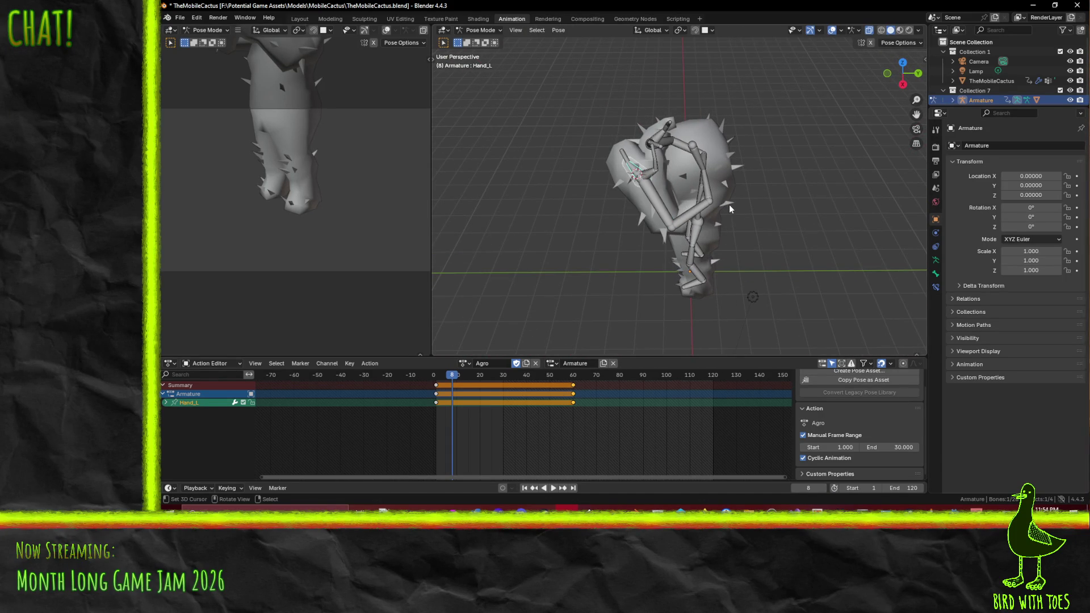
Tilt the left hand bone Hand_L around its local Z axis.
key(r)
key(z)
key(z)
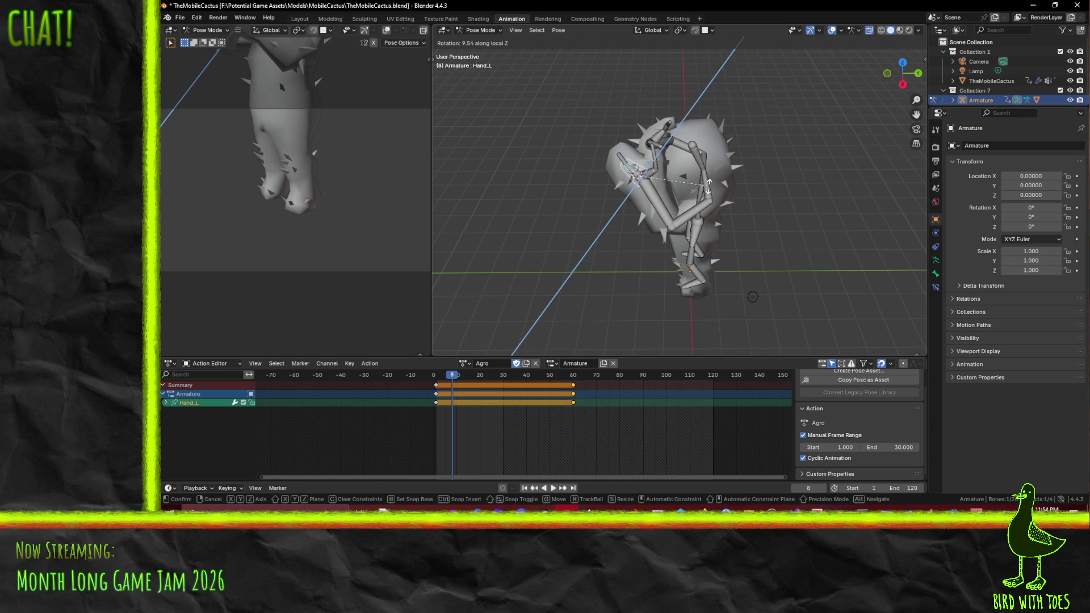
click(710, 186)
mouse_move(709, 186)
mouse_down()
mouse_move(786, 203)
mouse_move(796, 129)
mouse_move(785, 108)
mouse_move(709, 171)
mouse_up()
scroll(656, 205, down, 4)
mouse_move(656, 206)
mouse_down()
mouse_move(711, 232)
mouse_move(767, 217)
mouse_move(670, 199)
mouse_up()
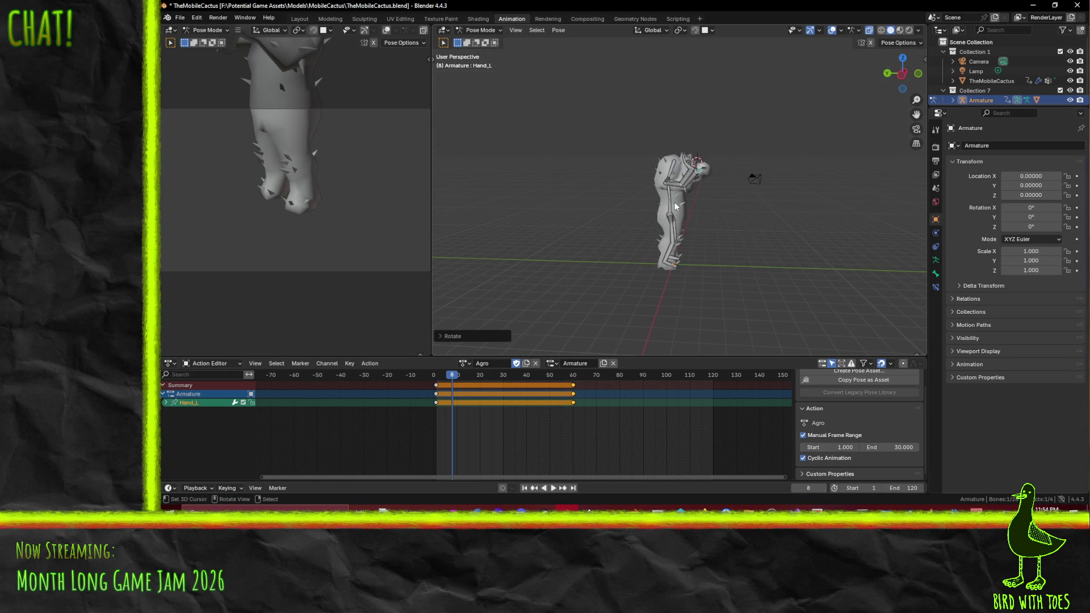
scroll(674, 204, up, 3)
key(r)
click(779, 256)
Bend SpineBase and SpineMid forward around the X axis so the cactus hunches.
click(659, 229)
key(r)
key(x)
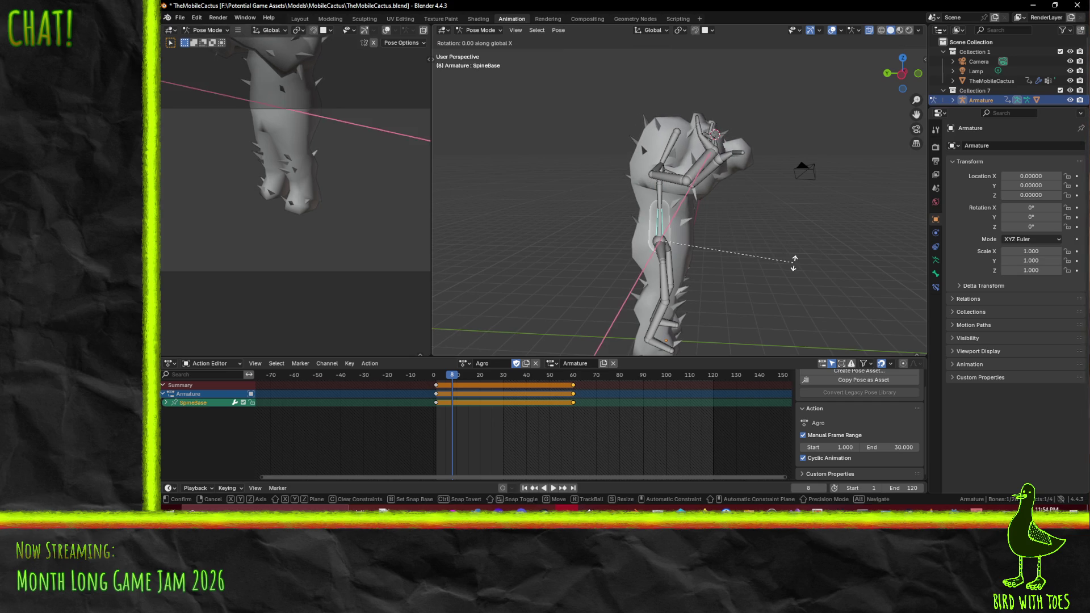
click(701, 249)
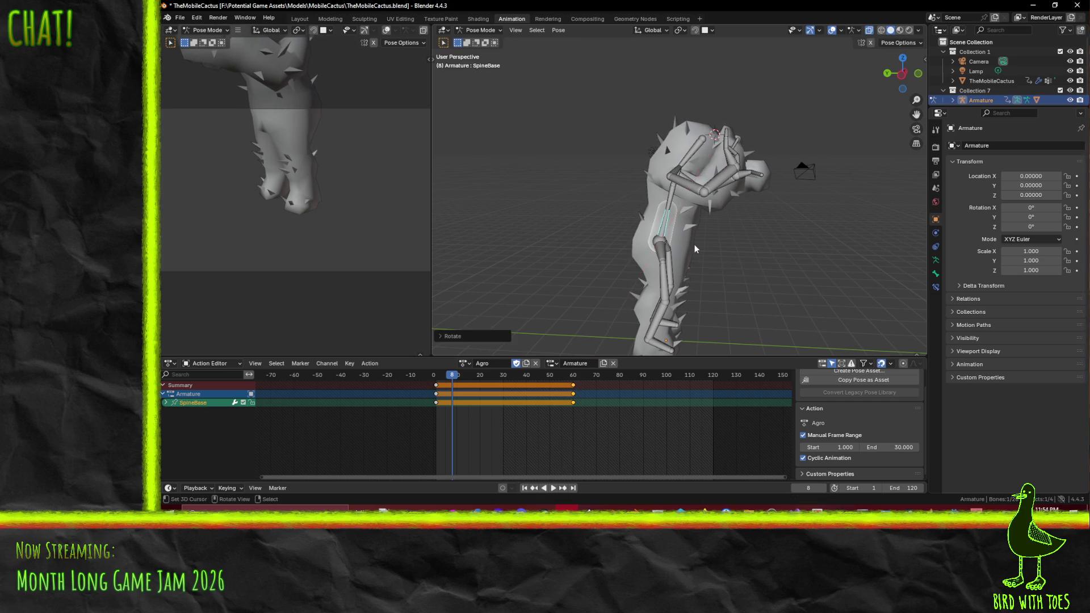
click(674, 187)
key(r)
key(x)
click(778, 264)
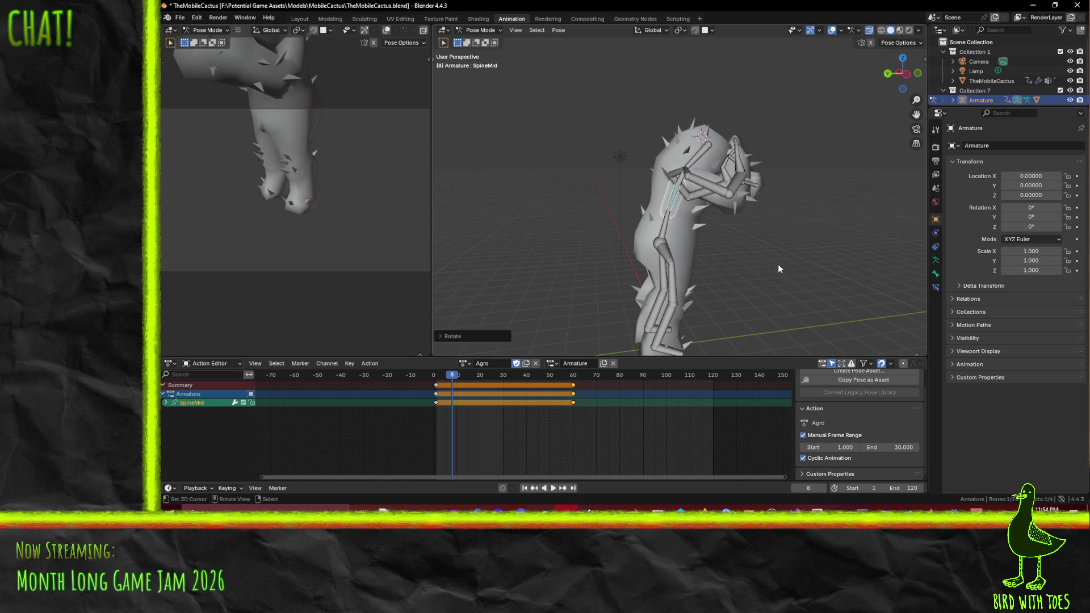
drag(734, 263, 728, 265)
key(a)
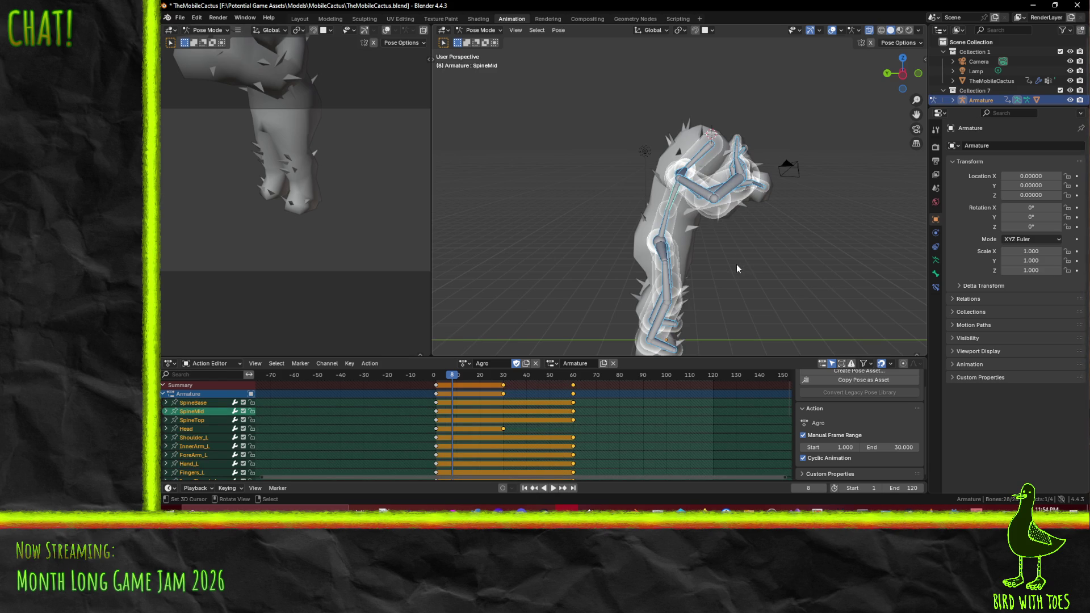
Key all bones at frame 8, delete the old frame-1 keys, and move the frame-8 keys to frame 1.
key(i)
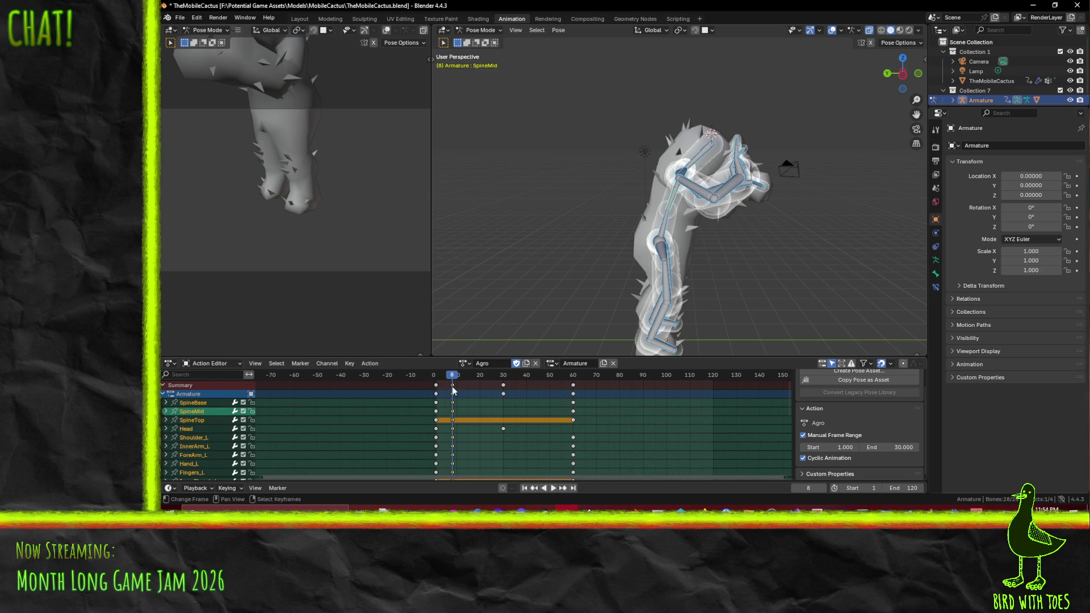
click(454, 390)
key(x)
click(453, 394)
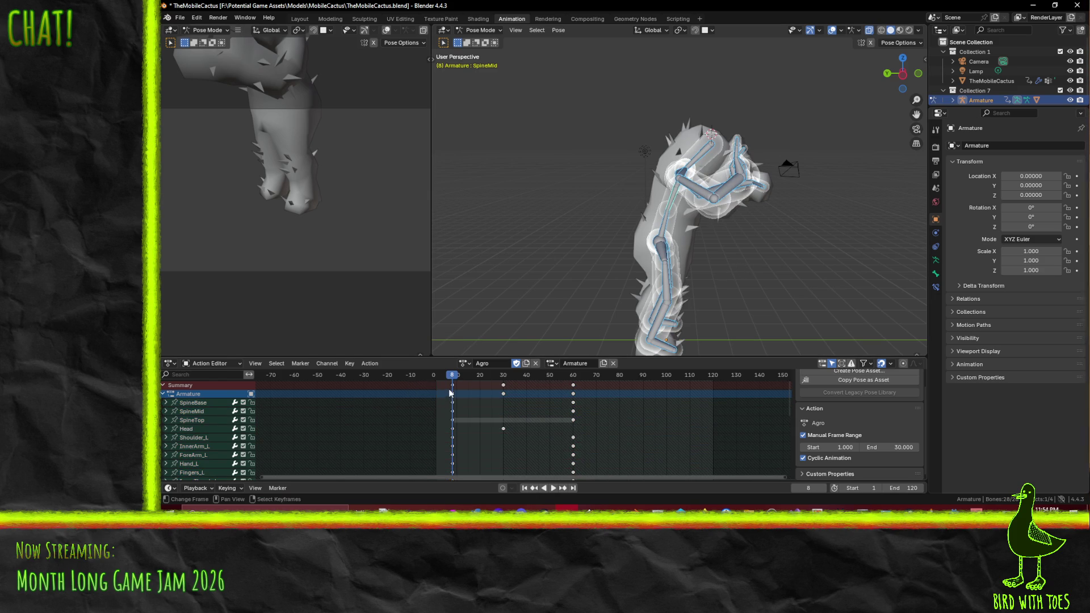
key(g)
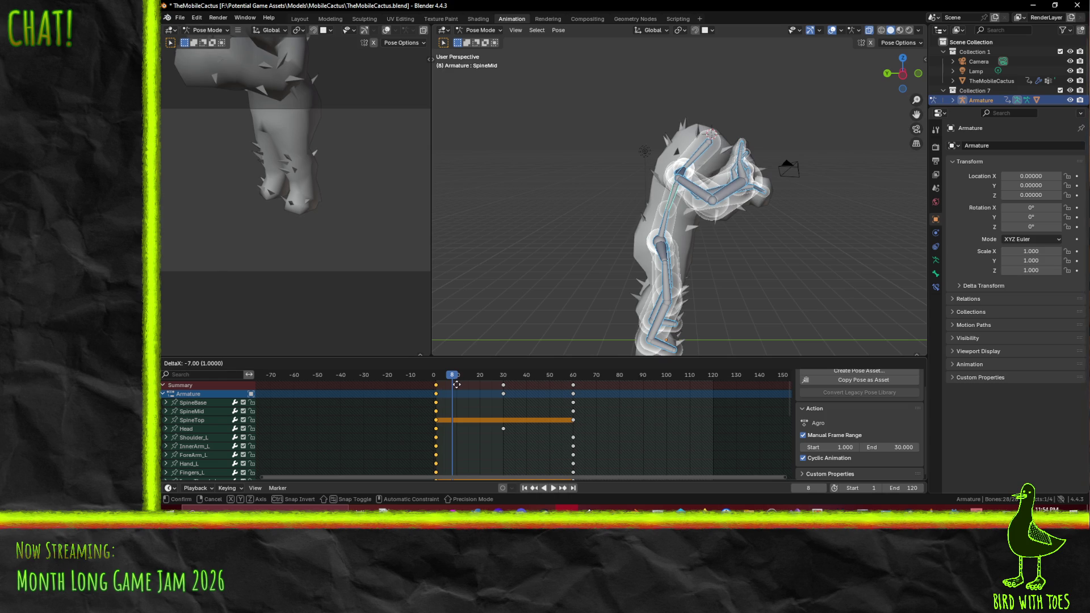
click(459, 388)
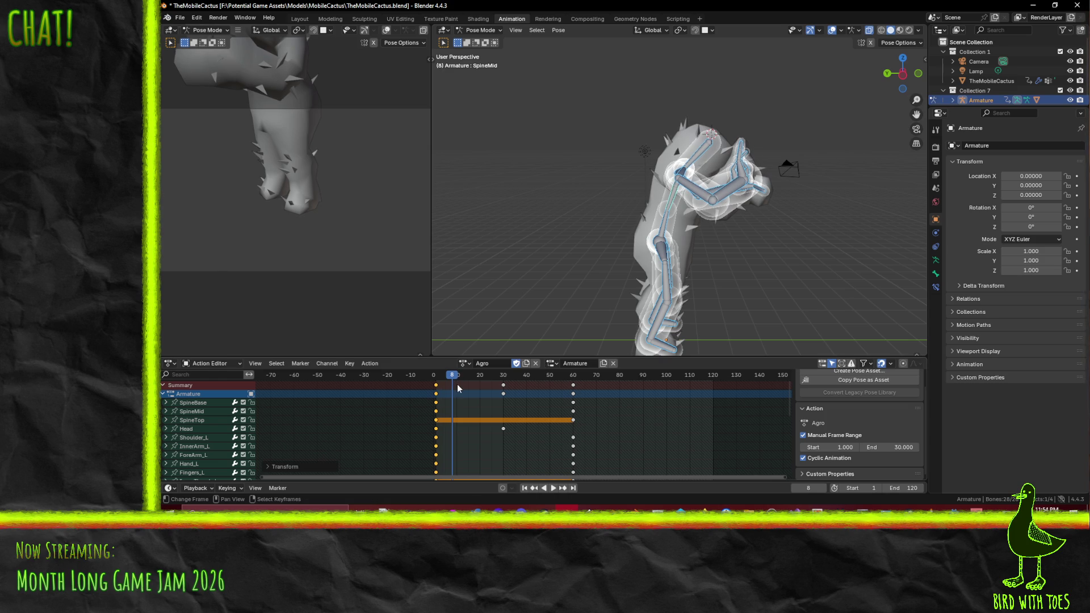
Delete the frame-60 keyframes and the Head keyframe at frame 30.
key(x)
click(577, 389)
click(502, 429)
key(x)
click(516, 389)
Play the Agro action to check the motion, then deselect all bones.
key(ctrl+shift+space)
key(space)
scroll(672, 280, down, 3)
mouse_move(672, 279)
mouse_down()
mouse_move(682, 271)
mouse_move(636, 259)
mouse_move(692, 236)
mouse_move(665, 252)
mouse_move(665, 277)
mouse_move(551, 240)
mouse_move(595, 267)
mouse_move(653, 267)
mouse_up()
click(635, 260)
scroll(630, 254, up, 3)
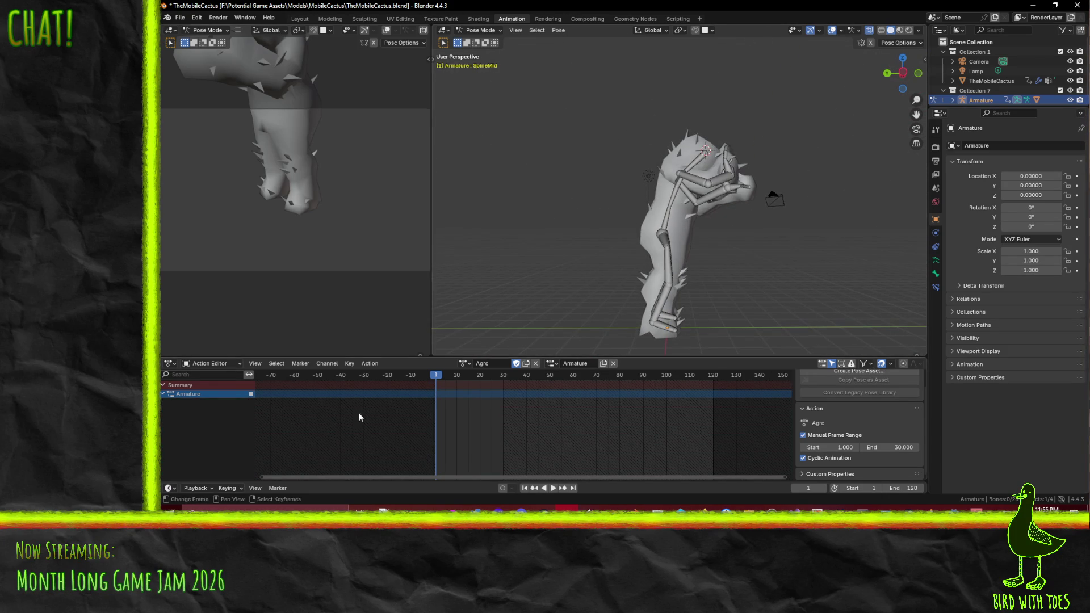
At frame 10, rotate Hip_R and LegTop_R around the X axis.
click(457, 376)
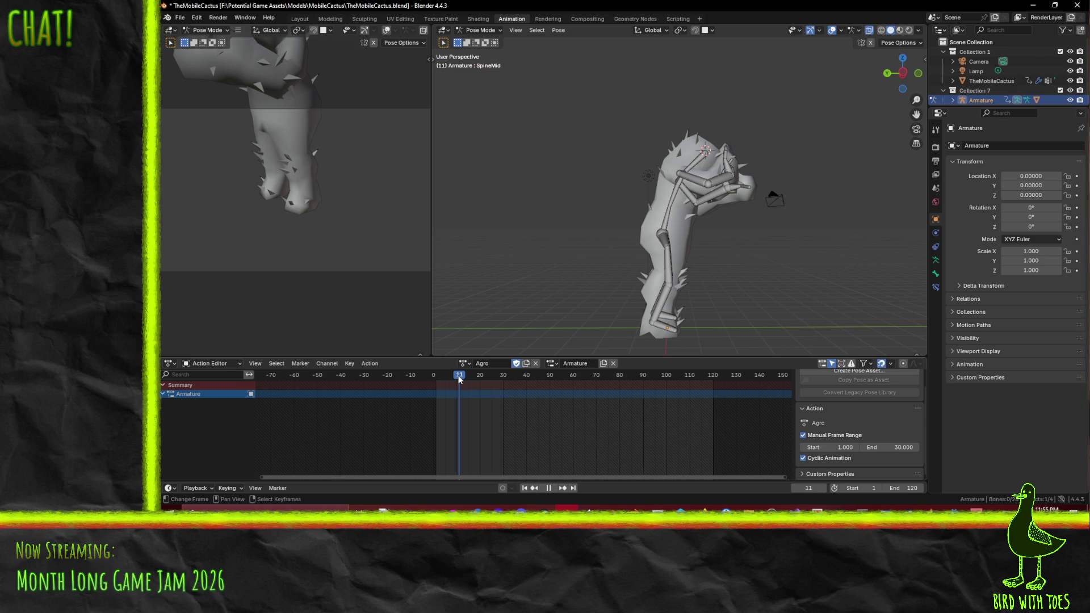
drag(457, 376, 462, 380)
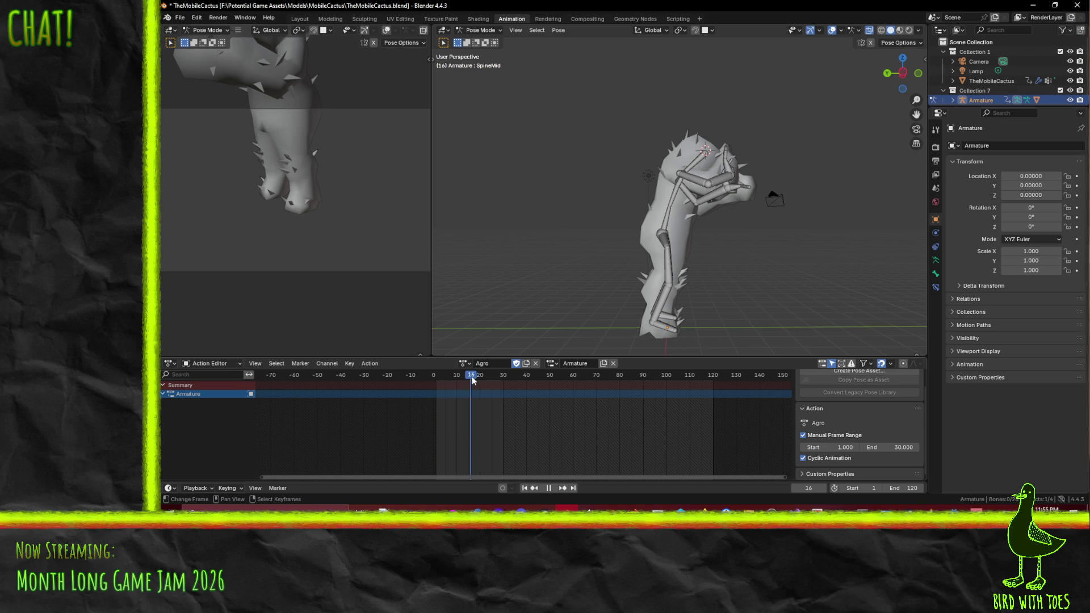
drag(454, 376, 458, 376)
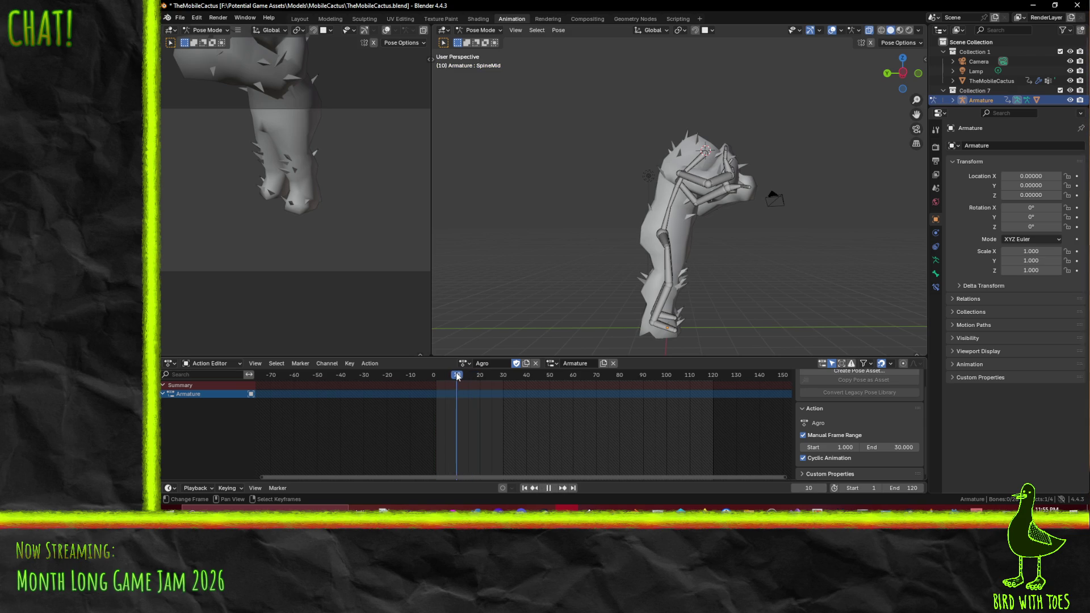
click(664, 241)
key(r)
key(x)
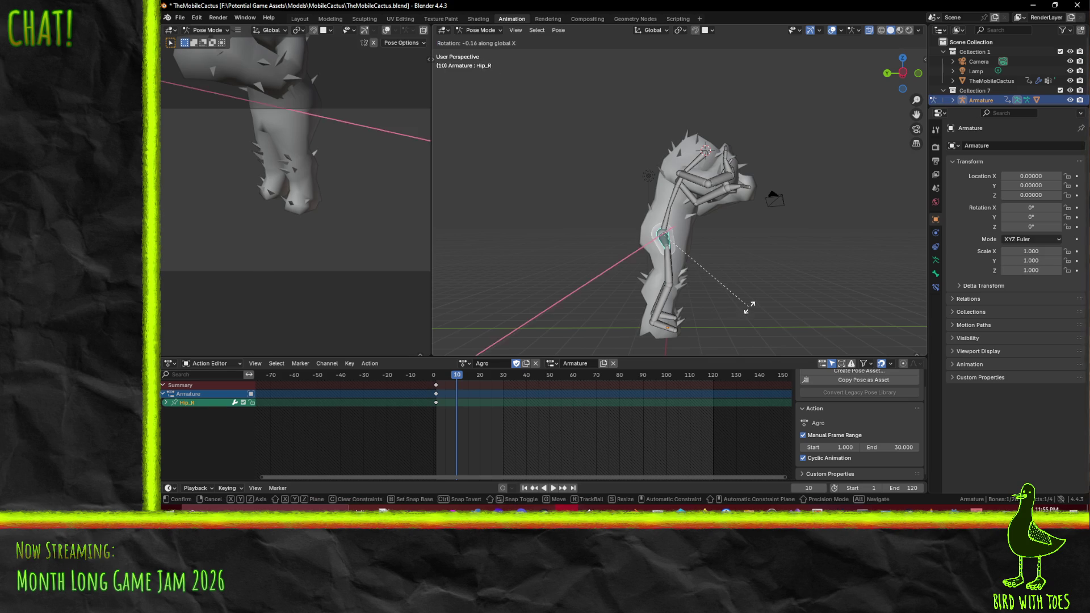
click(764, 262)
click(672, 277)
key(r)
key(x)
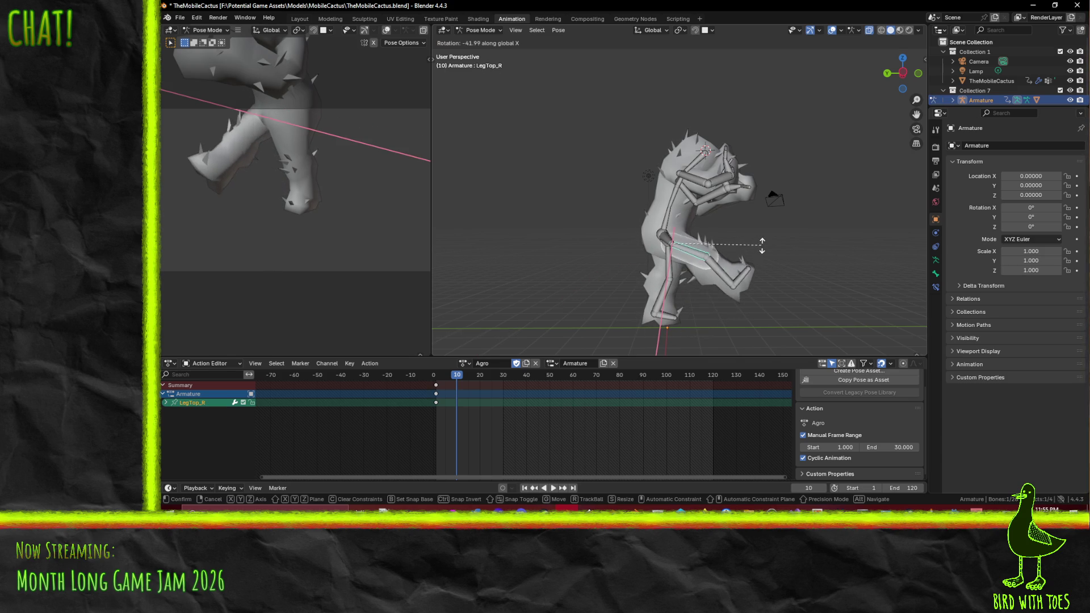
click(750, 254)
Swing LegTop_L and Hip_L around the X axis to widen the stance.
click(670, 268)
key(r)
key(x)
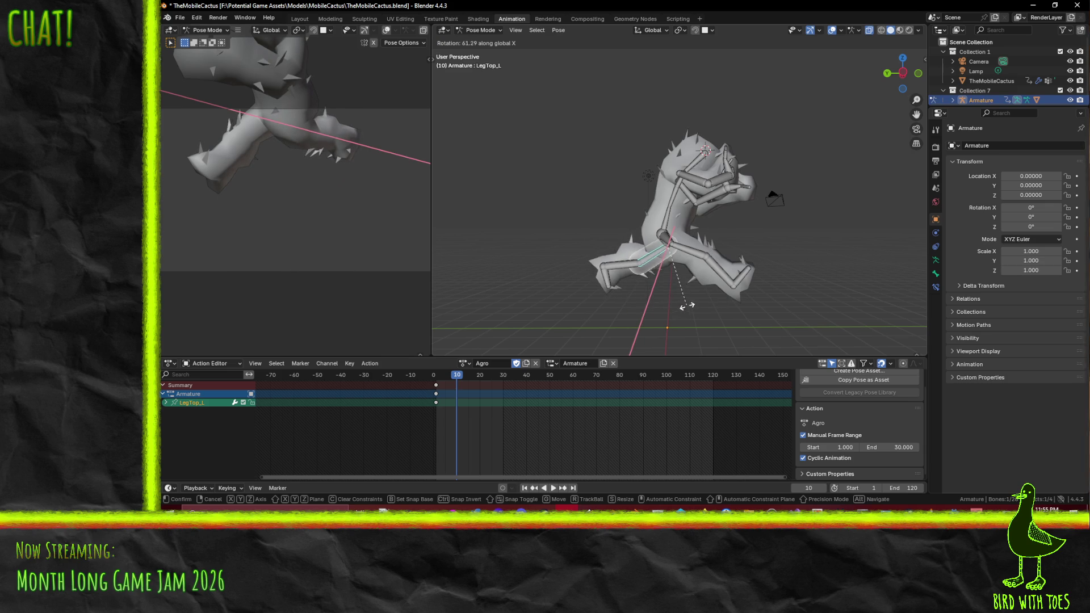
click(669, 300)
drag(636, 303, 554, 305)
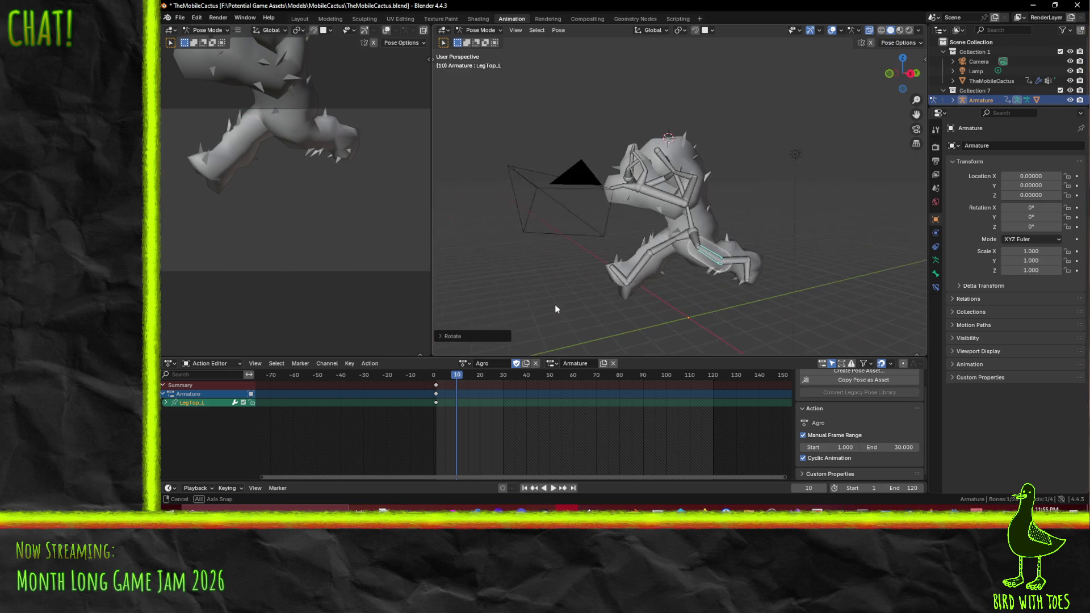
click(695, 242)
key(r)
key(x)
click(708, 300)
mouse_move(710, 299)
mouse_down()
mouse_move(687, 318)
mouse_move(725, 258)
mouse_up()
Rotate the left foot bone Foot_L around the X axis.
shift+click(706, 251)
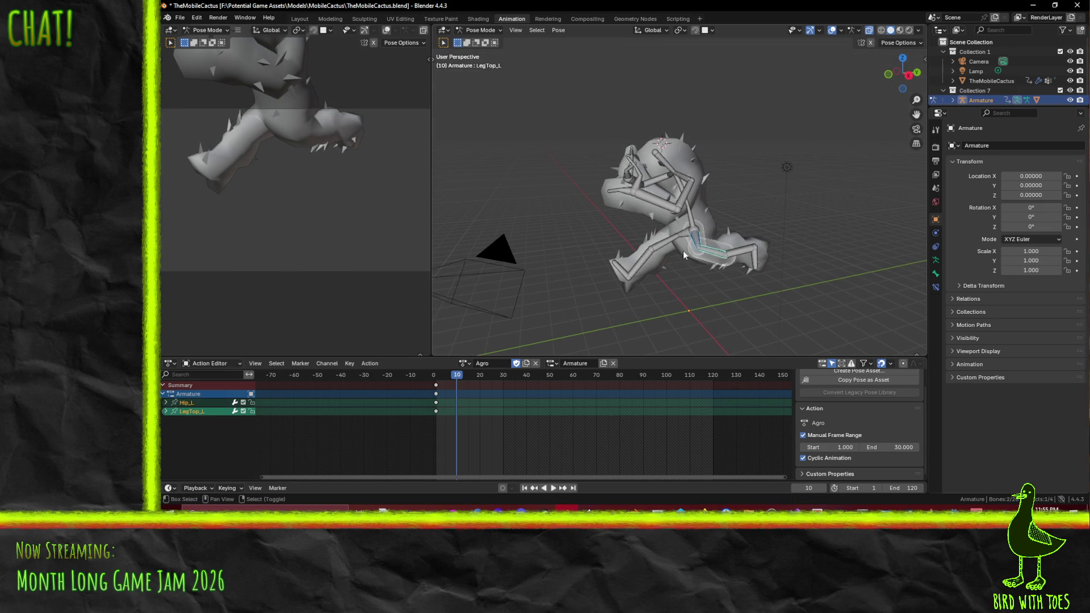
shift+click(656, 243)
shift+click(645, 264)
shift+click(734, 250)
shift+click(755, 258)
click(760, 266)
key(r)
key(x)
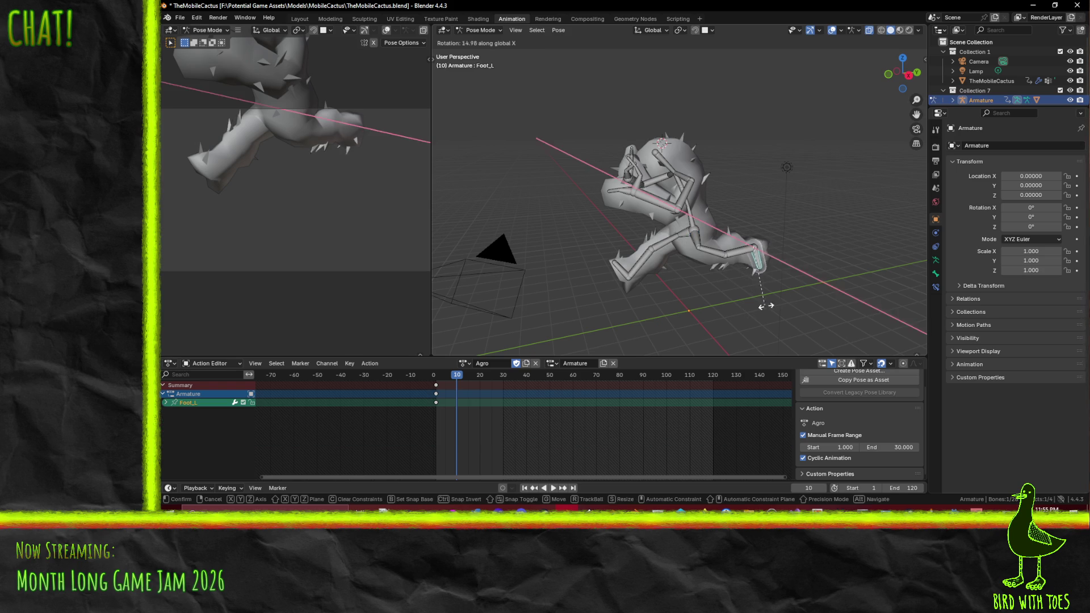
click(745, 261)
Select all eight leg bones from Foot_L through Foot_R.
shift+click(718, 253)
shift+click(699, 243)
shift+click(690, 238)
shift+click(674, 239)
shift+click(658, 249)
shift+click(642, 258)
shift+click(627, 267)
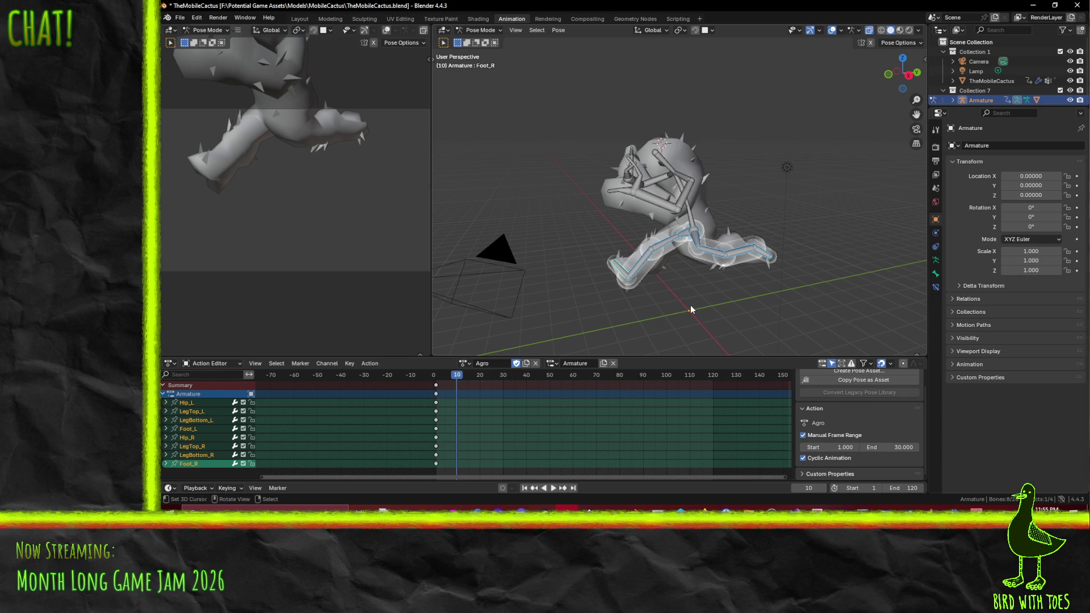
Duplicate the frame-1 leg keyframes and place the copies at frame 15.
click(480, 375)
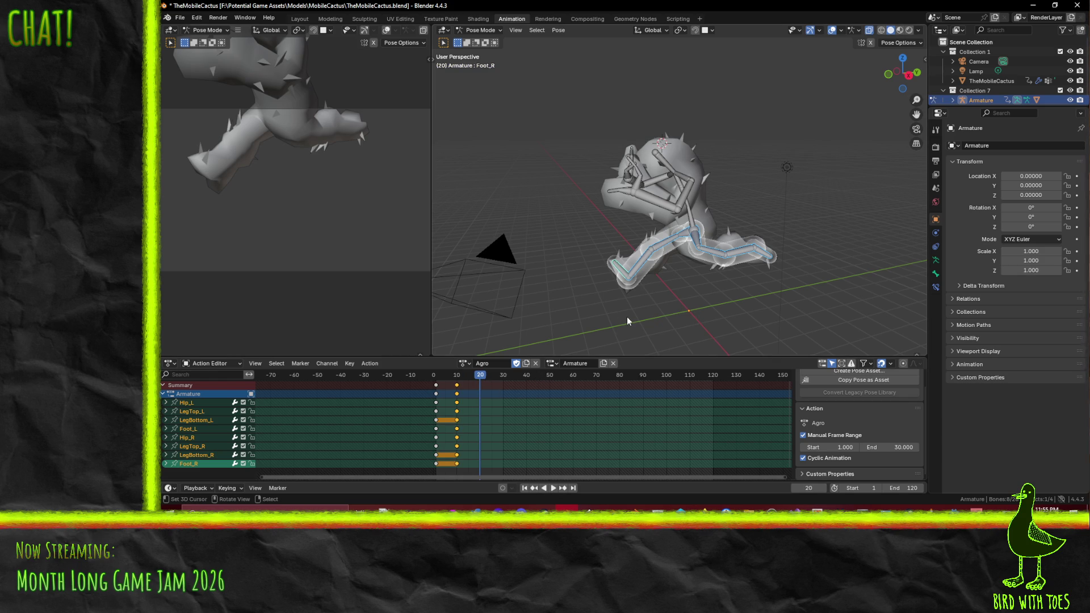
key(KP_1)
key(KP_3)
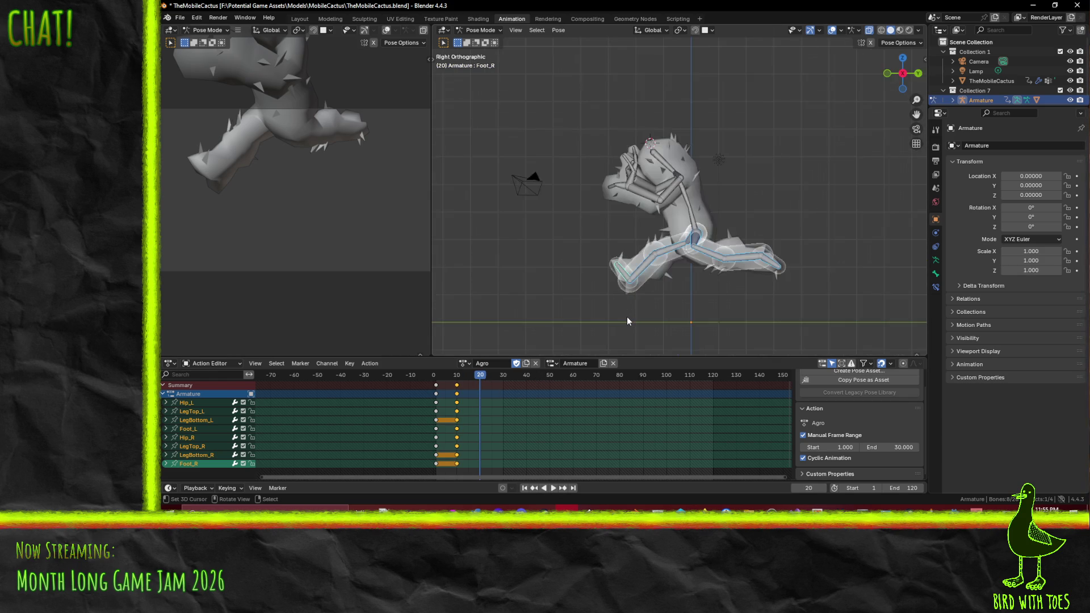
click(437, 384)
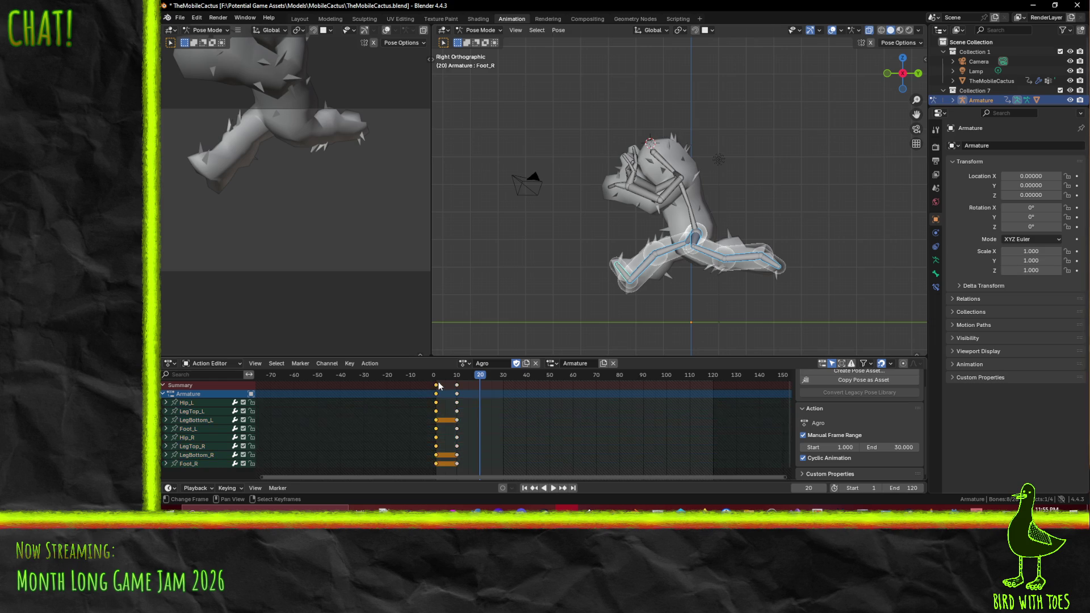
key(shift+d)
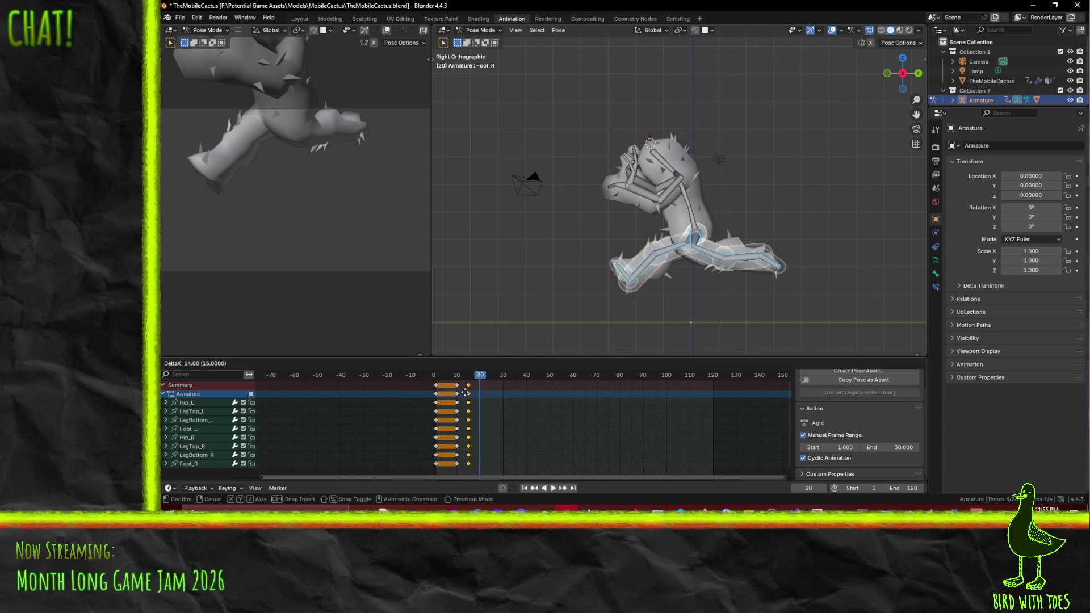
click(467, 395)
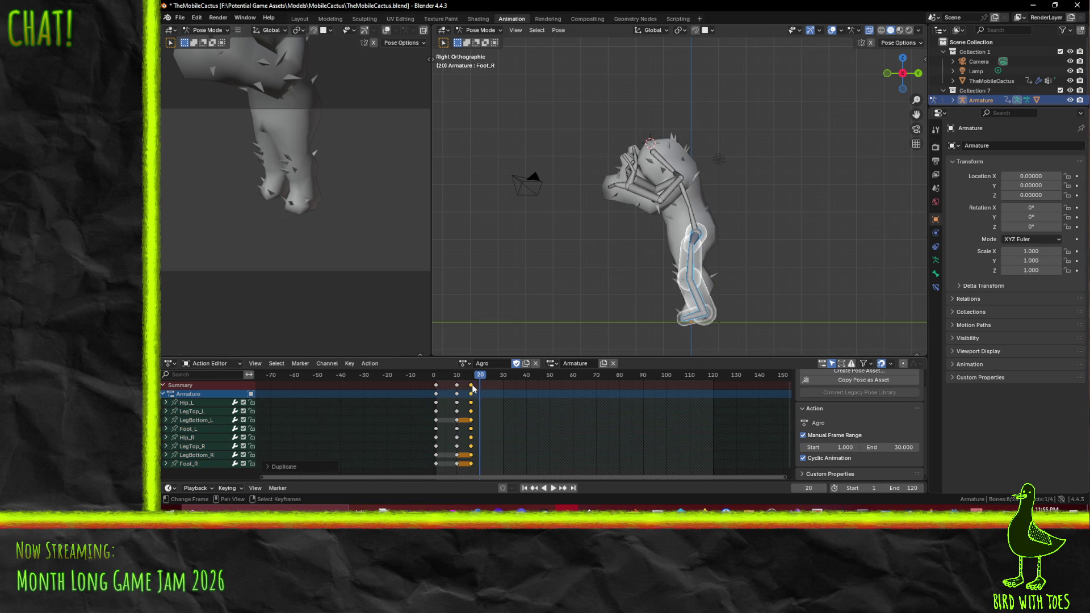
key(g)
click(475, 387)
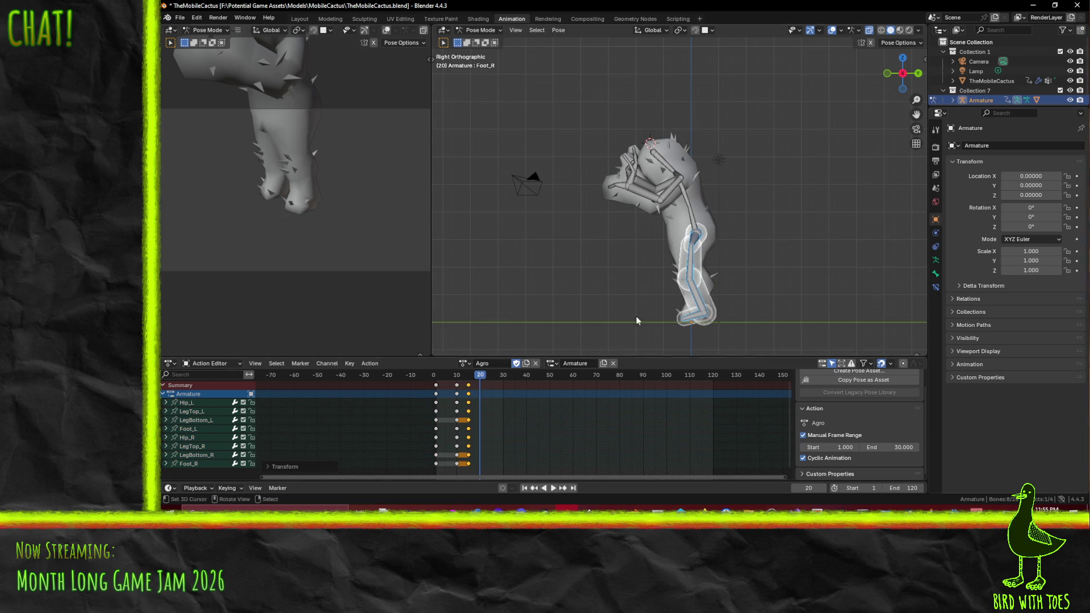
Check the leg pose at frame 11 from front and side views, then preview playback.
click(459, 376)
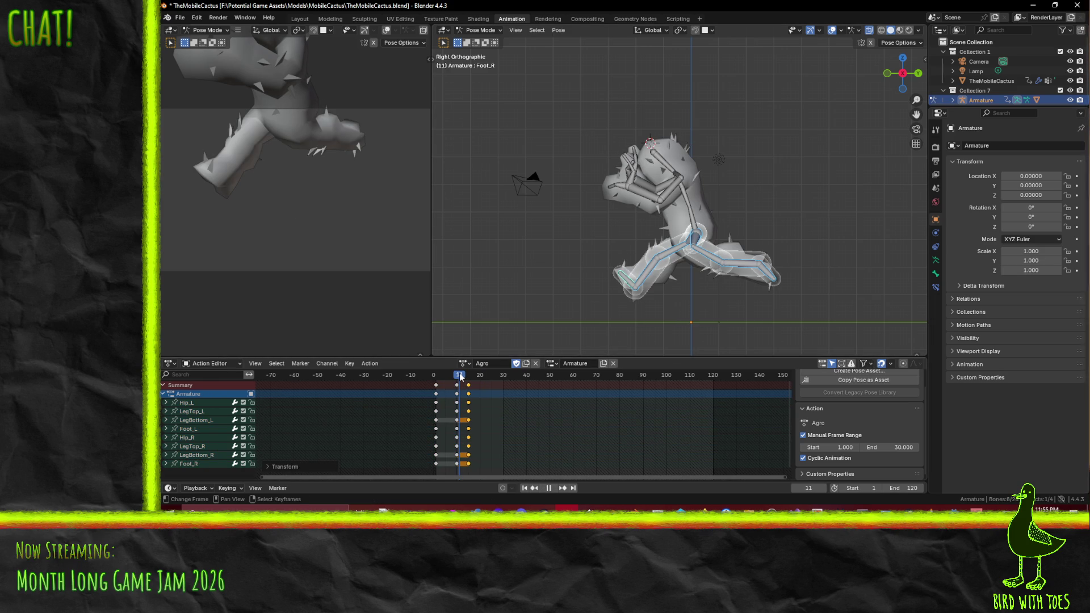
key(KP_1)
key(KP_3)
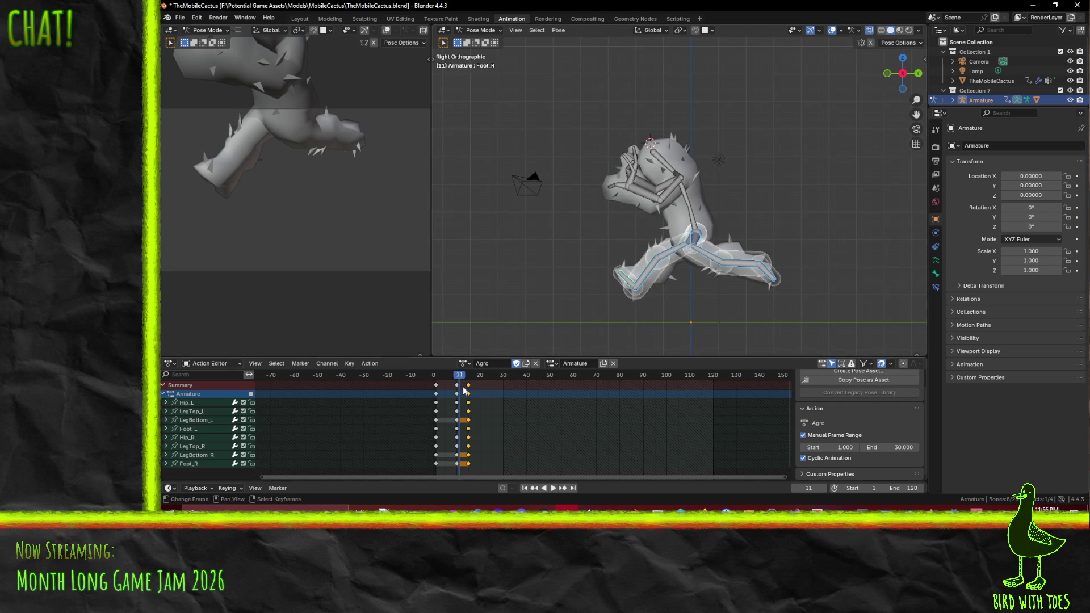
key(space)
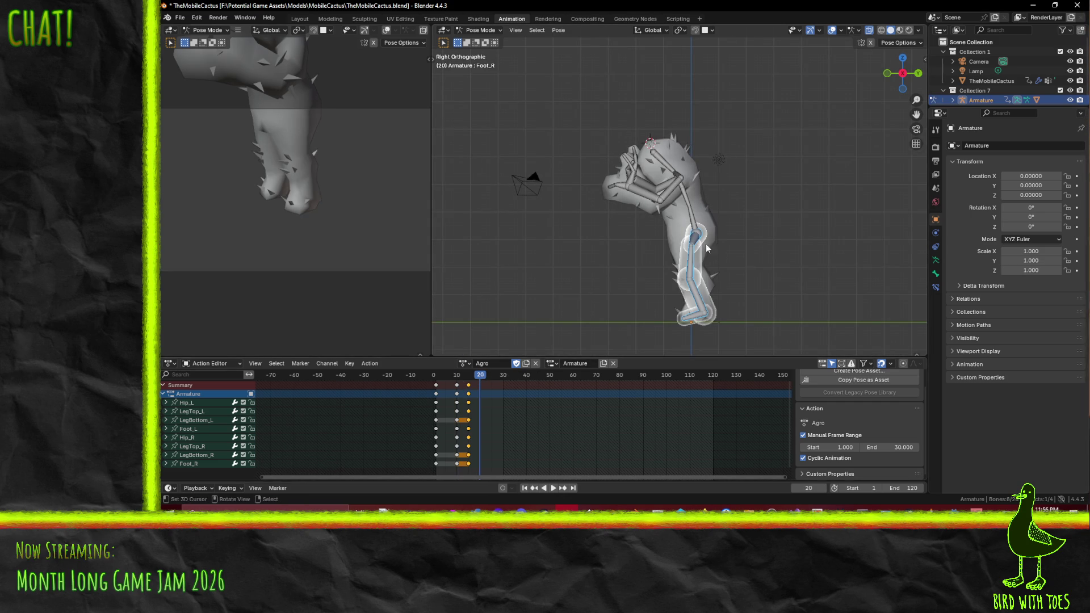
click(694, 238)
key(r)
key(x)
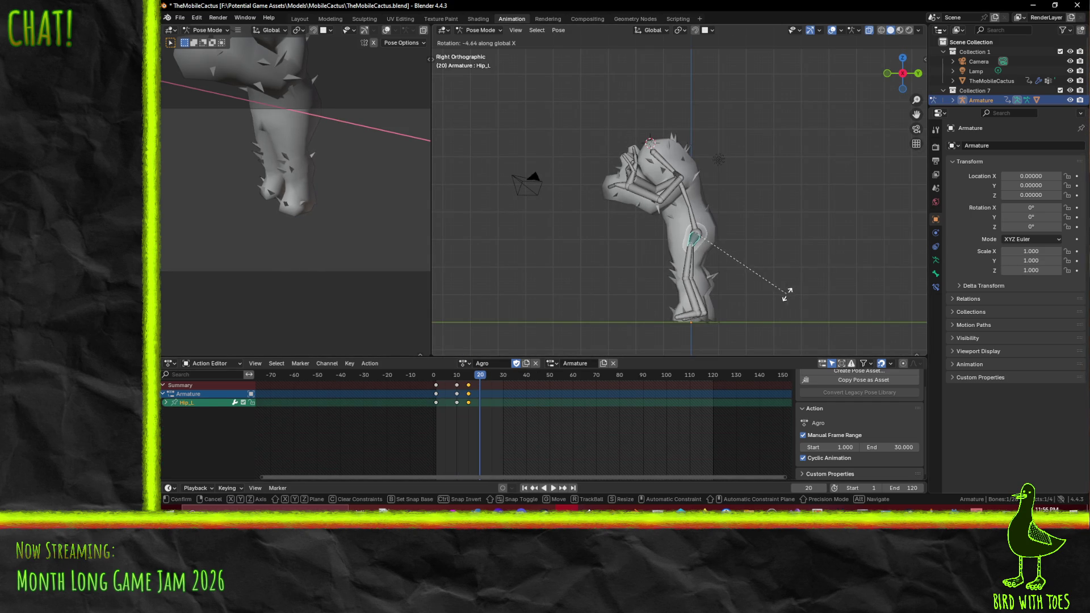
click(756, 292)
click(686, 262)
key(r)
key(x)
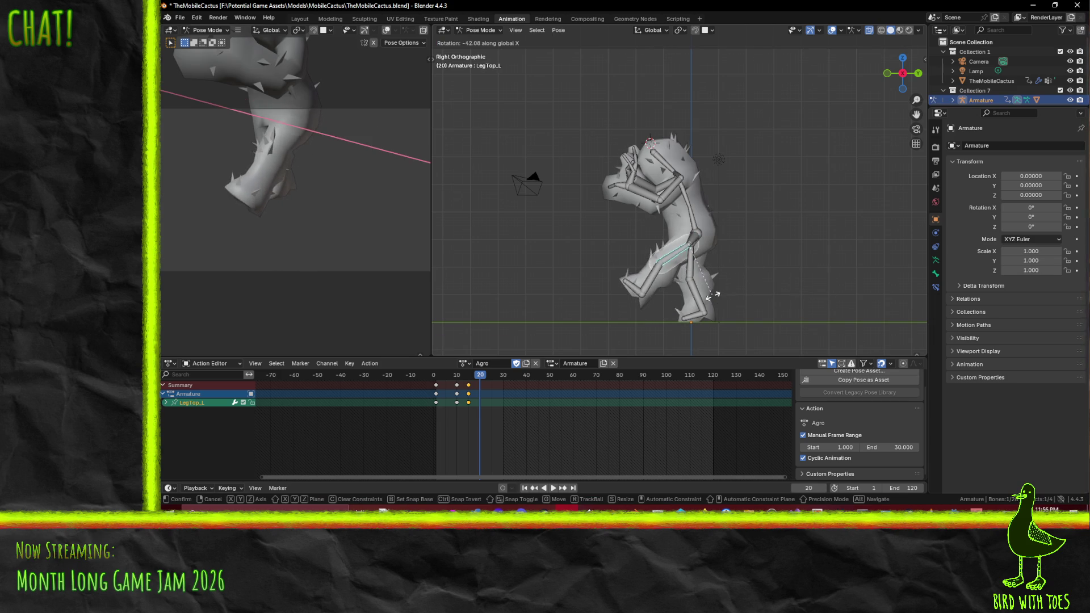
click(713, 294)
click(644, 281)
key(r)
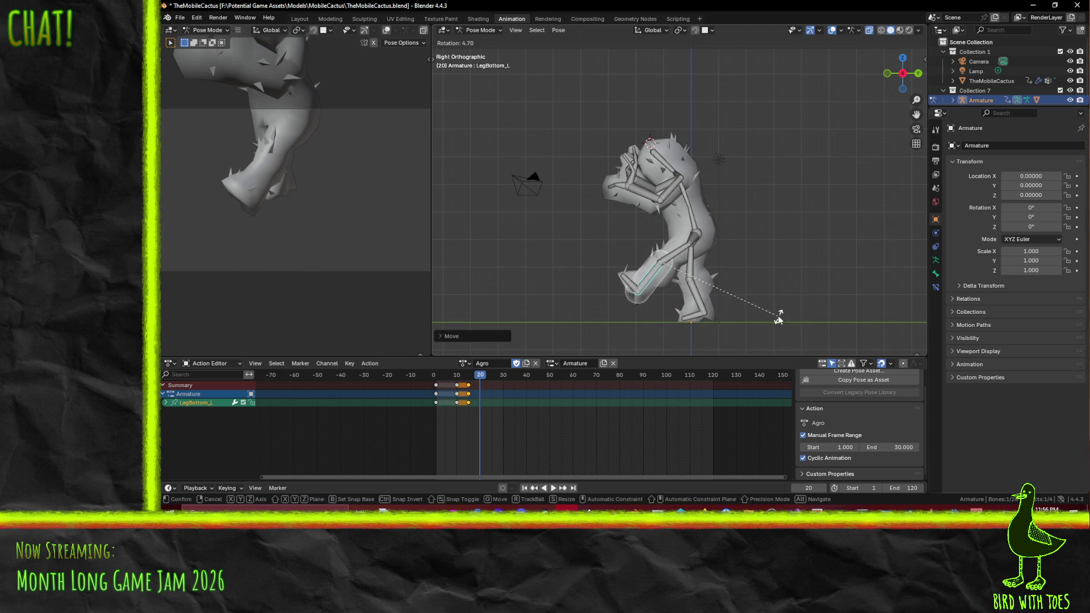
click(777, 315)
click(689, 241)
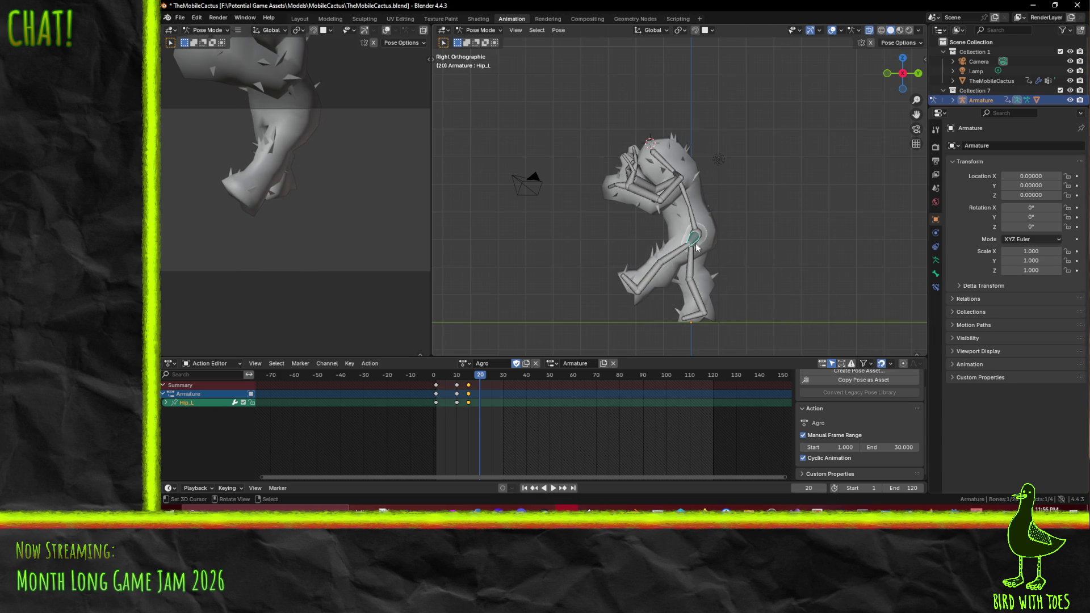
key(r)
key(x)
click(748, 262)
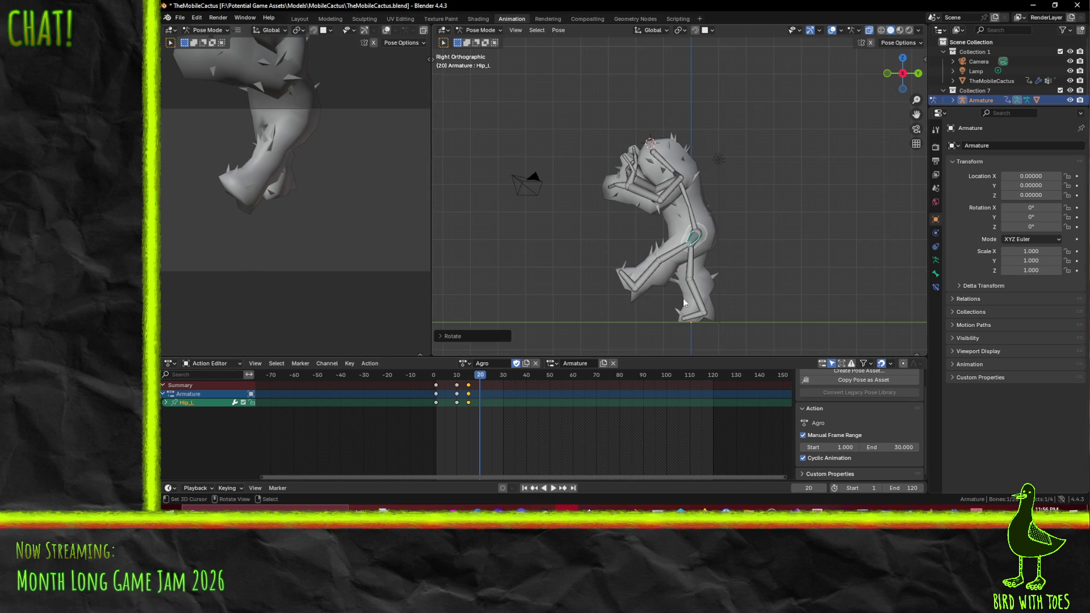
shift+click(651, 274)
shift+click(646, 281)
shift+click(627, 288)
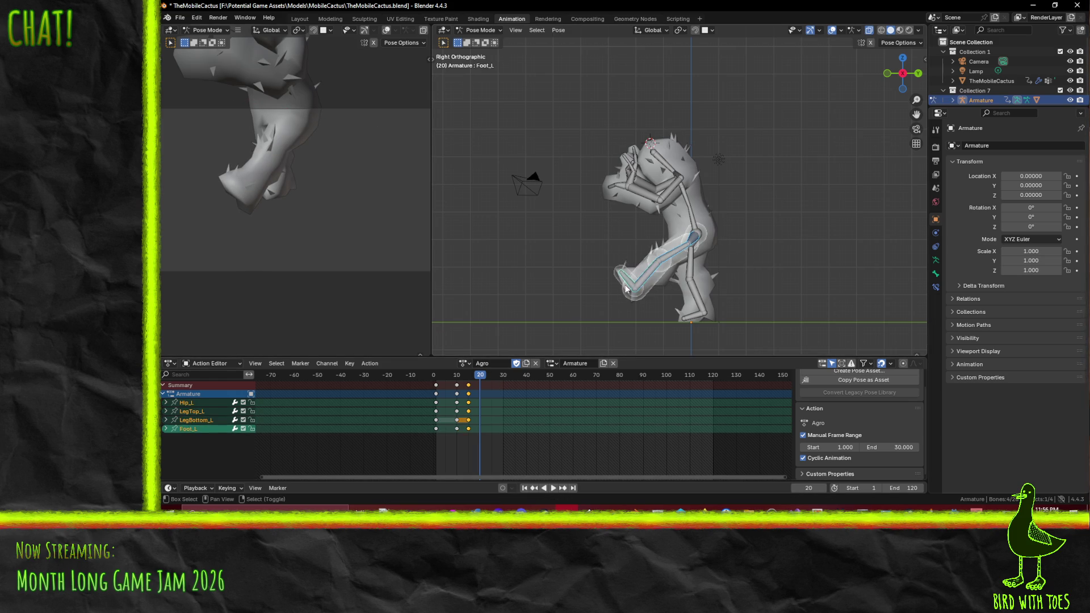
key(space)
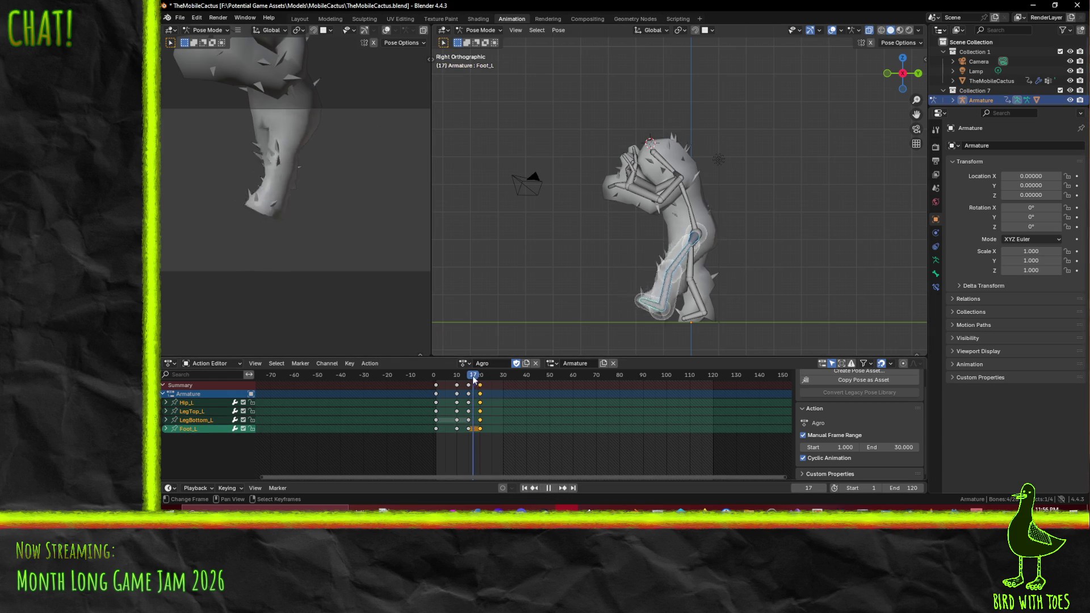
drag(457, 380, 480, 377)
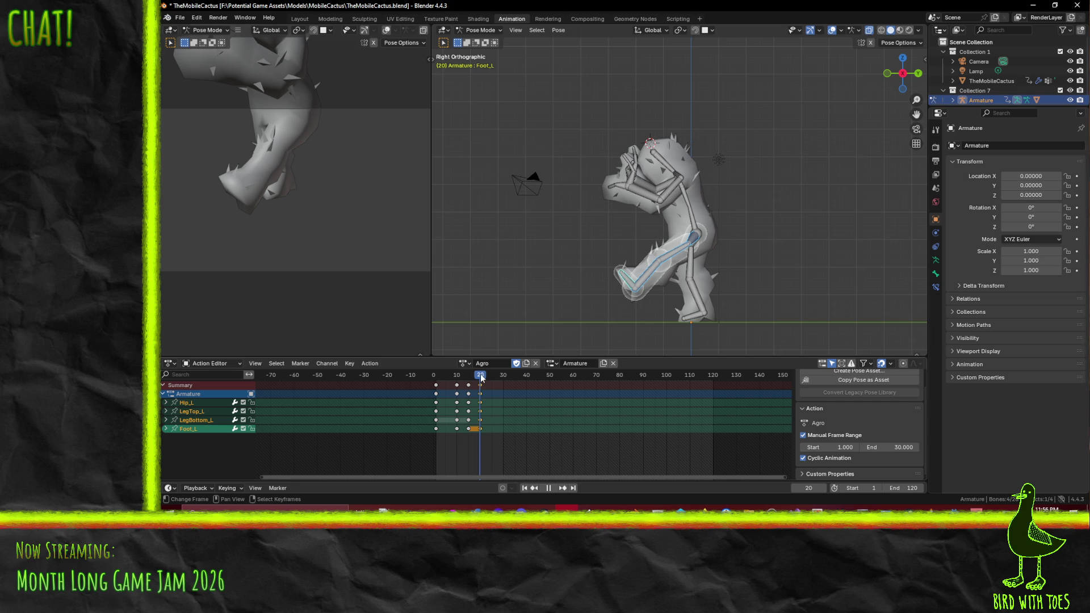
drag(587, 261, 546, 346)
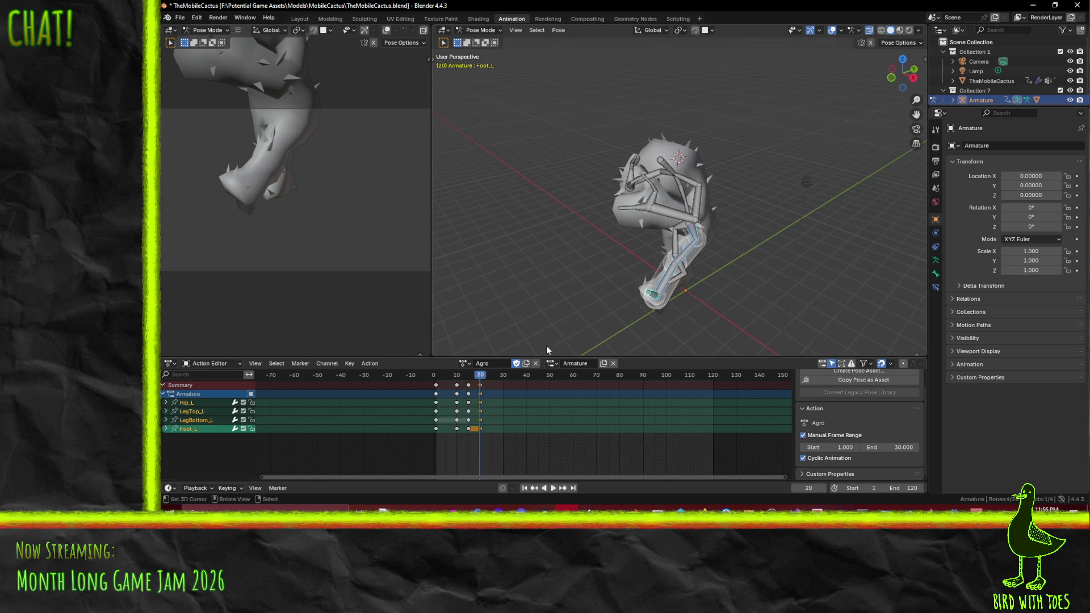
click(456, 377)
click(480, 377)
mouse_move(567, 296)
mouse_down()
mouse_move(618, 266)
mouse_move(696, 256)
mouse_up()
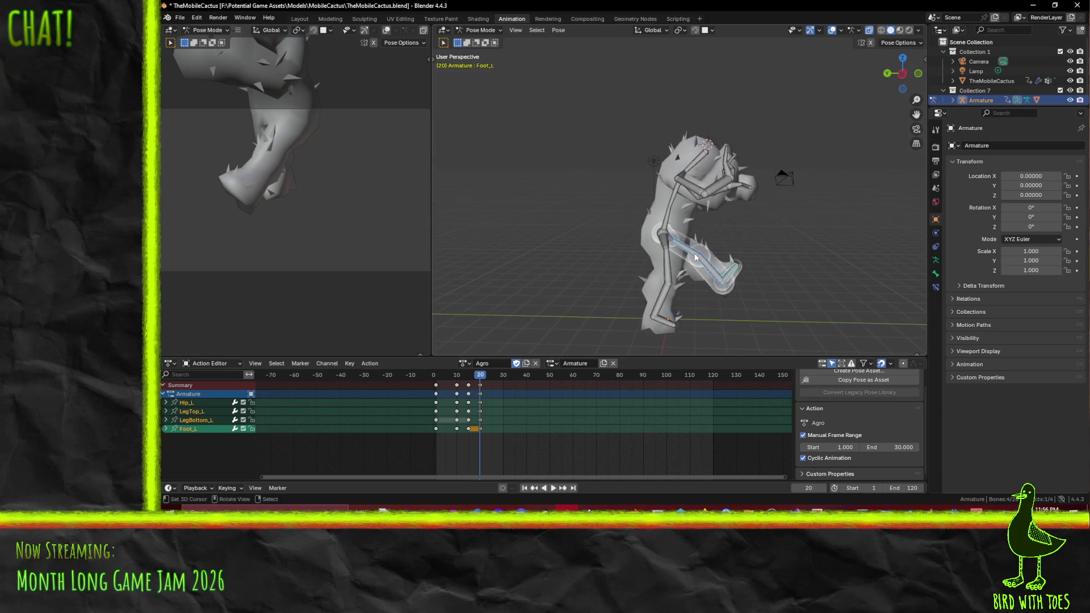
Rotate Hip_R and LegTop_R around the X axis to start the right-leg pose.
key(alt+a)
click(668, 248)
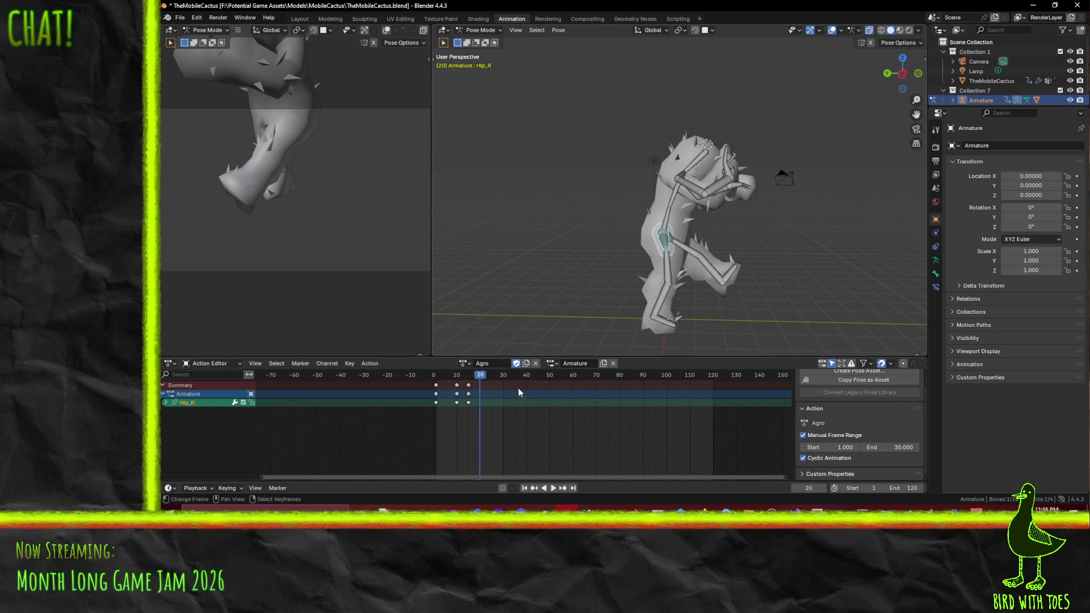
key(r)
key(x)
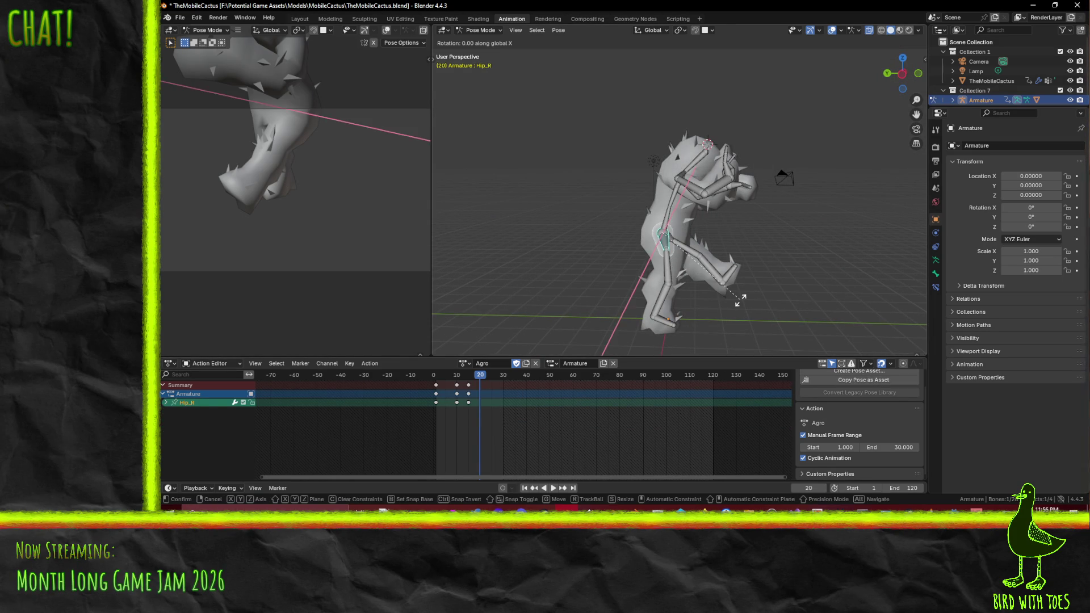
click(699, 307)
click(653, 269)
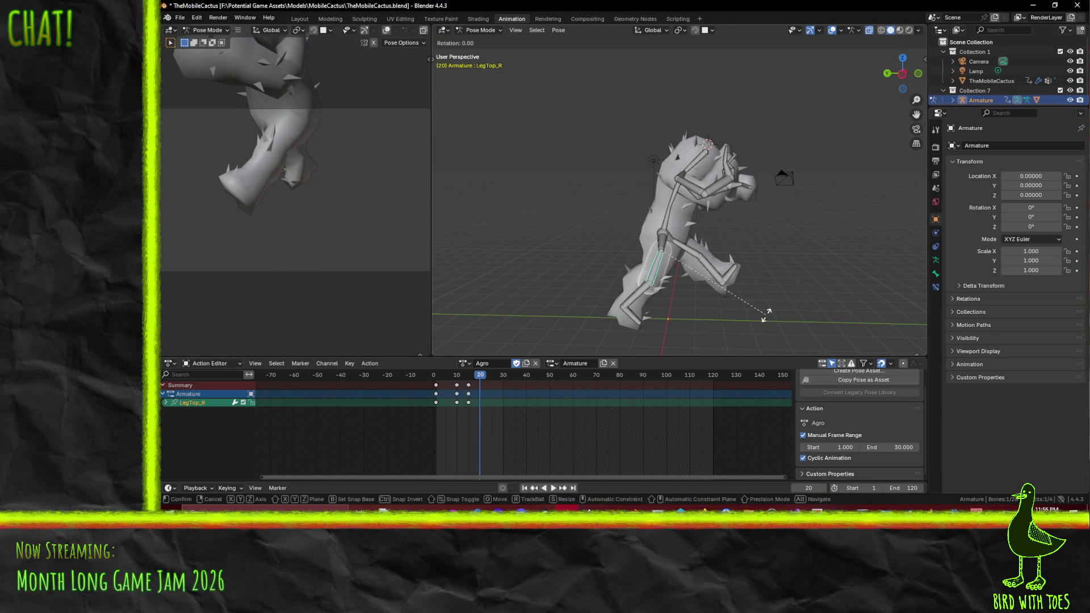
key(r)
key(x)
click(594, 293)
Rotate LegBottom_R, readjust LegTop_R, and rotate Foot_R around the X axis.
click(639, 289)
key(r)
key(x)
click(732, 310)
click(660, 271)
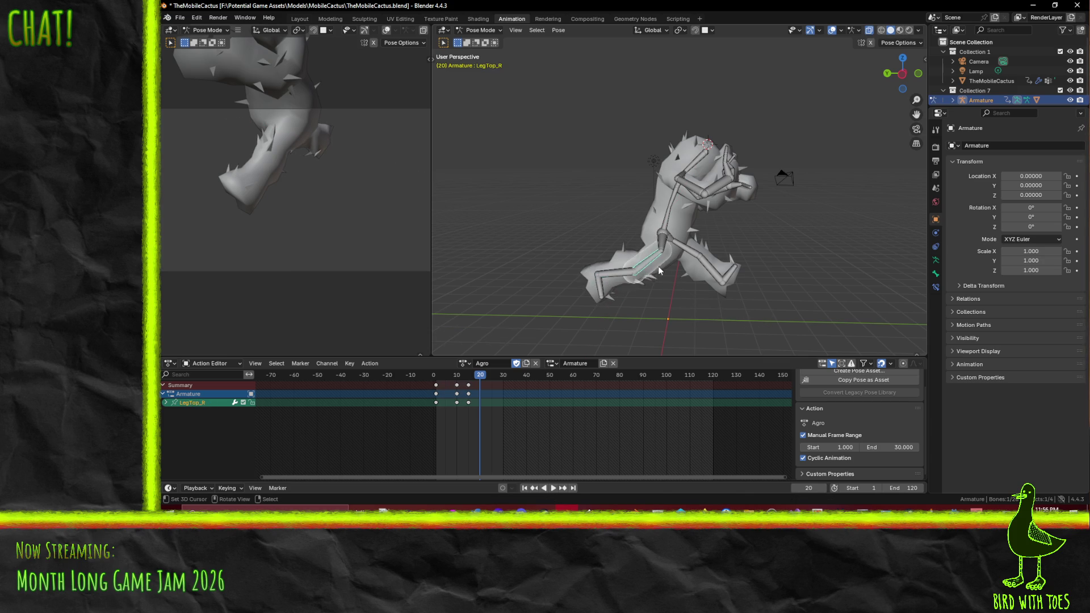
key(r)
key(x)
click(710, 286)
click(591, 289)
key(r)
key(x)
click(616, 308)
Keyframe Hip_R, LegTop_R, LegBottom_R and Foot_R together at frame 20.
shift+click(622, 267)
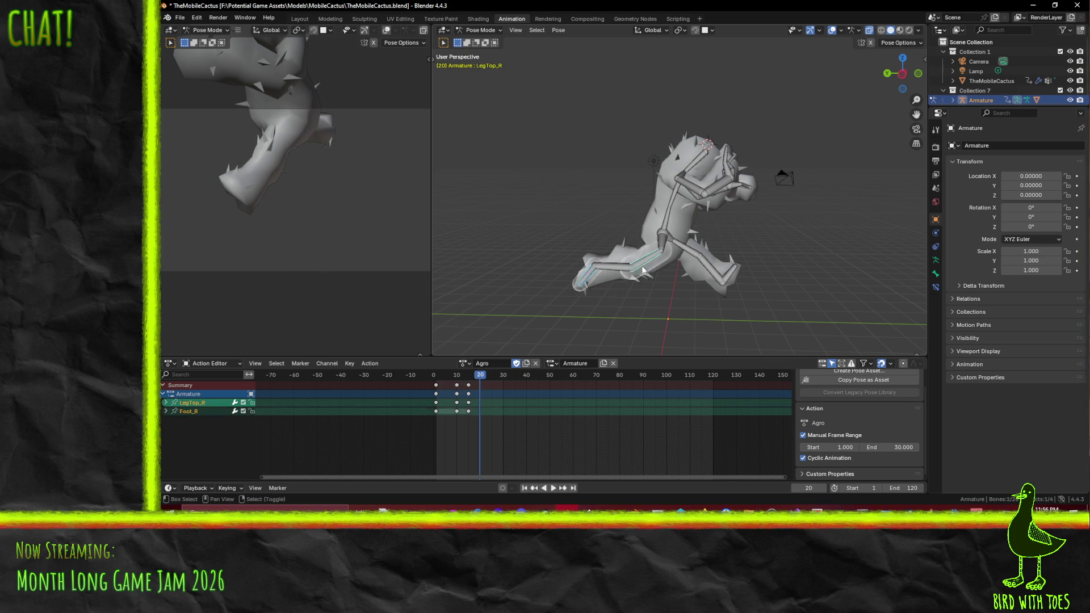
shift+click(645, 261)
shift+click(662, 250)
key(i)
key(Down)
key(Down)
key(Down)
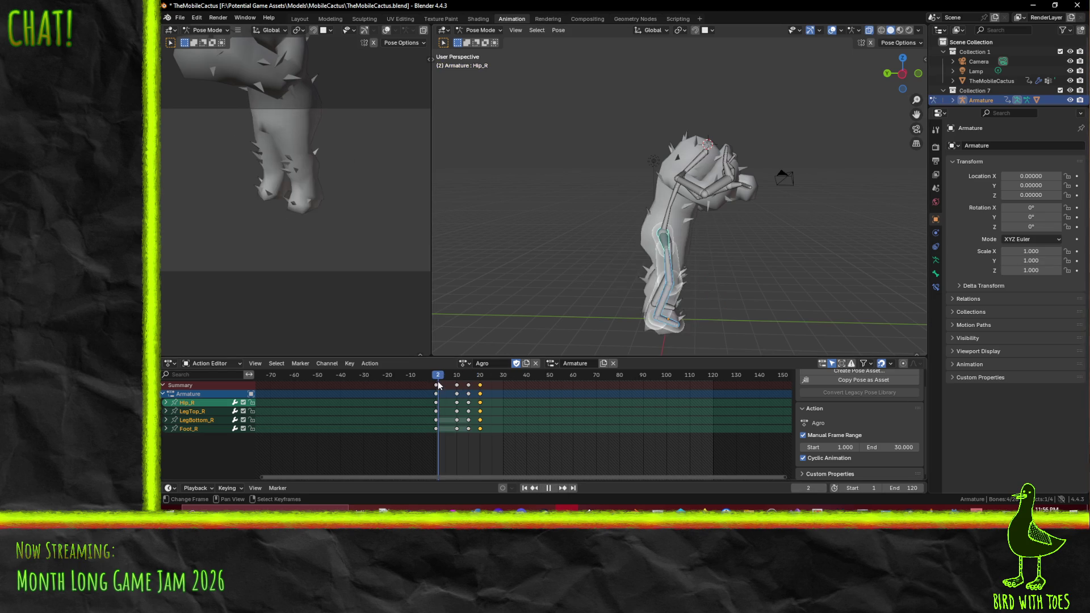
Select all bones and preview the Agro animation while orbiting the view.
key(a)
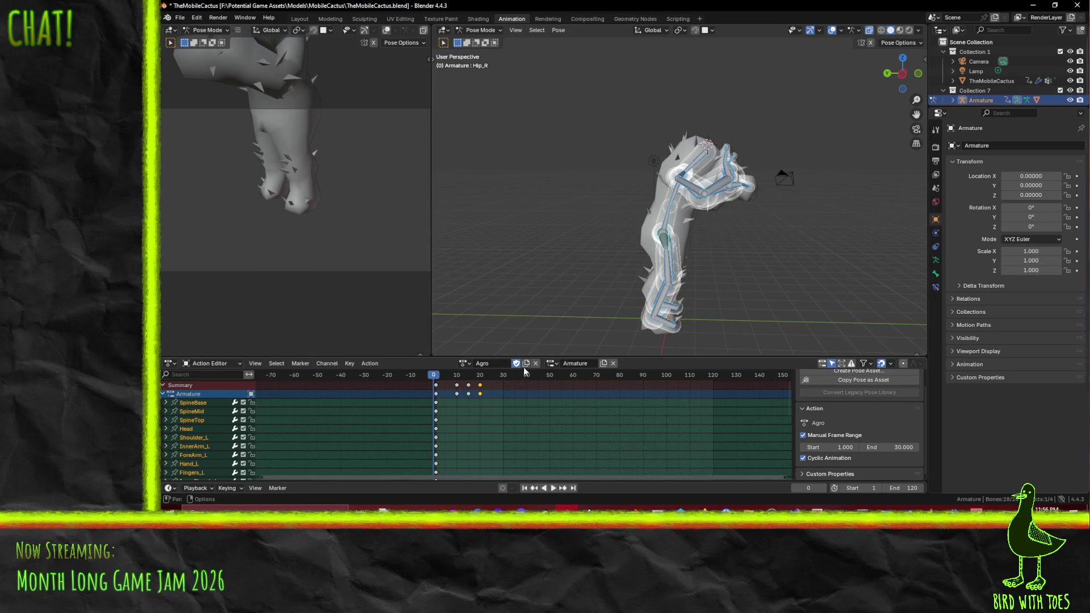
drag(682, 267, 618, 321)
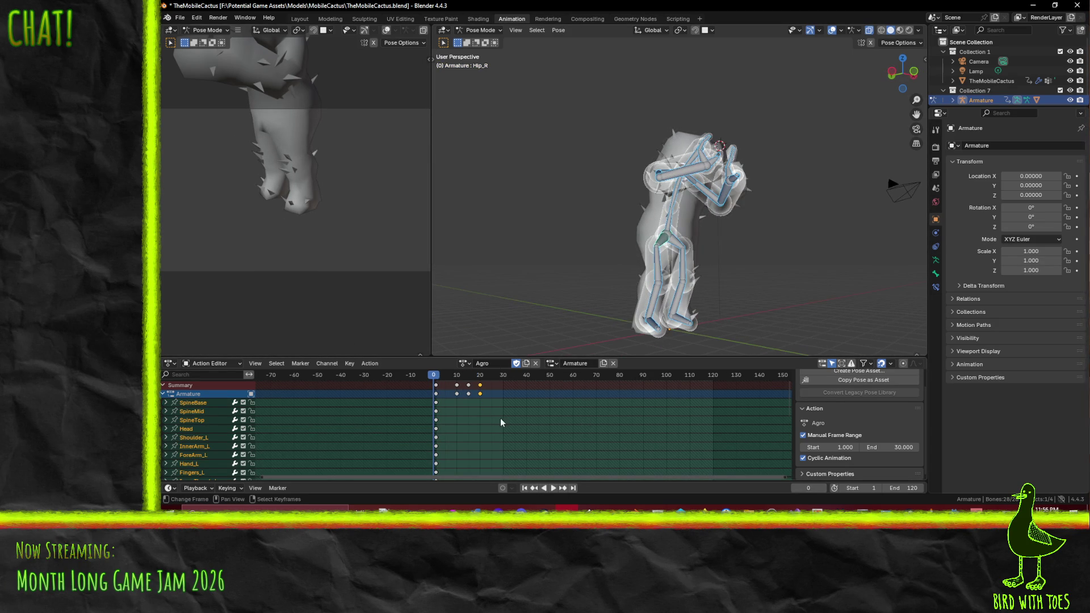
click(552, 488)
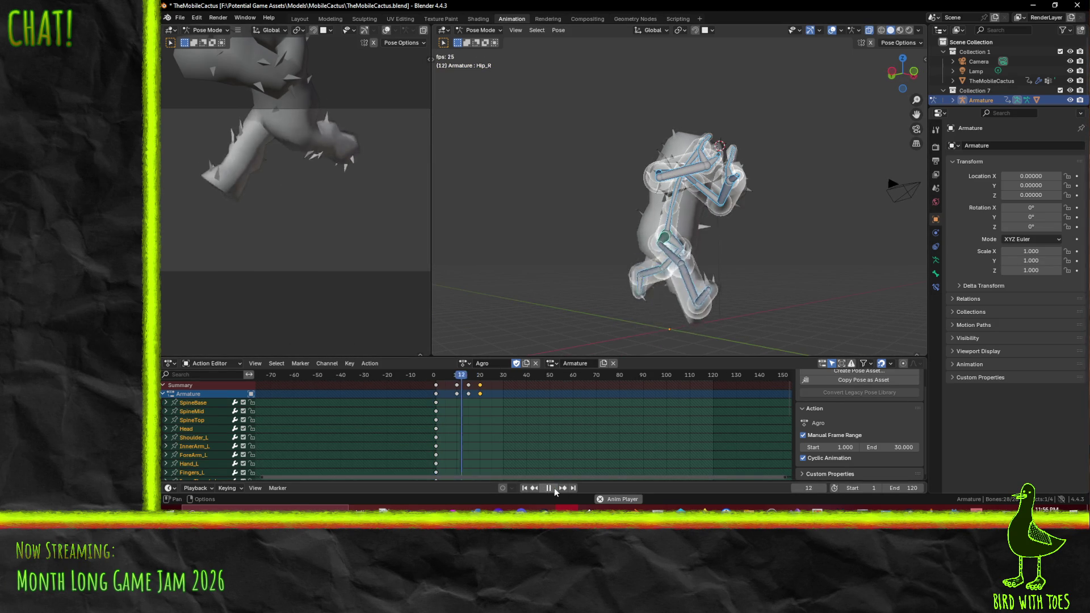
mouse_move(669, 341)
mouse_down()
mouse_move(653, 302)
mouse_move(624, 324)
mouse_up()
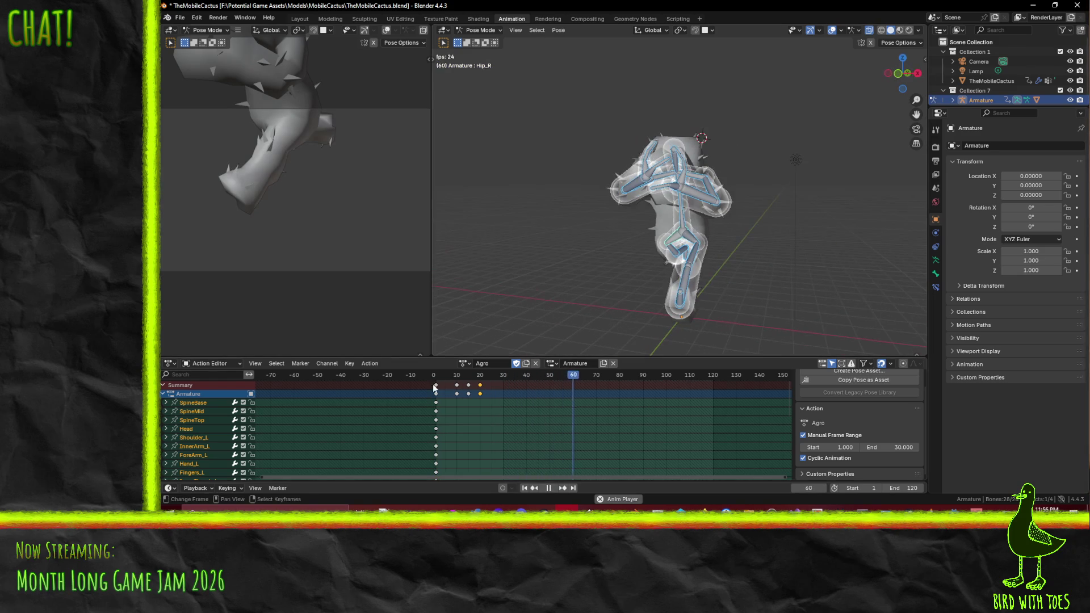
click(546, 488)
Set the scene's End frame to 30.
double_click(907, 448)
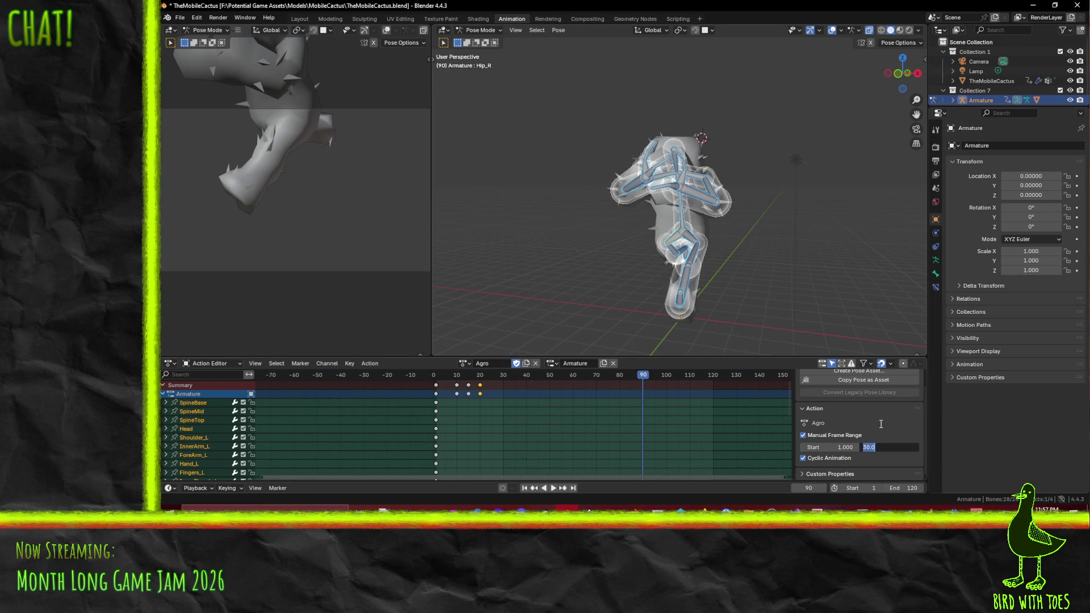
key(Escape)
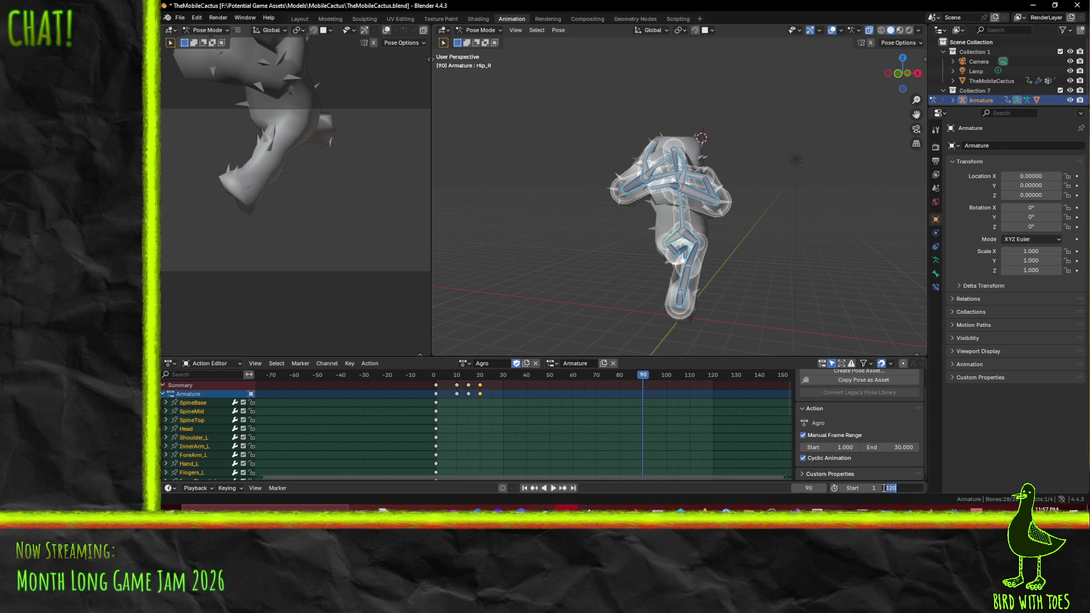
text(30)
key(Return)
Replay the animation from frame 0 to check the 30-frame loop.
drag(637, 375, 427, 376)
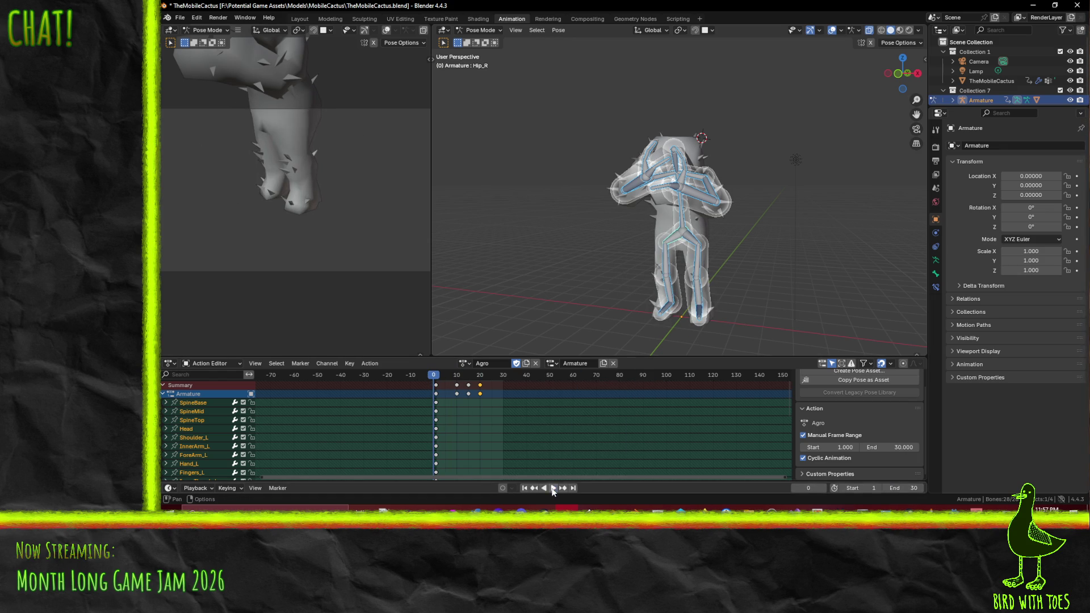
click(552, 488)
click(549, 488)
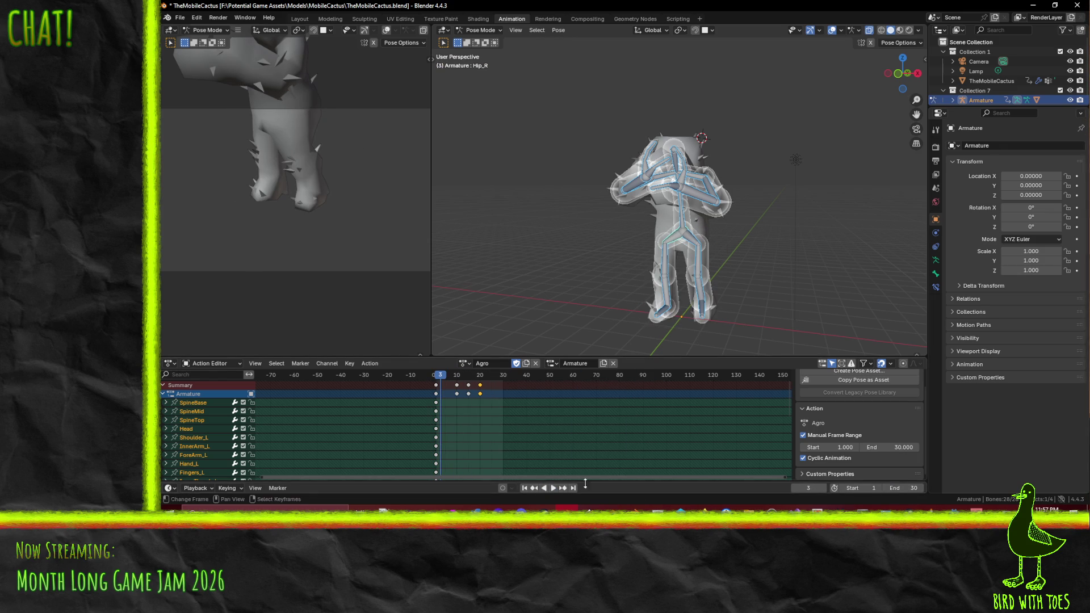
mouse_move(488, 403)
mouse_down()
mouse_move(488, 415)
mouse_move(564, 431)
mouse_move(540, 446)
mouse_up()
click(482, 376)
key(space)
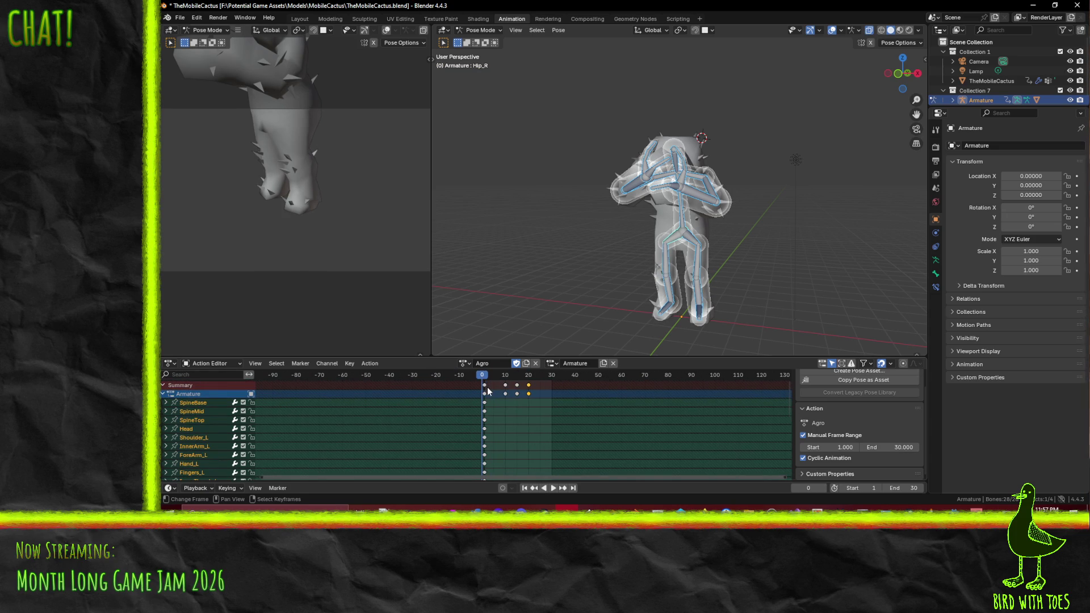
Duplicate the first-frame keys to frame 30 to close the loop, and preview it from the side.
click(480, 386)
key(shift+d)
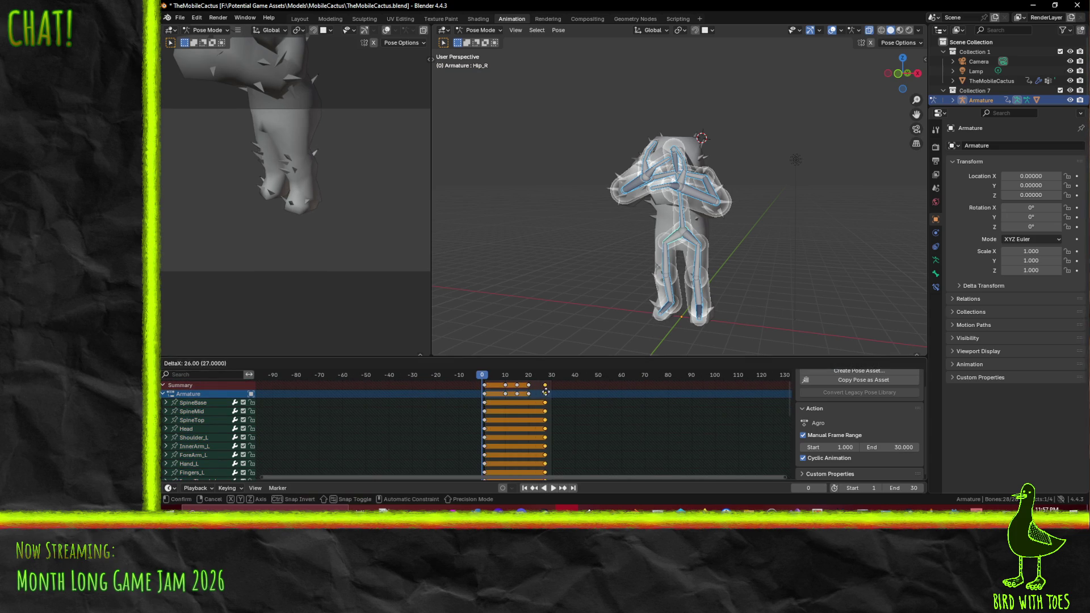
click(552, 393)
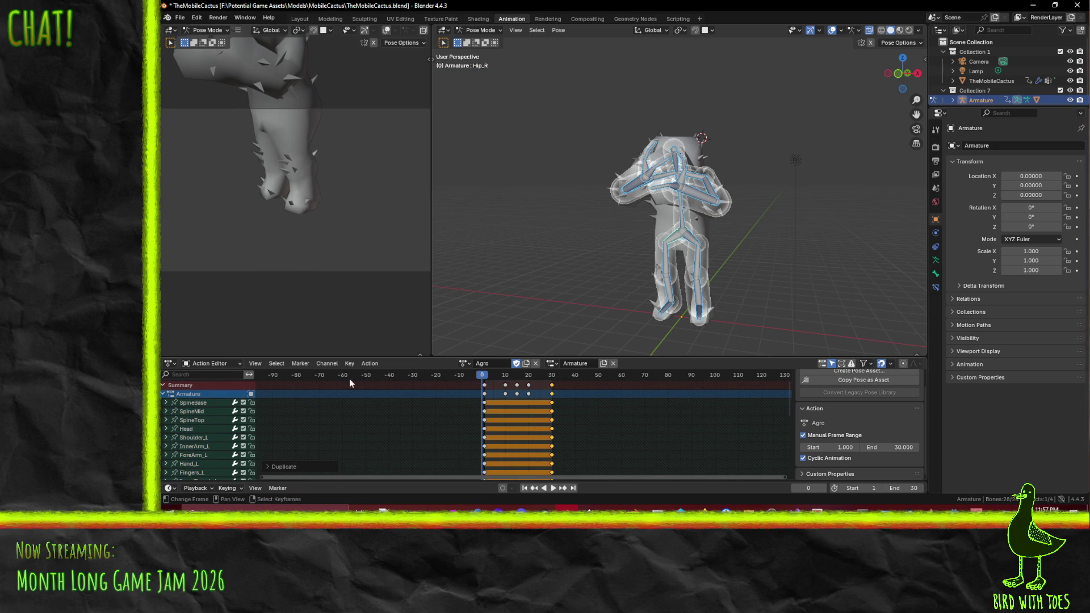
click(554, 488)
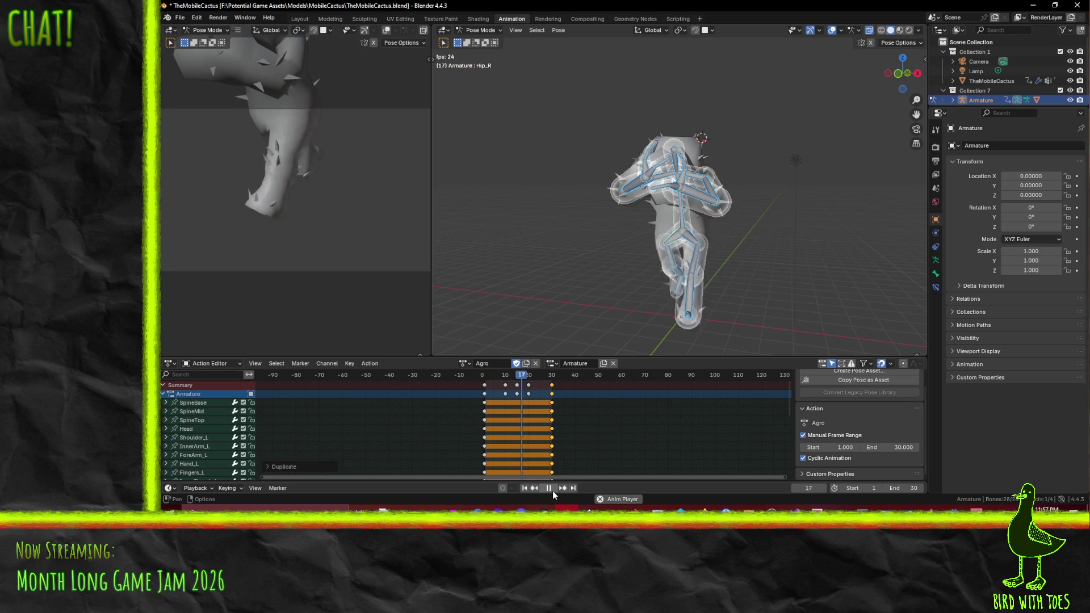
key(KP_3)
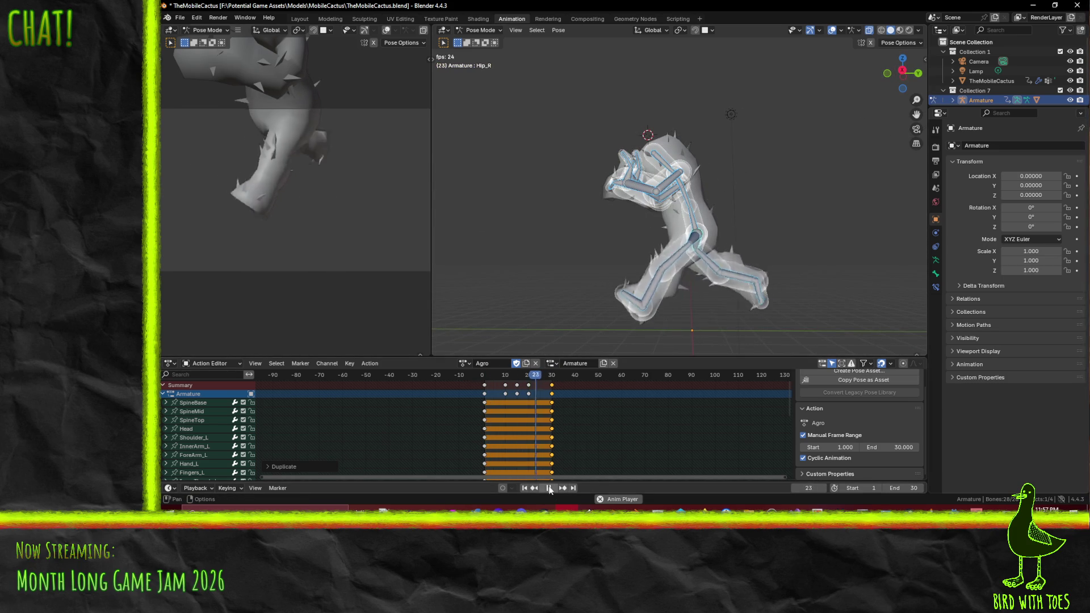
key(space)
Shift the frame-20 keys slightly later and the frame-10 keys to frame 8, then replay.
click(527, 392)
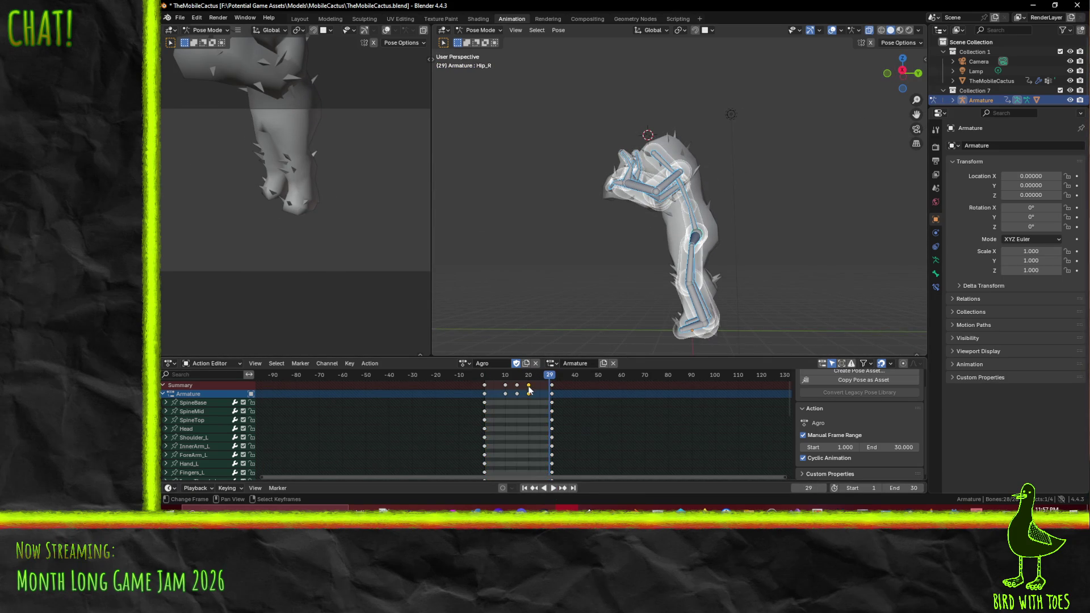
scroll(533, 393, up, 5)
scroll(525, 386, up, 1)
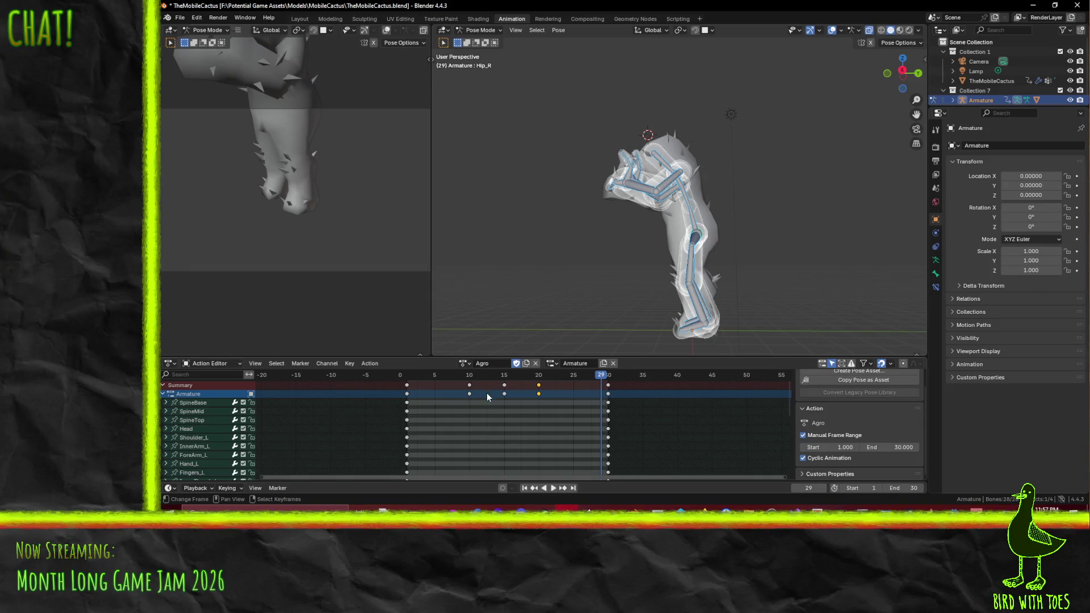
drag(535, 380, 552, 383)
key(g)
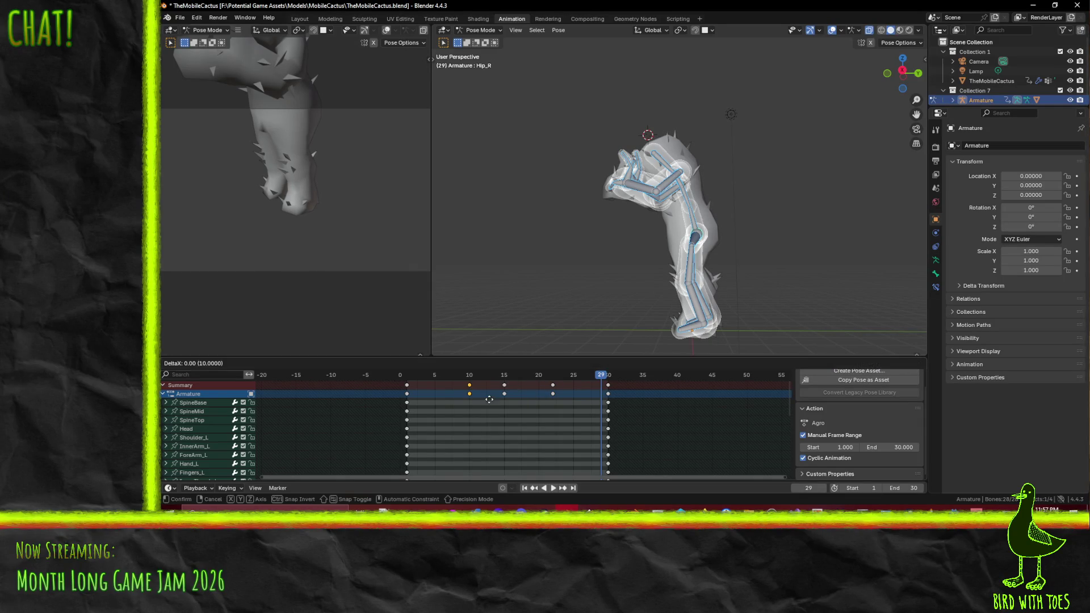
click(479, 396)
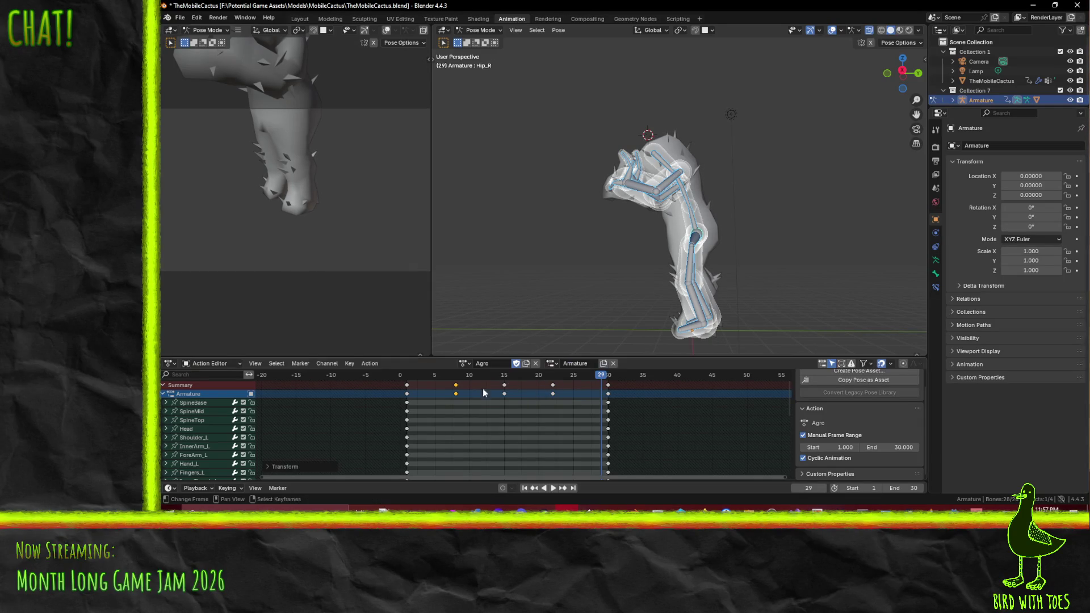
key(space)
key(shift+Left)
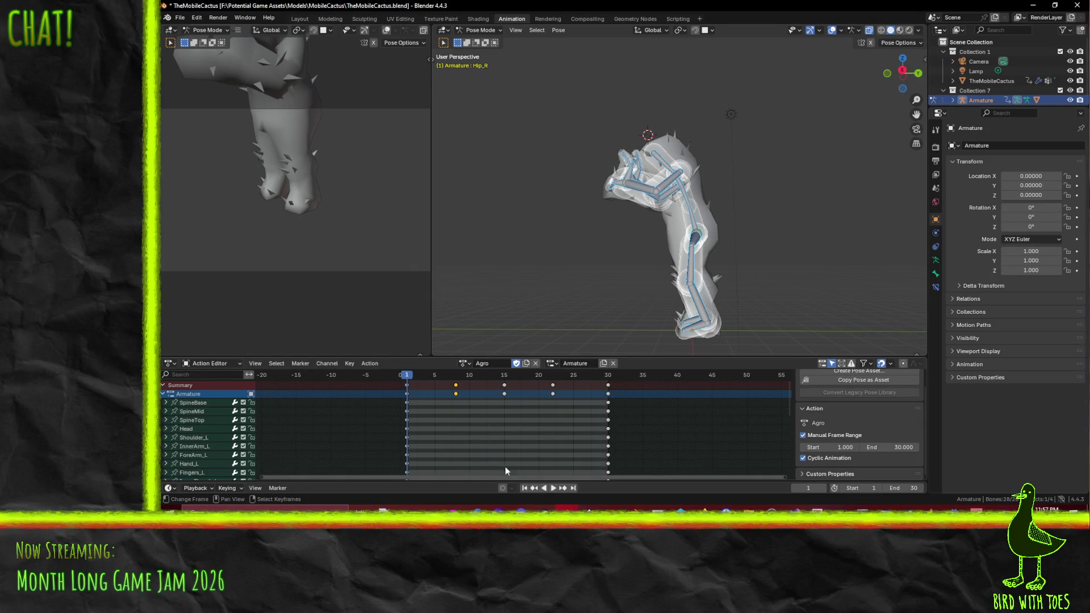
click(553, 488)
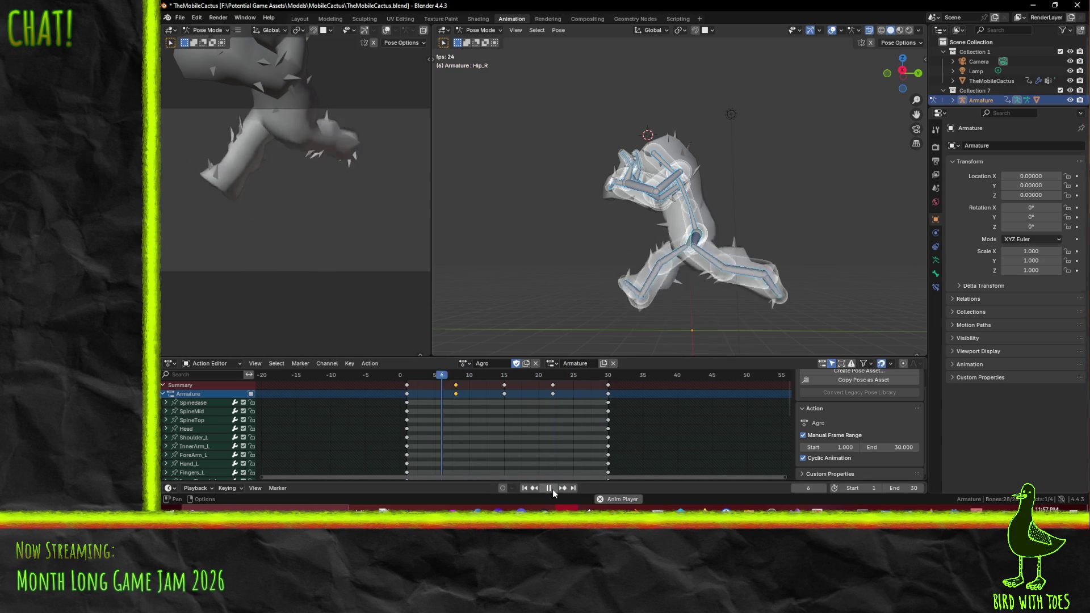
click(553, 488)
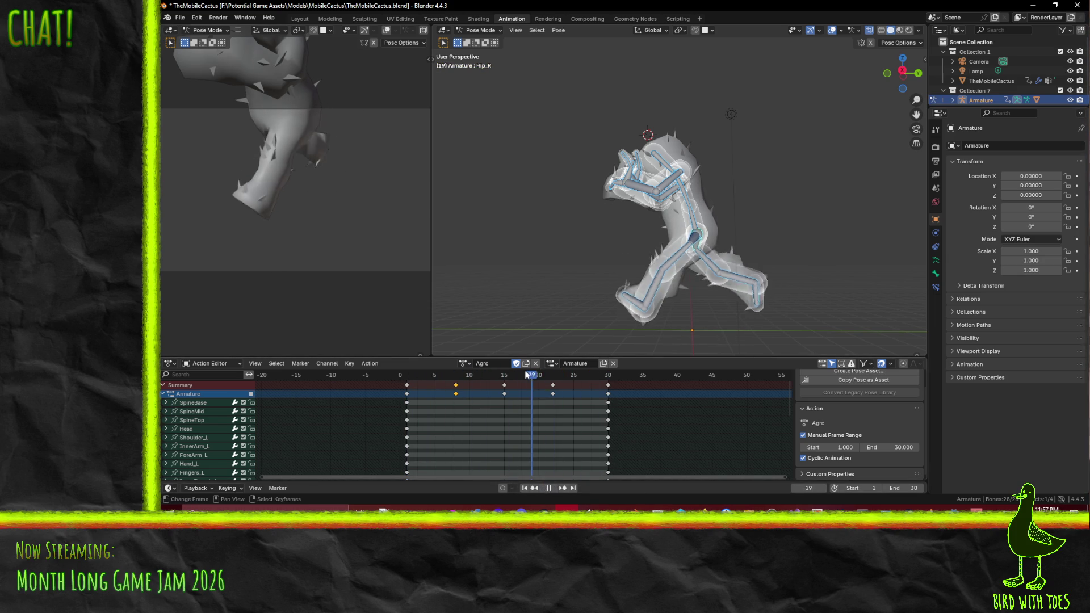
Copy the selected keyframe out to frame 36 and play back the extended Agro loop.
drag(532, 374, 450, 368)
key(shift+d)
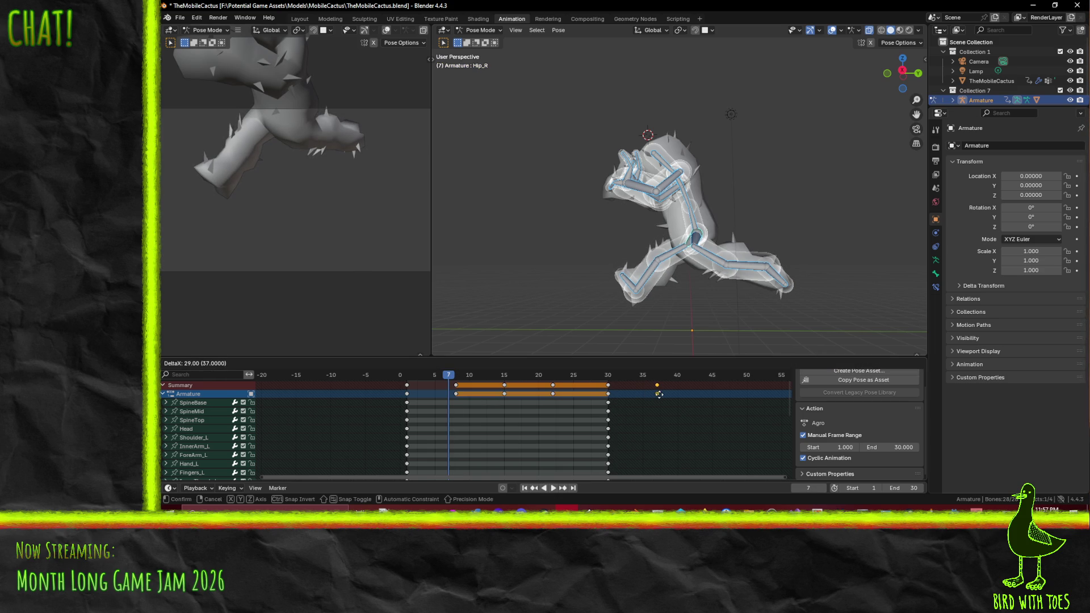
click(657, 394)
key(space)
drag(434, 374, 403, 375)
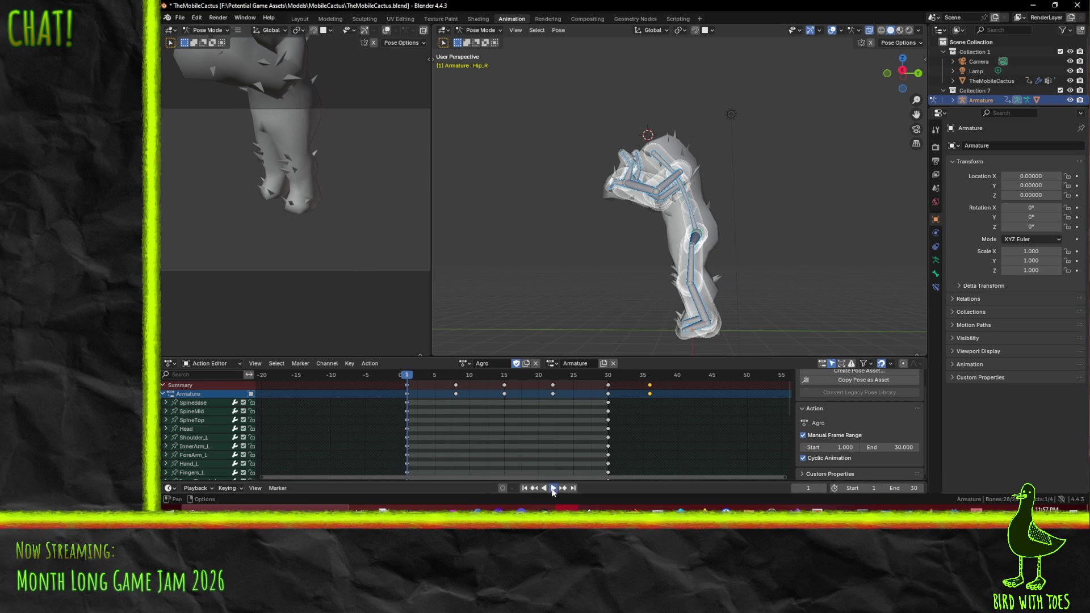
click(552, 489)
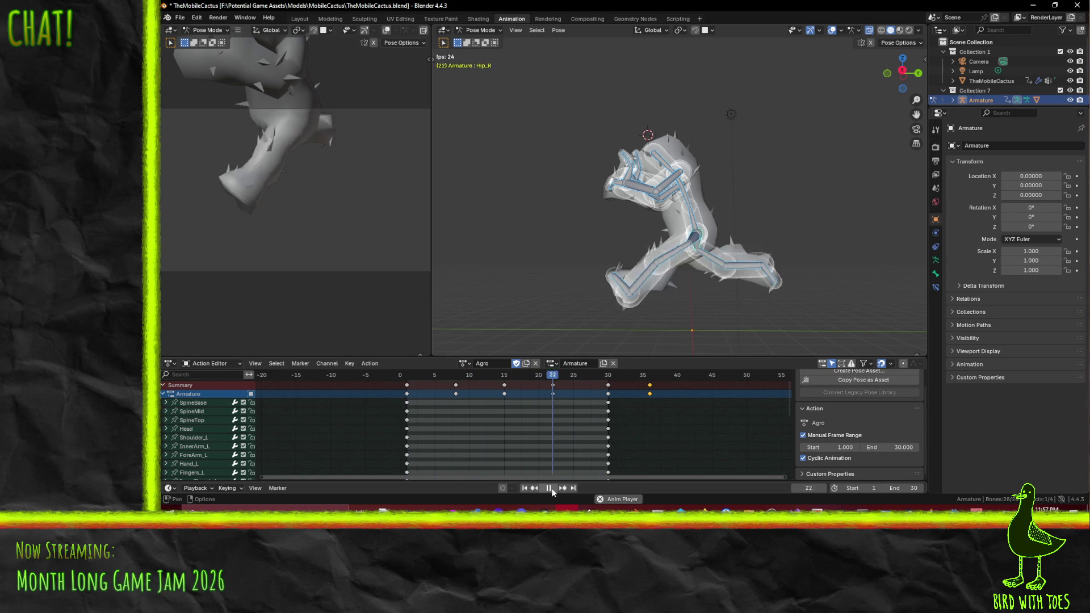
click(549, 488)
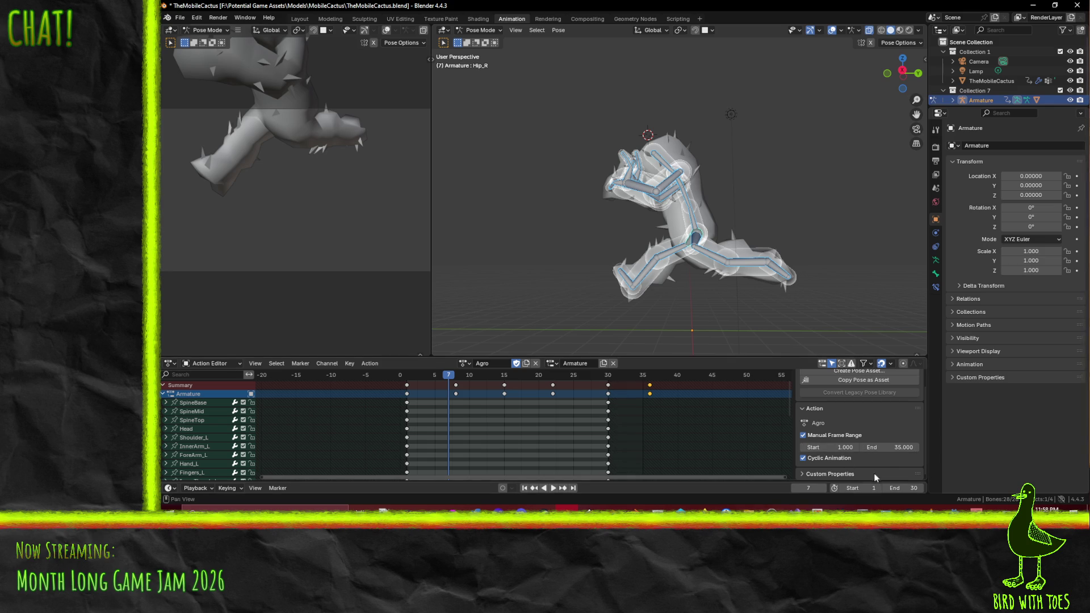
click(556, 488)
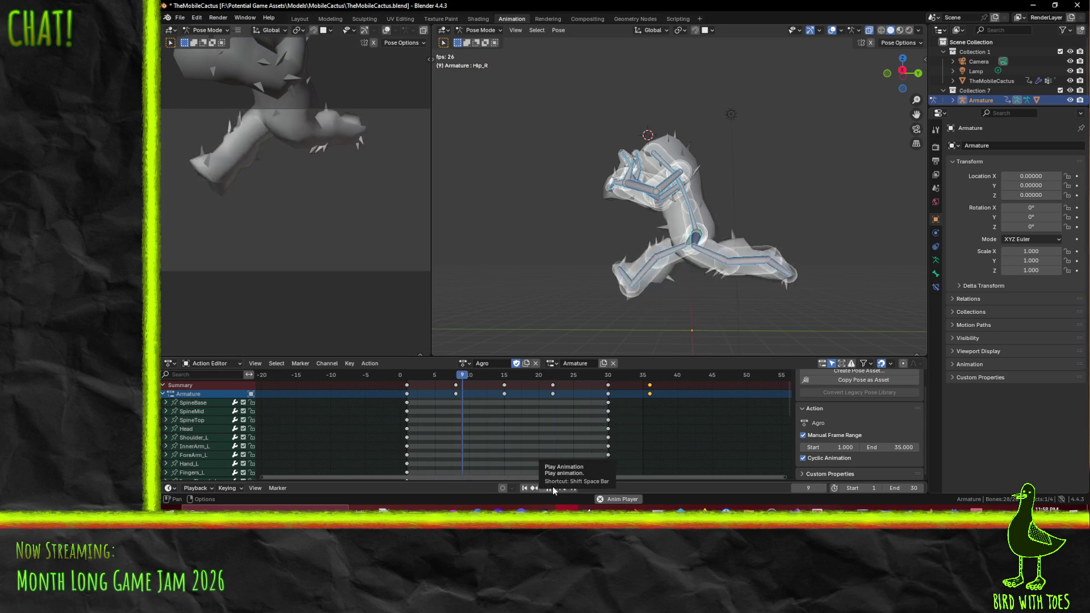
key(space)
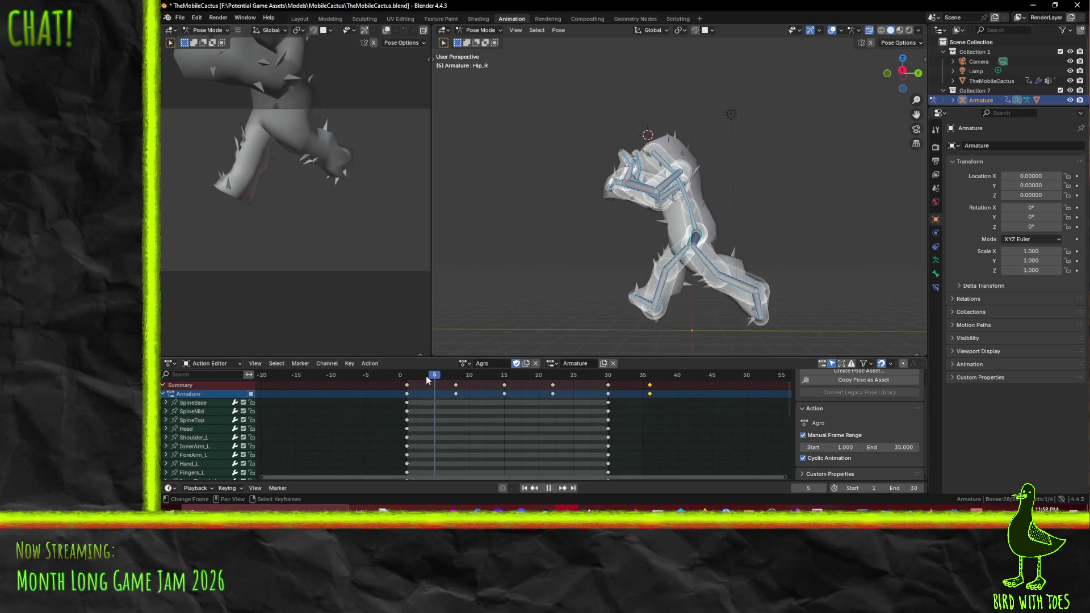
key(space)
click(607, 386)
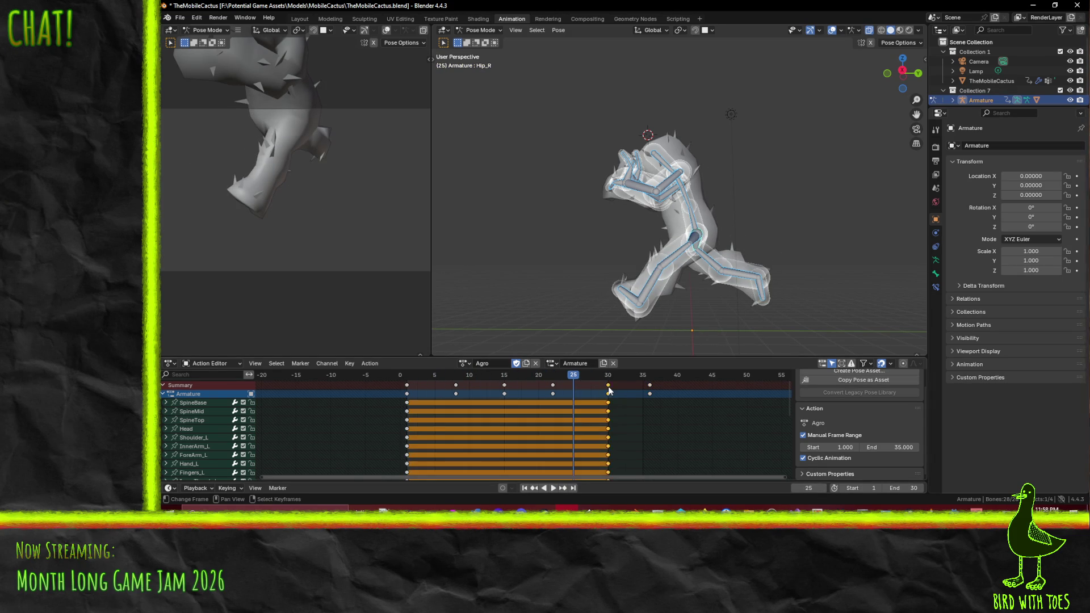
Move the frame-30 keys one frame later and set the scene end frame to 29.
key(g)
click(621, 394)
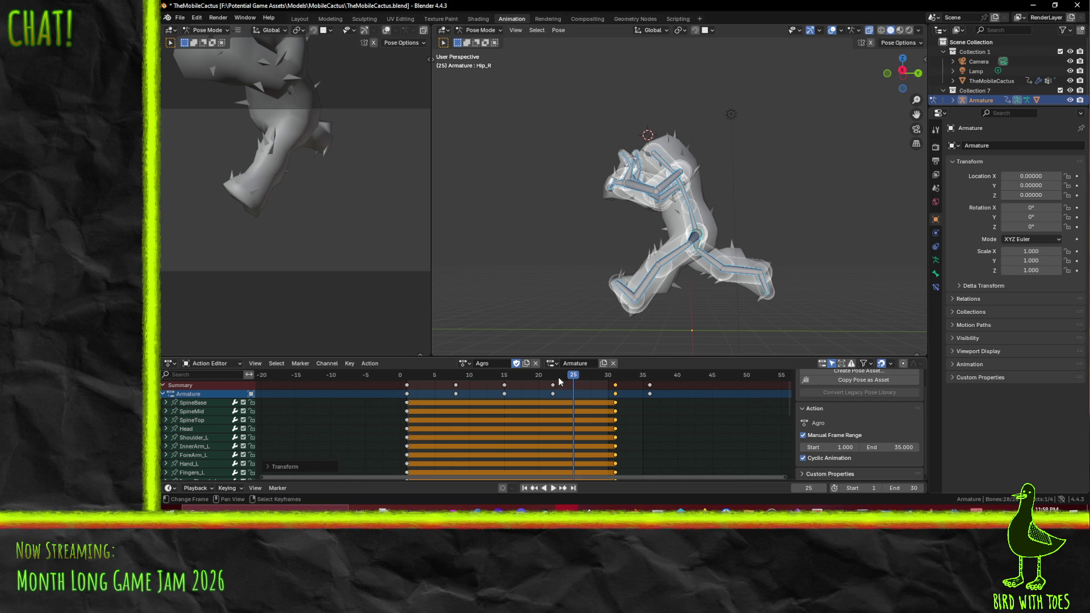
drag(445, 380, 408, 378)
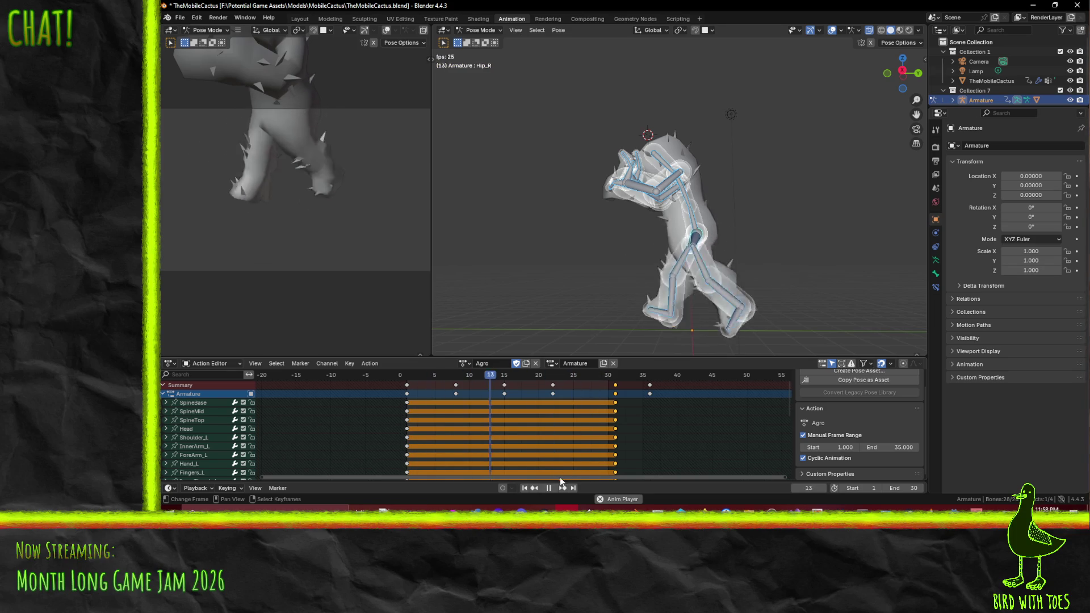
key(space)
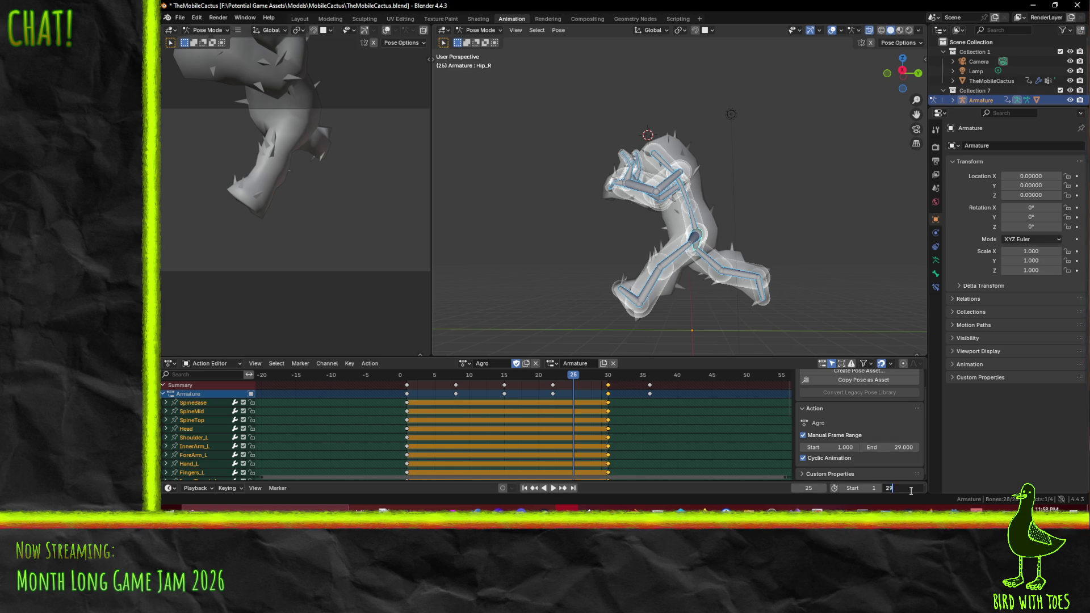
key(space)
Play the 29-frame Agro loop from frame 1 while orbiting around the cactus.
click(407, 375)
click(553, 487)
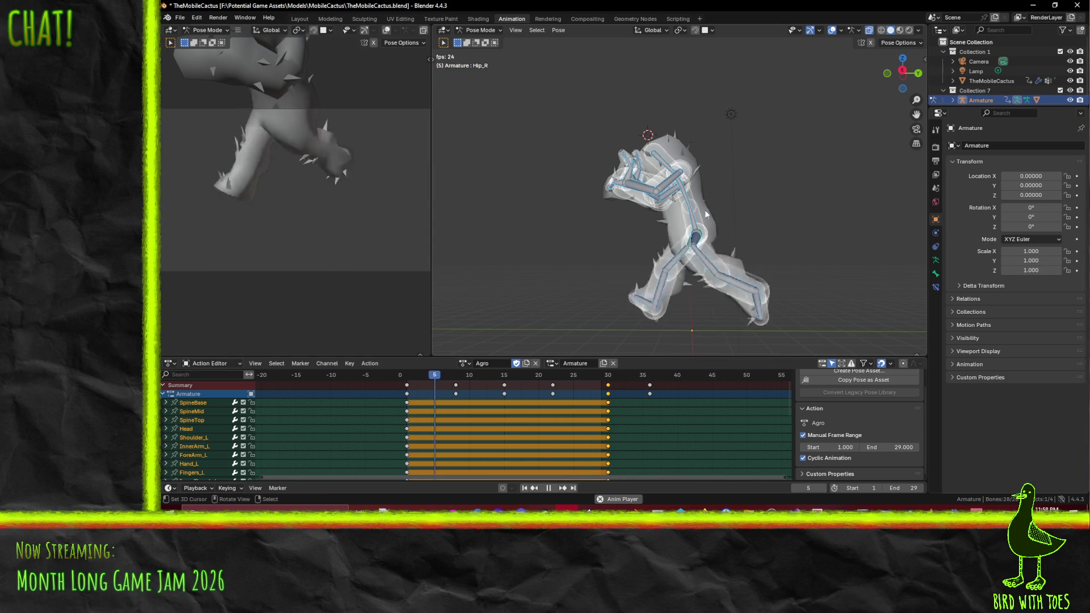
mouse_move(665, 118)
mouse_down()
mouse_move(612, 230)
mouse_move(696, 254)
mouse_move(696, 264)
mouse_move(751, 259)
mouse_up()
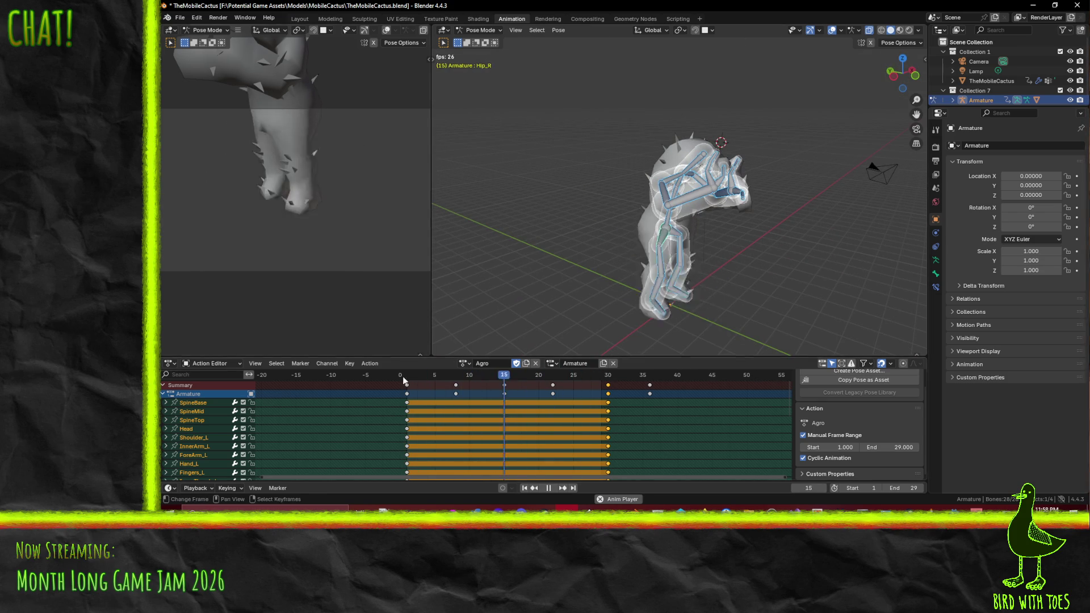
click(548, 488)
mouse_move(755, 260)
mouse_down()
mouse_move(741, 247)
mouse_move(709, 272)
mouse_up()
key(shift+Left)
Save TheMobileCactus.blend, then orbit around the rig and select the SpineBase bone.
key(ctrl+s)
mouse_move(568, 284)
mouse_down()
mouse_move(618, 264)
mouse_move(677, 295)
mouse_up()
click(693, 280)
drag(711, 258, 527, 343)
key(a)
mouse_move(639, 266)
mouse_down()
mouse_move(626, 266)
mouse_move(684, 214)
mouse_move(621, 385)
mouse_up()
click(668, 227)
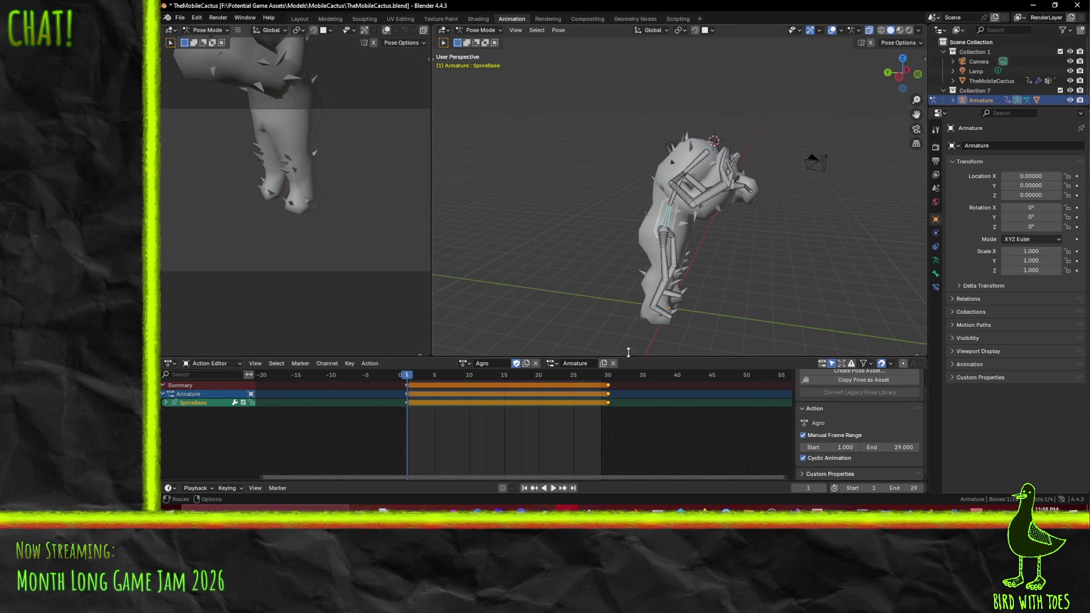
Twist the spine around the Z axis and key SpineBase and SpineMid at frame 8.
click(505, 376)
key(space)
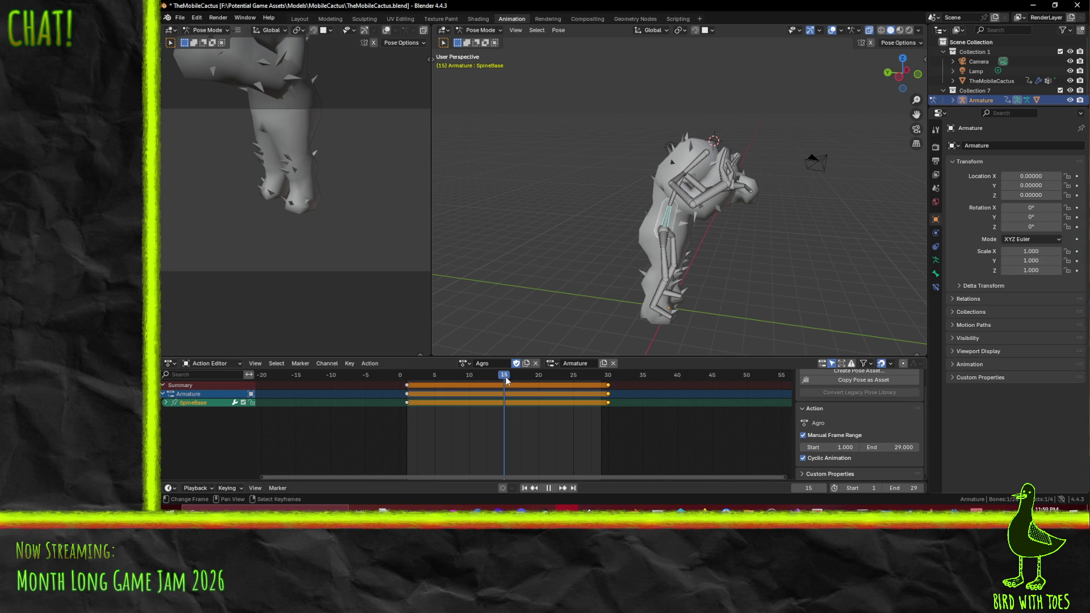
mouse_move(676, 307)
mouse_down()
mouse_move(680, 283)
mouse_move(649, 227)
mouse_up()
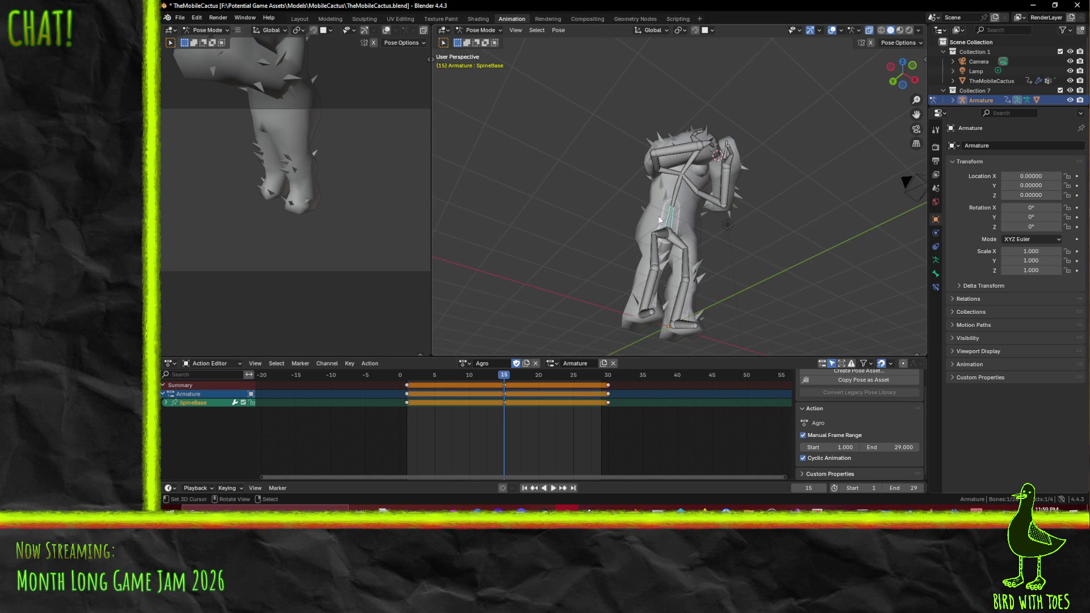
key(space)
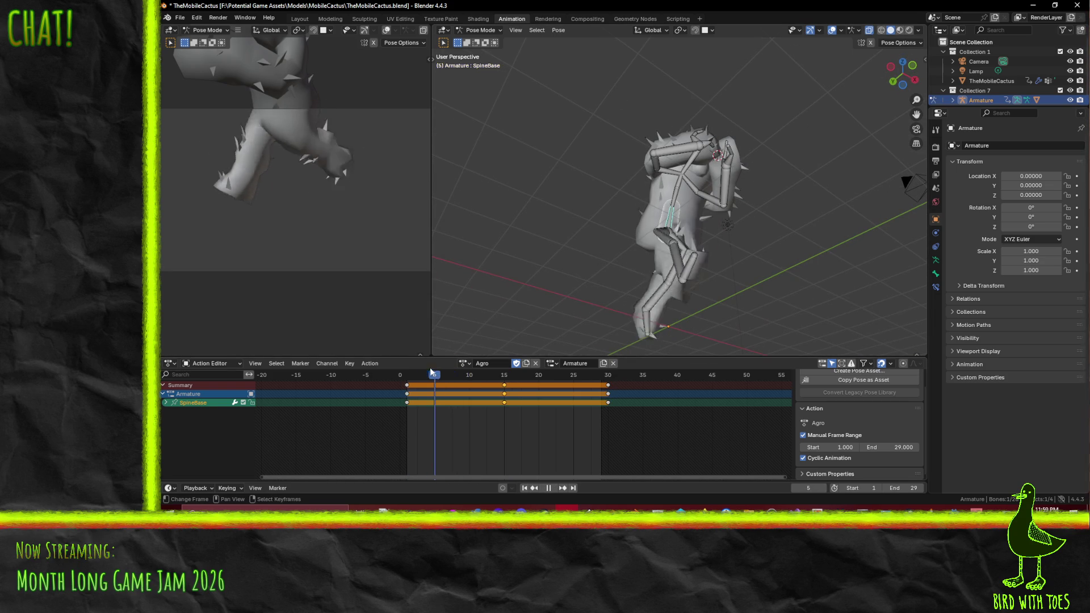
drag(412, 370, 458, 376)
mouse_move(662, 300)
mouse_down()
mouse_move(693, 305)
mouse_move(677, 300)
mouse_move(731, 210)
mouse_move(731, 234)
mouse_move(757, 254)
mouse_up()
key(r)
key(z)
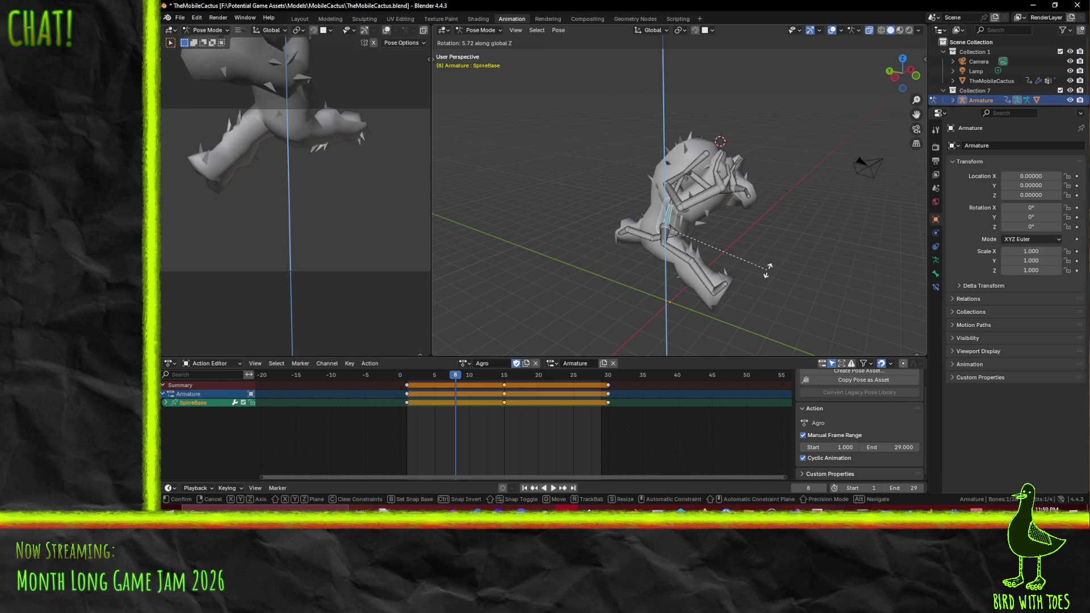
click(737, 274)
drag(740, 247, 693, 198)
key(i)
shift+click(675, 193)
key(i)
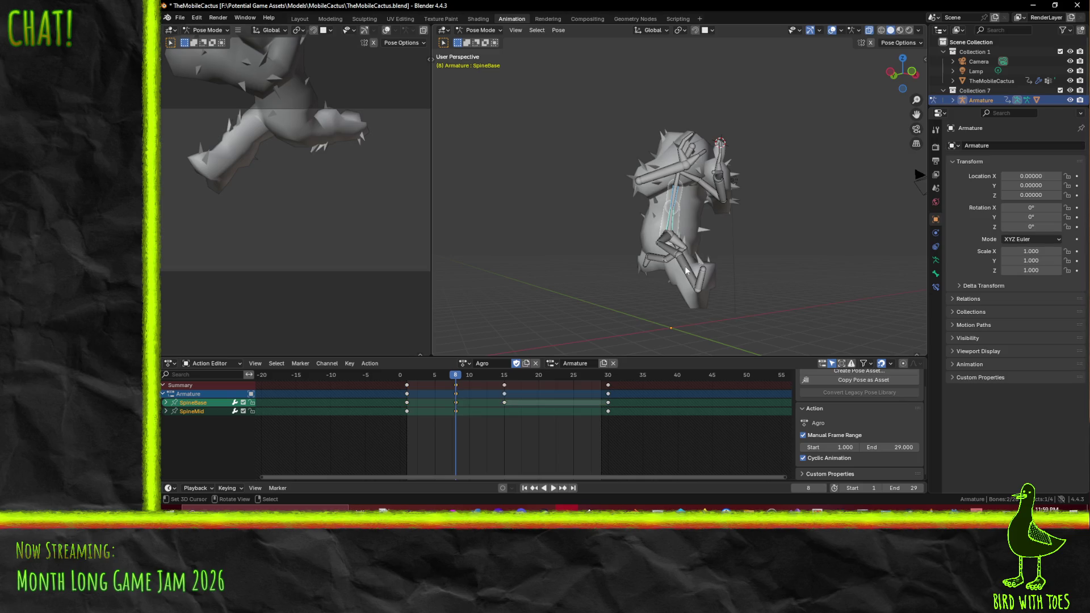
Copy SpineMid's first keyframe to frame 15 and replay the animation.
key(space)
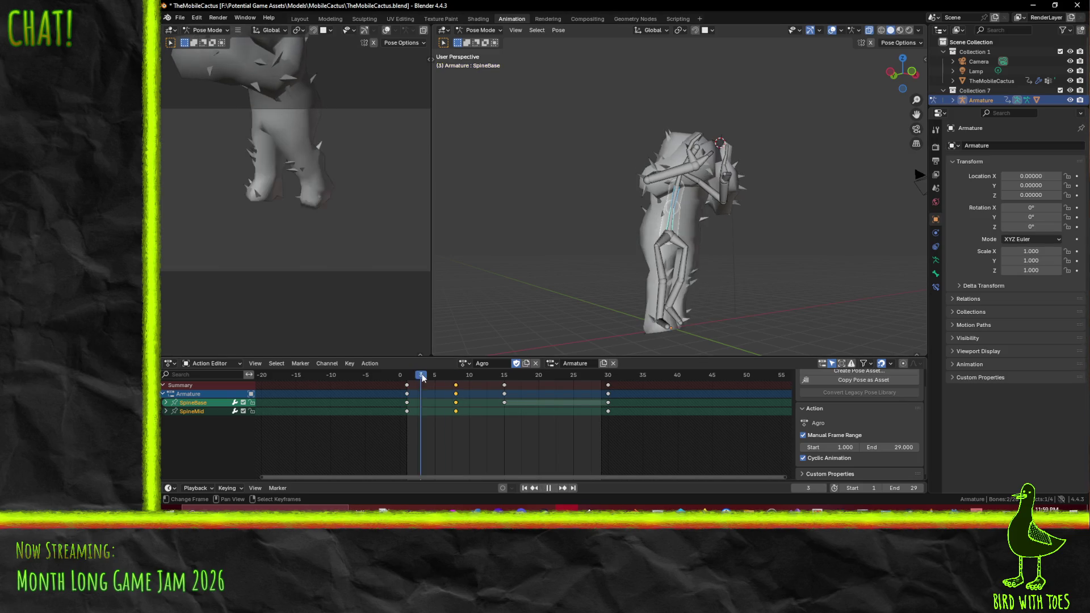
click(408, 377)
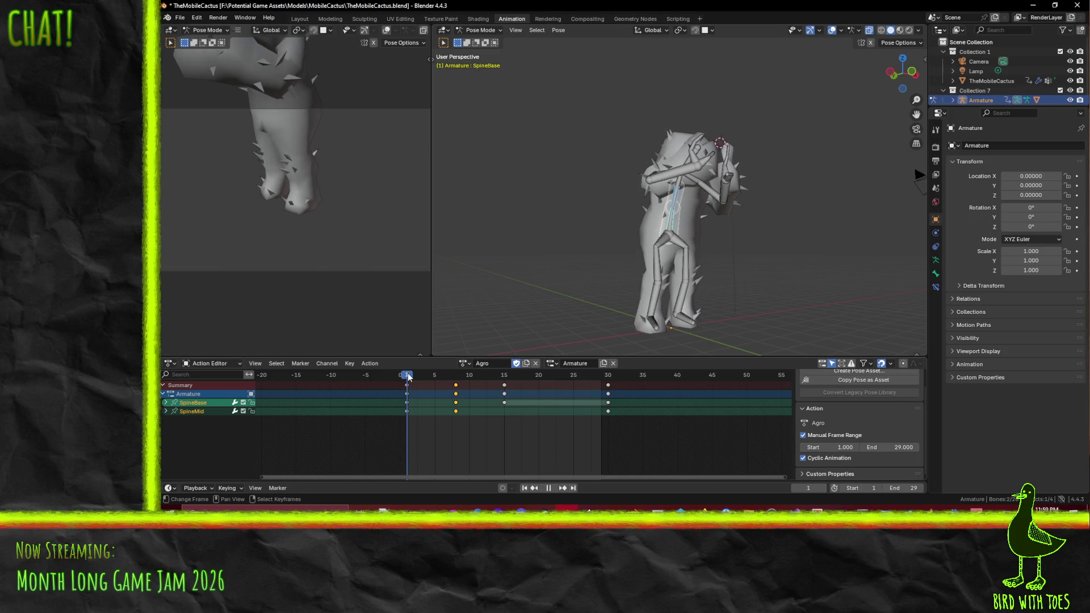
click(406, 413)
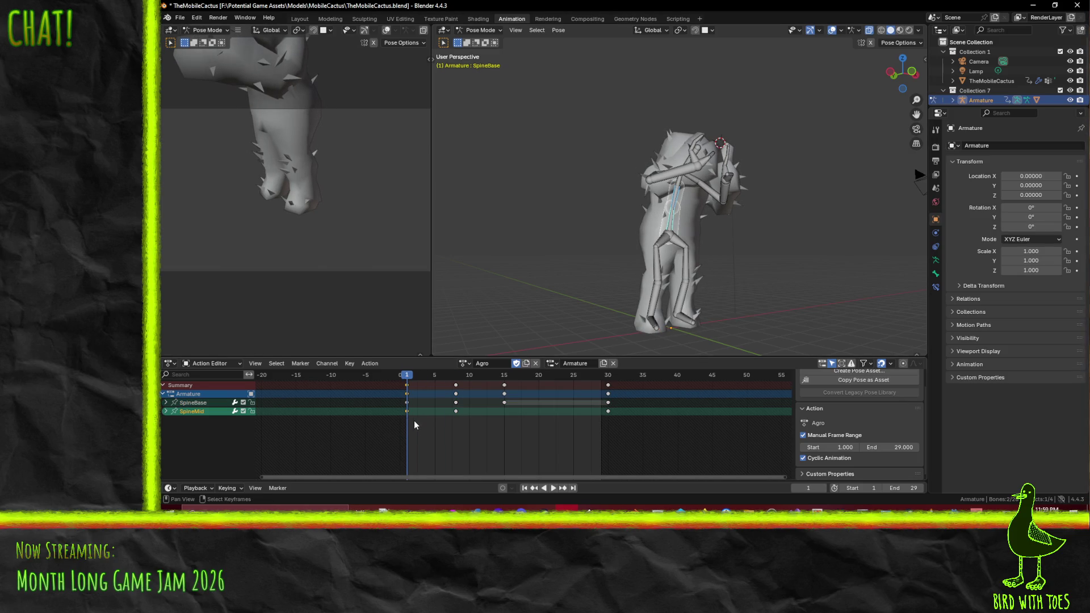
key(g)
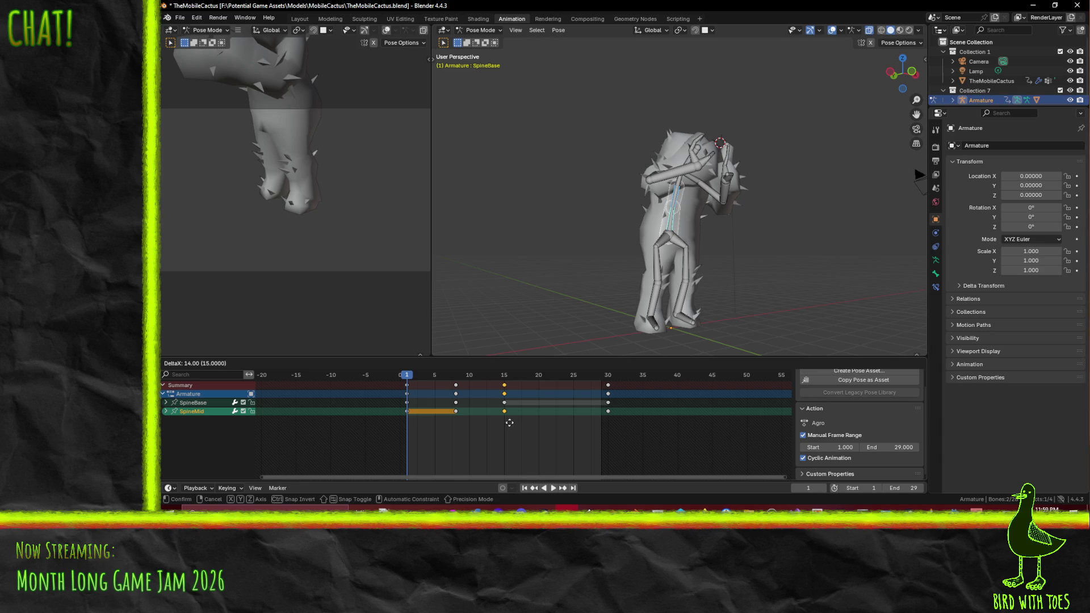
click(509, 423)
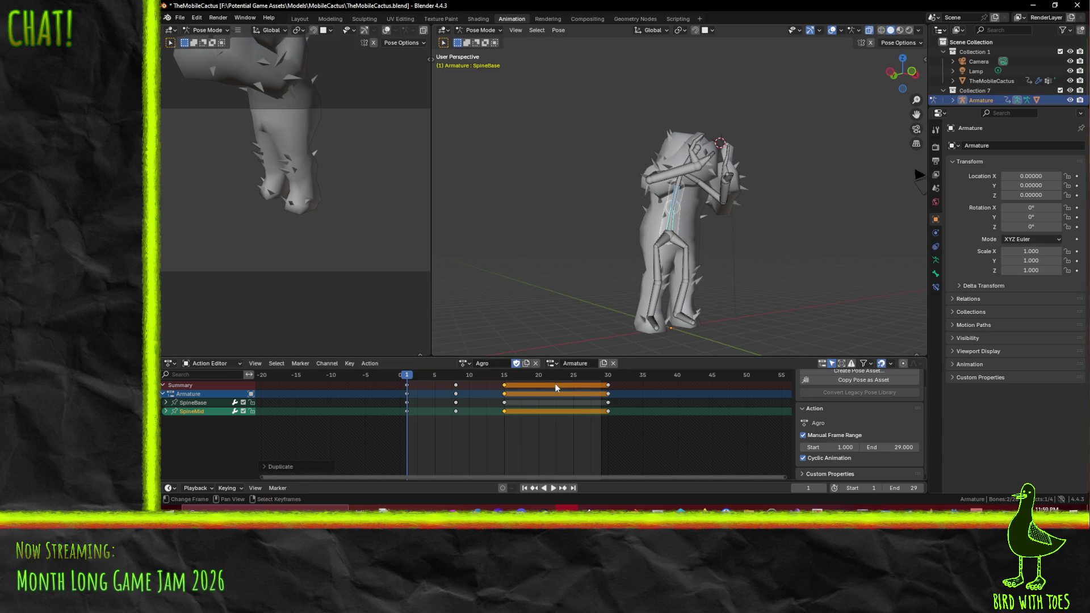
key(space)
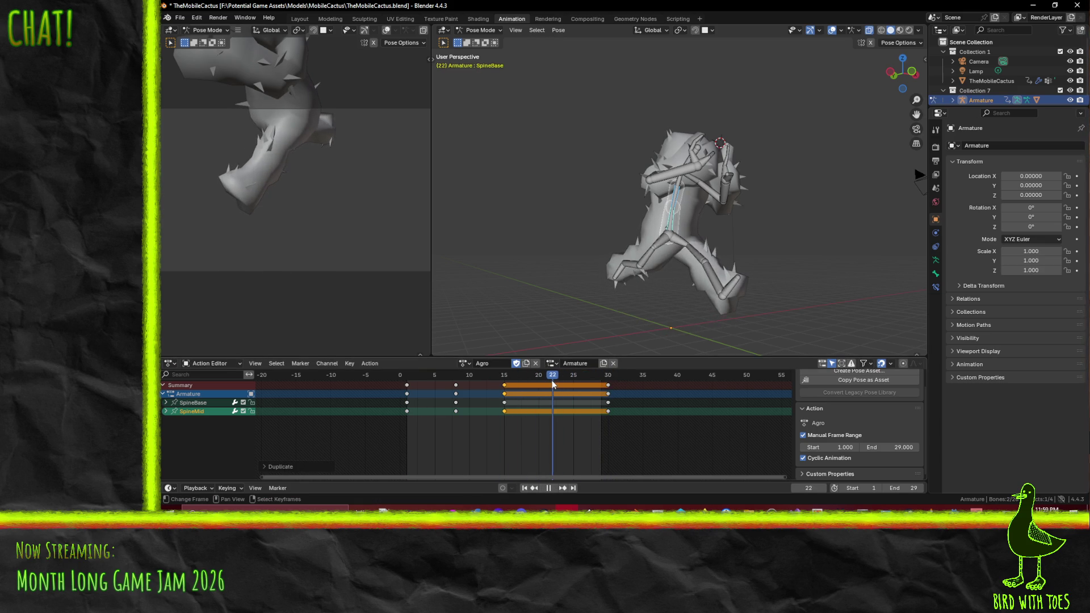
Twist SpineBase and SpineMid around Z, key both at frame 22, and replay.
click(681, 230)
mouse_move(767, 249)
mouse_down()
mouse_move(743, 256)
mouse_move(714, 324)
mouse_up()
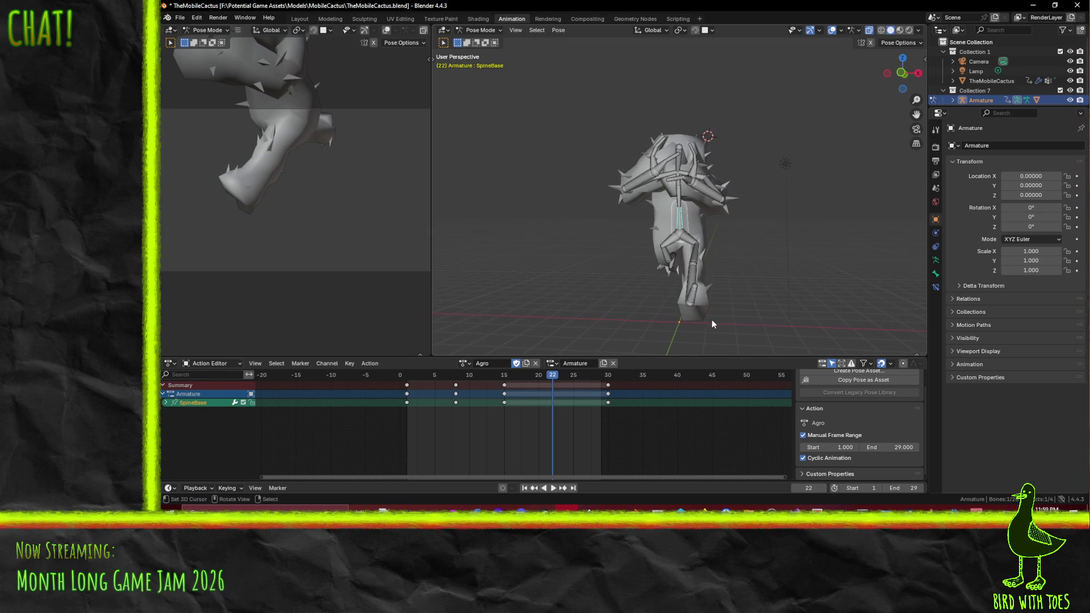
key(r)
key(z)
click(730, 315)
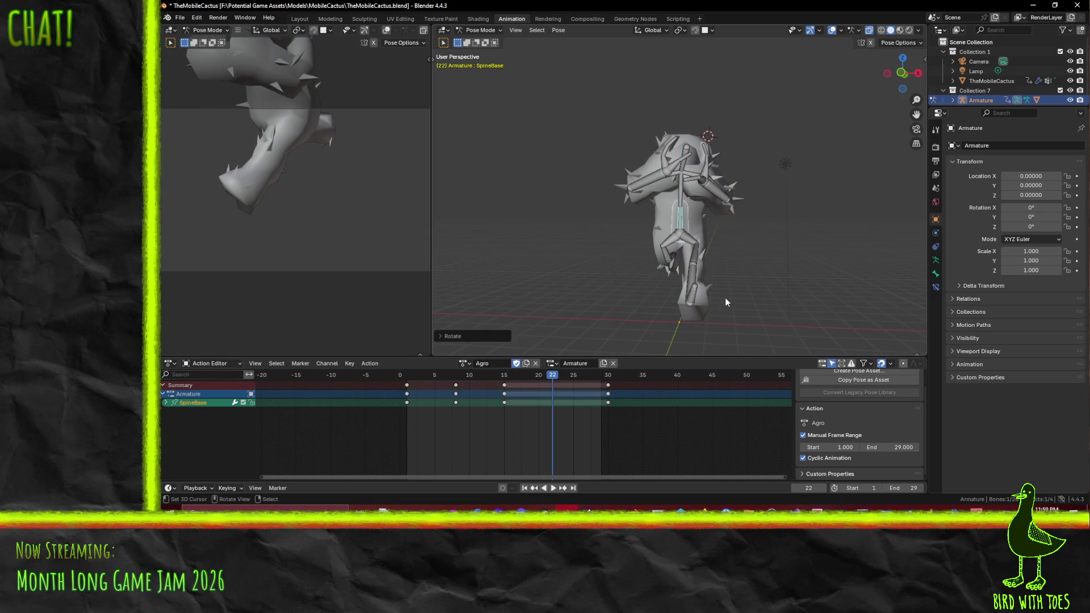
click(674, 204)
key(r)
key(z)
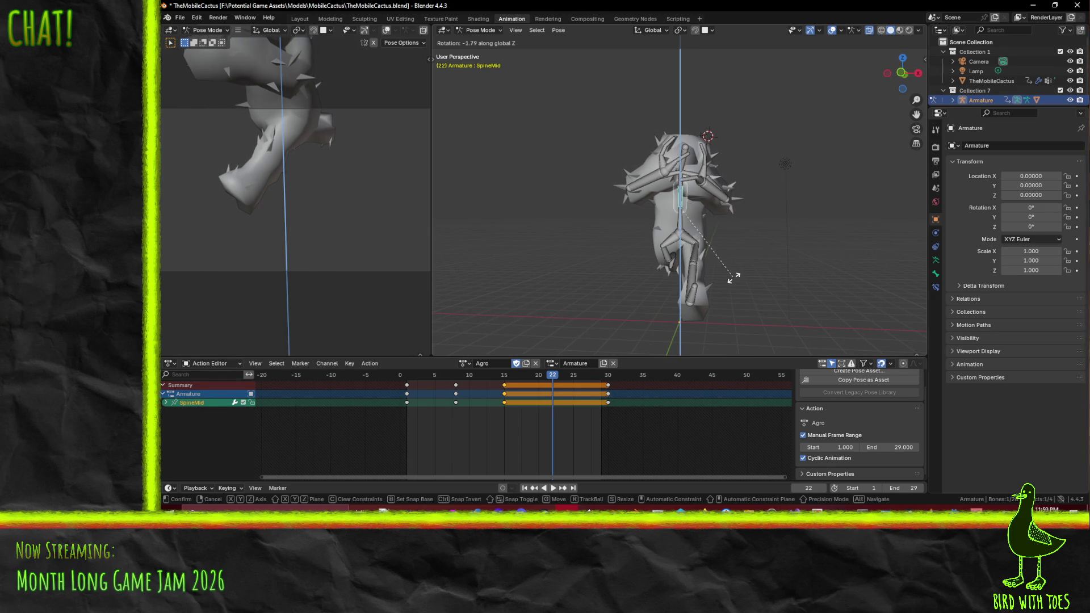
click(721, 275)
shift+click(679, 224)
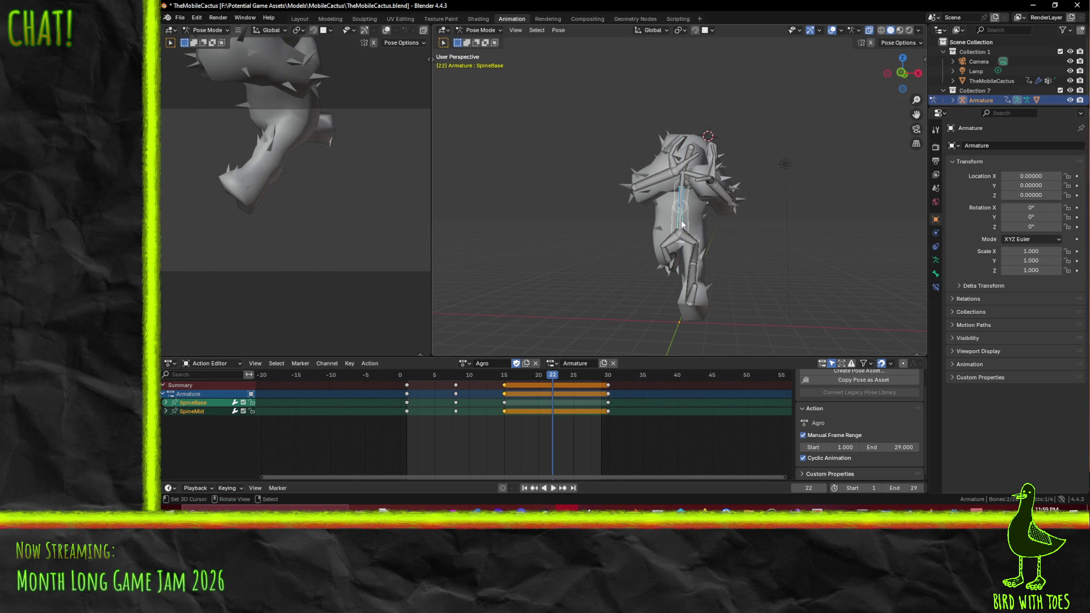
key(i)
drag(552, 377, 406, 384)
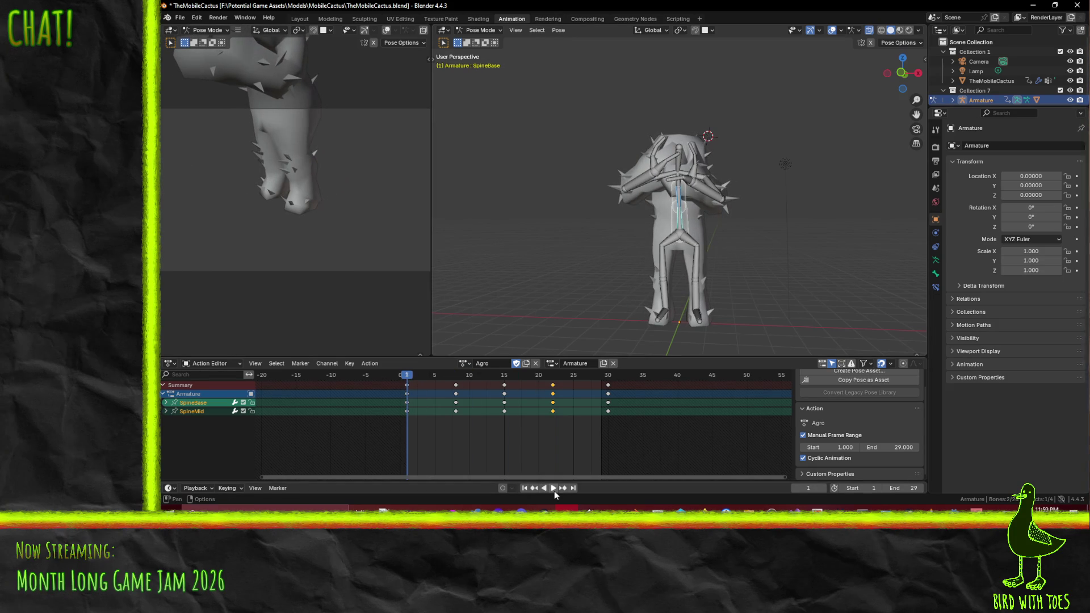
click(554, 488)
drag(522, 237, 645, 295)
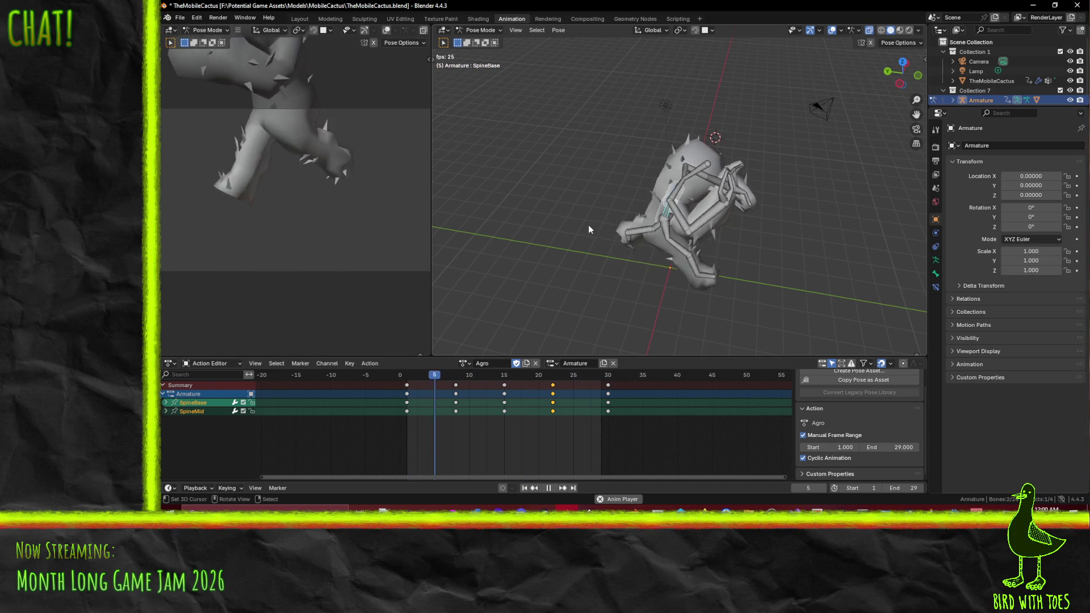
drag(624, 221, 683, 272)
mouse_move(346, 164)
mouse_down()
mouse_move(275, 151)
mouse_move(334, 213)
mouse_up()
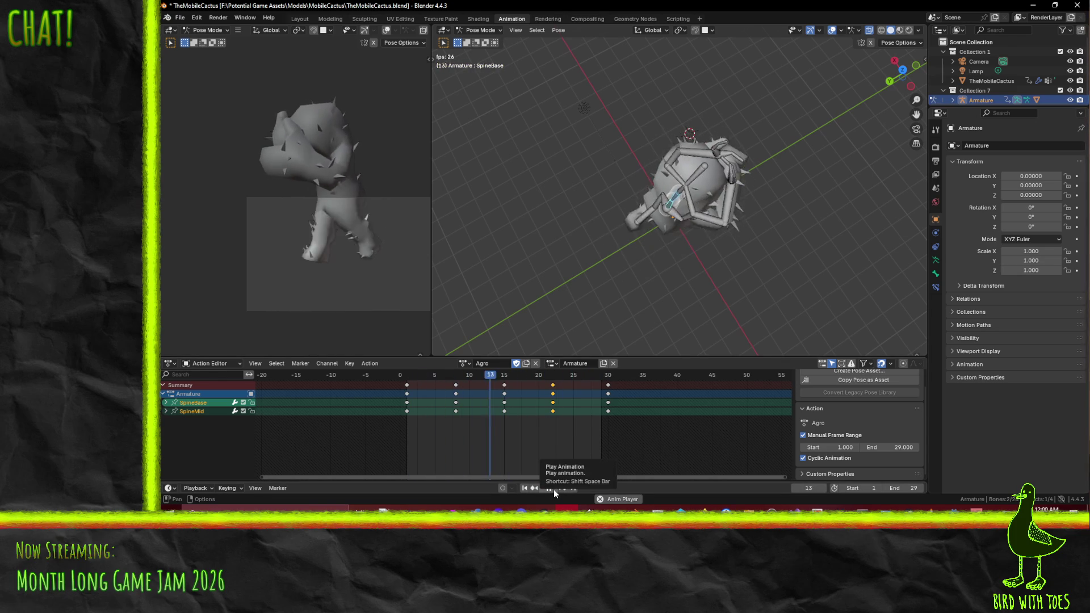
click(554, 490)
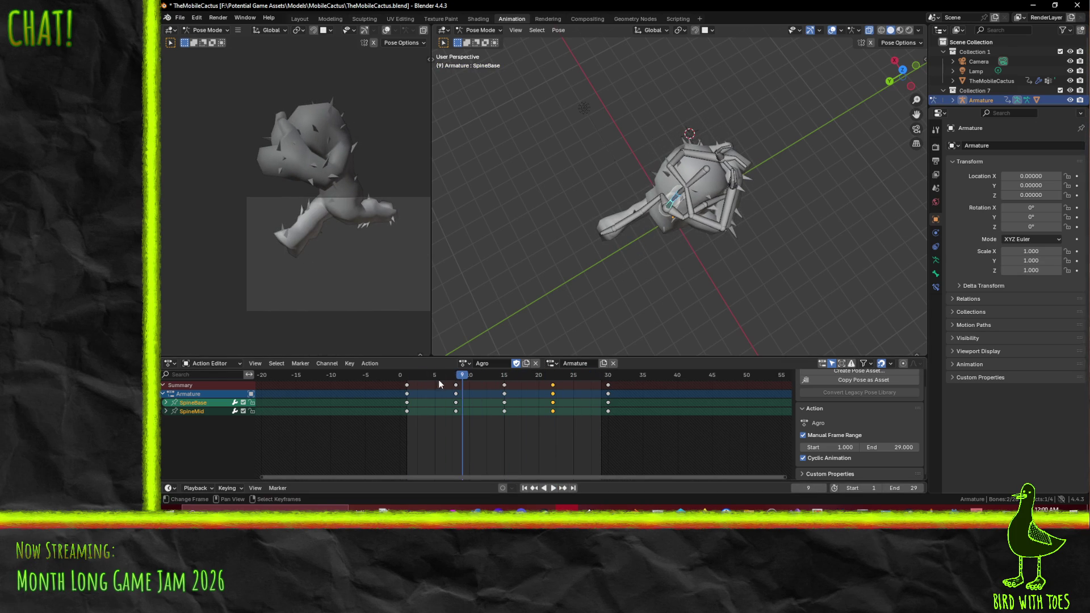
click(406, 376)
key(space)
key(Escape)
mouse_move(585, 295)
mouse_down()
mouse_move(570, 189)
mouse_move(601, 253)
mouse_up()
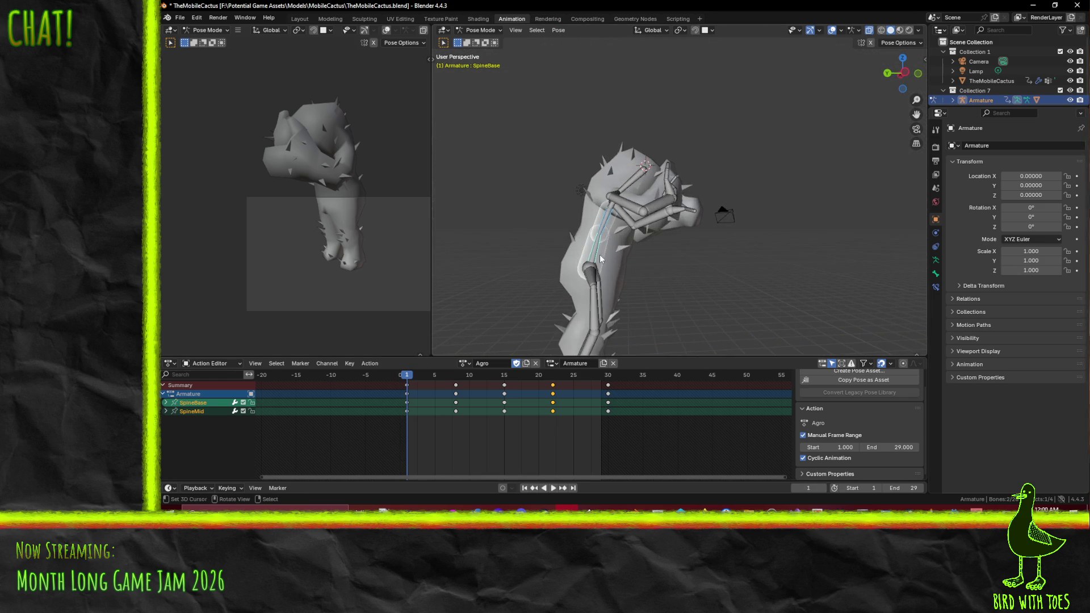
Move the frame-1 keyframes later to frame 3.
click(590, 256)
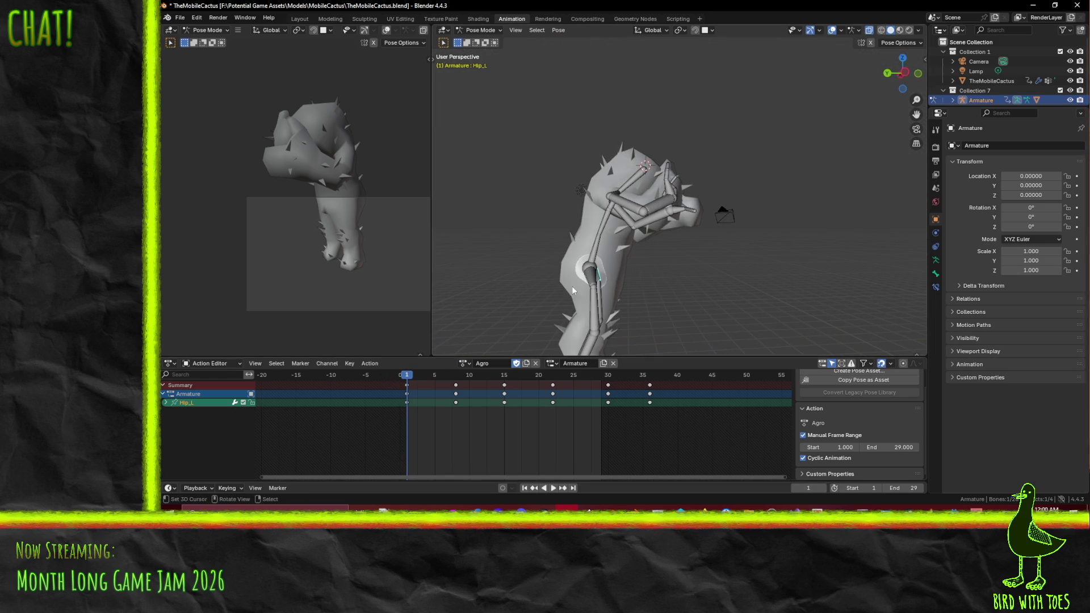
click(408, 391)
key(g)
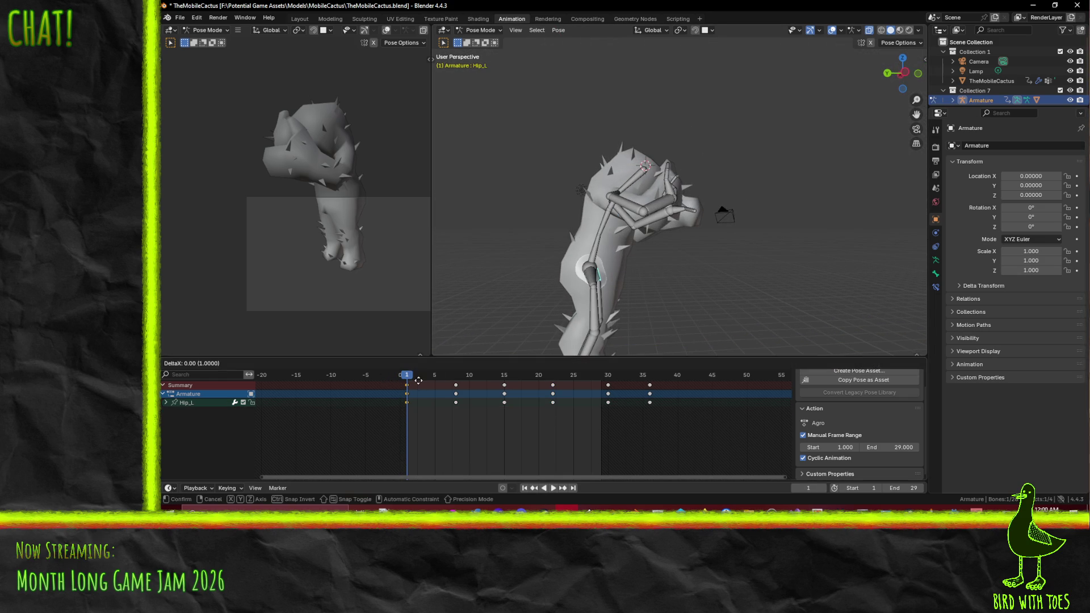
click(425, 385)
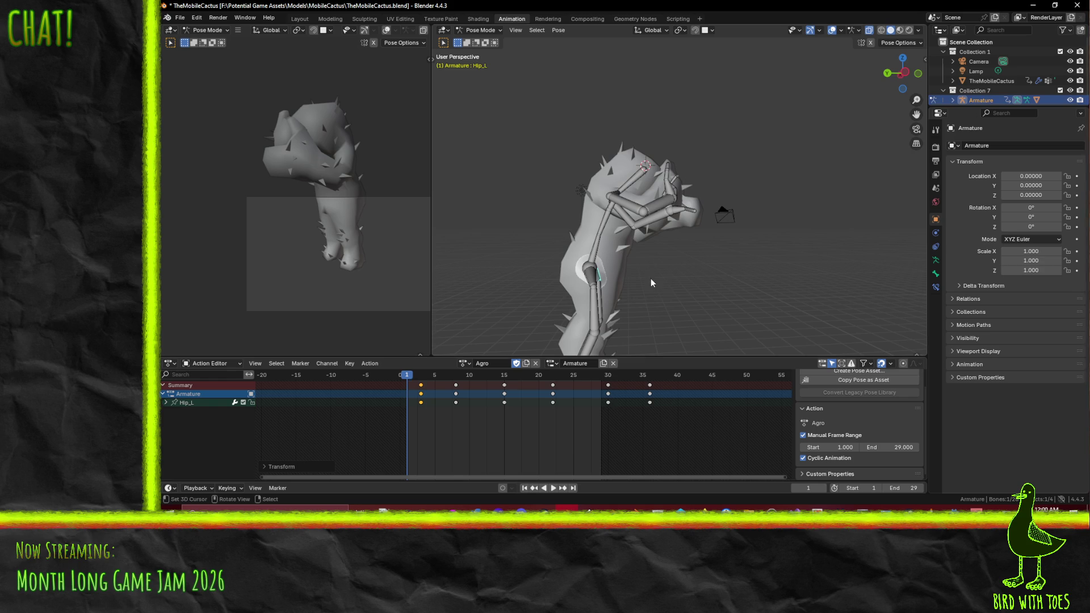
Rotate SpineBase and SpineMid around the X axis and play back to check the pose.
click(596, 258)
key(r)
key(x)
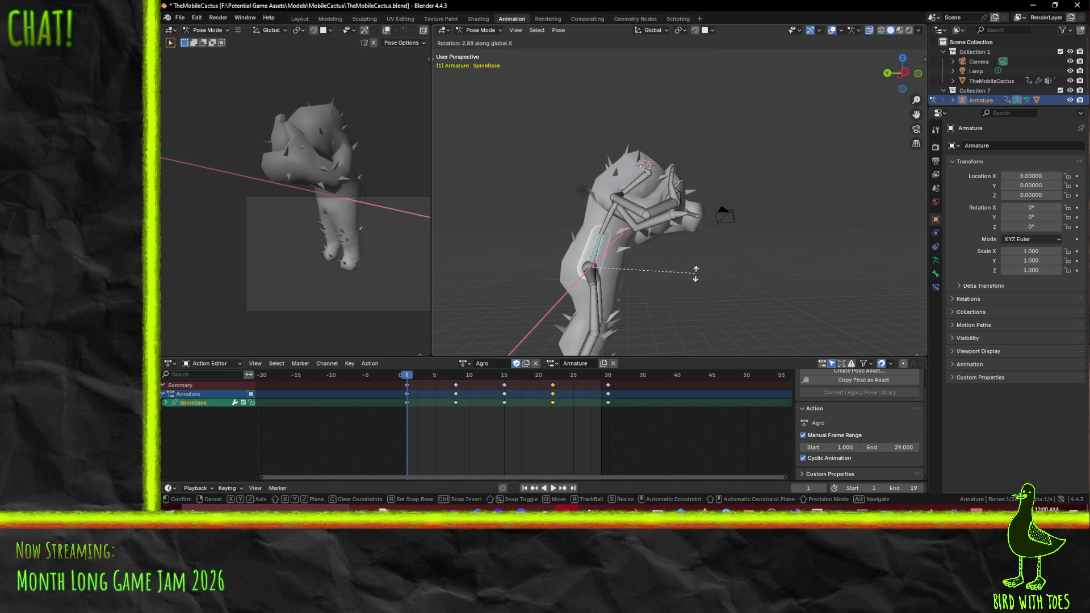
click(697, 278)
key(r)
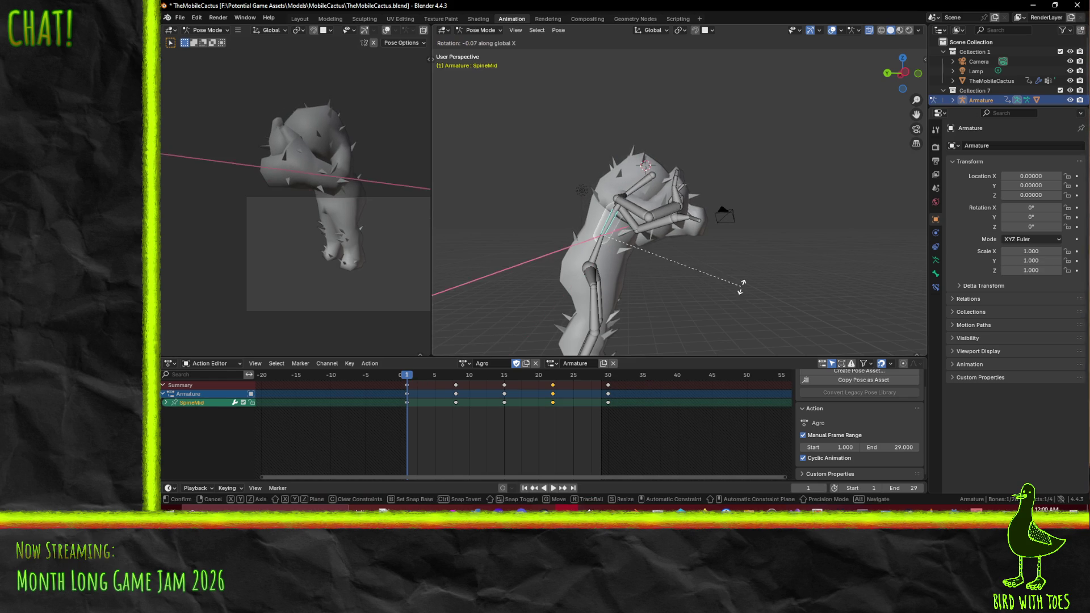
click(741, 297)
shift+click(593, 260)
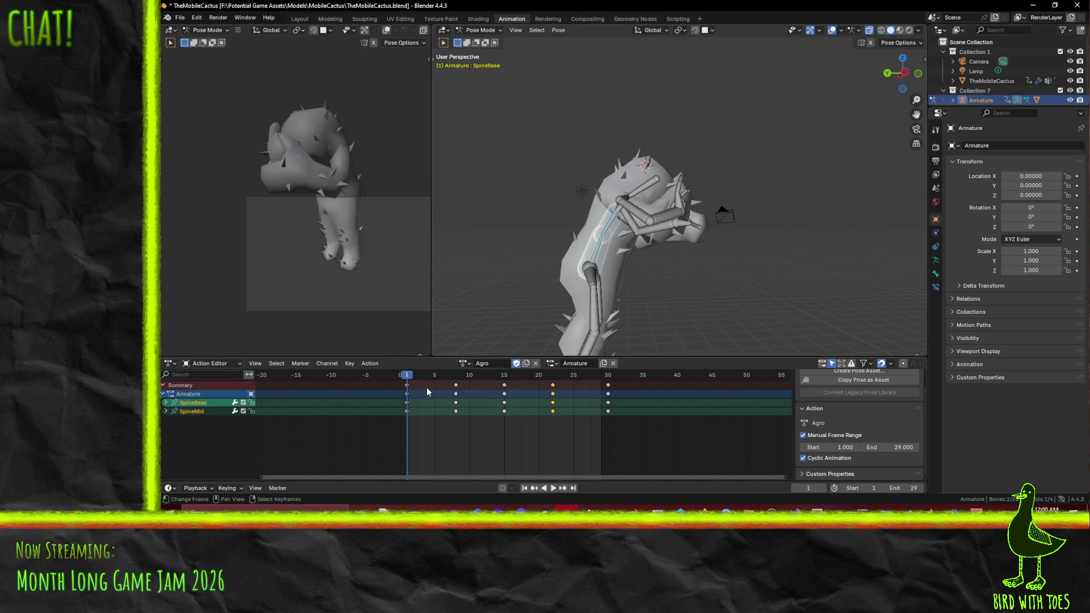
key(space)
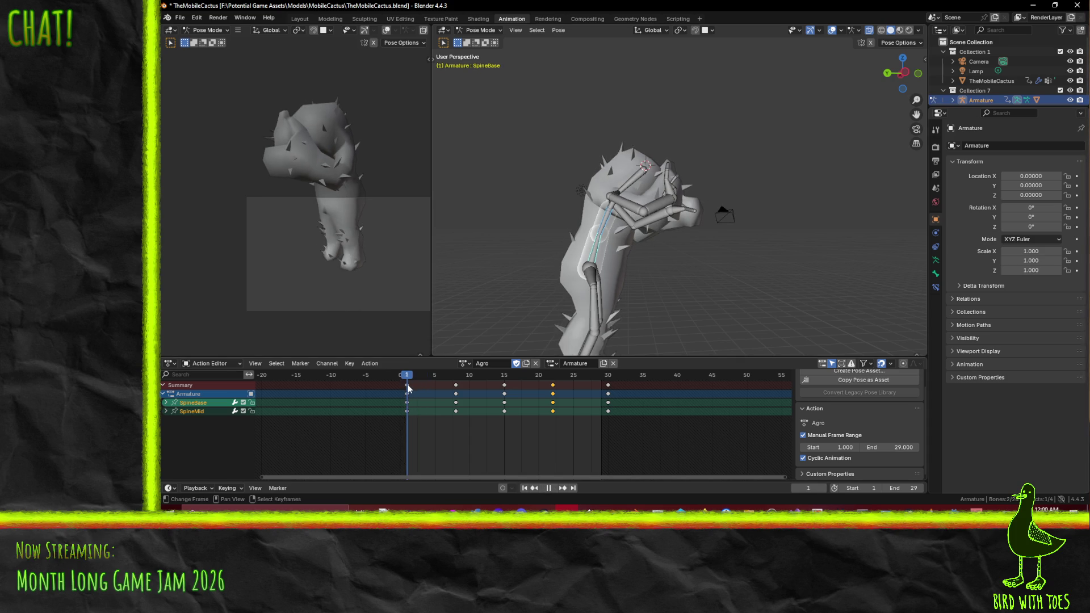
key(Escape)
Nudge the early spine keys later and re-rotate SpineBase and SpineMid around X.
click(408, 383)
drag(407, 384, 421, 388)
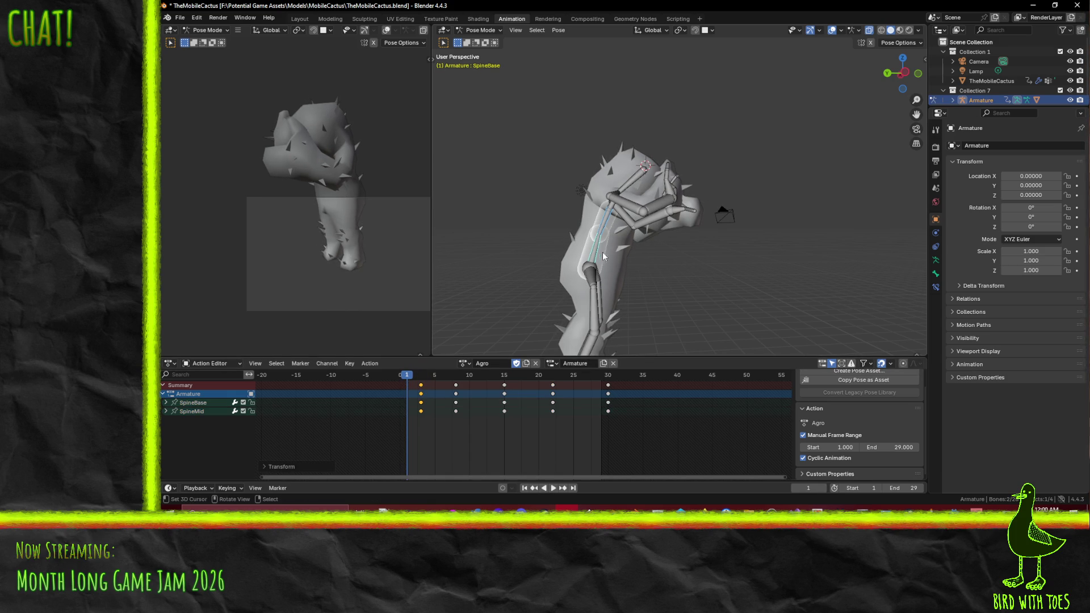
click(603, 260)
key(r)
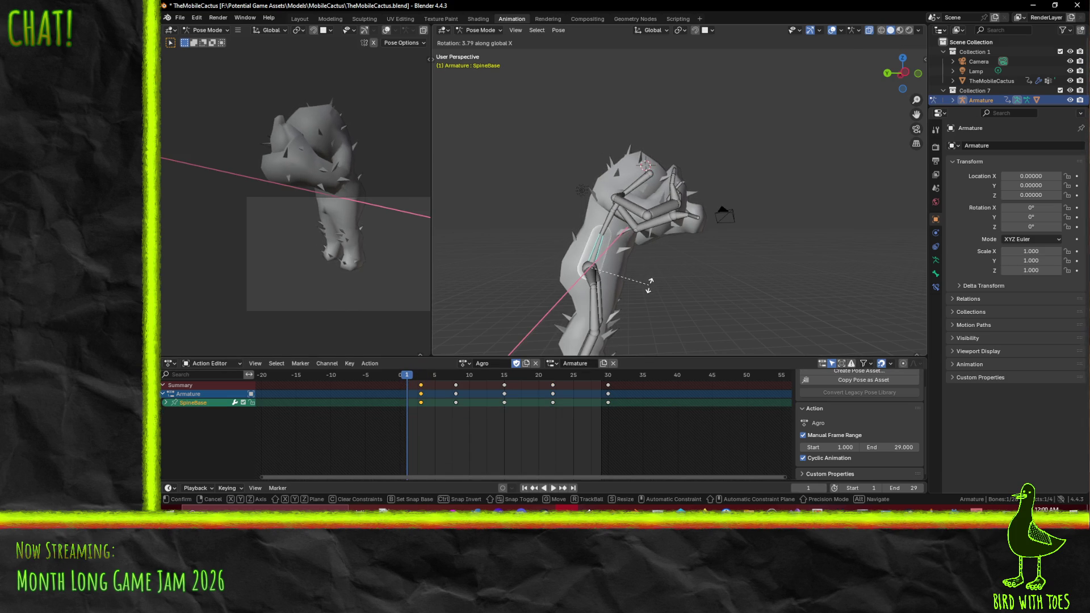
click(613, 231)
click(613, 229)
key(r)
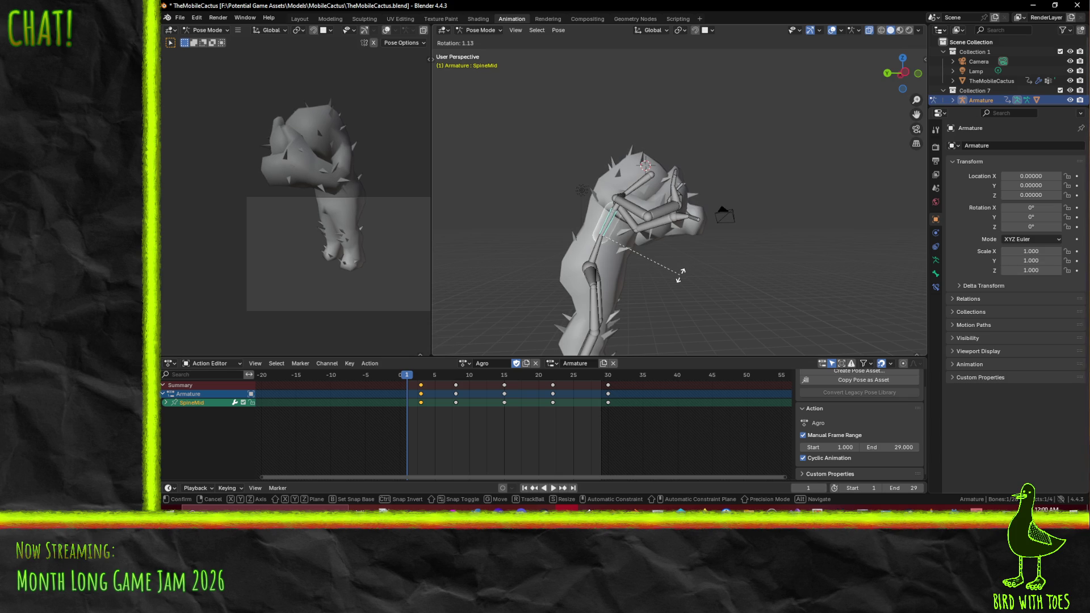
click(668, 275)
shift+click(594, 245)
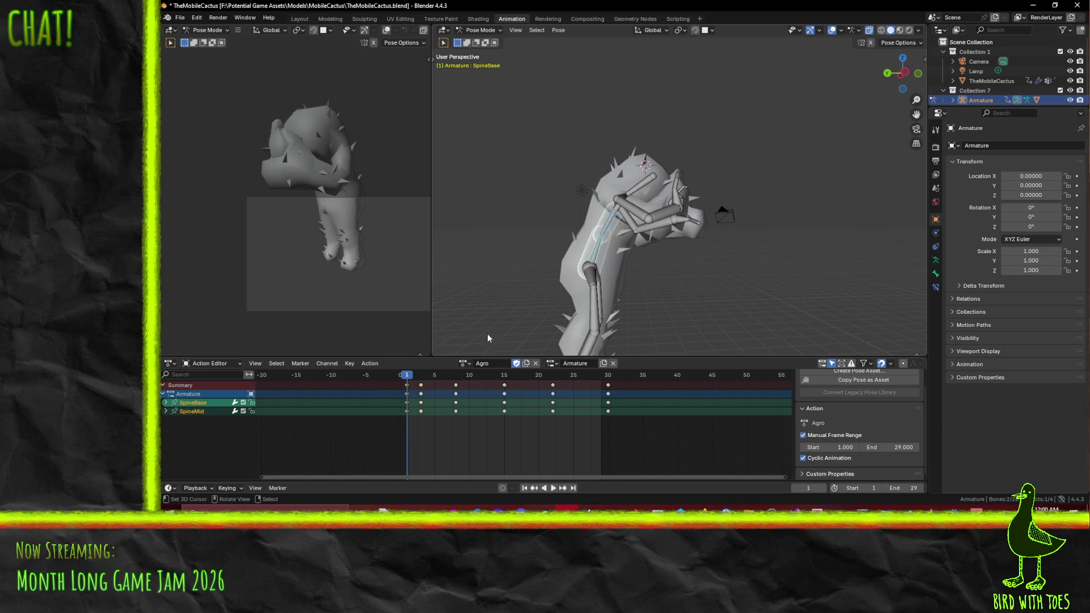
Replay the Agro animation from frame 1 to review the new spine pose.
click(551, 485)
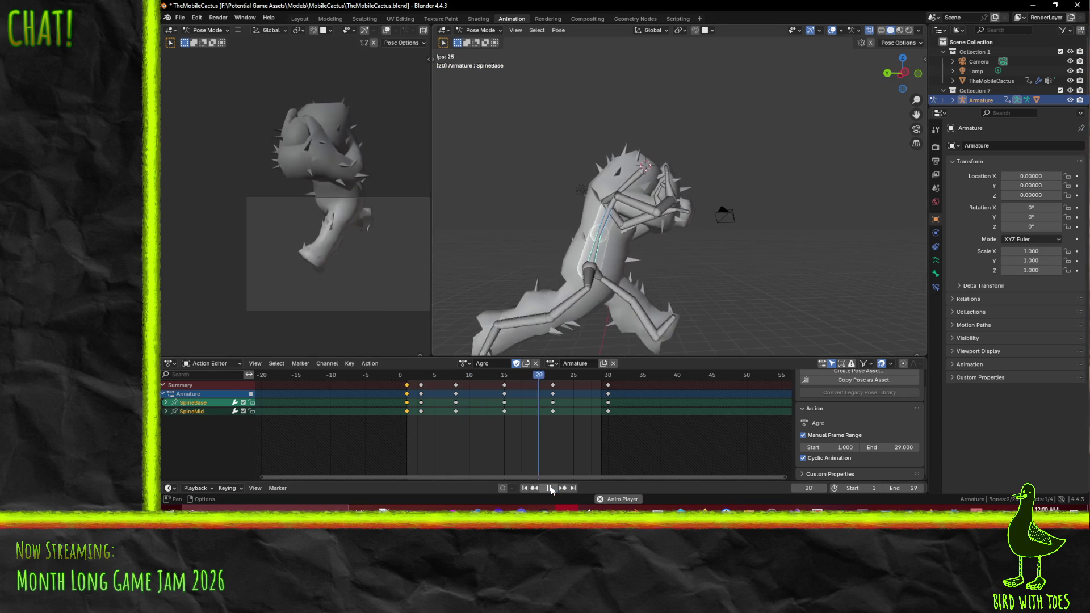
key(space)
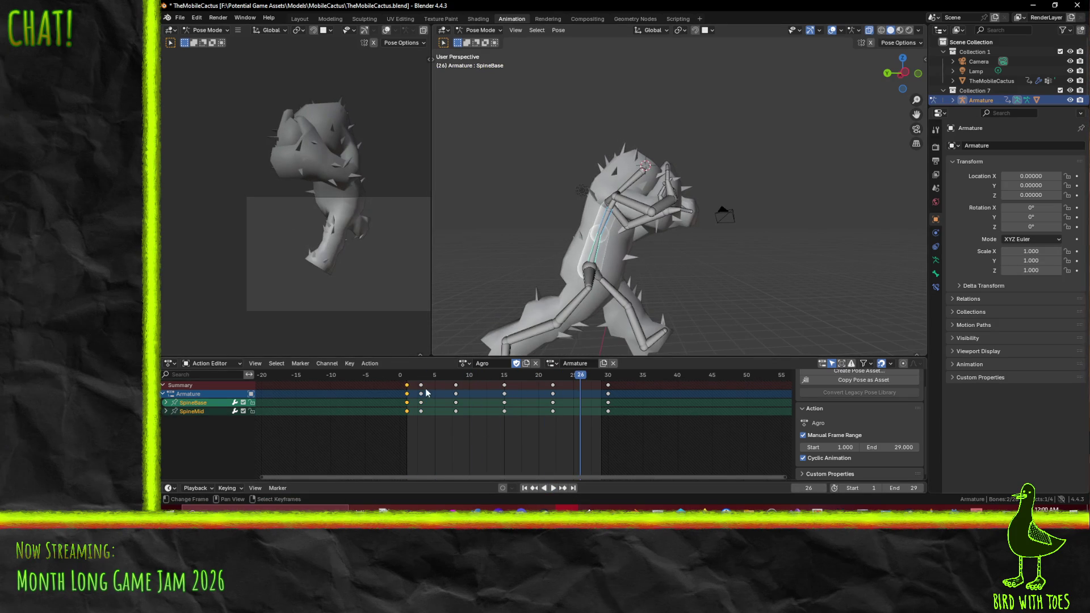
key(space)
click(407, 375)
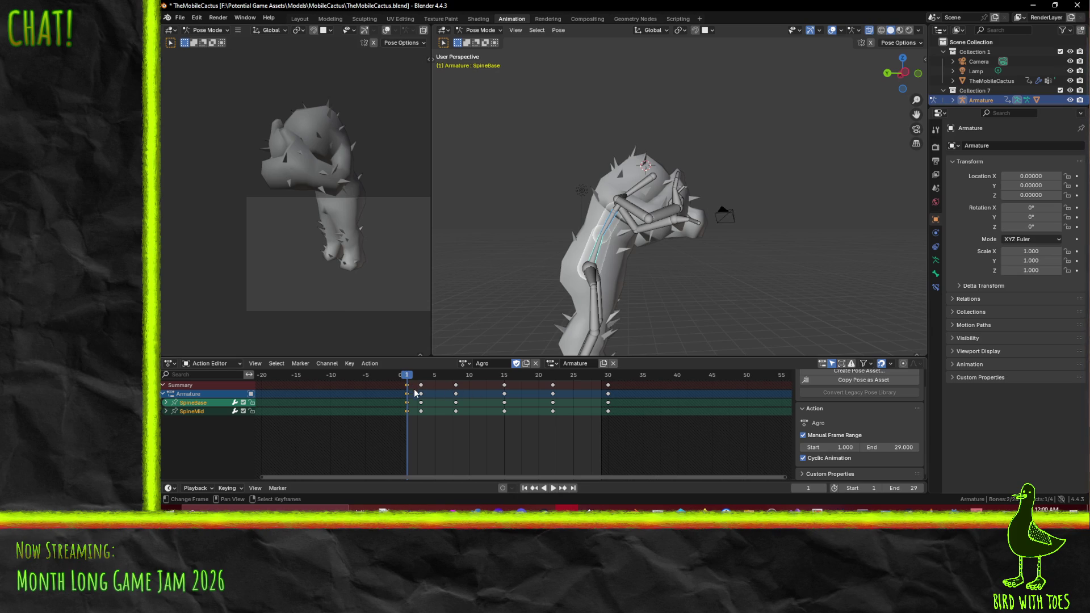
key(space)
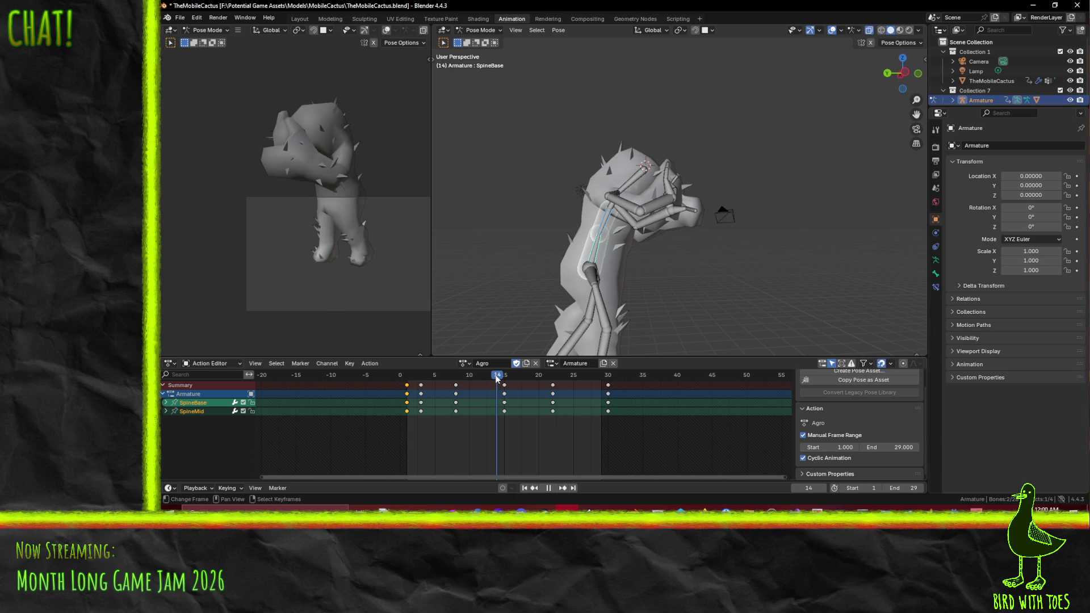
Move the frame-15 keyframe column to frame 16.
click(505, 385)
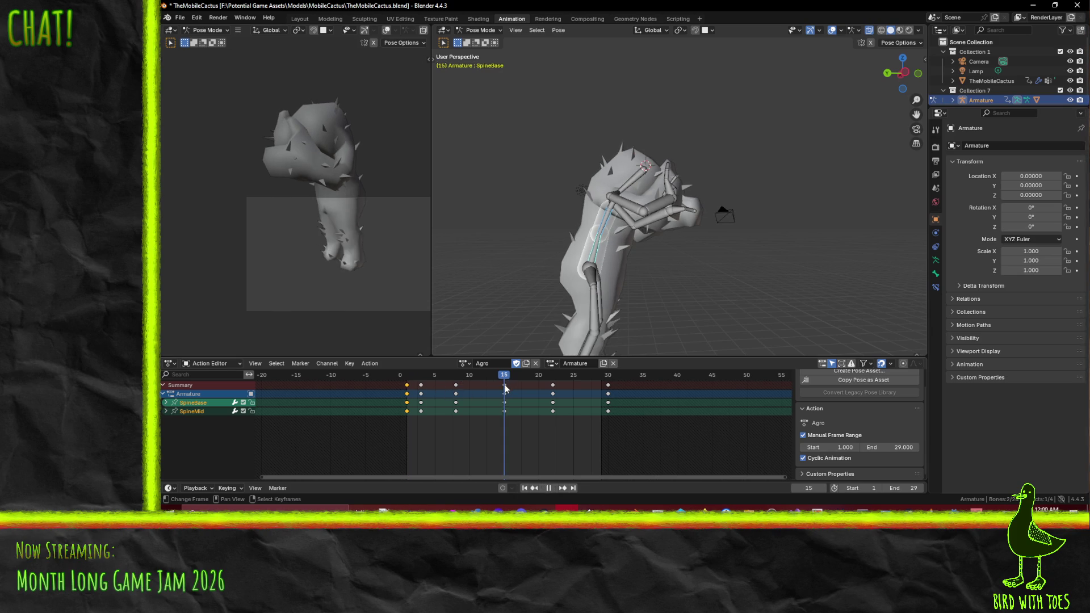
right_click(505, 385)
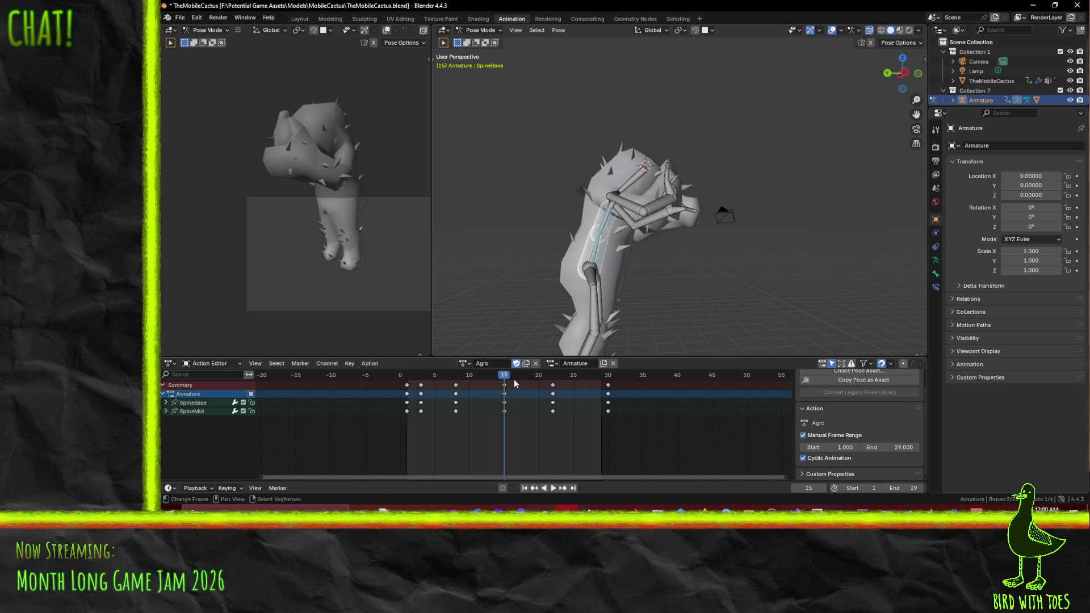
key(g)
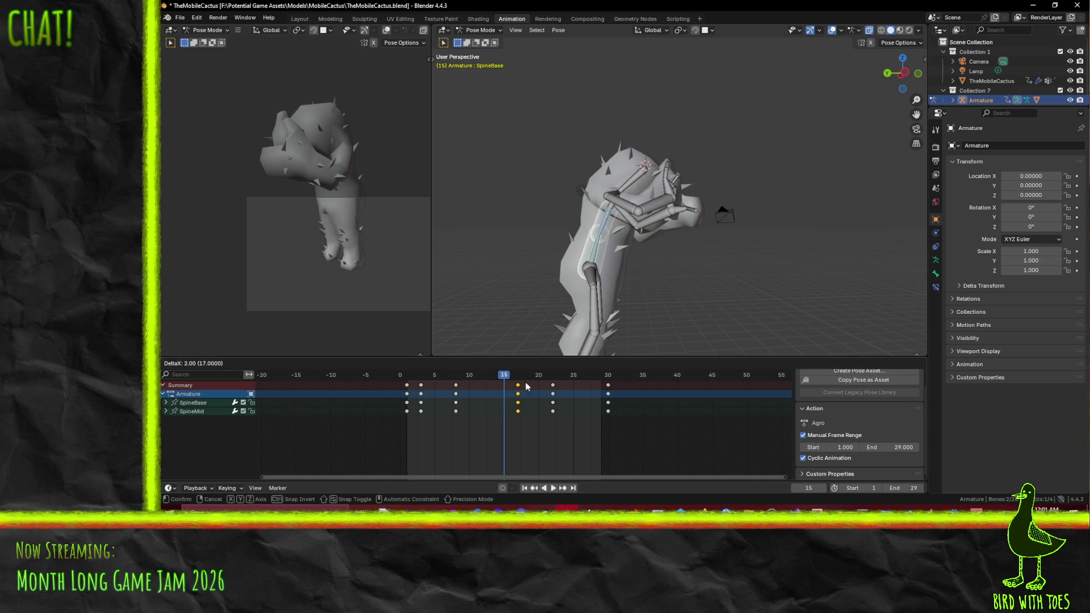
click(530, 383)
key(g)
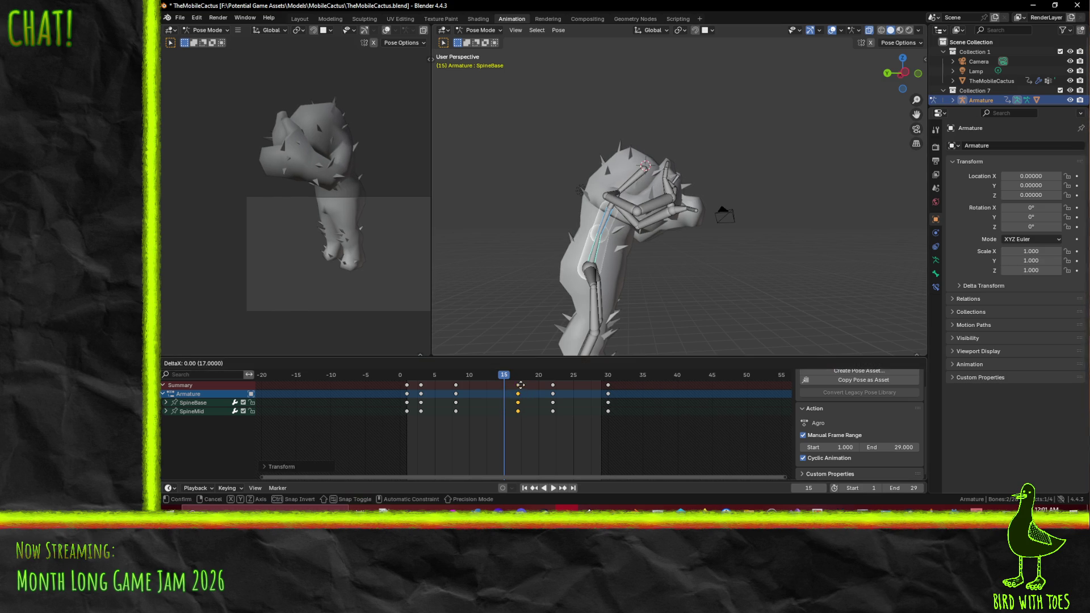
click(619, 263)
Re-rotate SpineBase and SpineMid, shift the key column to about frame 17, and replay.
click(579, 254)
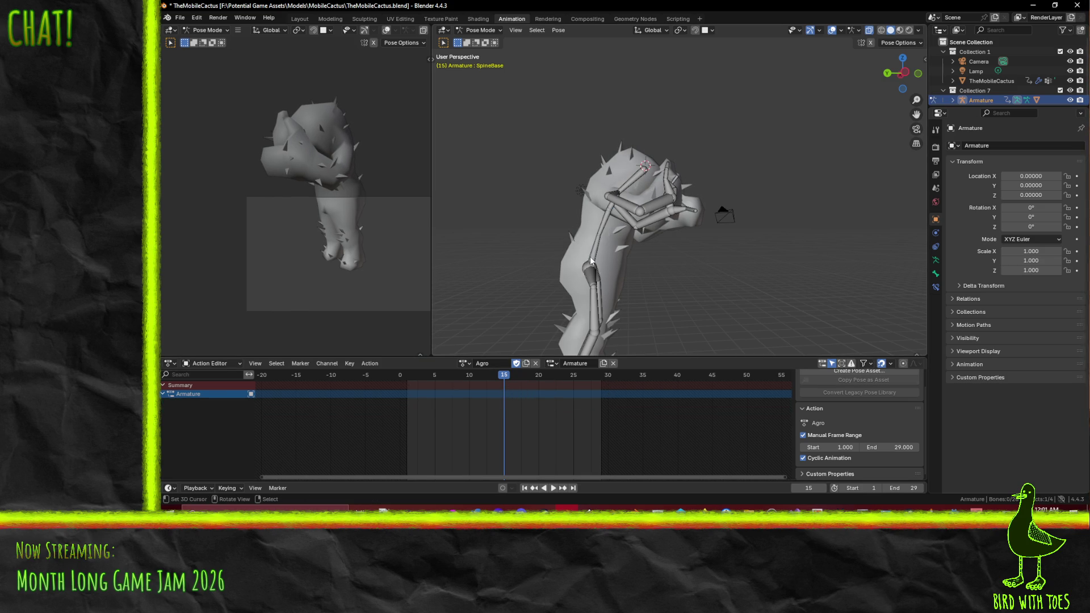
click(591, 262)
key(r)
click(697, 290)
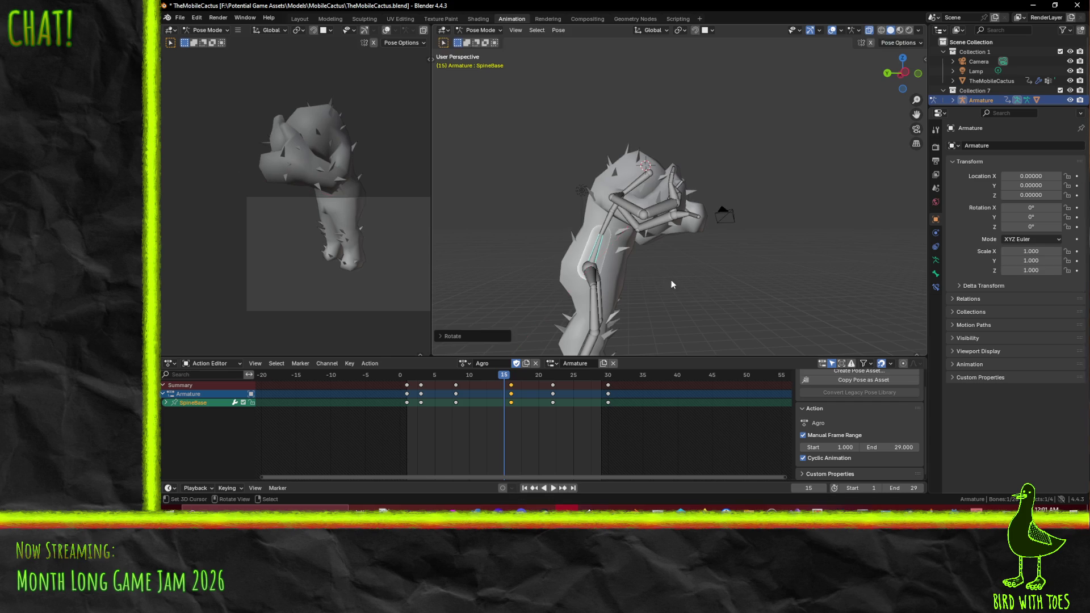
shift+click(601, 225)
click(619, 240)
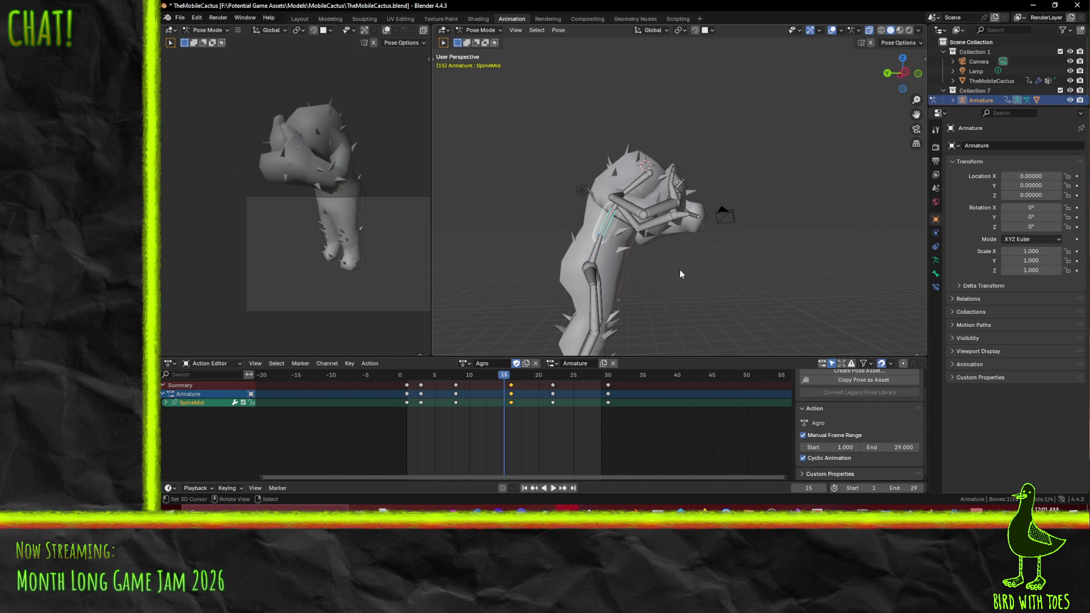
key(r)
click(609, 262)
shift+click(594, 251)
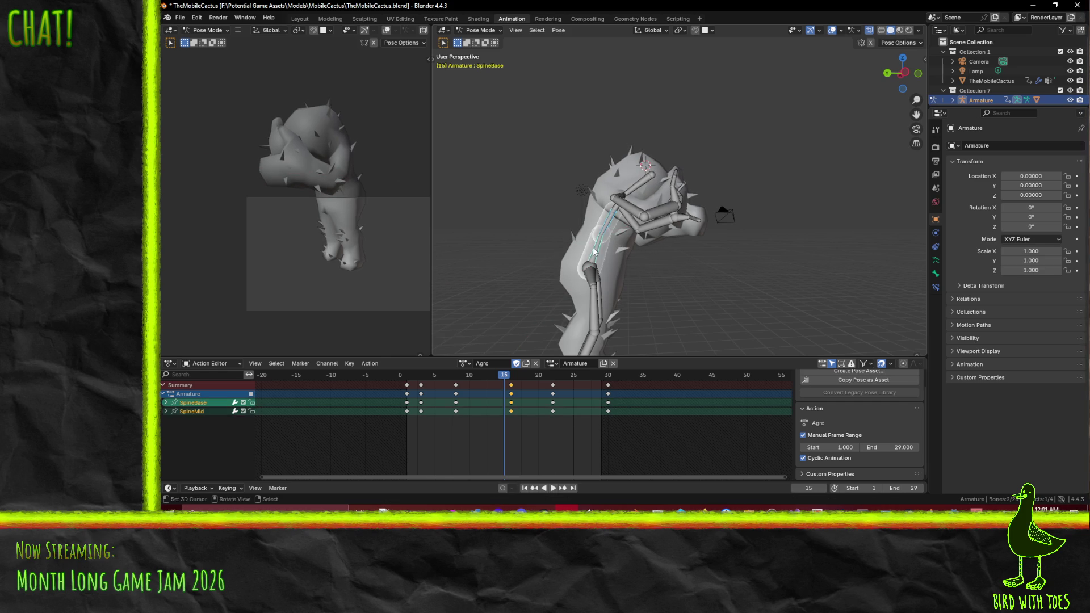
drag(513, 386, 519, 386)
click(431, 377)
key(space)
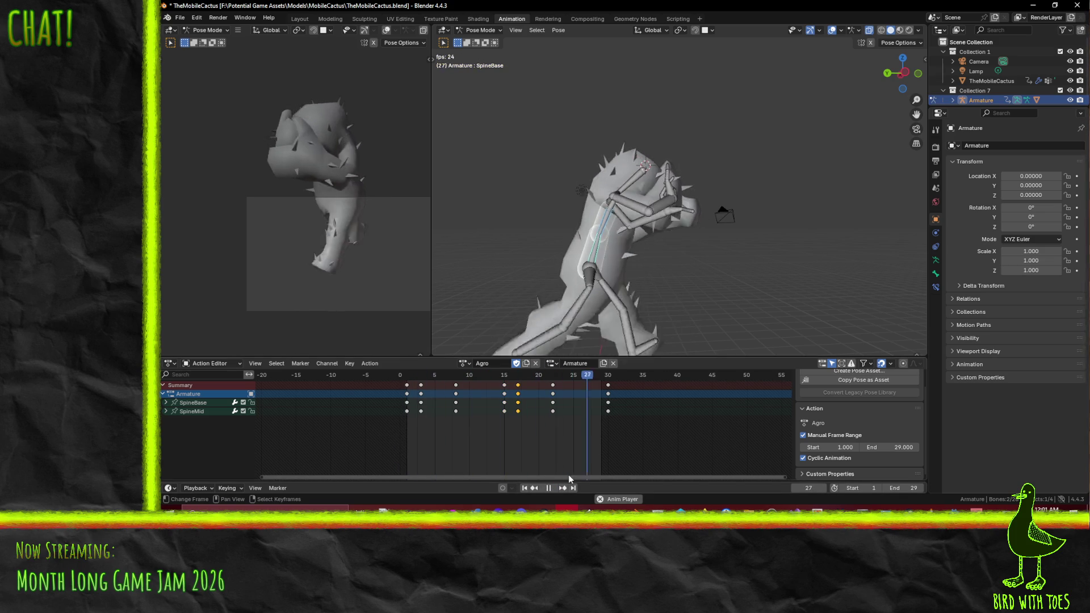
Move the selected keys to frame 14 and replay the Agro animation, stopping at frame 15.
click(548, 487)
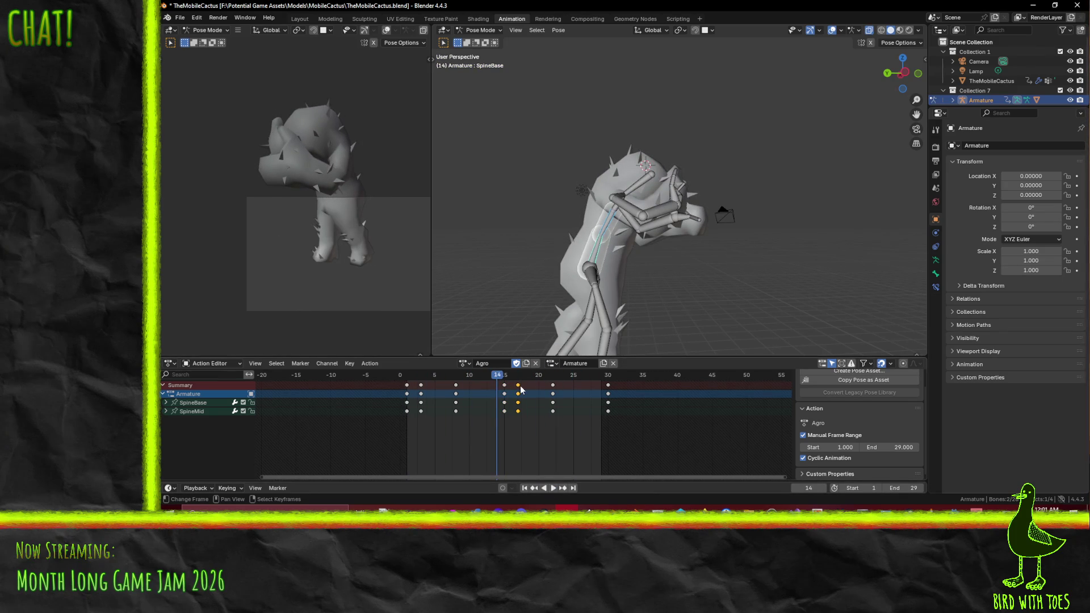
key(g)
click(498, 381)
key(space)
click(408, 377)
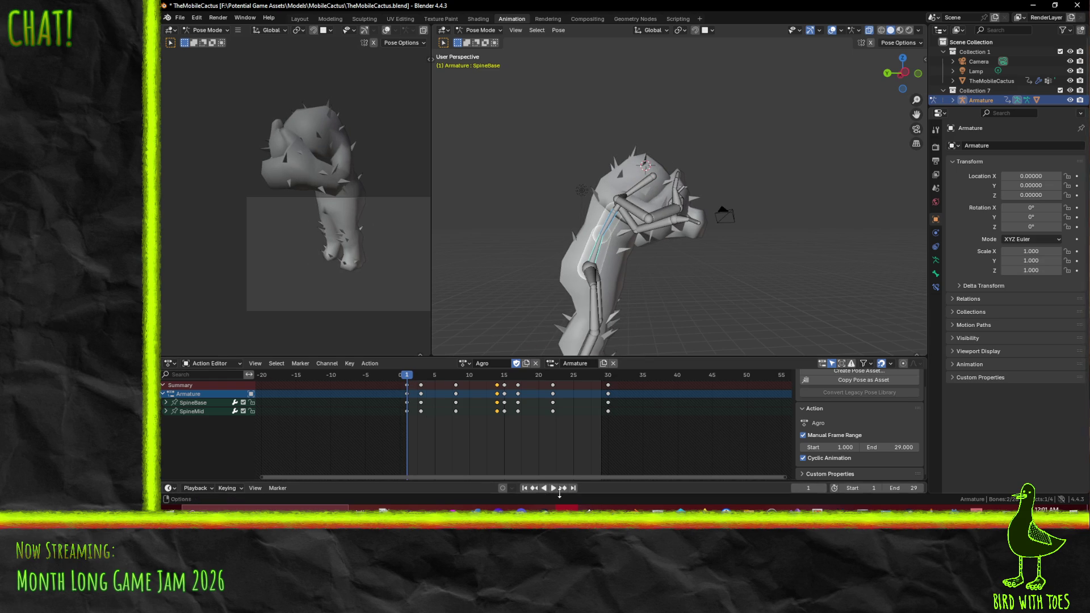
click(556, 489)
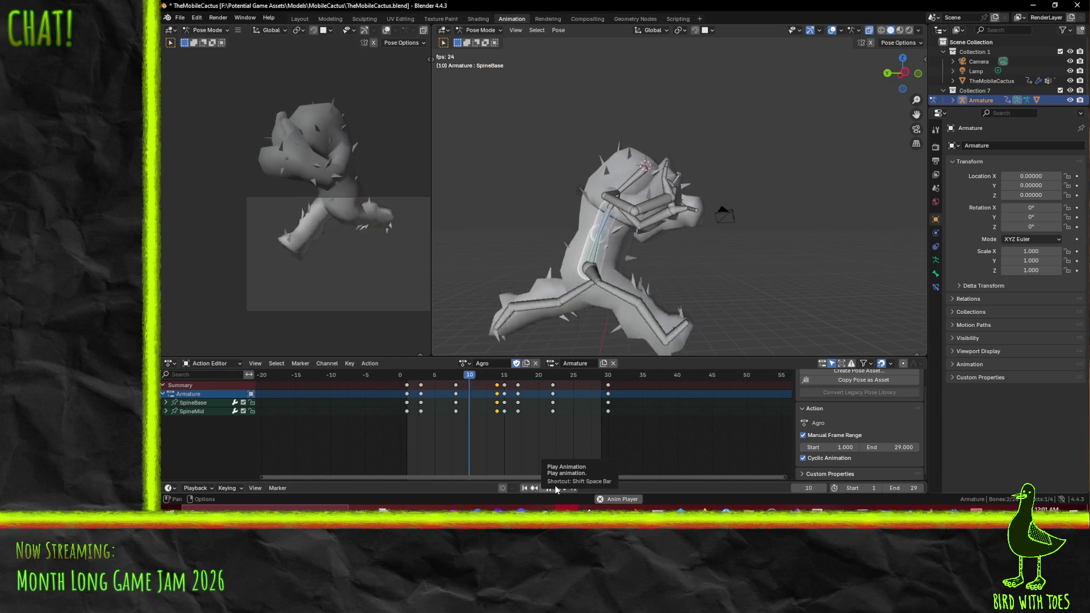
click(556, 488)
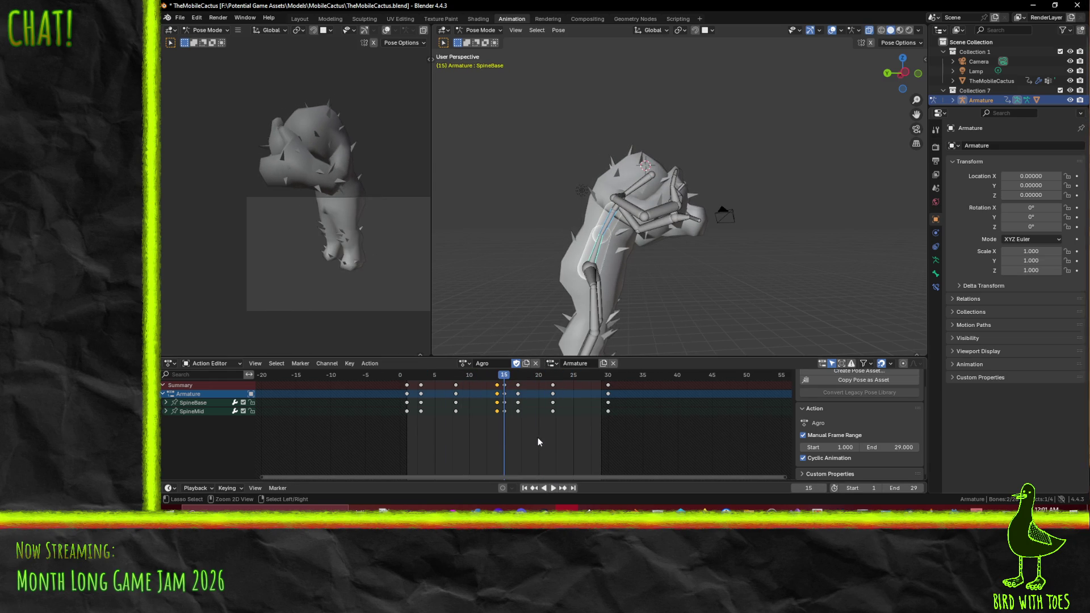
scroll(894, 410, down, 2)
scroll(873, 420, up, 2)
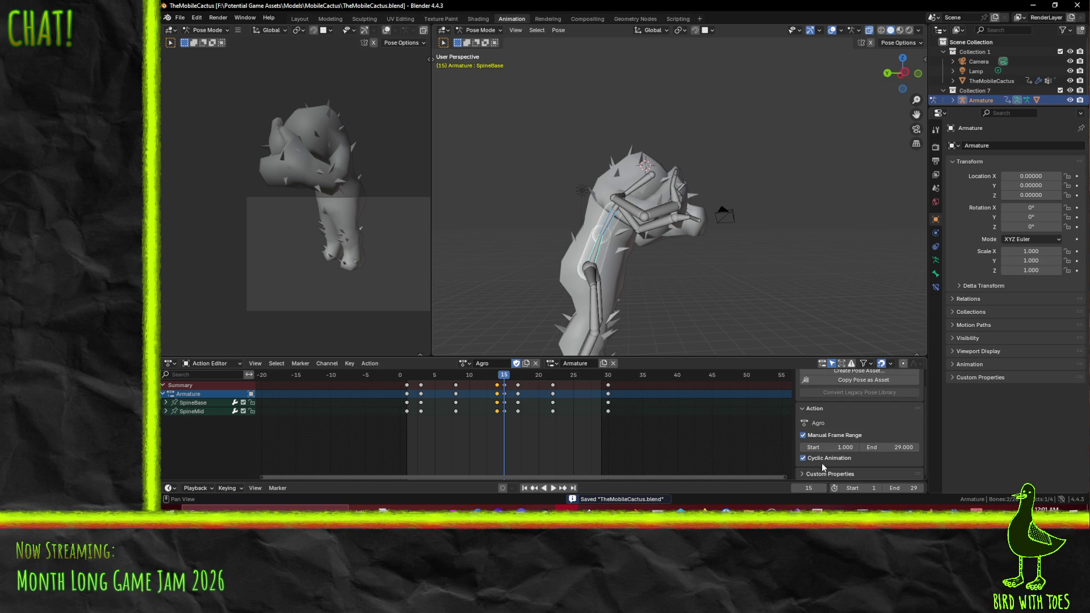
scroll(834, 473, up, 2)
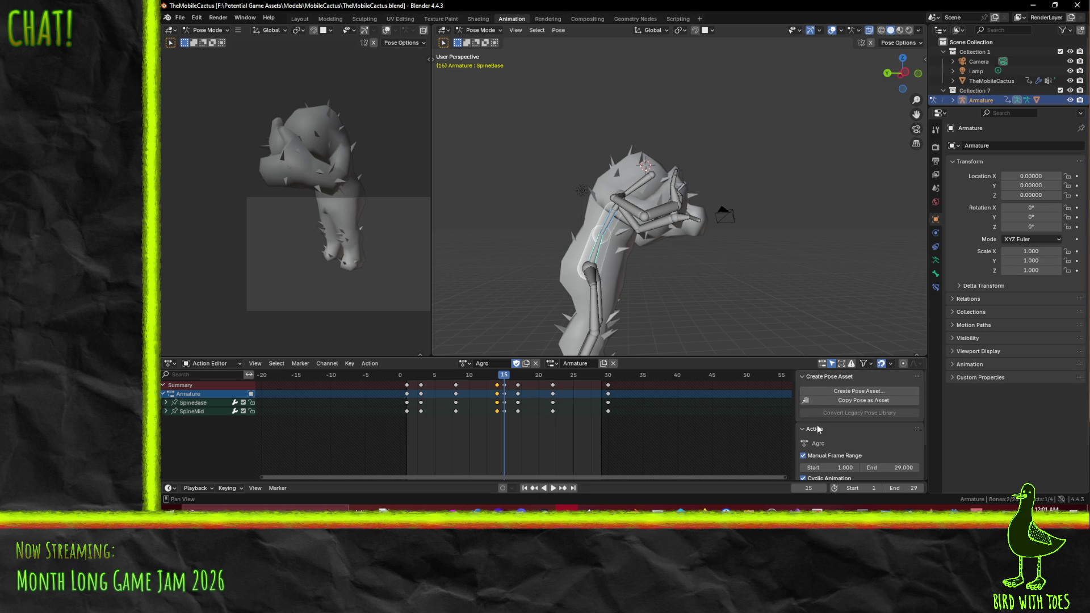
Switch the cactus rig to the Idle action and return the playhead to frame 1.
mouse_move(651, 311)
mouse_down()
mouse_move(643, 282)
mouse_move(659, 266)
mouse_up()
click(465, 364)
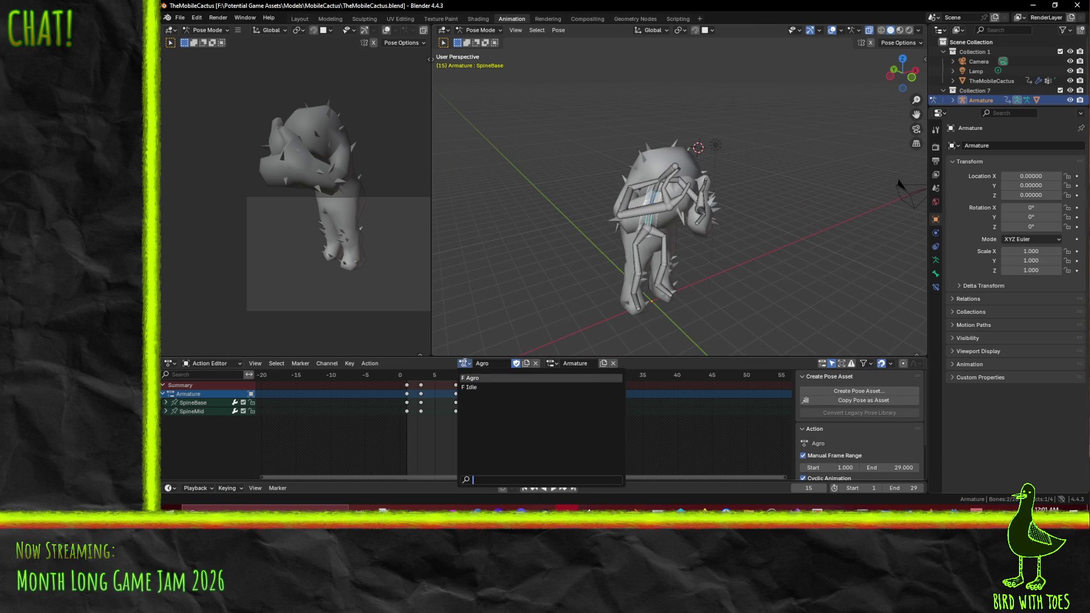
click(480, 387)
mouse_move(461, 379)
mouse_down()
mouse_move(387, 379)
mouse_move(407, 384)
mouse_up()
Set the scene end frame to 120 and save TheMobileCactus.blend.
scroll(554, 396, down, 3)
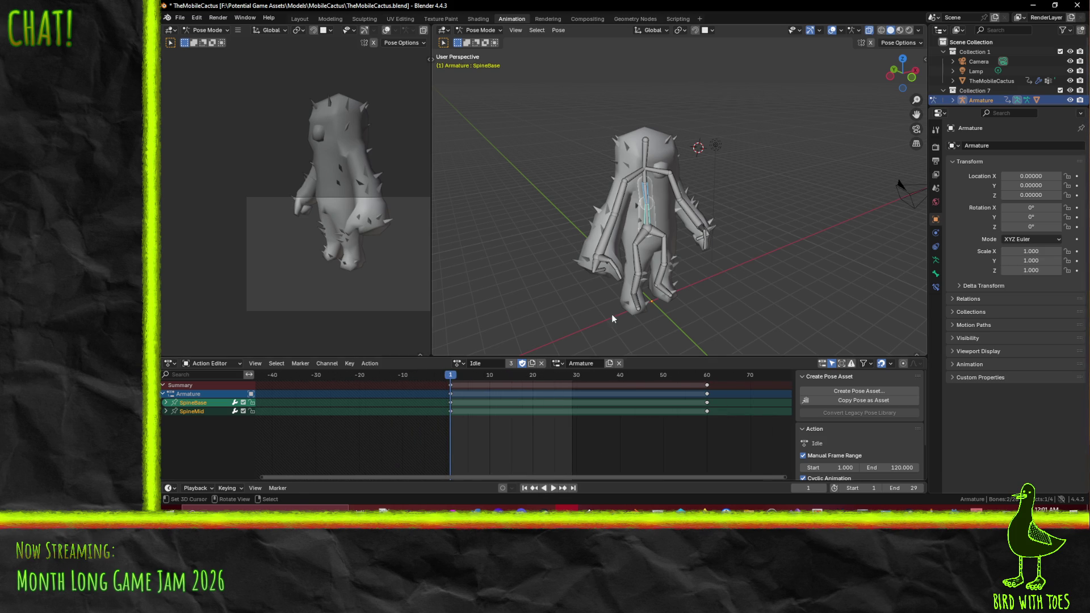
click(913, 488)
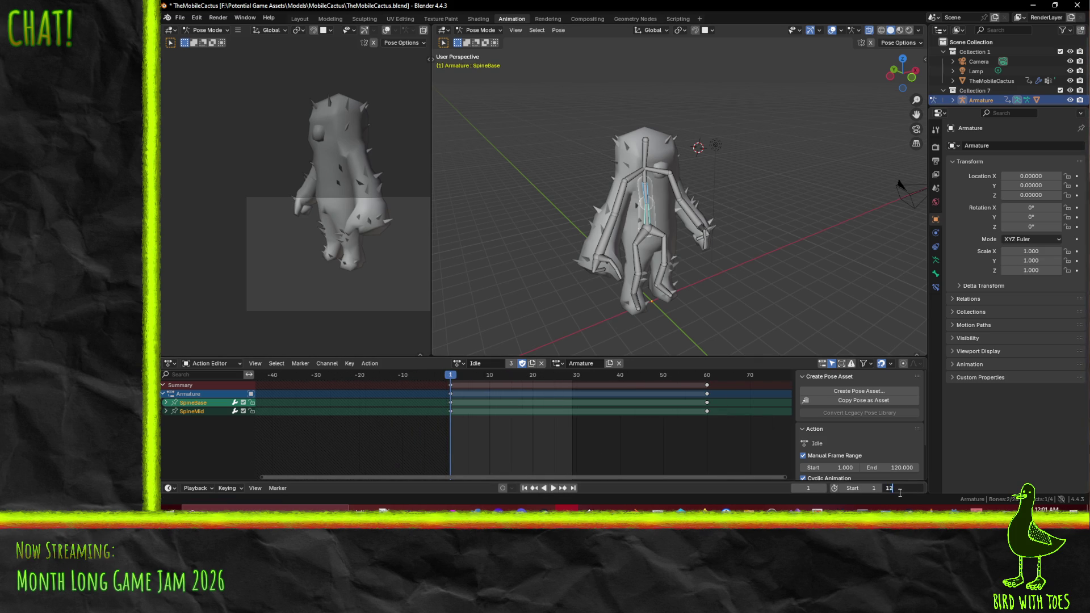
key(Return)
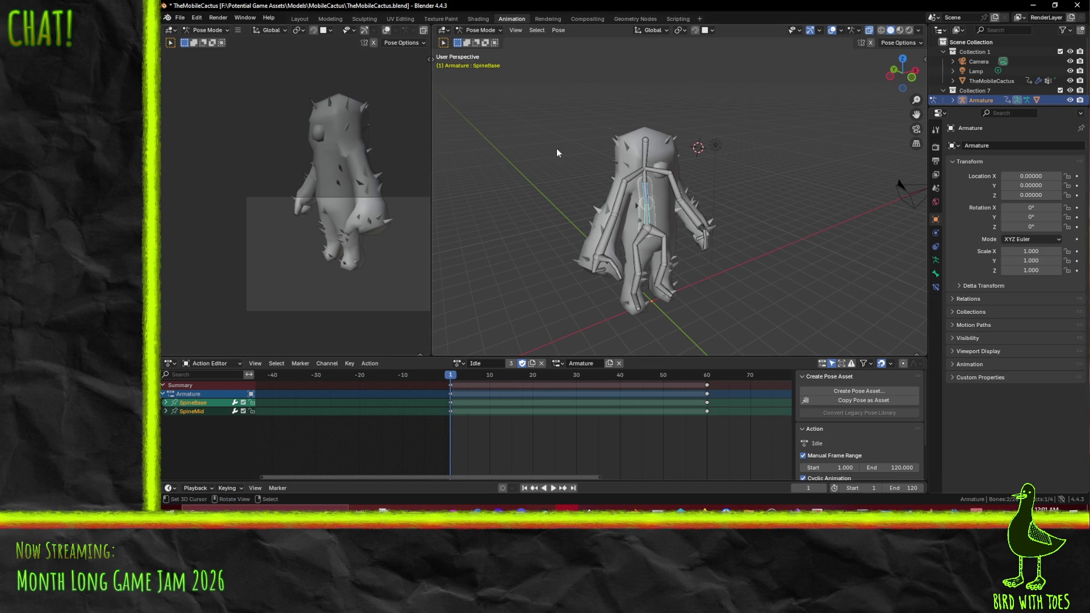
key(ctrl+s)
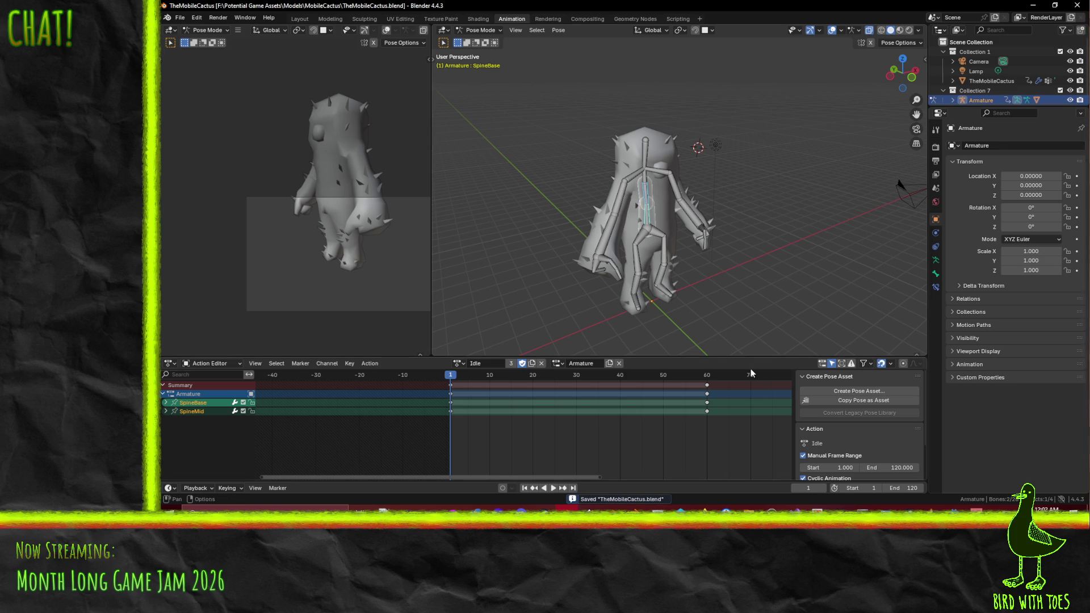
mouse_move(748, 509)
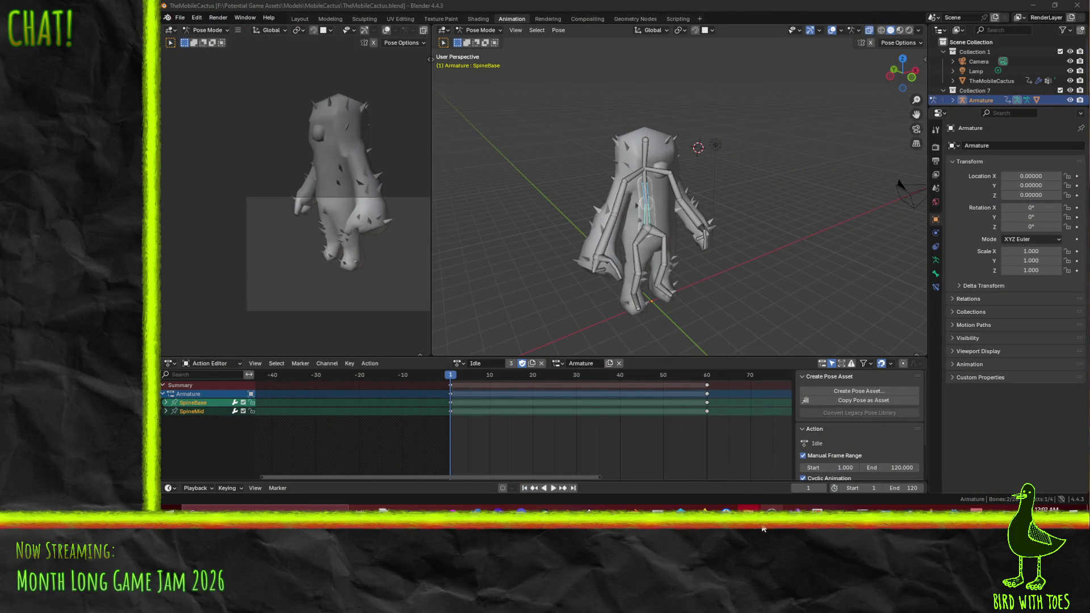
Select TheMobileCactus.blend in the MobileCactus folder after glancing at readme+license.txt.
click(546, 470)
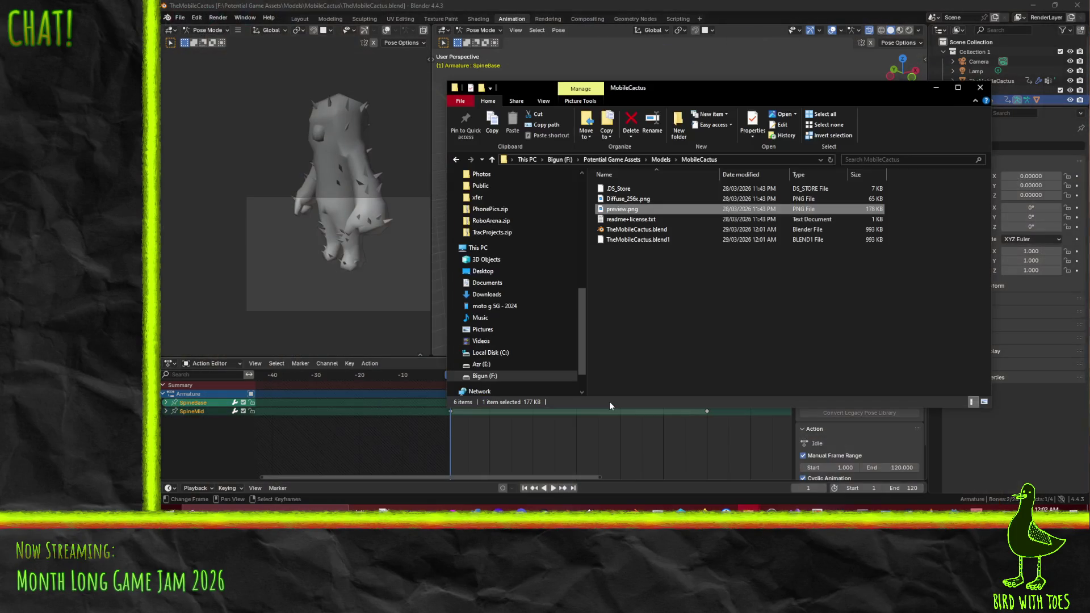
click(636, 229)
double_click(653, 219)
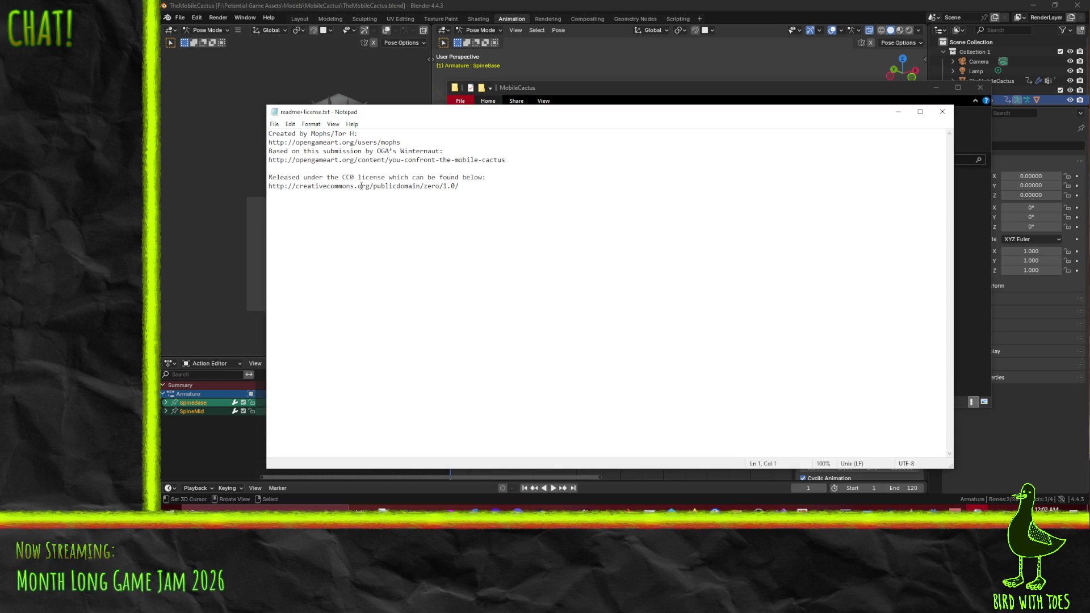
click(943, 112)
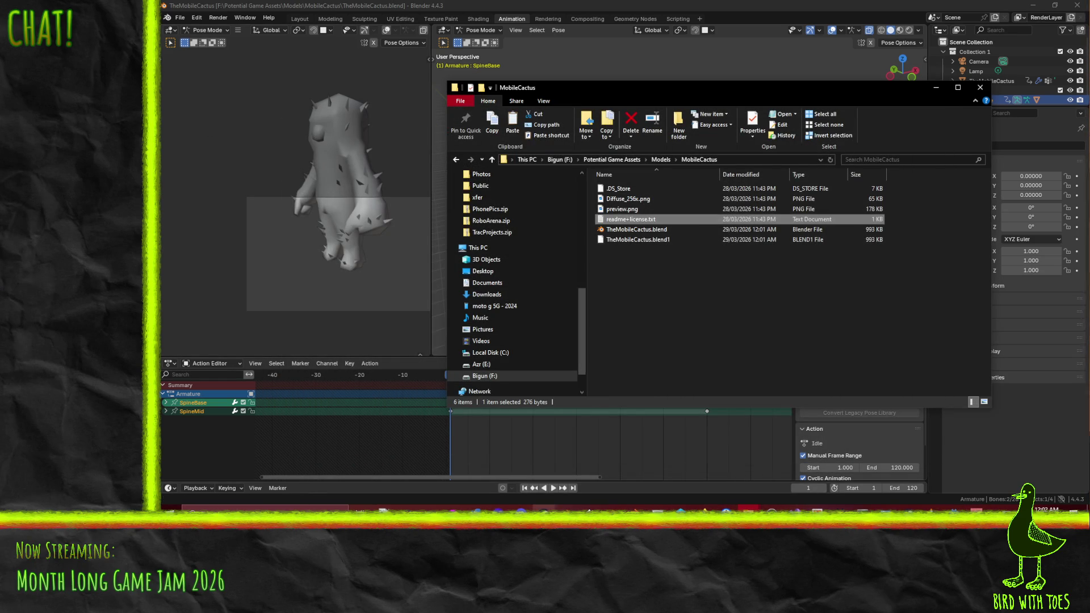
Look through the other open folder windows, including the Godot install folder.
click(749, 509)
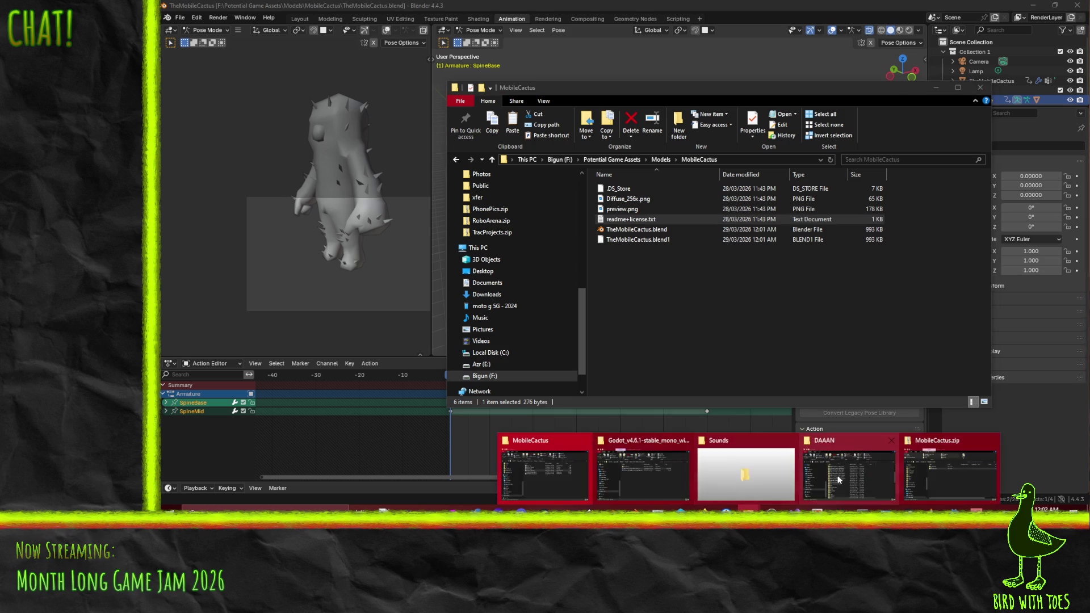
mouse_move(928, 465)
click(636, 468)
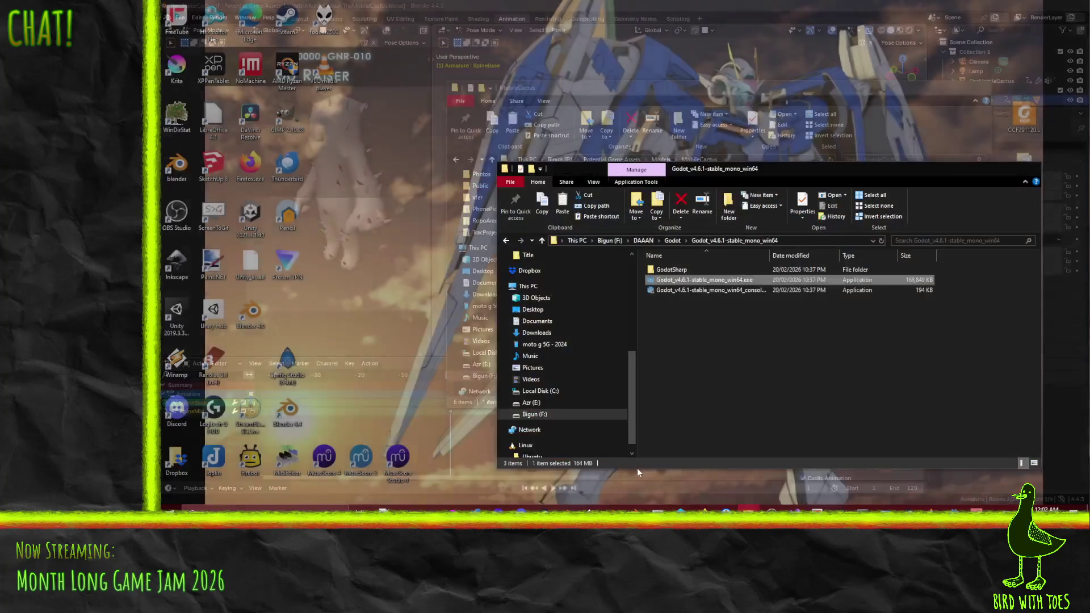
Paste TheMobileCactus.blend into the ForgotTheRules project's Gfx folder.
mouse_move(748, 509)
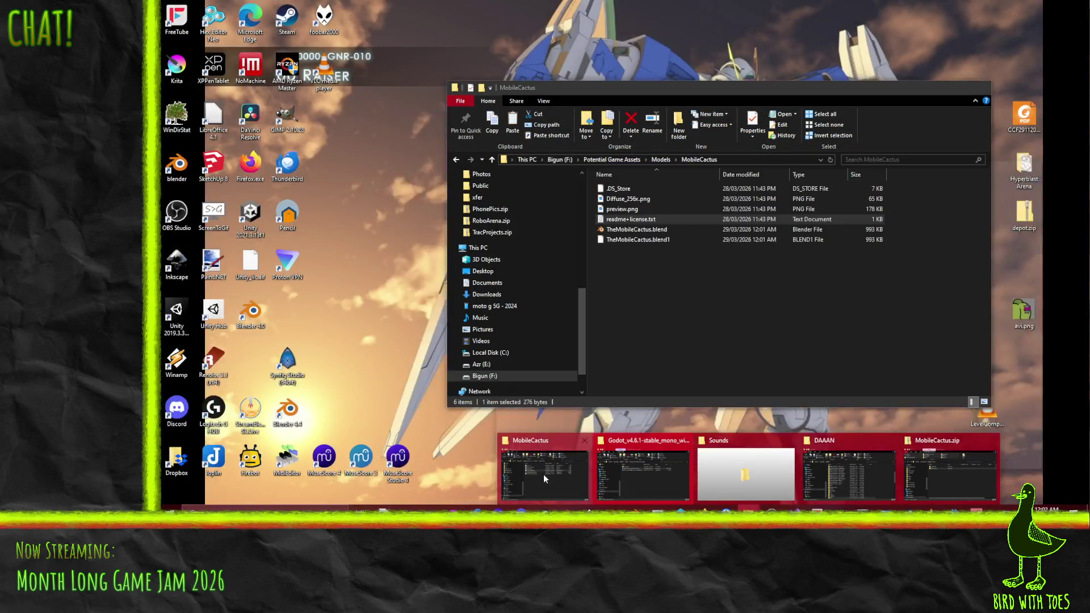
mouse_move(853, 466)
mouse_move(552, 469)
click(745, 473)
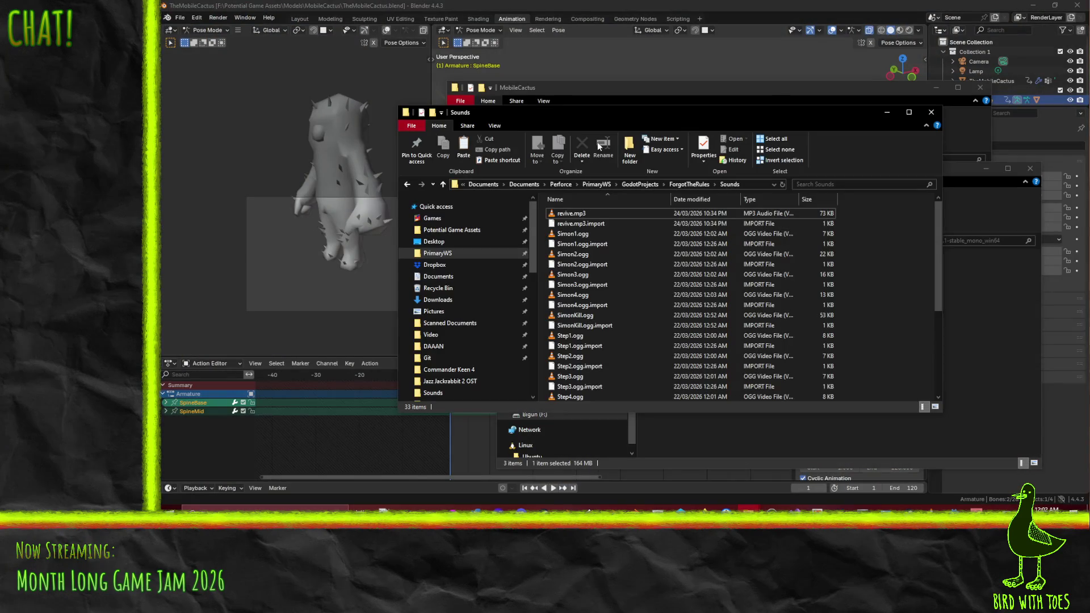
click(690, 184)
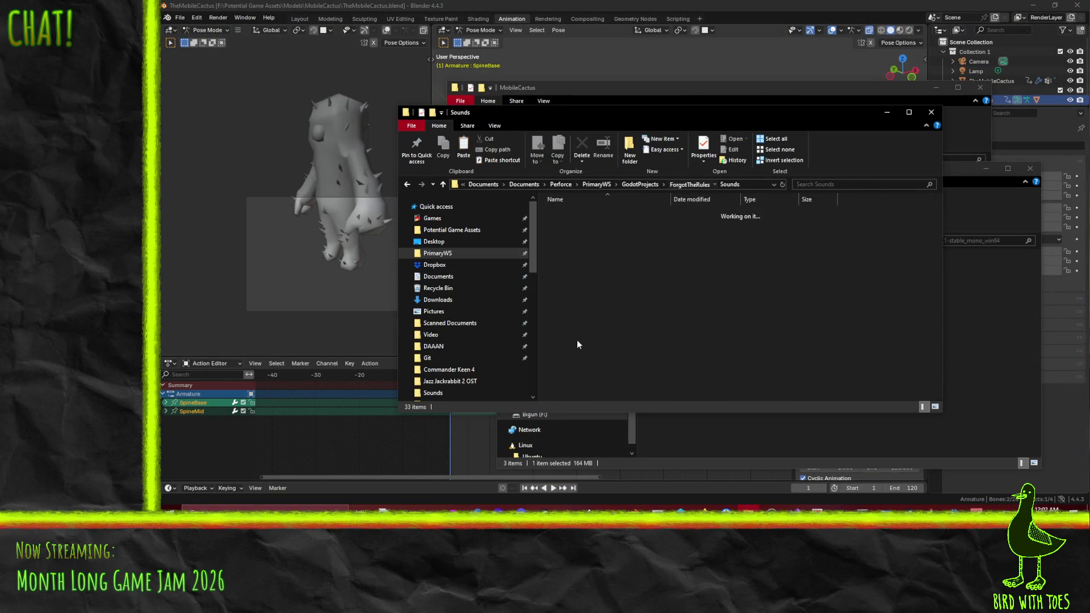
click(575, 234)
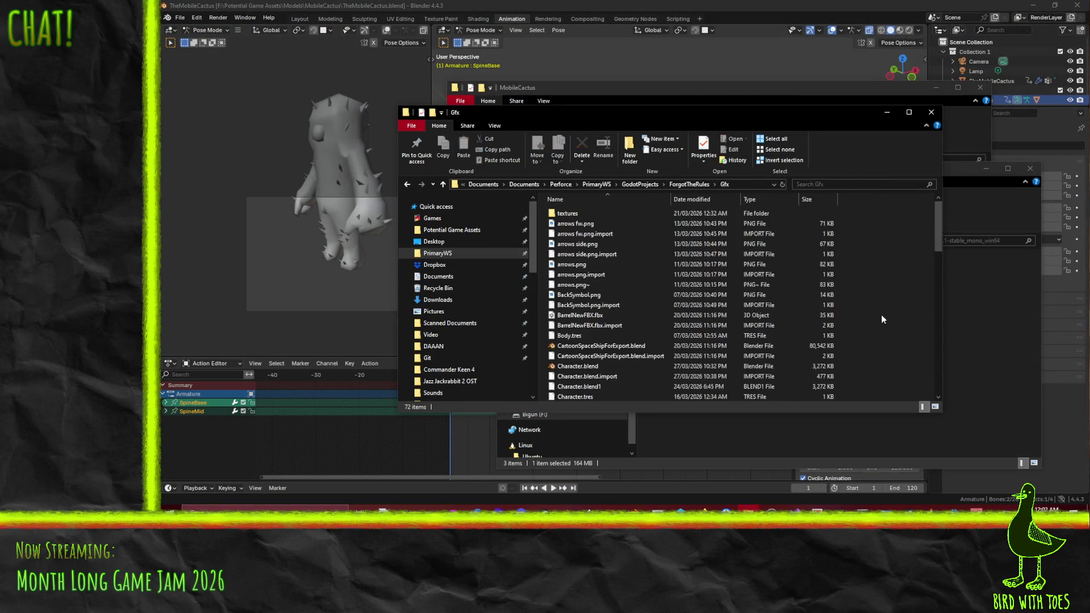
key(End)
scroll(874, 328, down, 1)
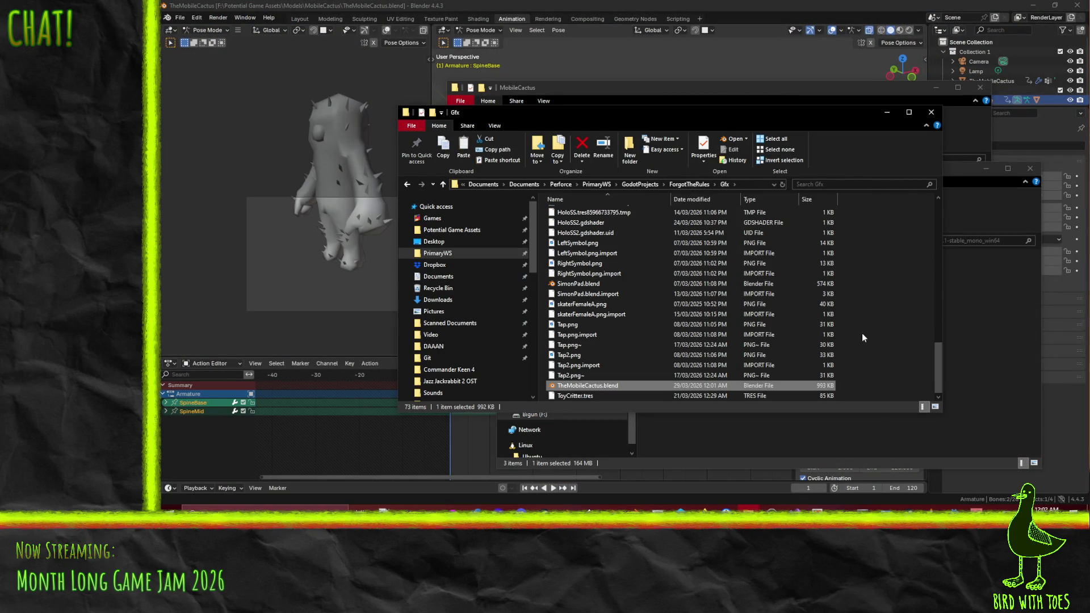
key(alt+Tab)
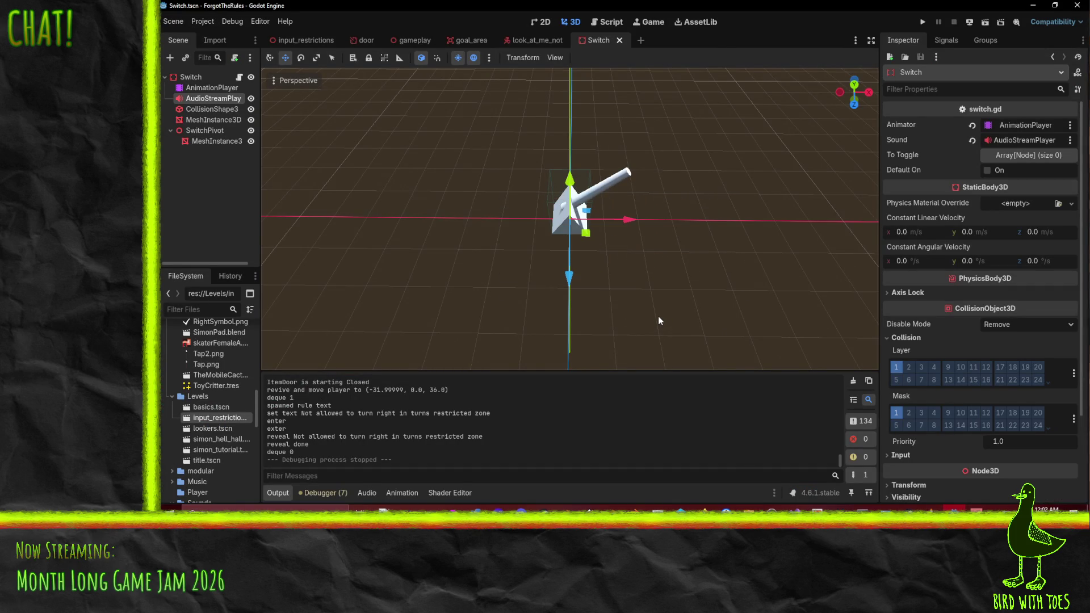
In look_at_me_not, drop TheMobileCactus.blend under LookAtMeNot, inspect it, then undo the addition.
click(523, 39)
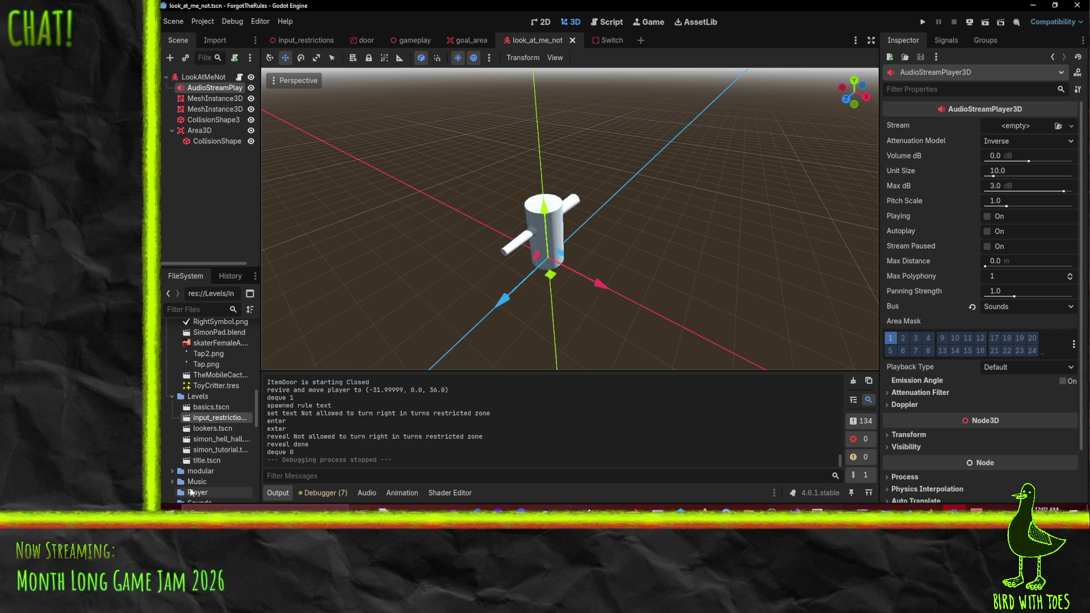
drag(202, 377, 187, 79)
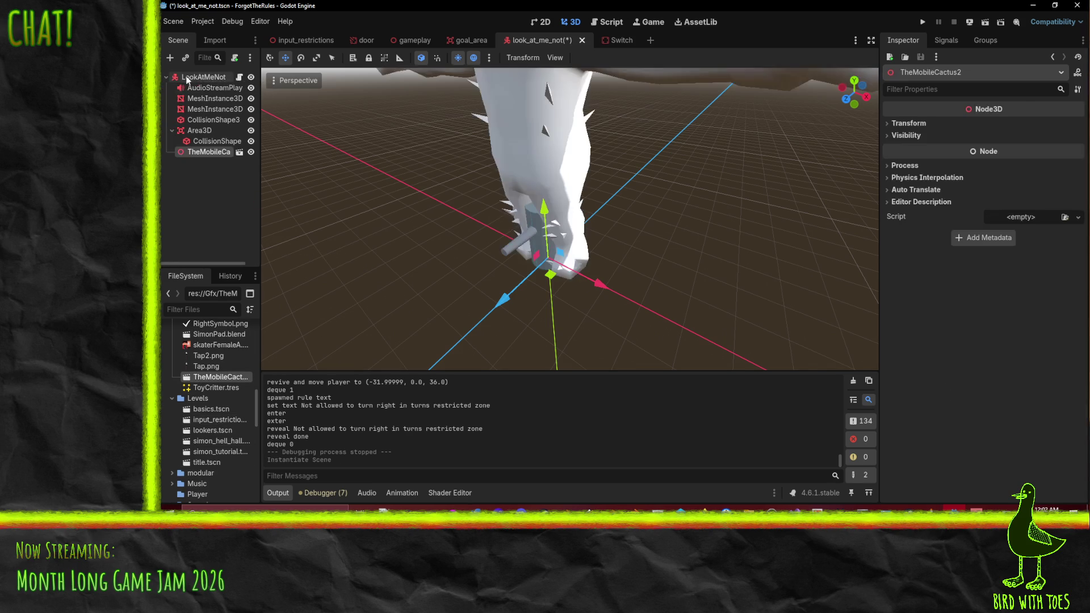
scroll(451, 255, down, 5)
mouse_move(509, 187)
mouse_down()
mouse_move(488, 190)
mouse_move(515, 237)
mouse_move(499, 240)
mouse_move(580, 286)
mouse_up()
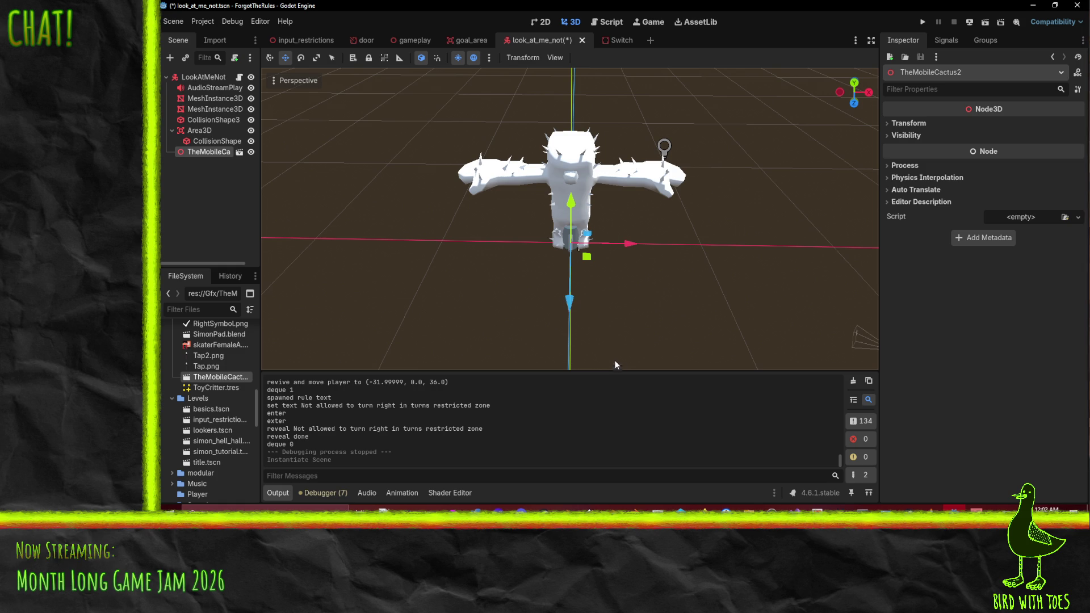
key(ctrl+z)
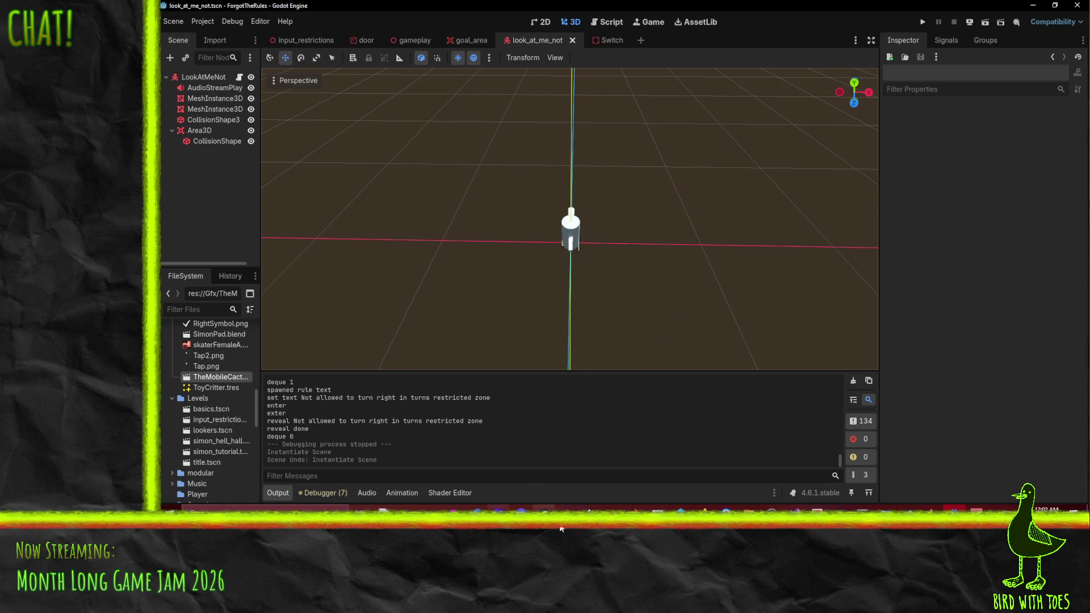
Back in Blender, begin a Save As copy of TheMobileCactus.blend, then cancel it.
key(alt+Tab)
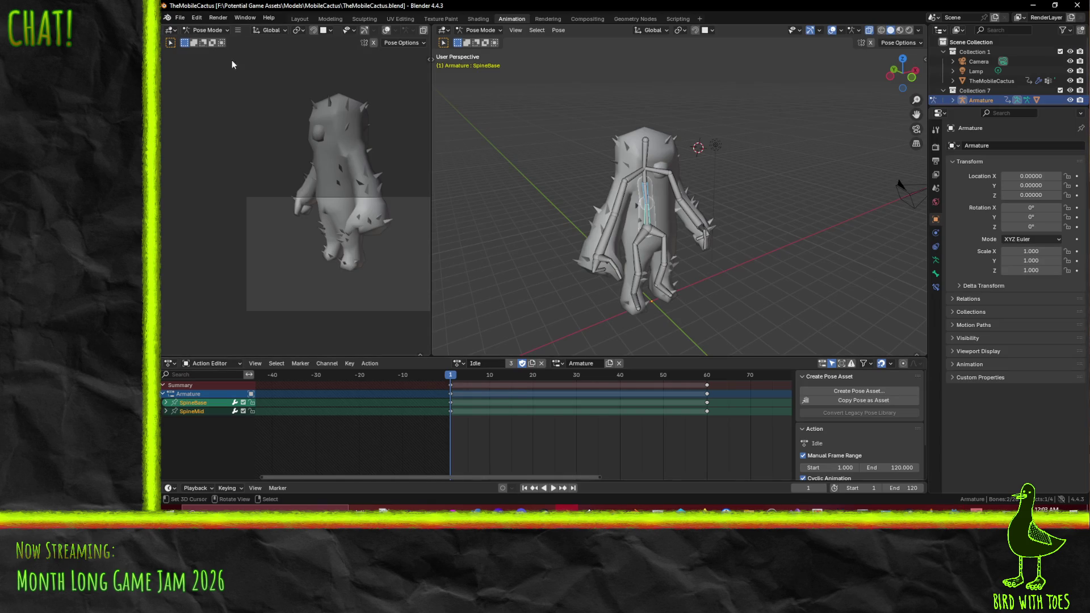
click(179, 18)
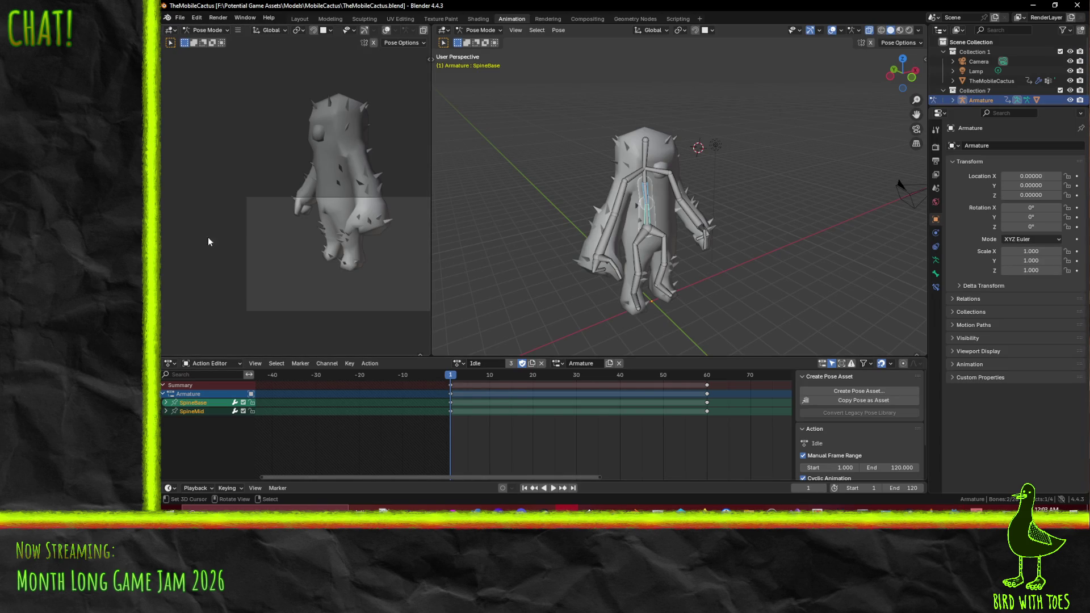
click(179, 17)
click(200, 90)
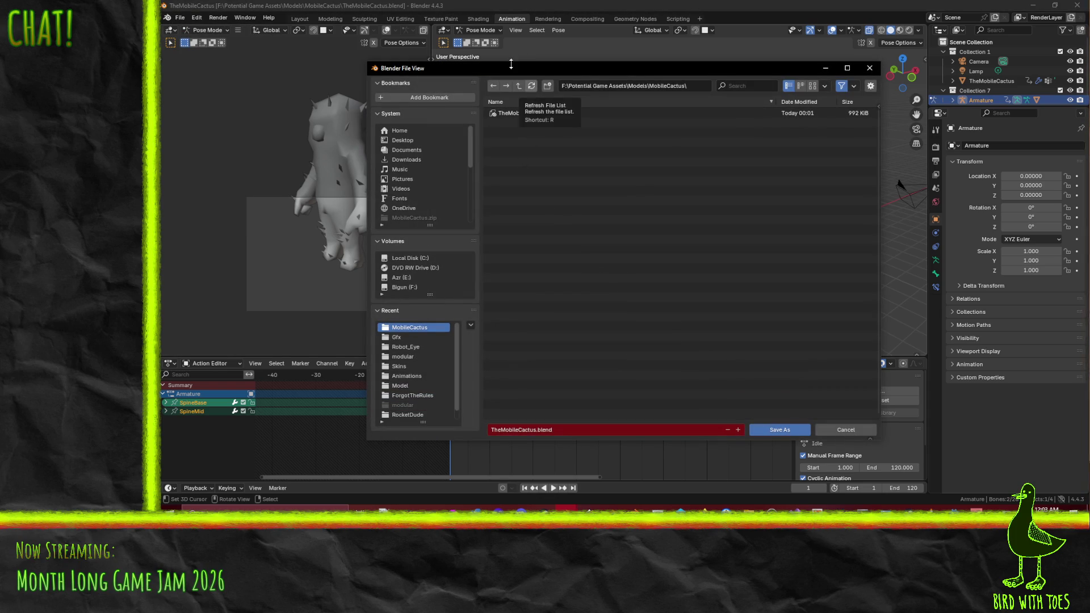
key(Return)
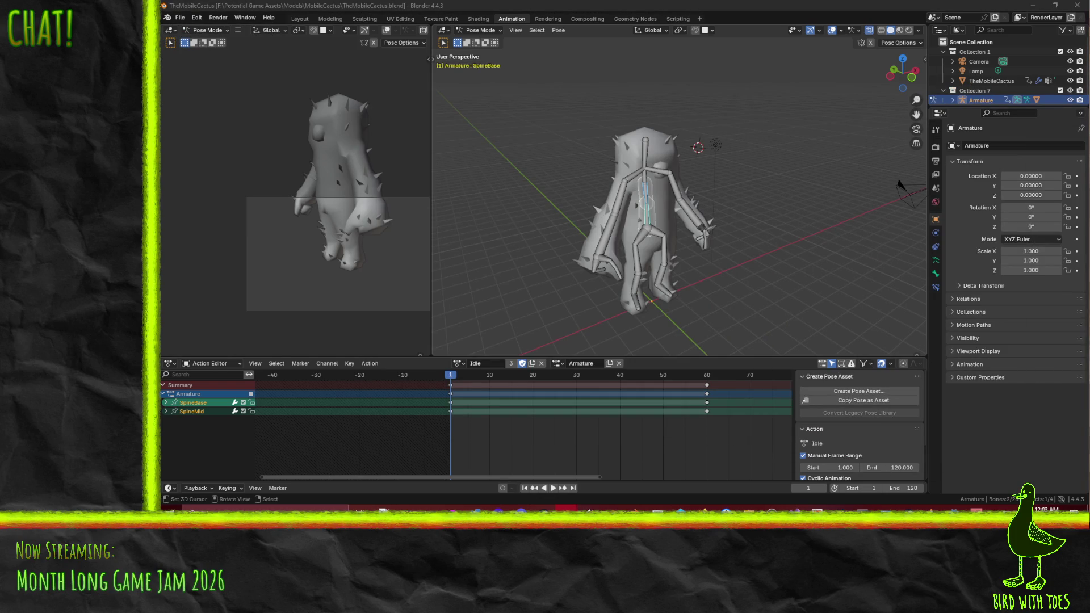
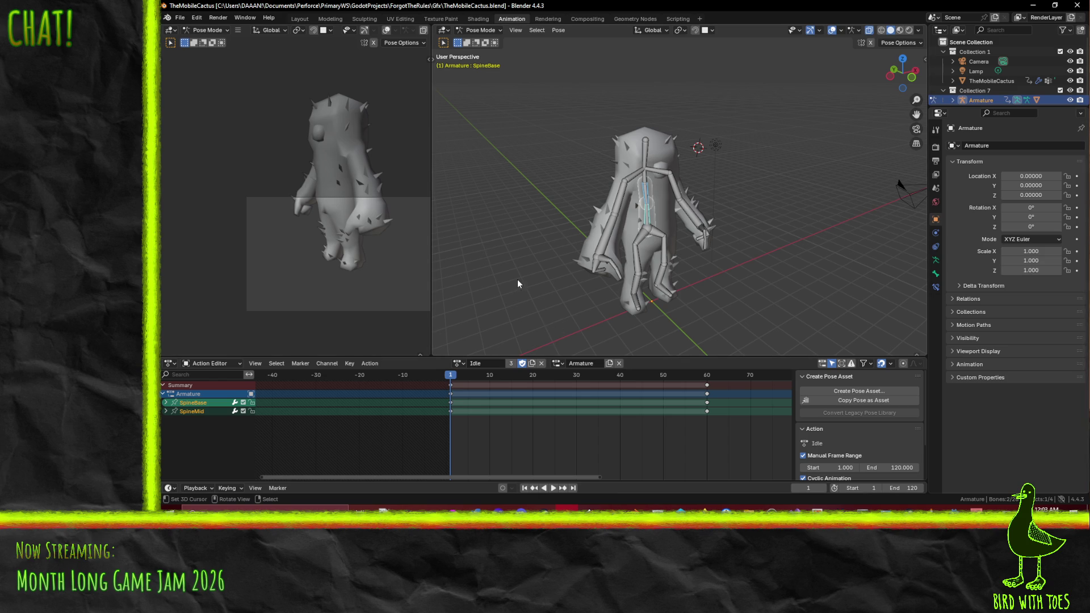
Clear the bone selection and return the armature to Object Mode.
click(714, 151)
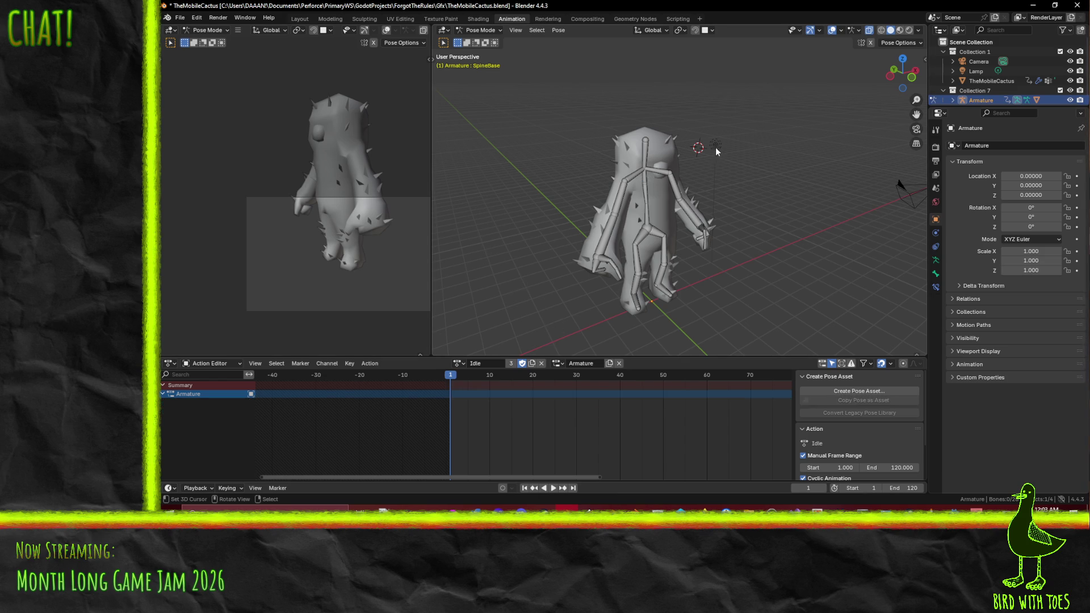
mouse_move(790, 131)
mouse_down()
mouse_move(720, 178)
mouse_move(732, 170)
mouse_up()
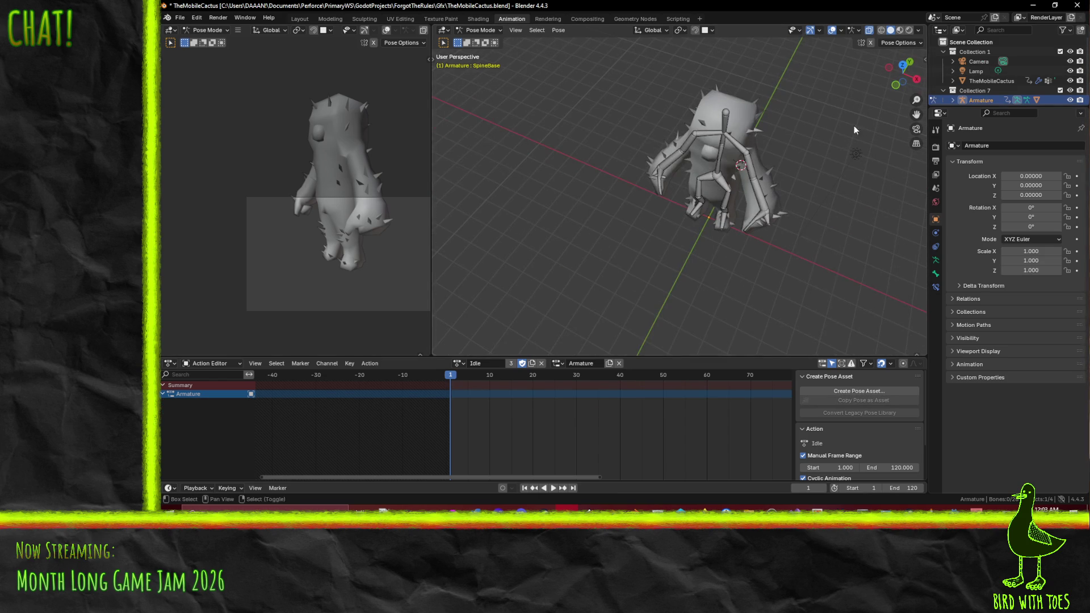
drag(883, 104, 671, 158)
key(Tab)
key(Tab)
click(479, 31)
click(477, 40)
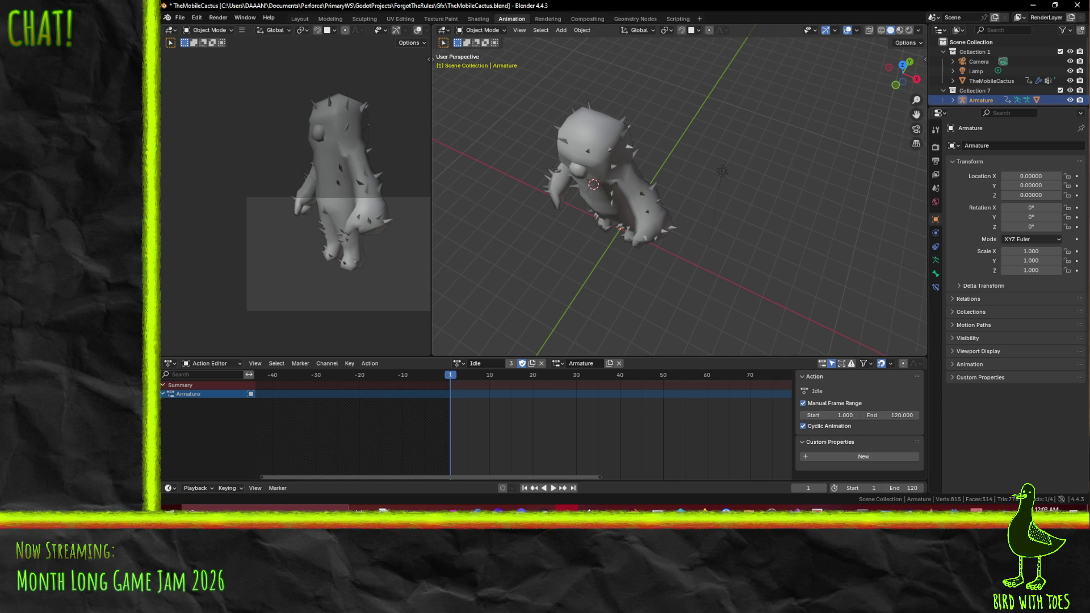
Delete the Lamp and the Camera, then select the cactus mesh.
right_click(967, 72)
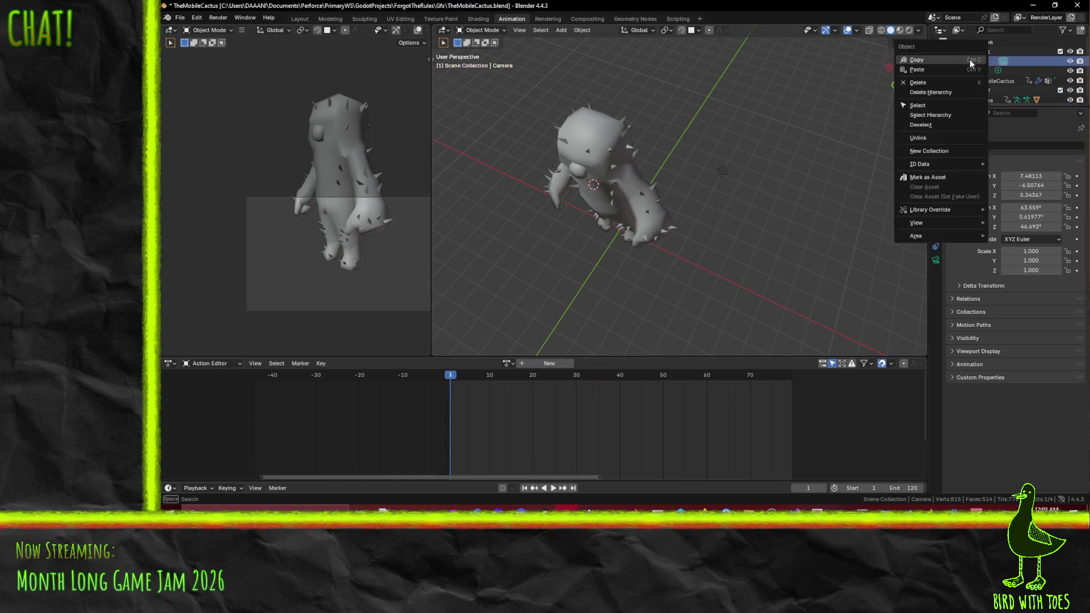
click(722, 172)
key(x)
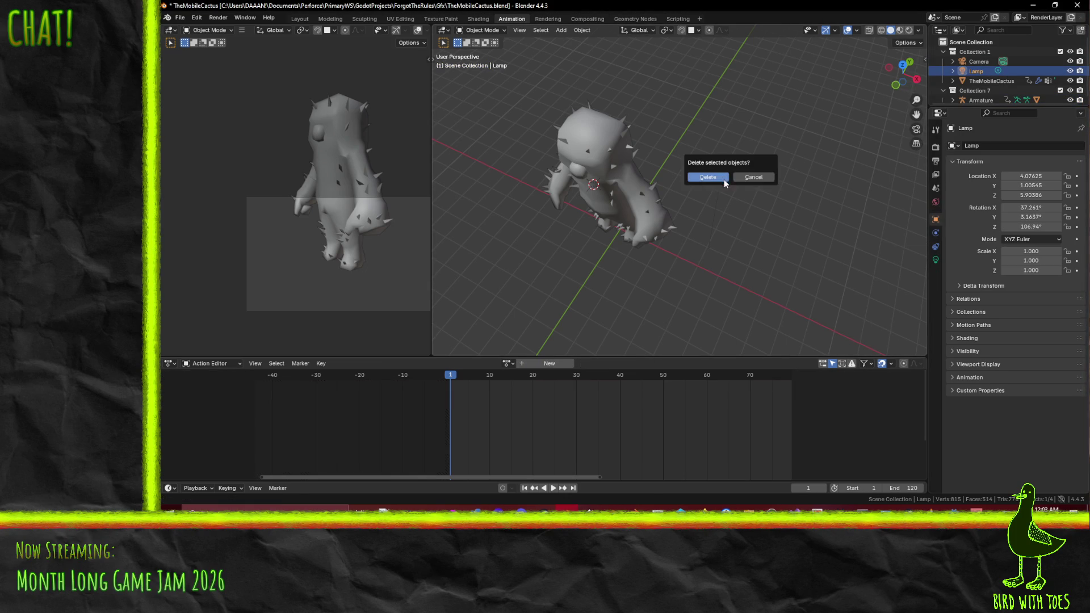
click(724, 180)
click(977, 63)
key(x)
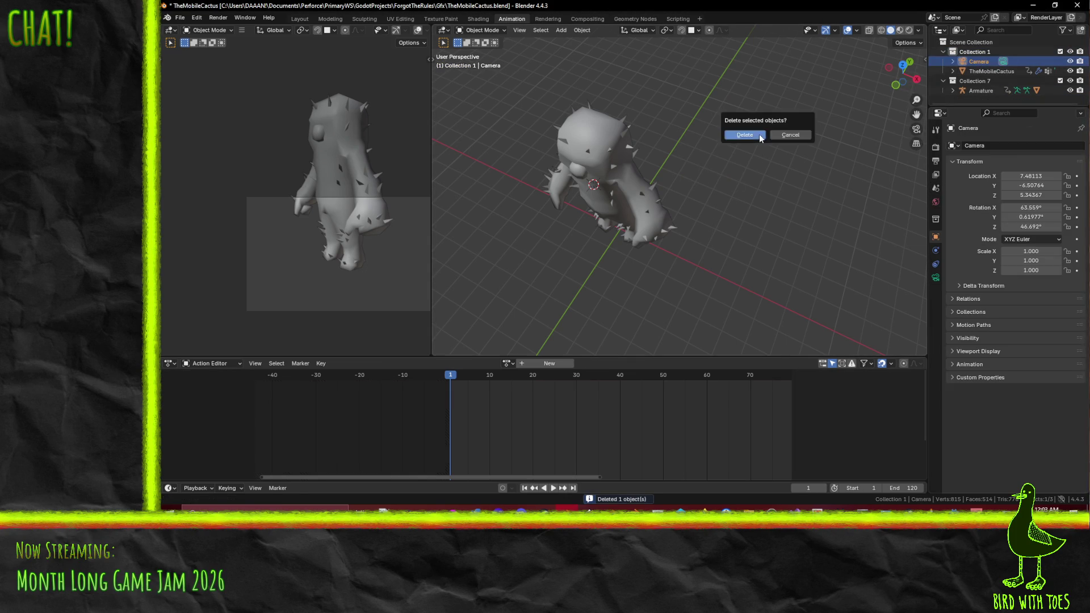
click(758, 134)
mouse_move(686, 196)
mouse_down()
mouse_move(741, 166)
mouse_move(710, 162)
mouse_up()
click(605, 181)
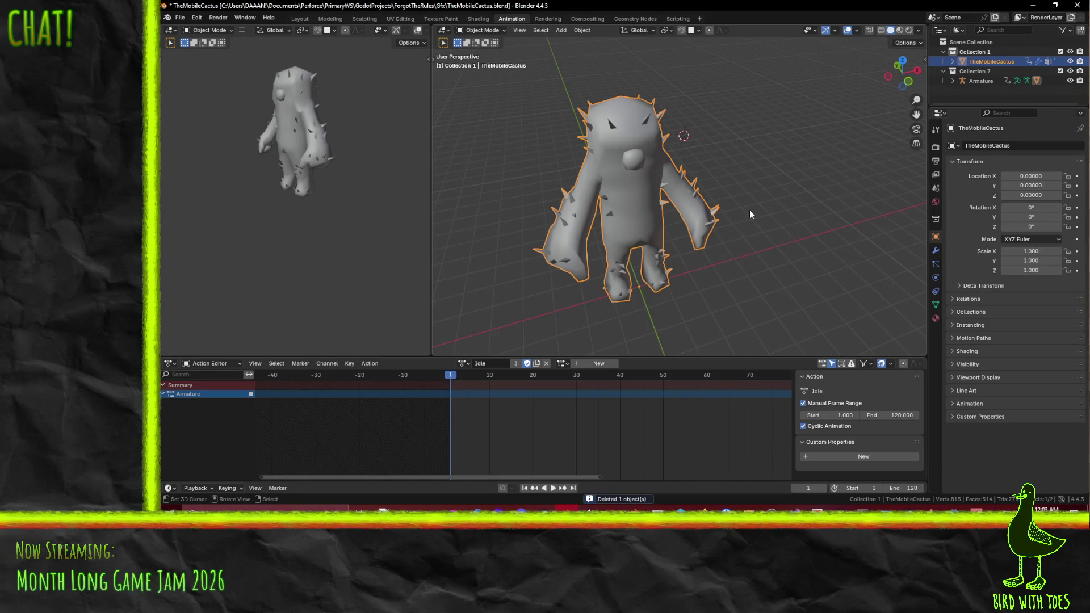
key(KP_1)
key(KP_5)
scroll(735, 240, down, 1)
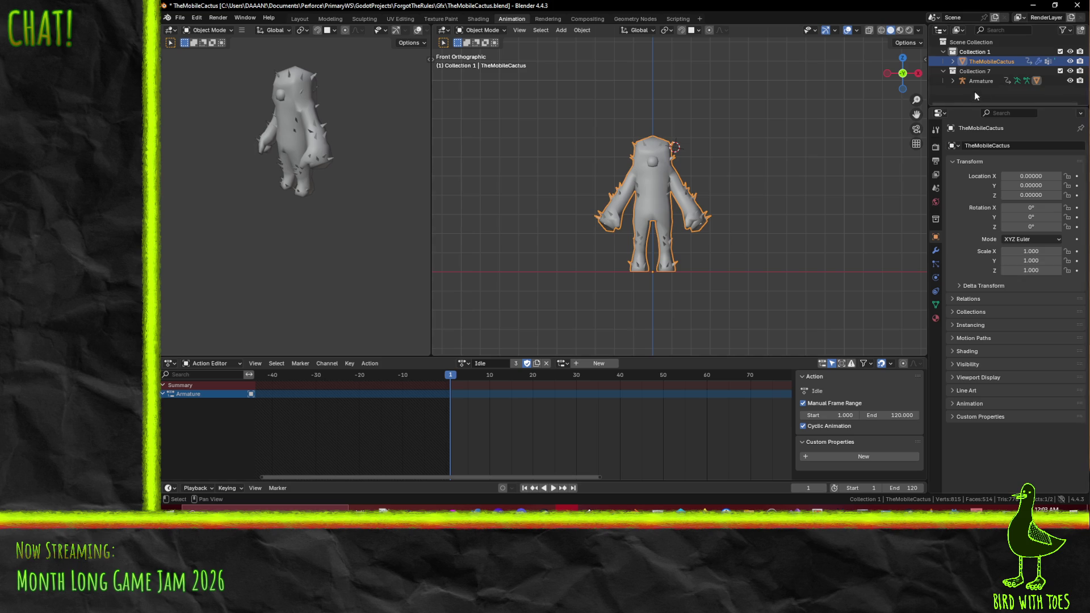
click(978, 80)
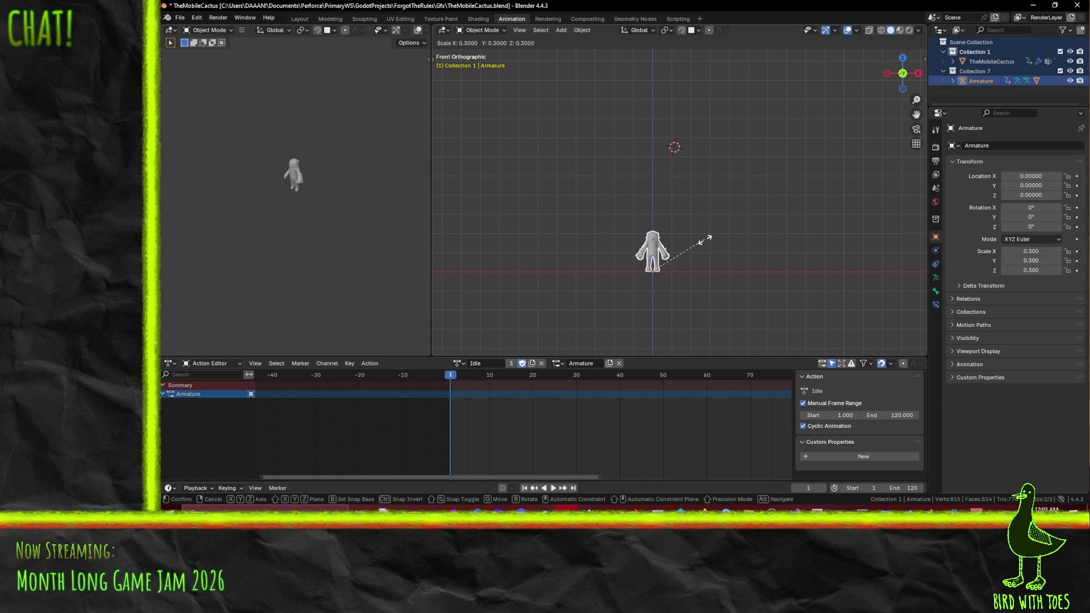
key(Escape)
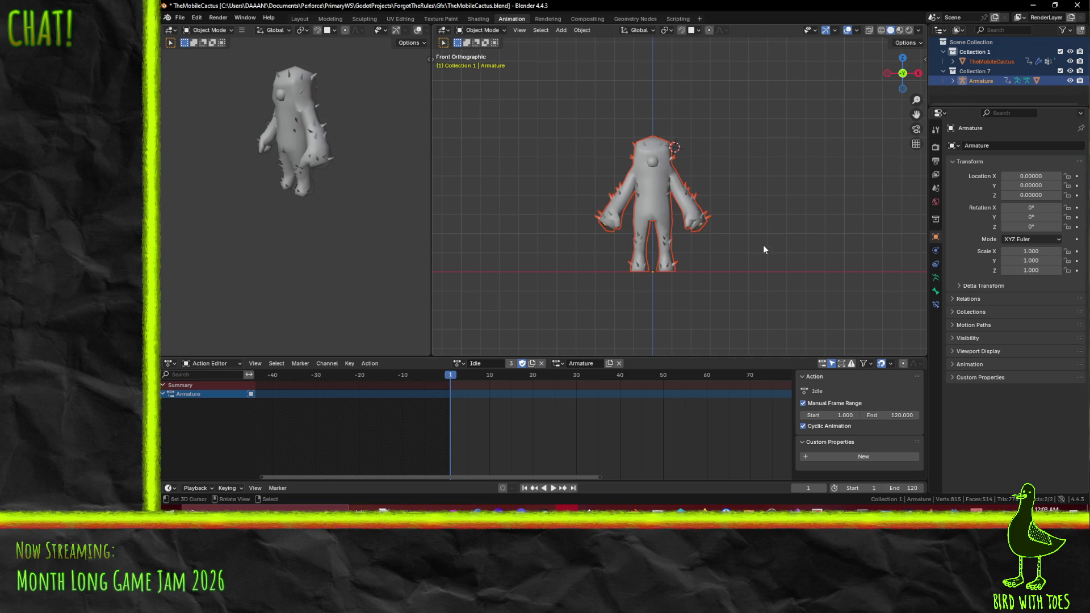
key(Tab)
key(Tab)
key(Tab)
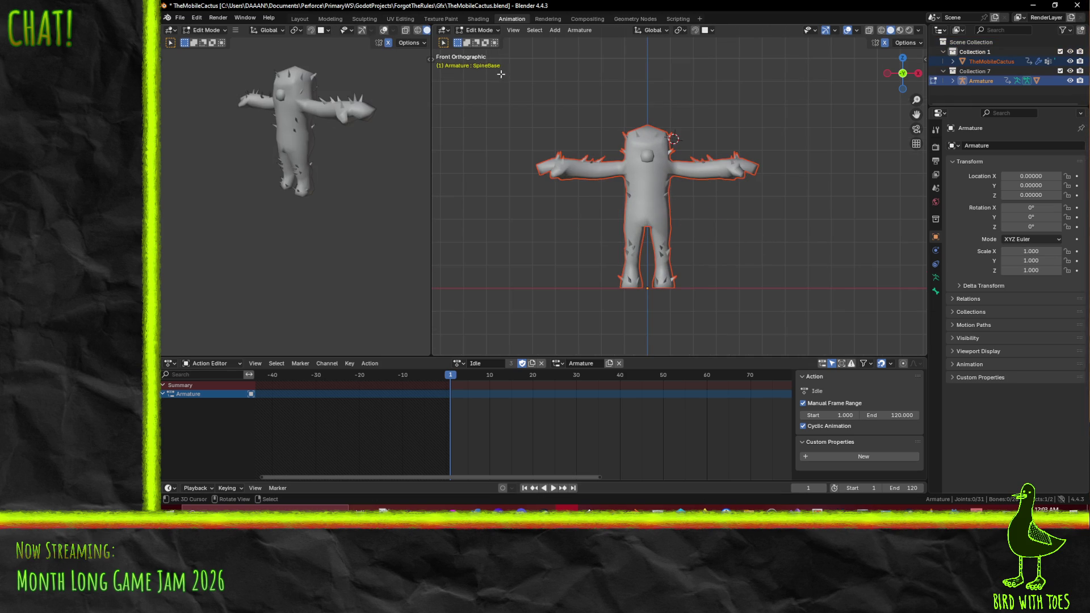
key(a)
key(alt+a)
key(a)
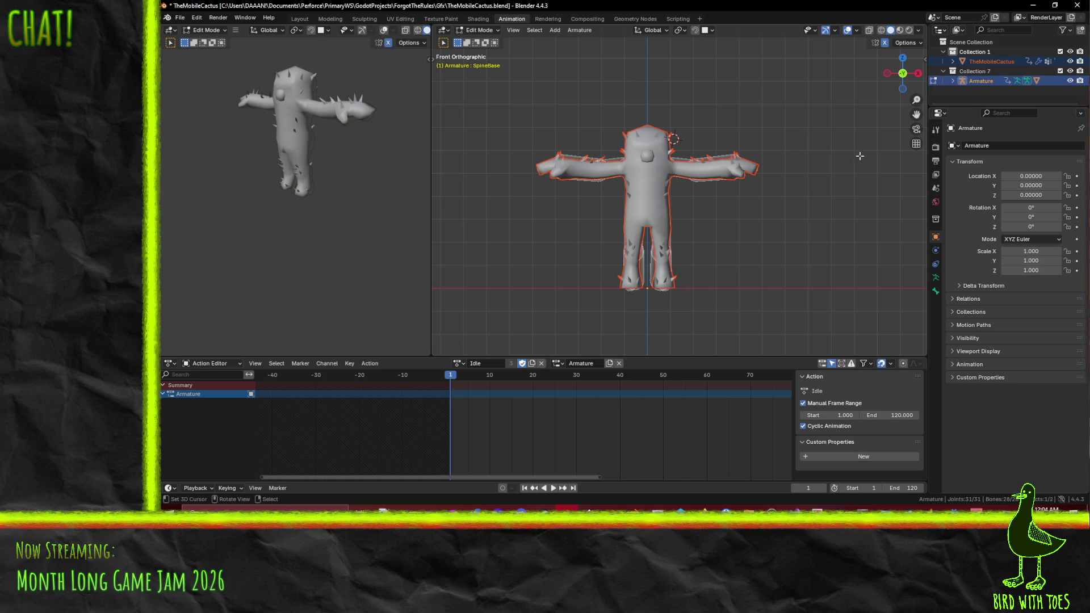
key(s)
key(Escape)
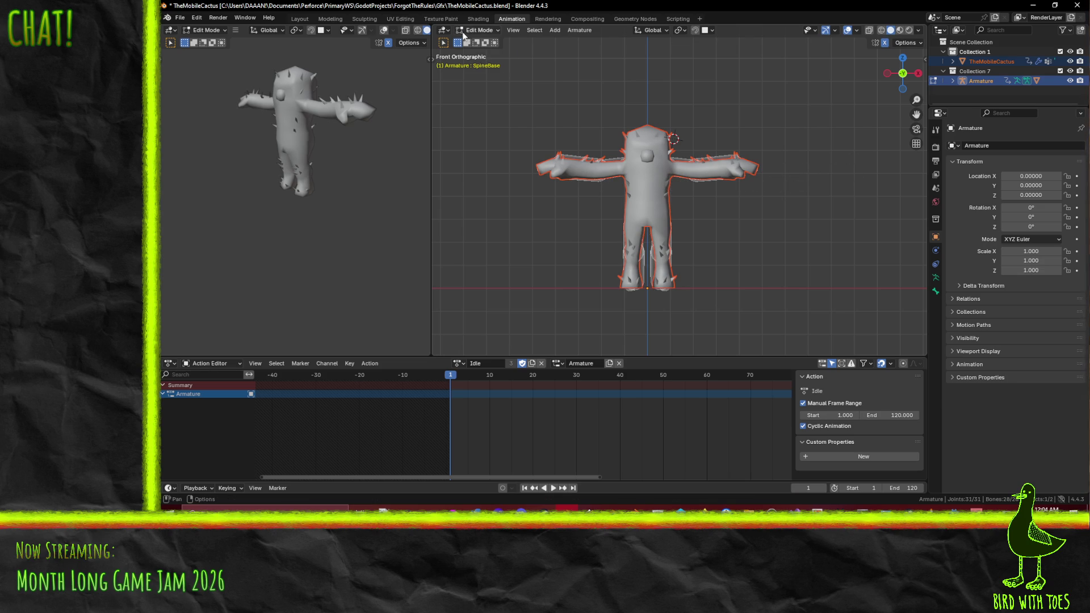
click(569, 108)
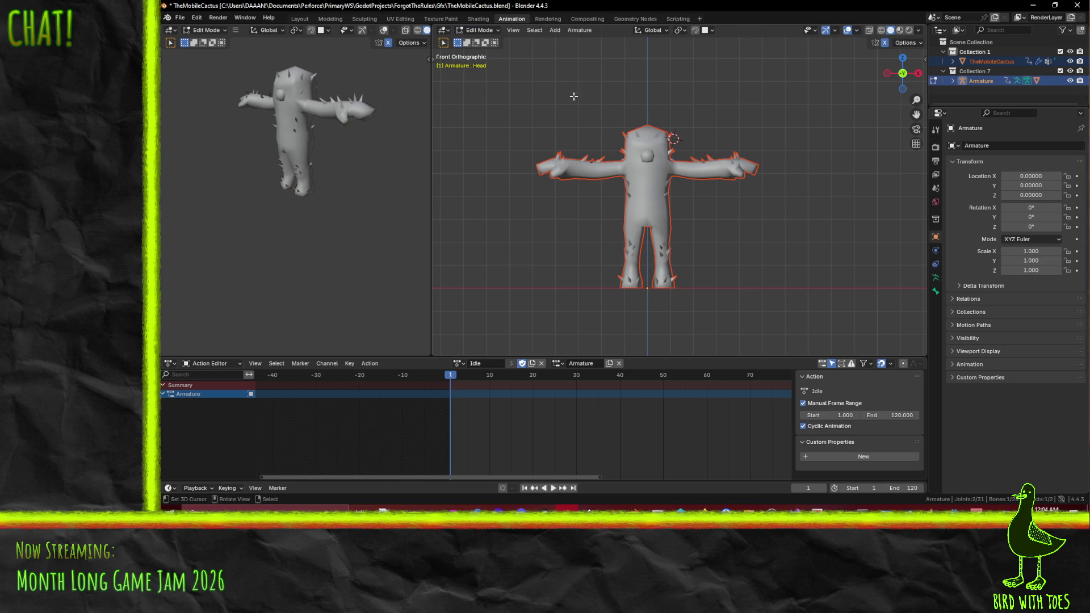
key(Tab)
click(676, 169)
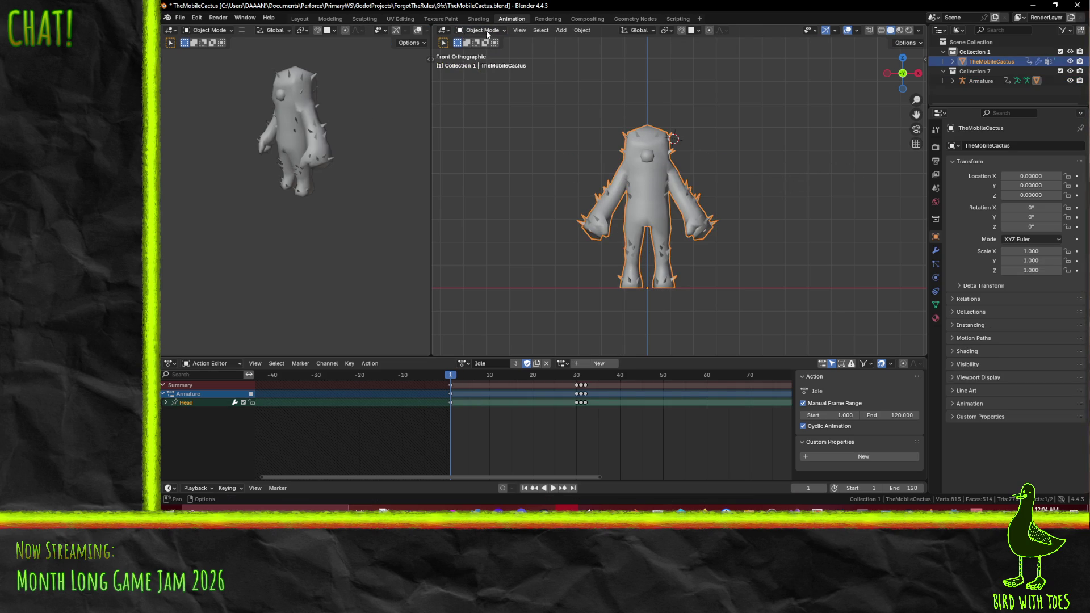
In Edit Mode, trial a 0.7 shrink of the whole cactus mesh, then undo it.
key(Tab)
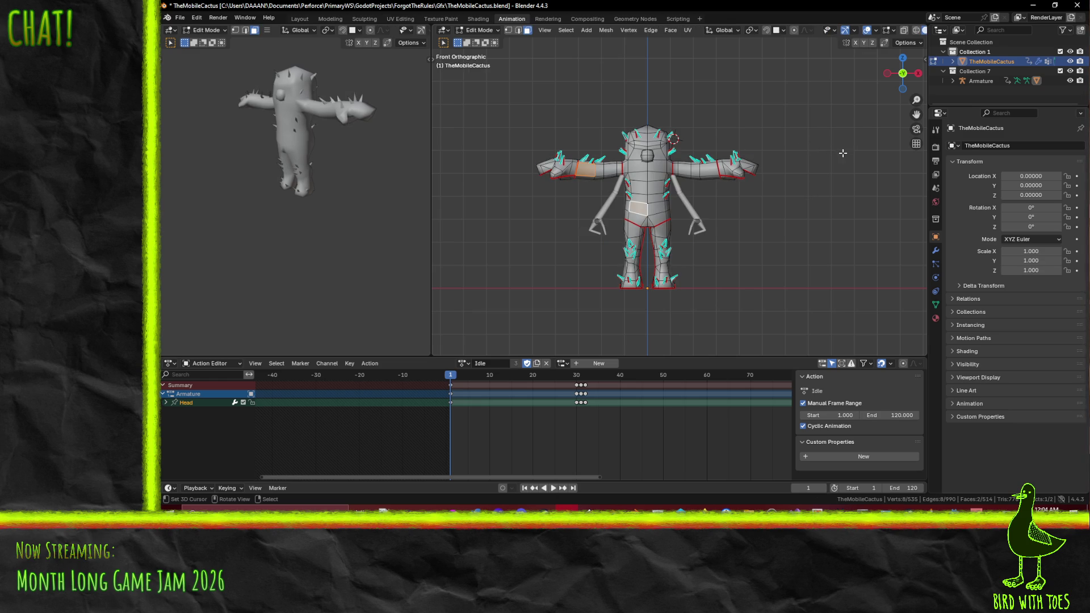
key(a)
key(s)
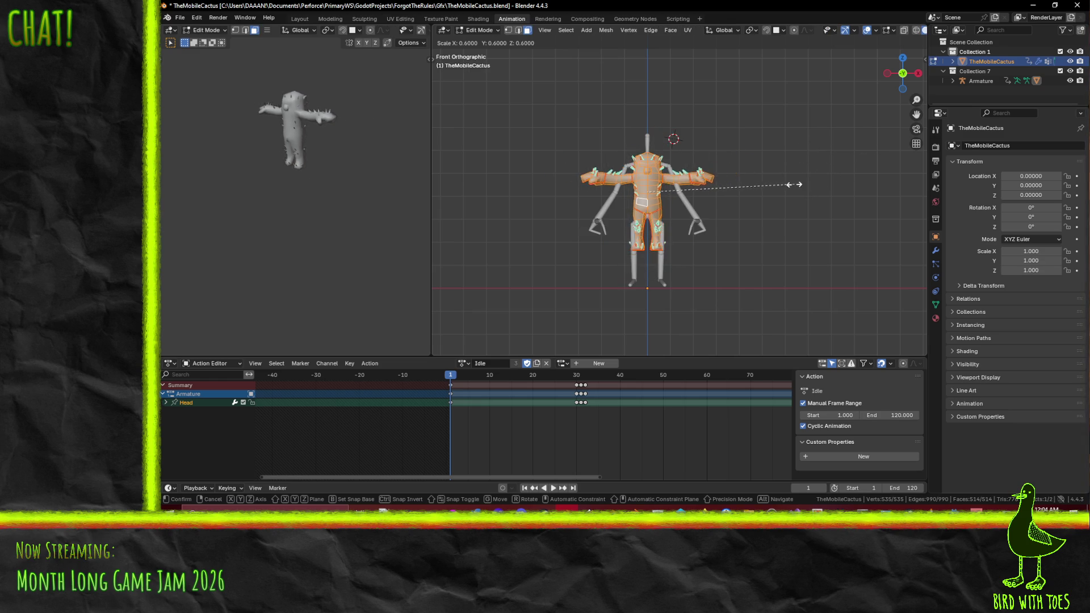
click(768, 187)
scroll(761, 136, up, 3)
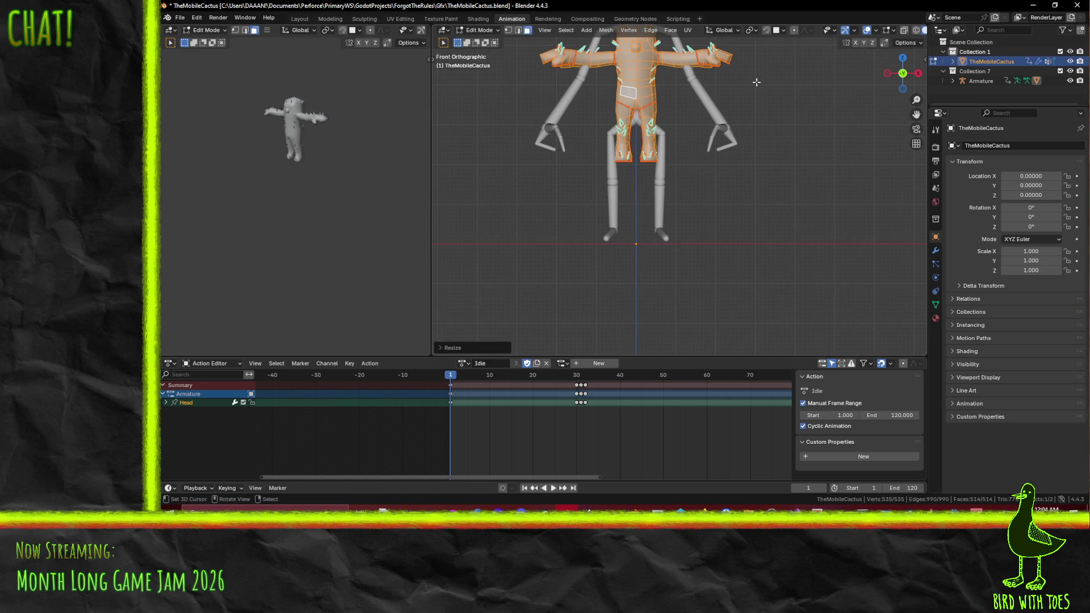
key(r)
key(Escape)
scroll(785, 164, down, 1)
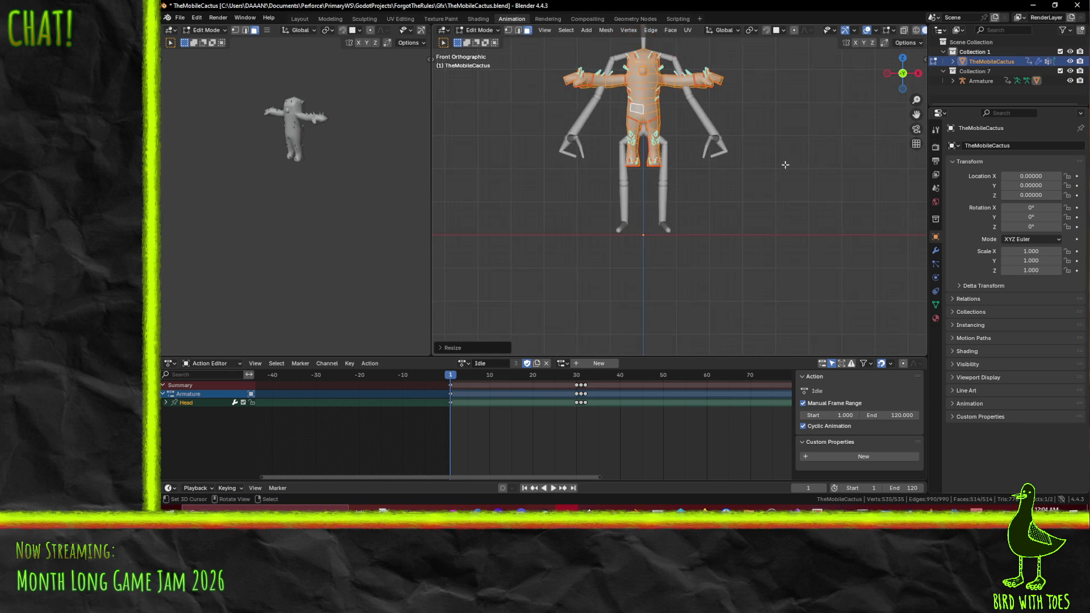
key(ctrl+z)
Show the sidebar transform panel and move to the Modeling workspace.
key(n)
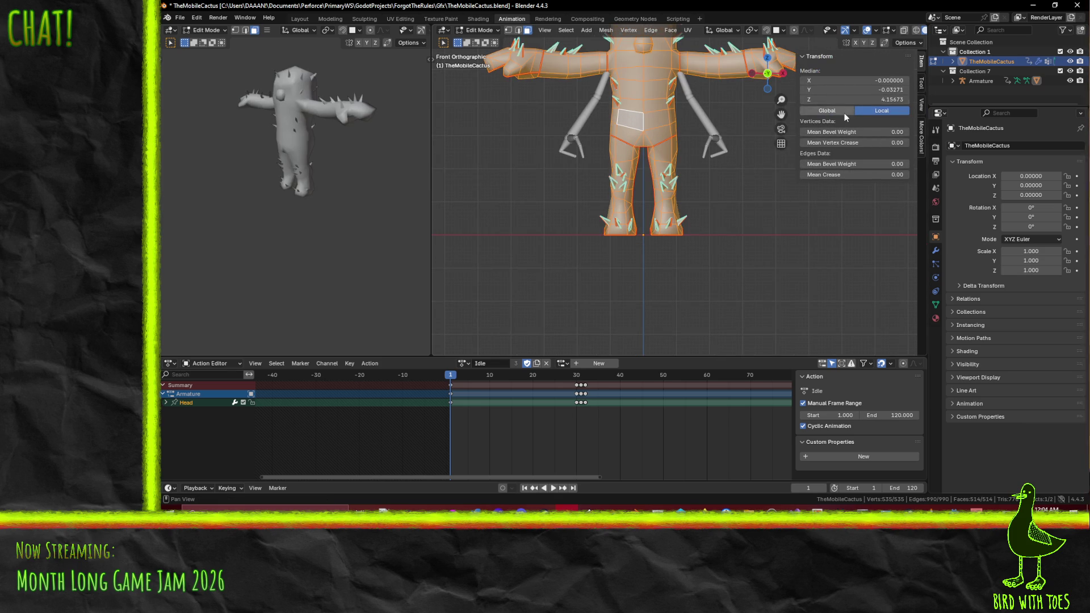
scroll(718, 116, down, 3)
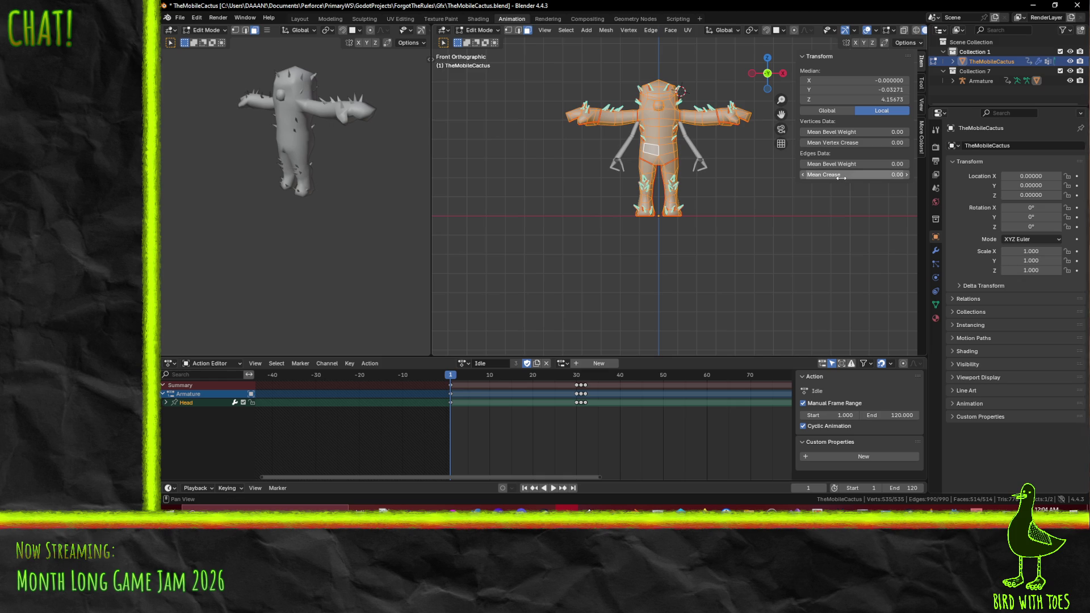
click(330, 18)
scroll(656, 161, down, 5)
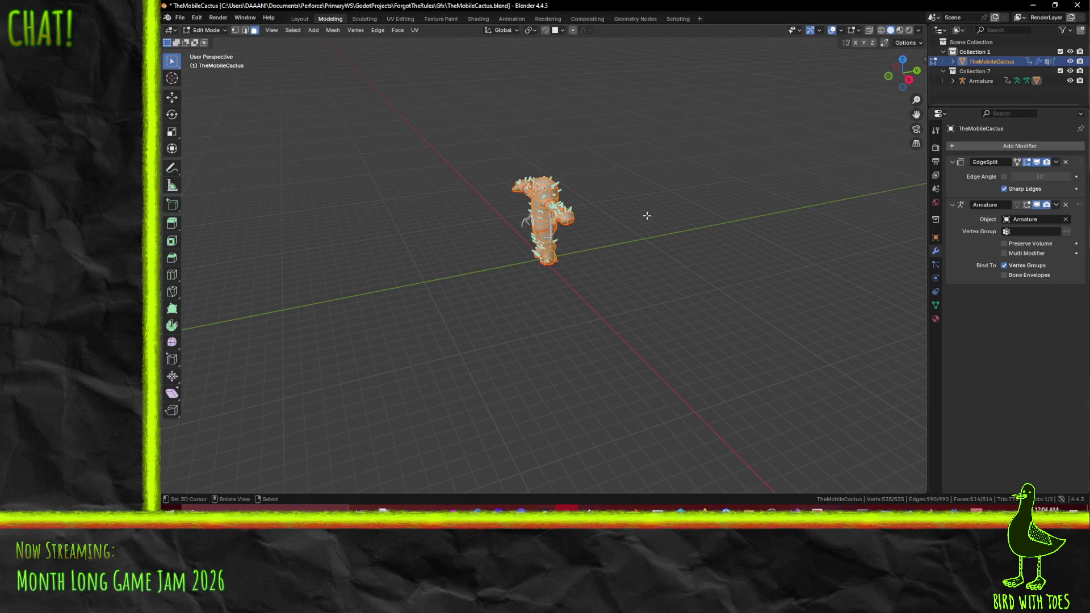
Place the 3D cursor at 0, 0, 0 and use it as the transform pivot.
key(n)
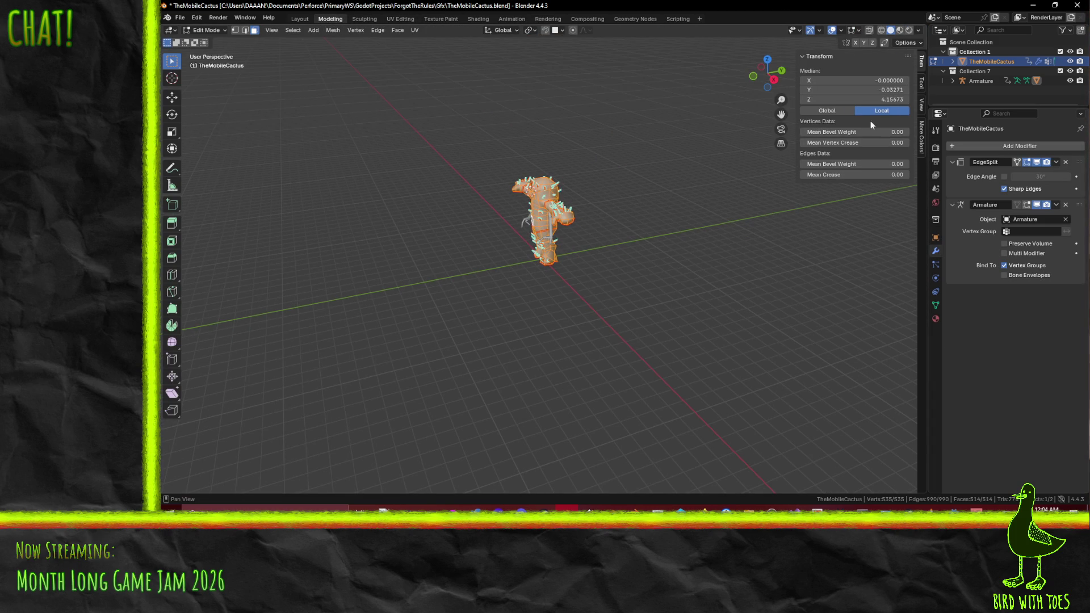
click(923, 85)
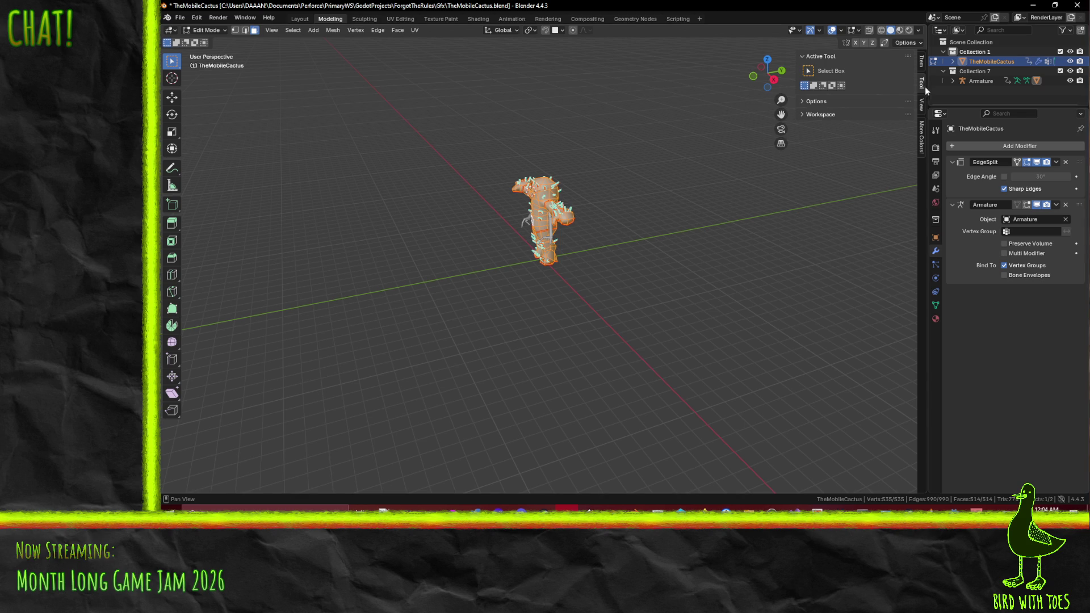
click(921, 105)
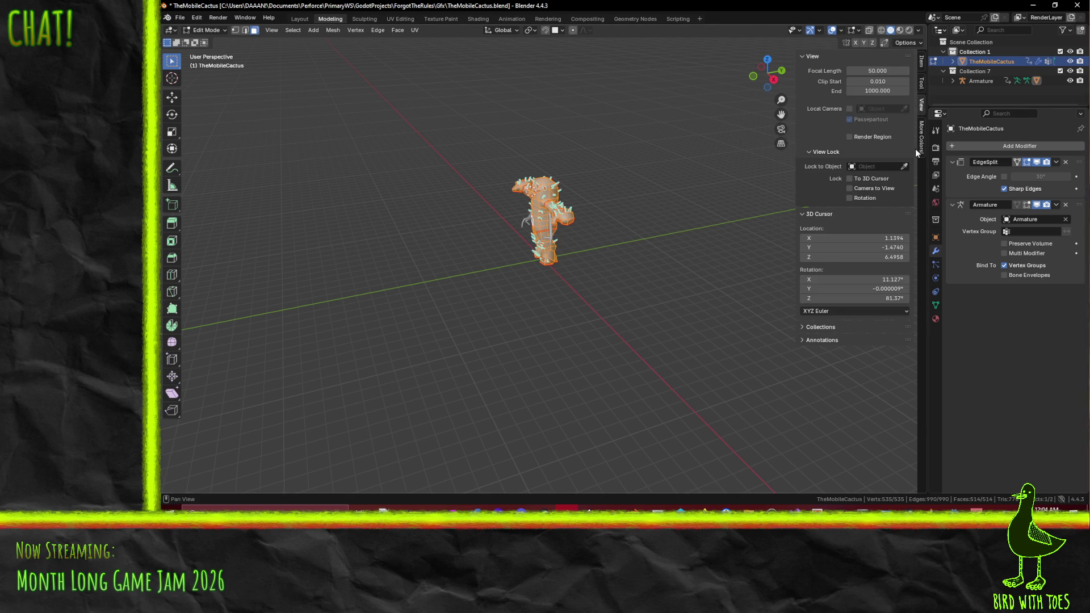
click(893, 238)
text(0)
key(Tab)
text(0)
key(Tab)
text(0)
key(Return)
click(530, 30)
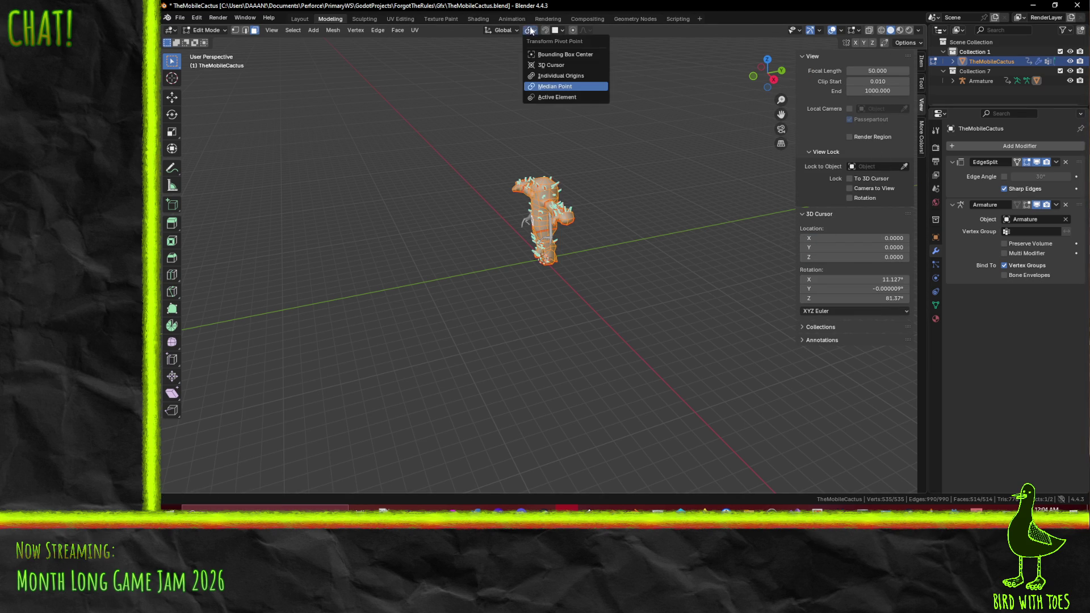
click(551, 65)
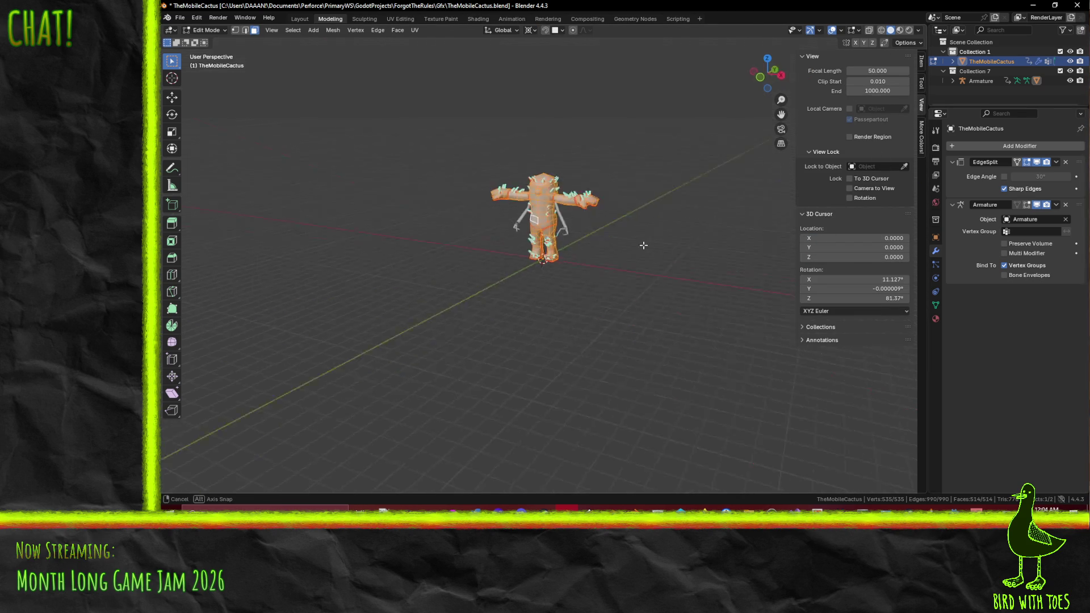
Scale the cactus mesh down to 0.4 around the origin, save, and select the armature.
key(s)
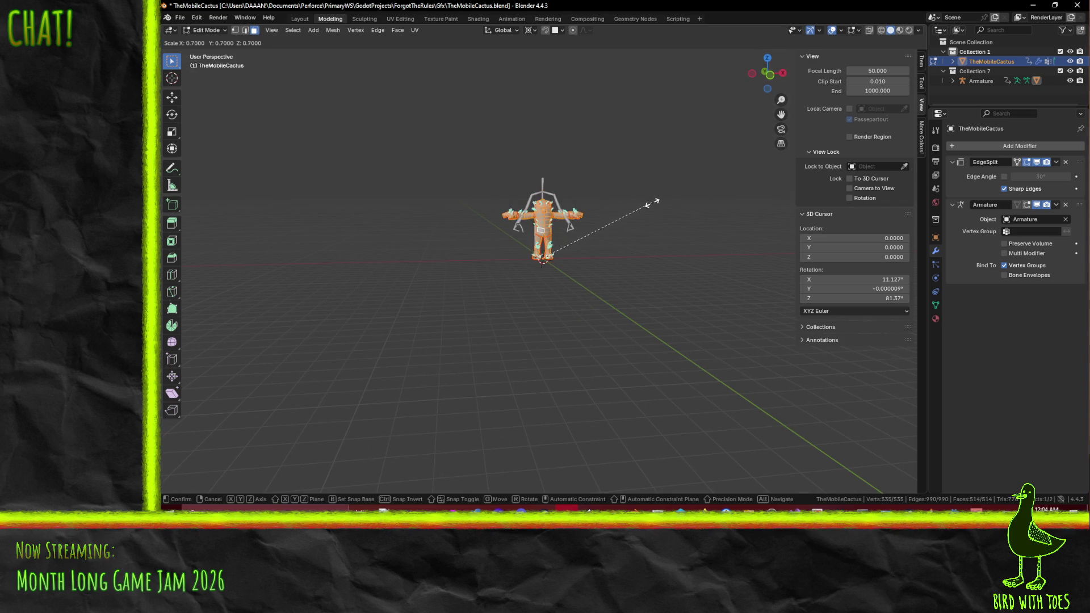
click(620, 216)
key(KP_1)
key(KP_Decimal)
scroll(696, 144, down, 2)
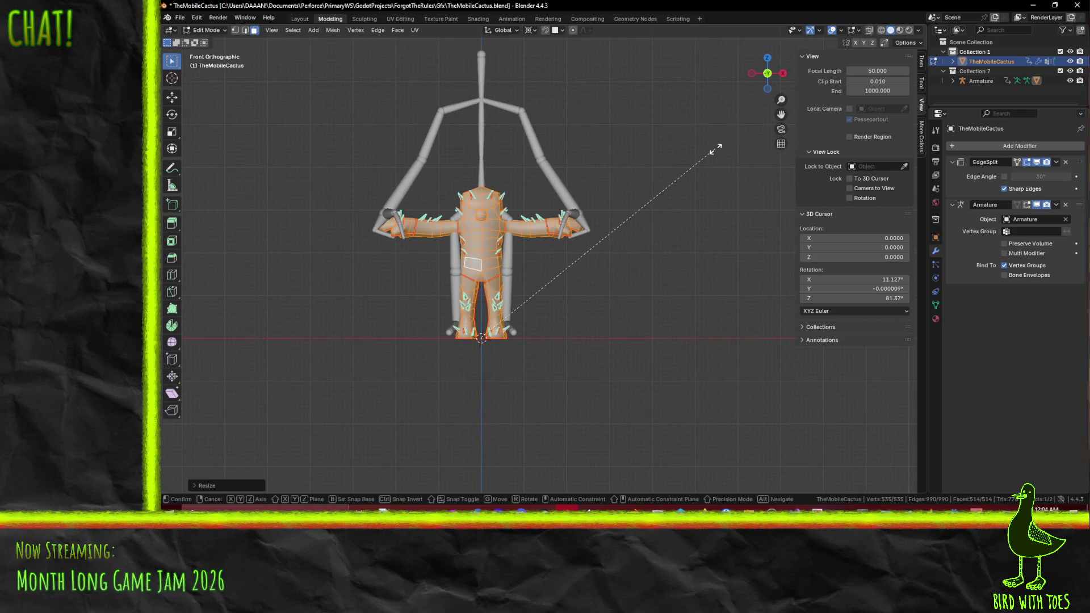
key(s)
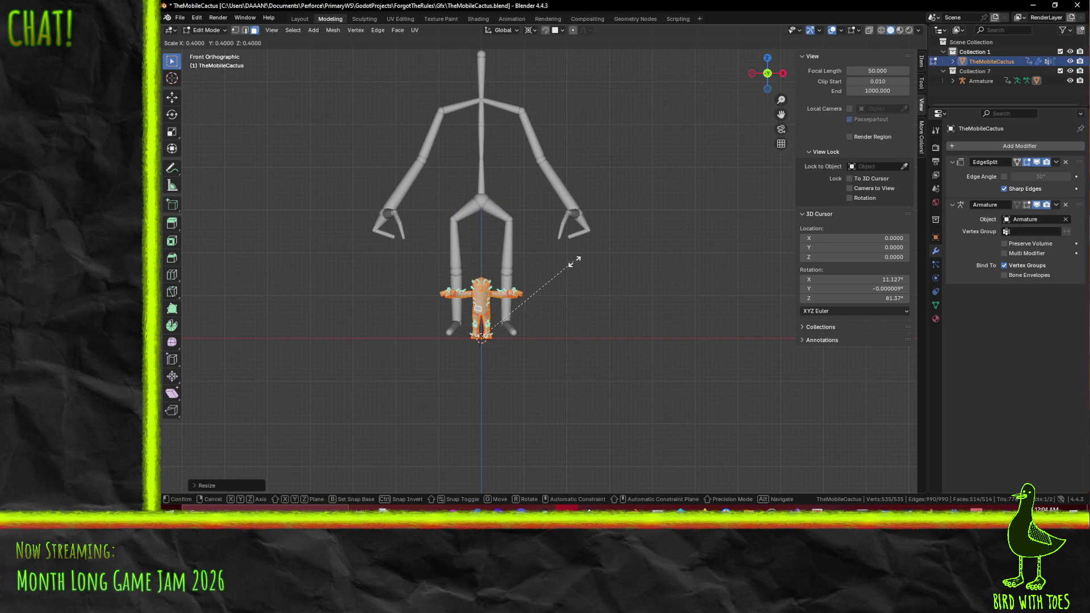
click(588, 275)
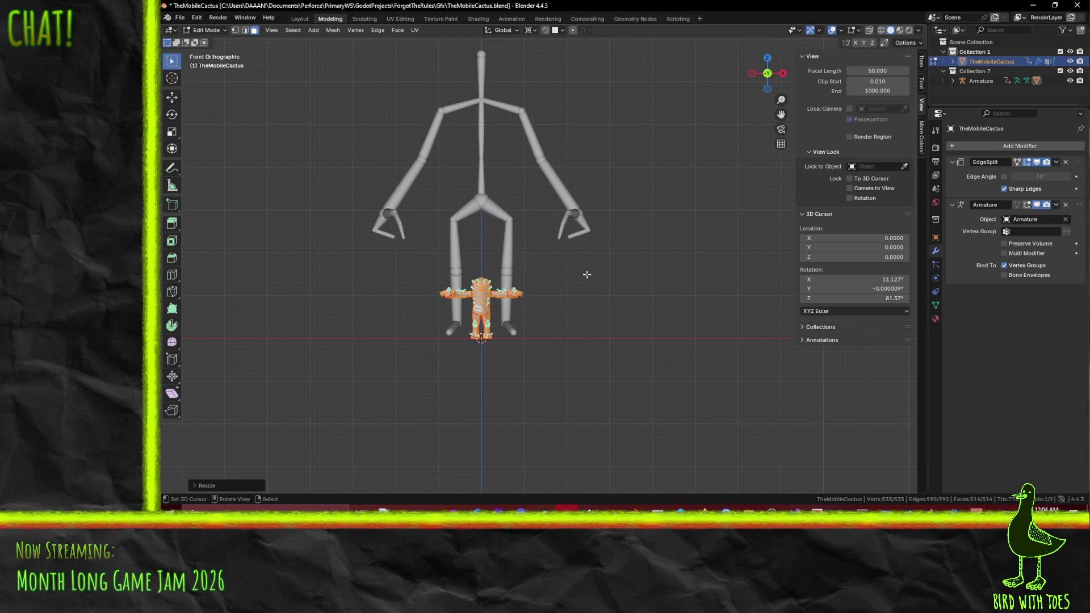
key(ctrl+s)
key(Tab)
click(487, 206)
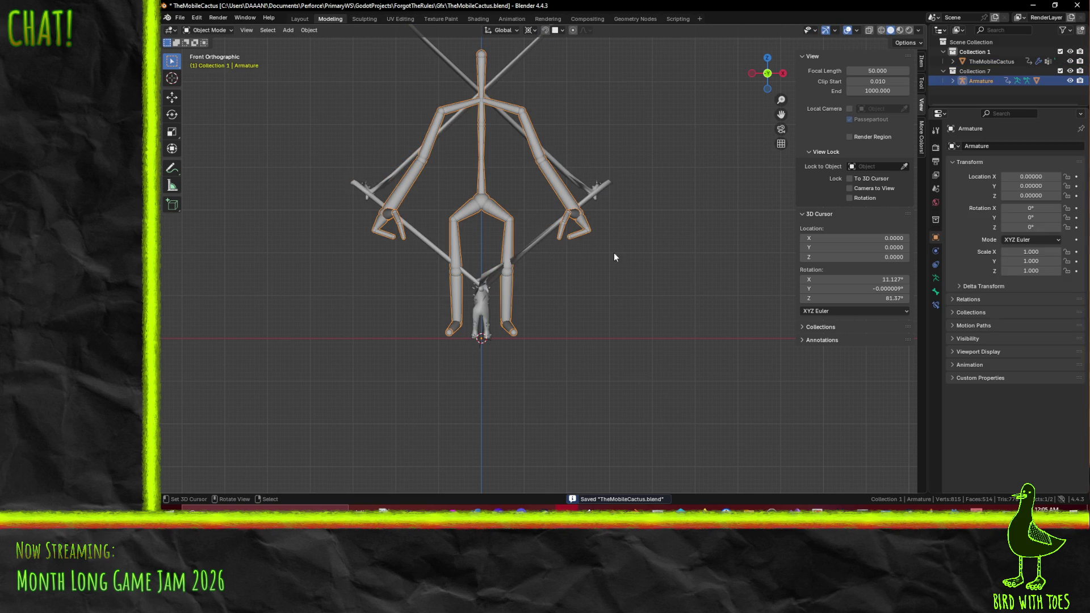
Scale all armature bones down in two passes to fit the smaller cactus, then save.
key(Tab)
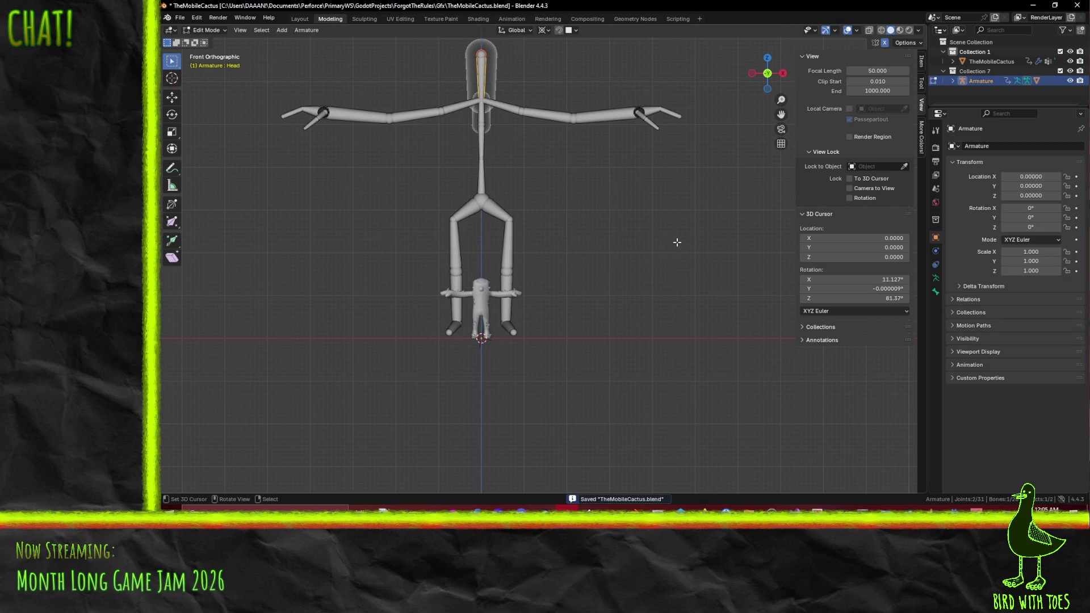
key(a)
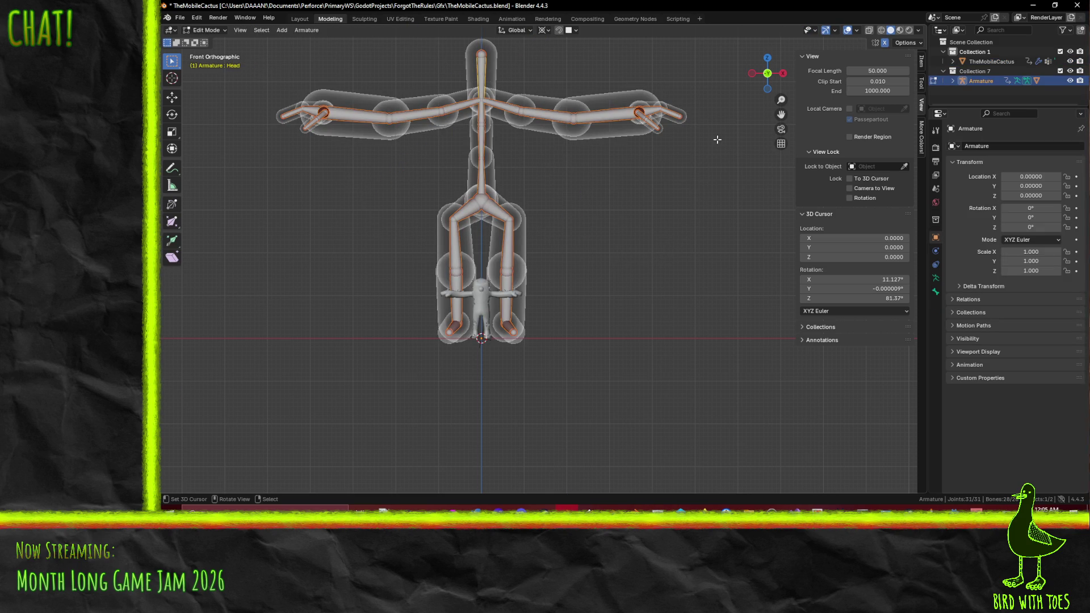
key(s)
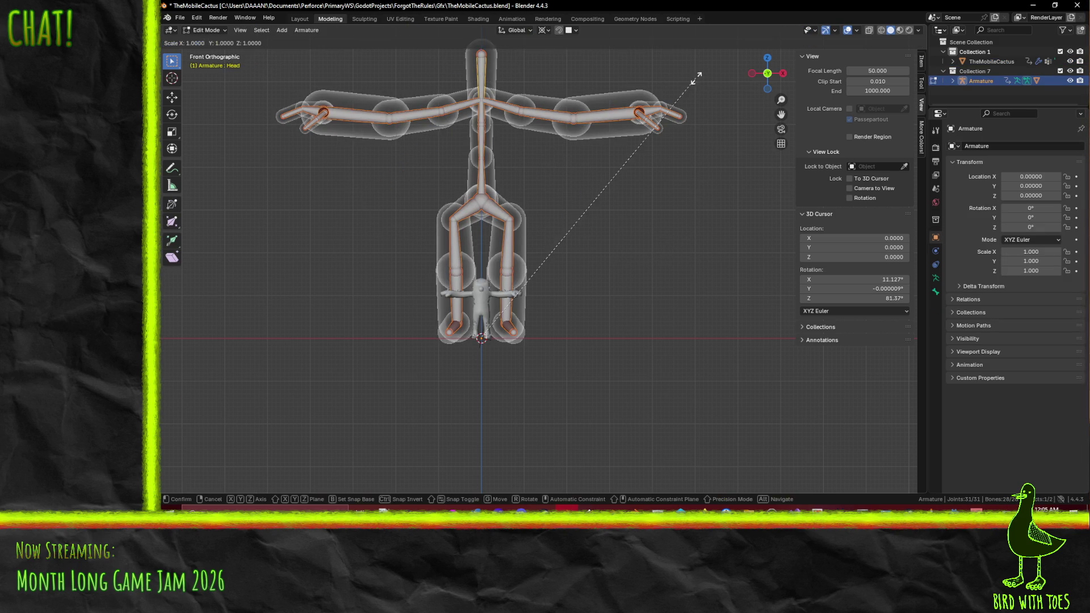
click(573, 198)
key(s)
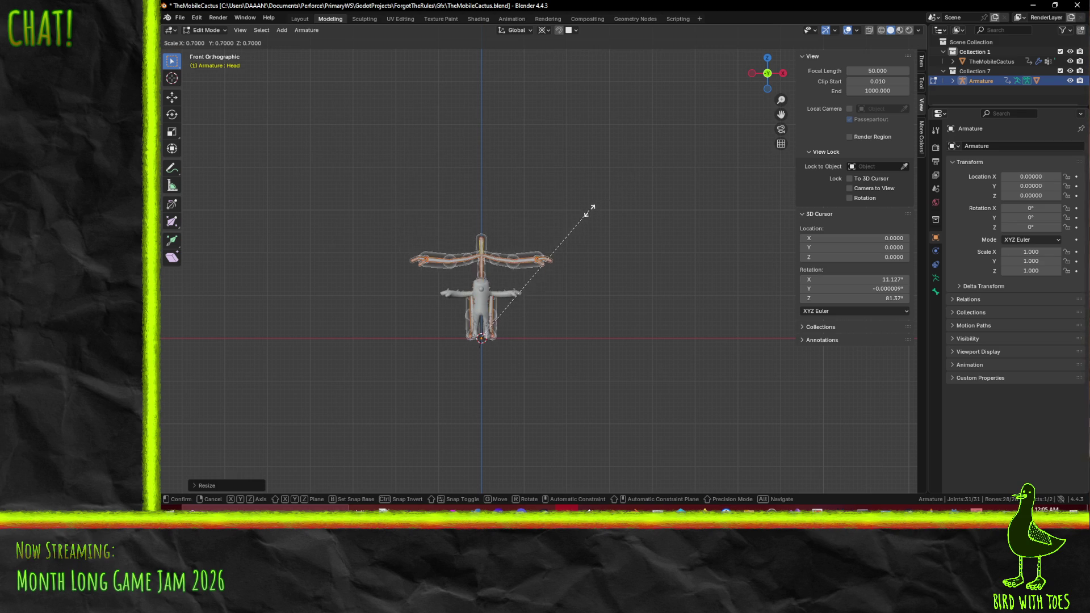
click(545, 256)
key(ctrl+s)
key(Tab)
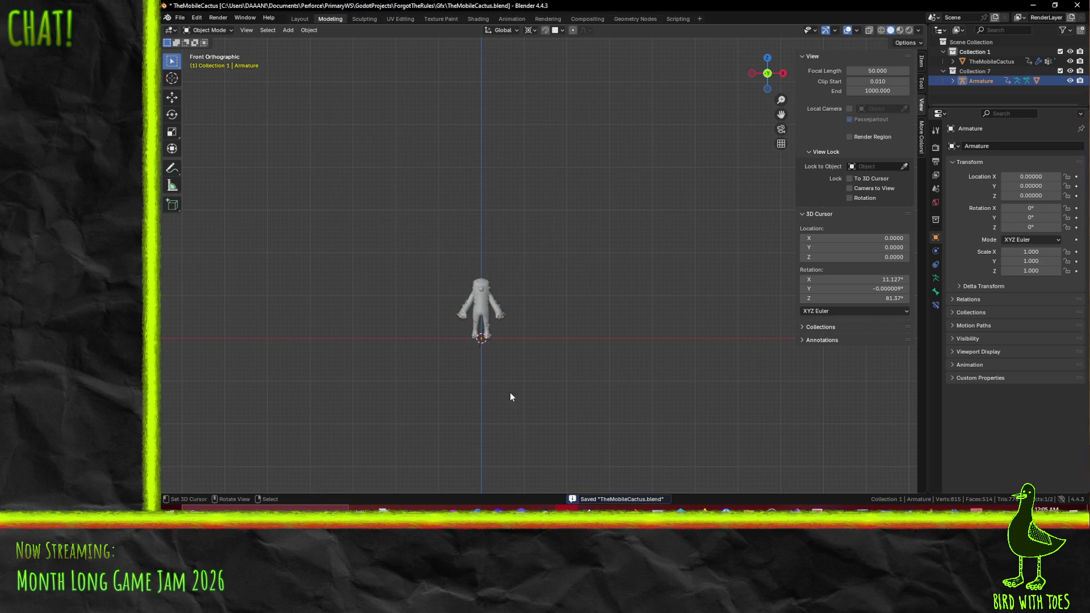
click(513, 19)
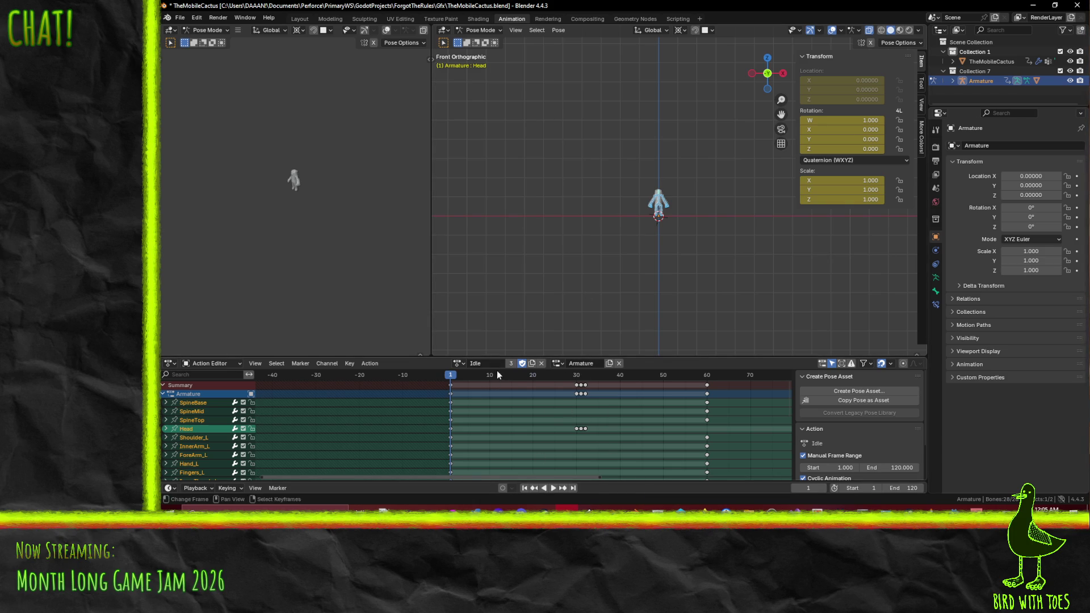
Load the Agro action and play it, viewing the armature from the front.
click(458, 363)
click(467, 378)
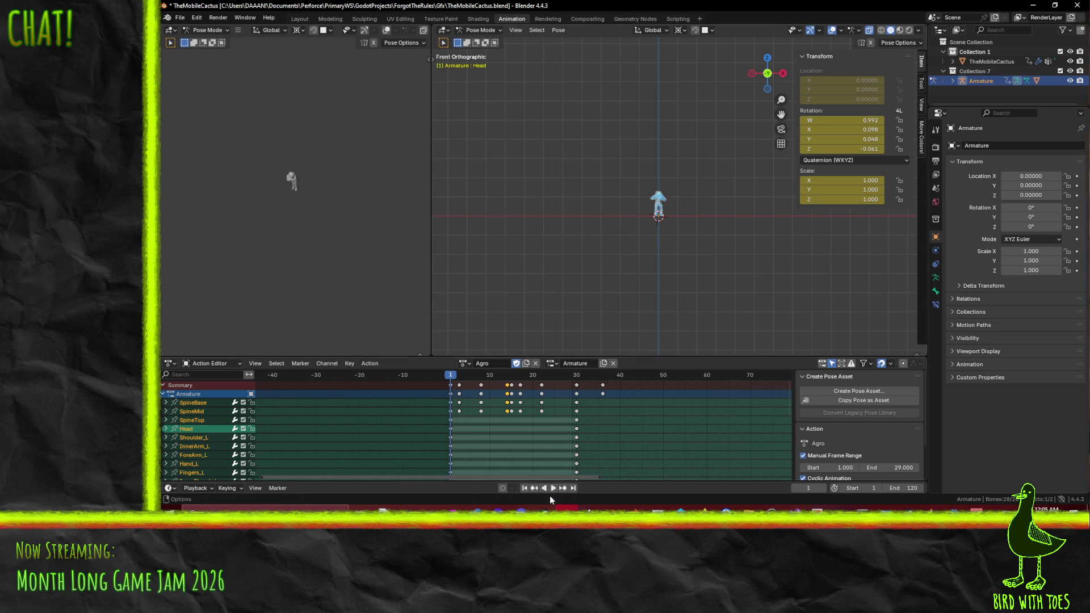
click(553, 488)
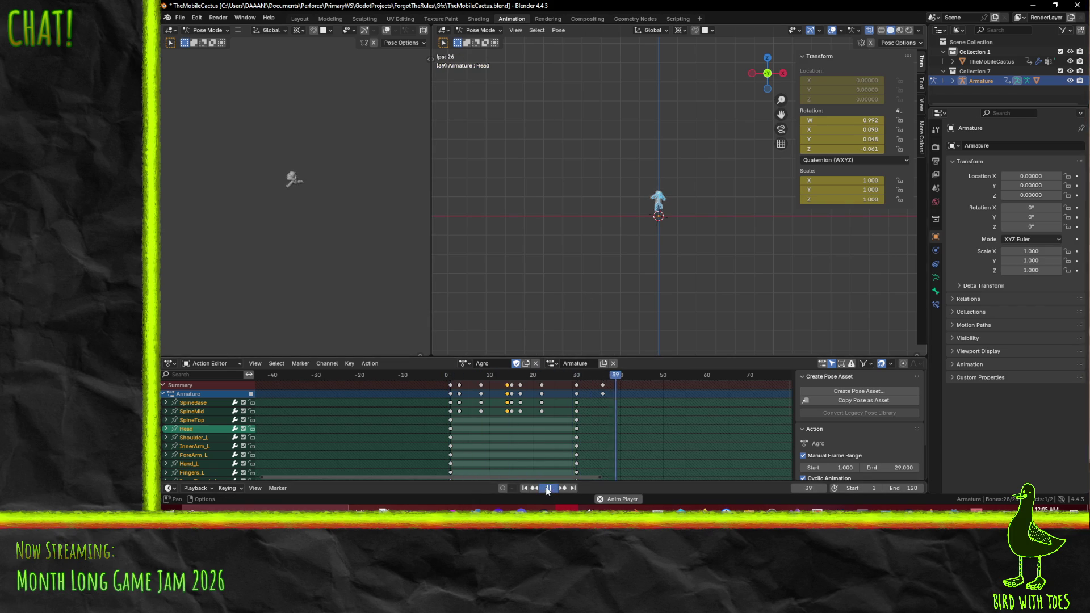
click(549, 488)
key(KP_1)
scroll(265, 148, up, 5)
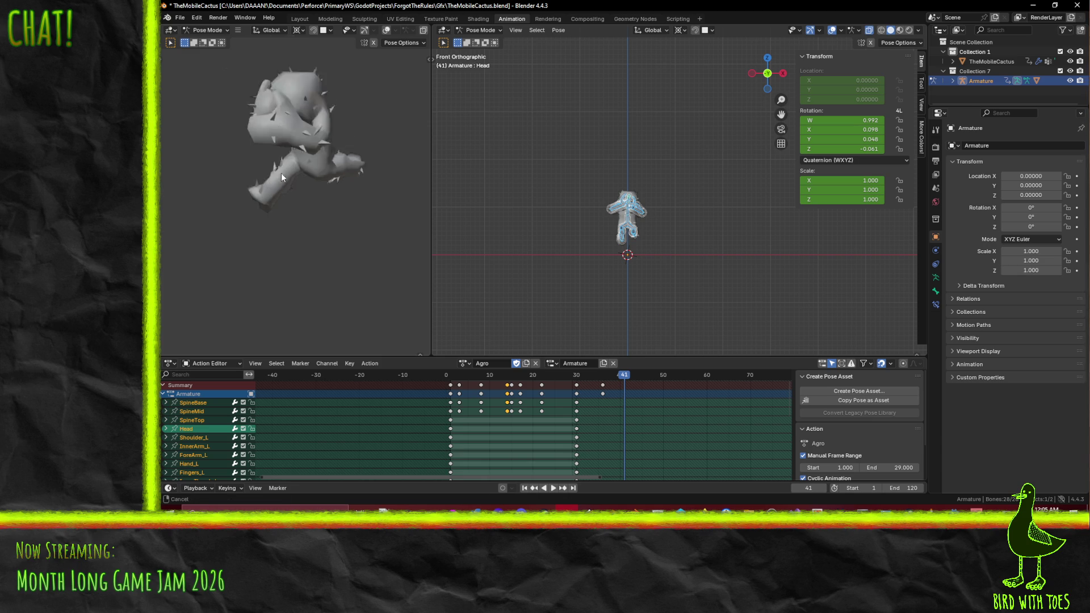
drag(623, 210, 567, 257)
Replay Agro from frame 1 in Material Preview and browse the available worlds.
key(z)
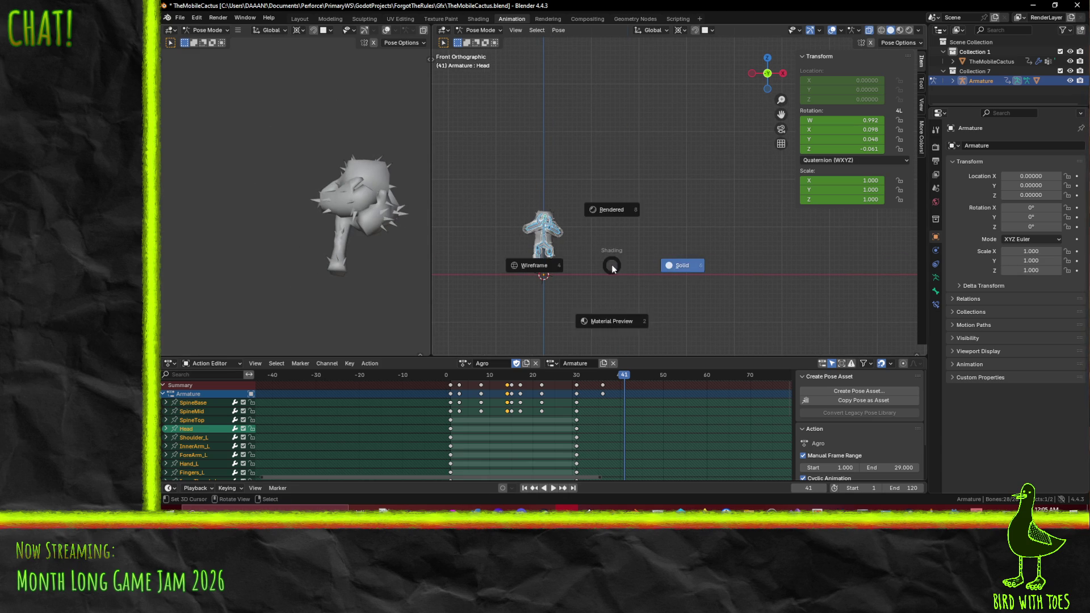
click(623, 317)
mouse_move(494, 278)
mouse_down()
mouse_move(598, 273)
mouse_move(570, 330)
mouse_up()
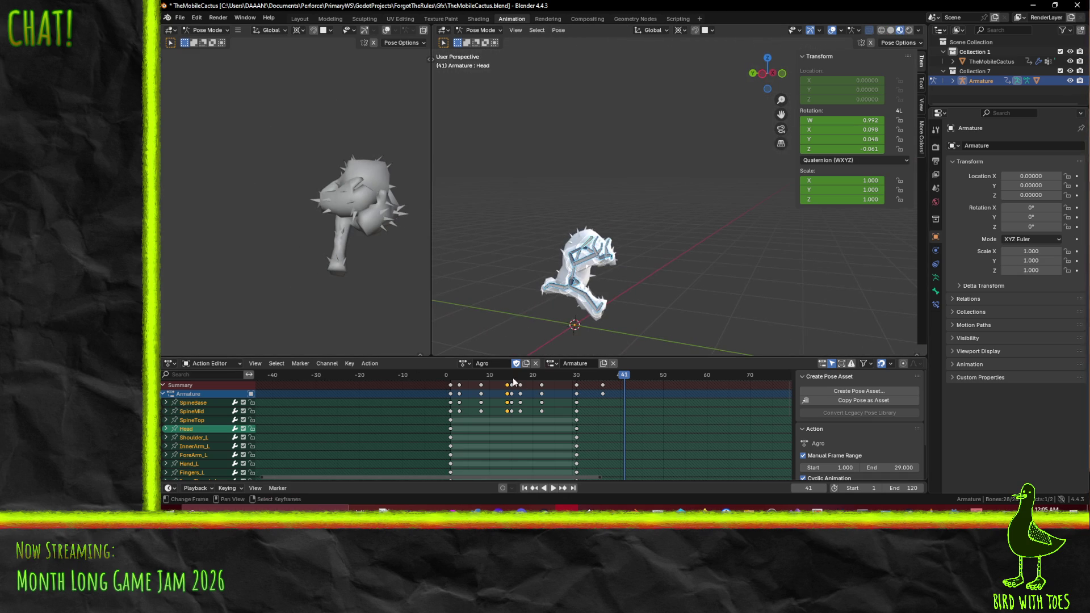
click(455, 377)
key(space)
drag(455, 378, 435, 368)
key(space)
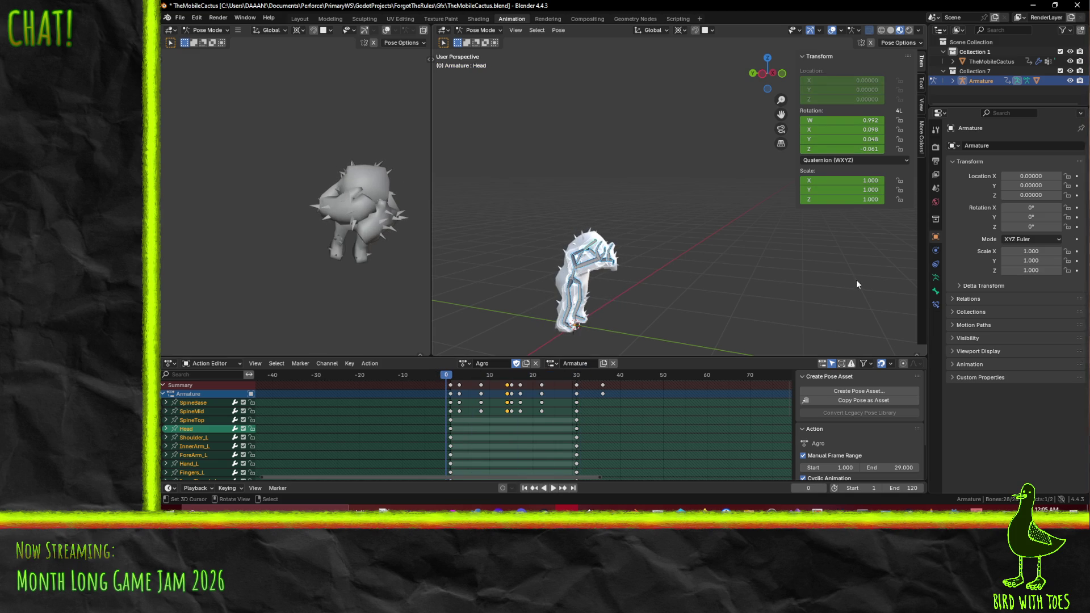
mouse_move(805, 244)
mouse_down()
mouse_move(712, 266)
mouse_move(694, 285)
mouse_move(701, 267)
mouse_up()
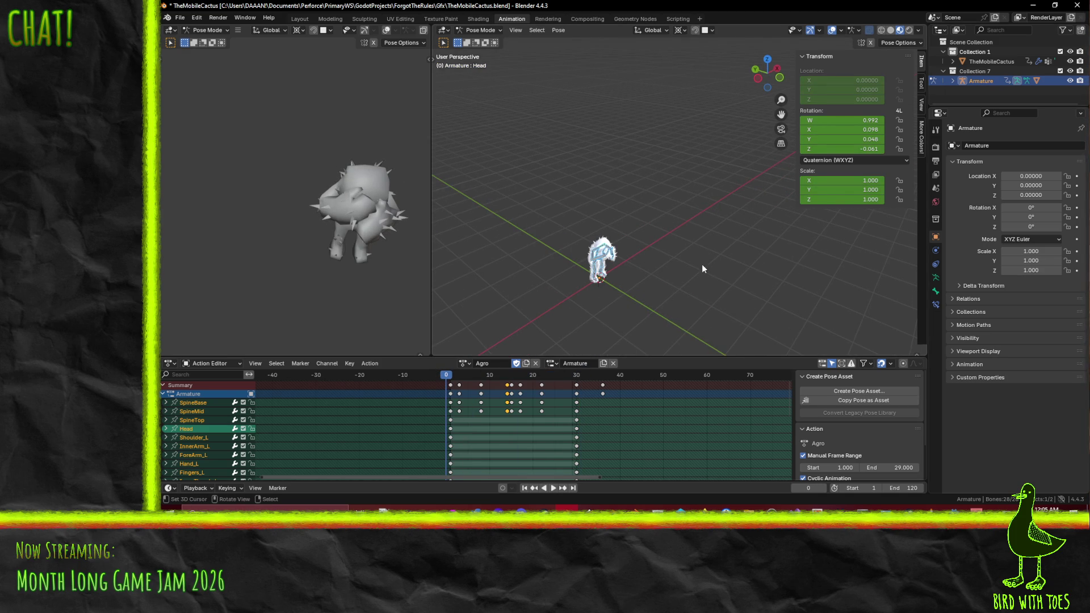
click(937, 202)
click(955, 146)
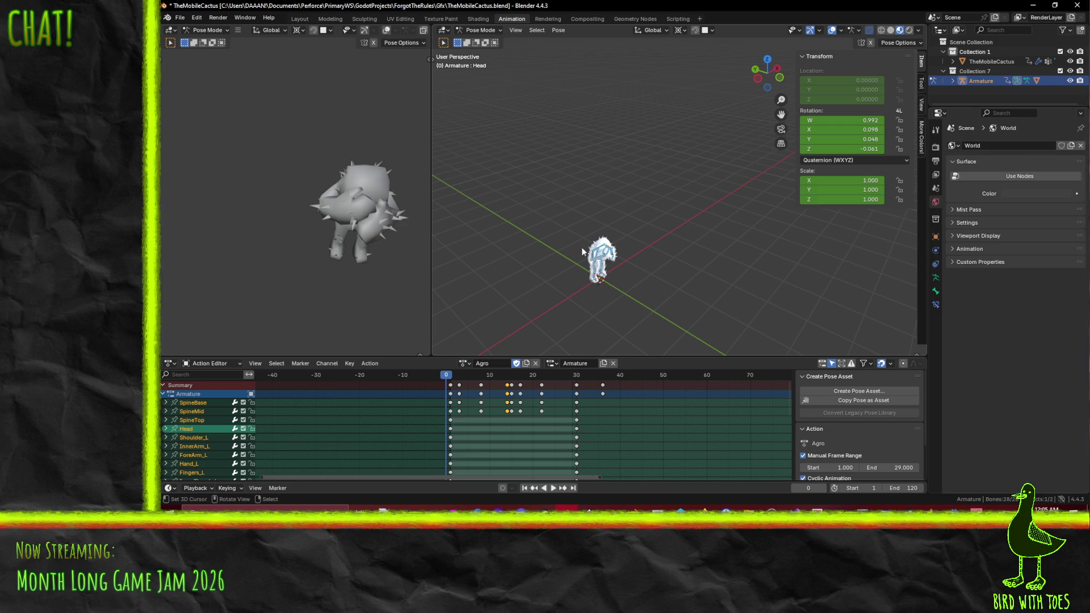
key(ctrl+z)
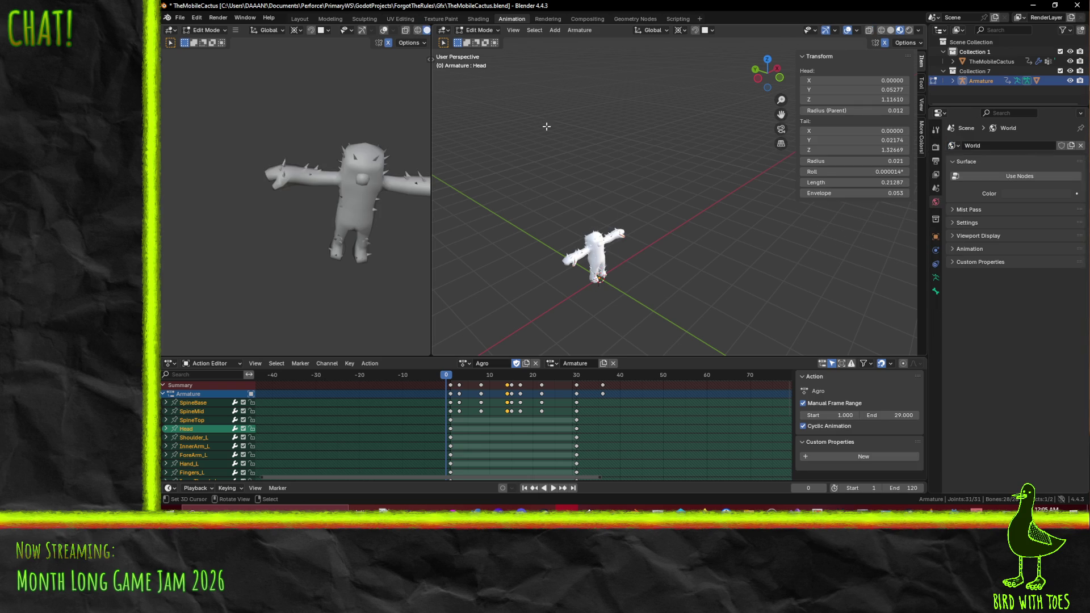
Select the cactus mesh in Modeling, enter Edit Mode and open its MobileCactus material settings.
key(ctrl+shift+z)
click(330, 18)
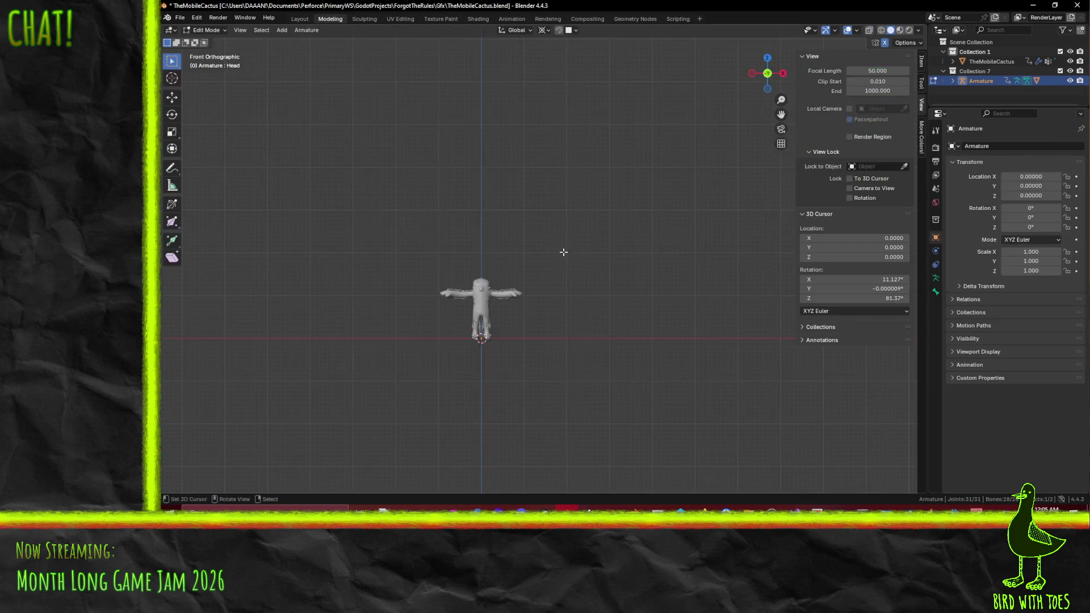
click(474, 305)
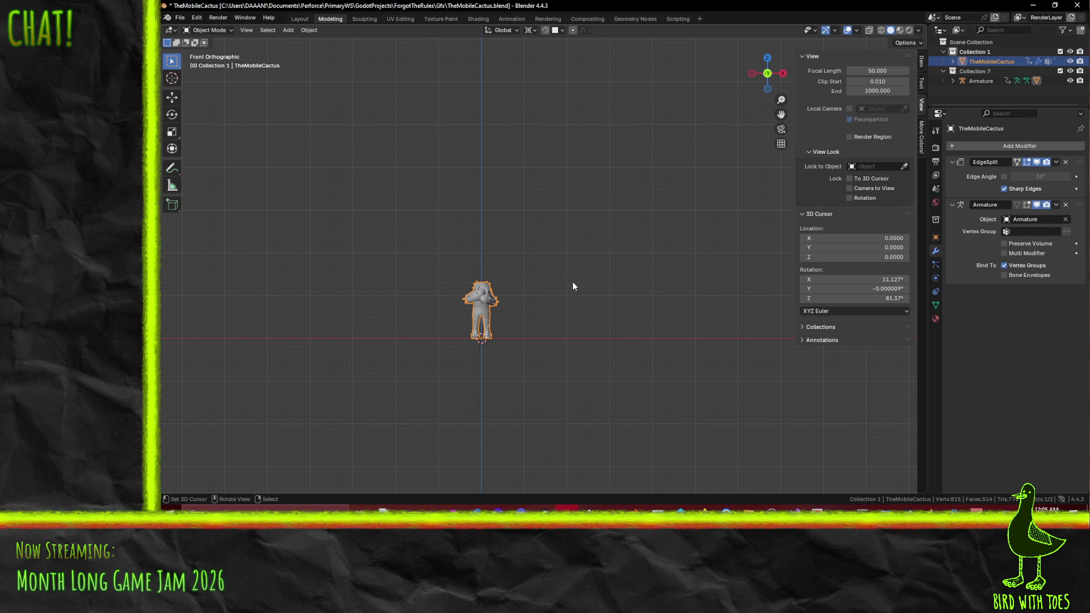
key(Tab)
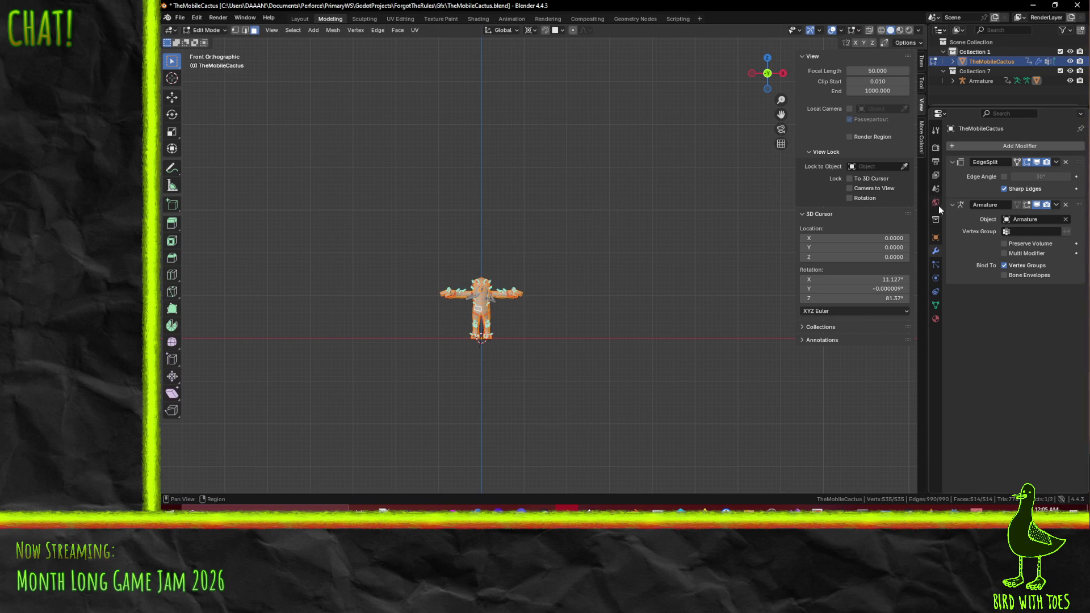
click(936, 319)
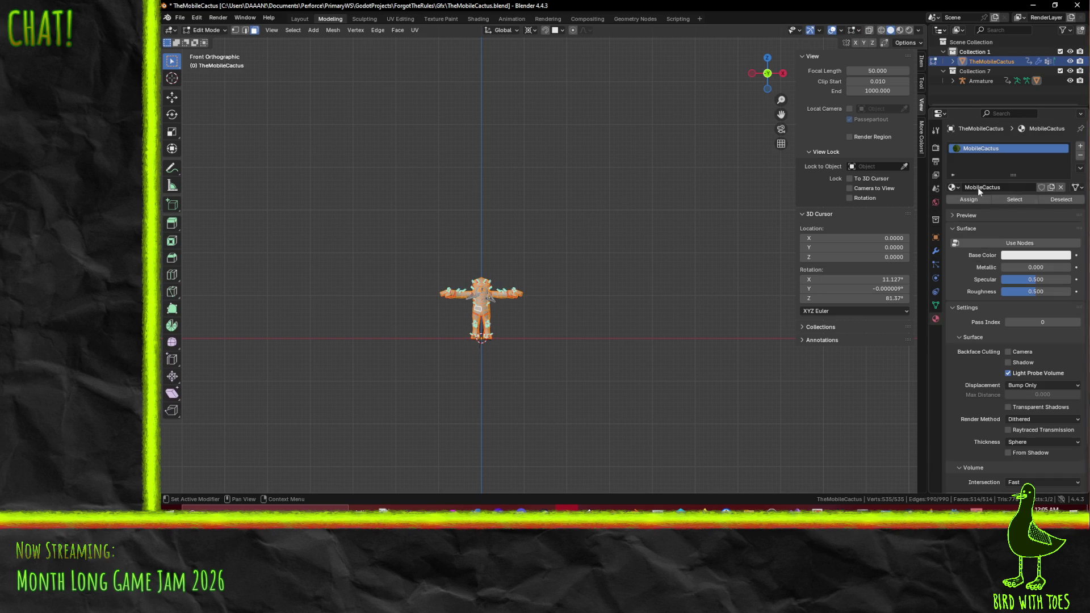
click(1022, 255)
Switch the viewport to Material Preview and orbit to a frontal view of the cactus.
scroll(989, 278, down, 2)
scroll(989, 275, up, 2)
drag(519, 348, 548, 336)
key(z)
click(577, 381)
scroll(548, 407, up, 5)
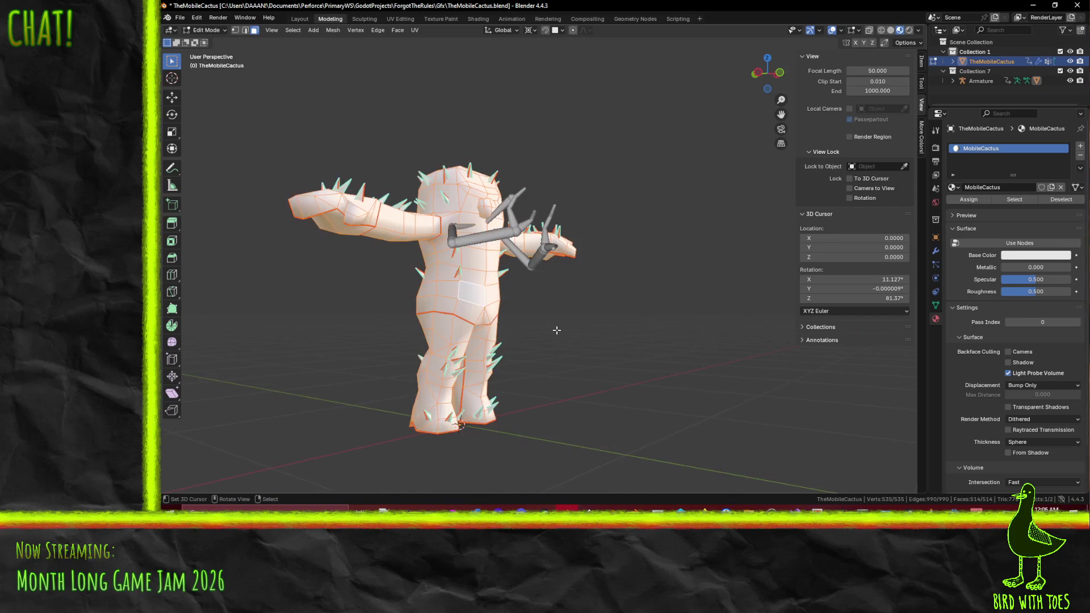
drag(603, 377, 568, 369)
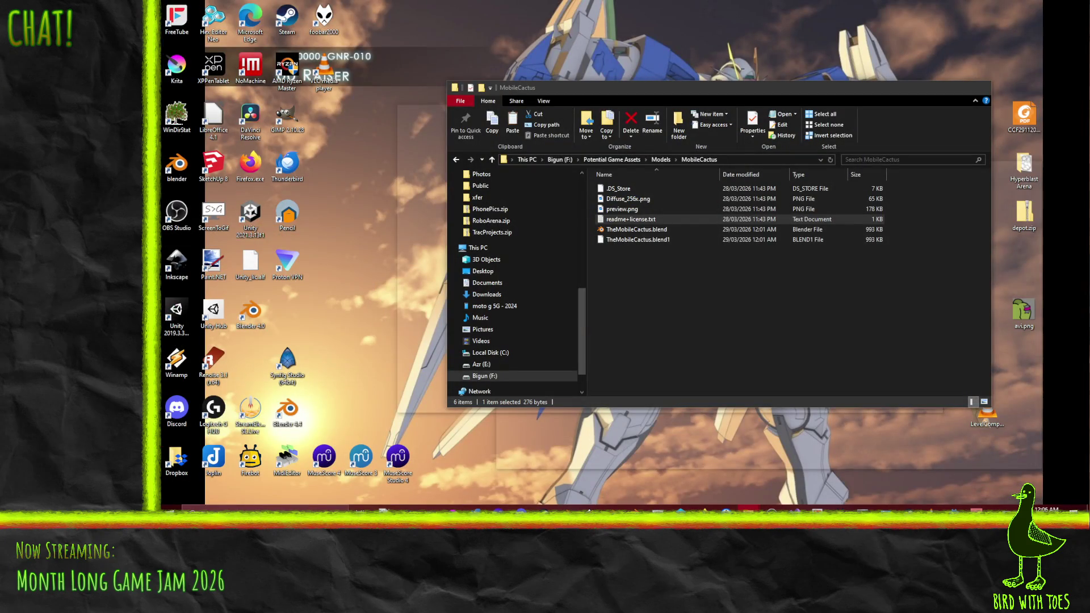
Paste Diffuse_256x.png into the game's Gfx folder and return to Blender.
key(alt+Tab)
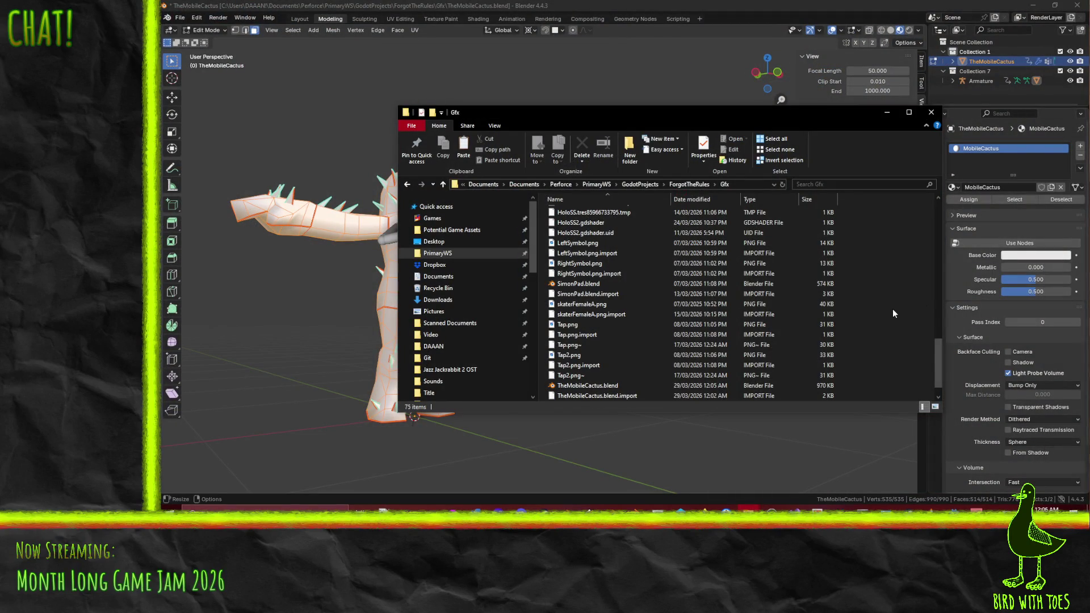
key(ctrl+v)
click(723, 4)
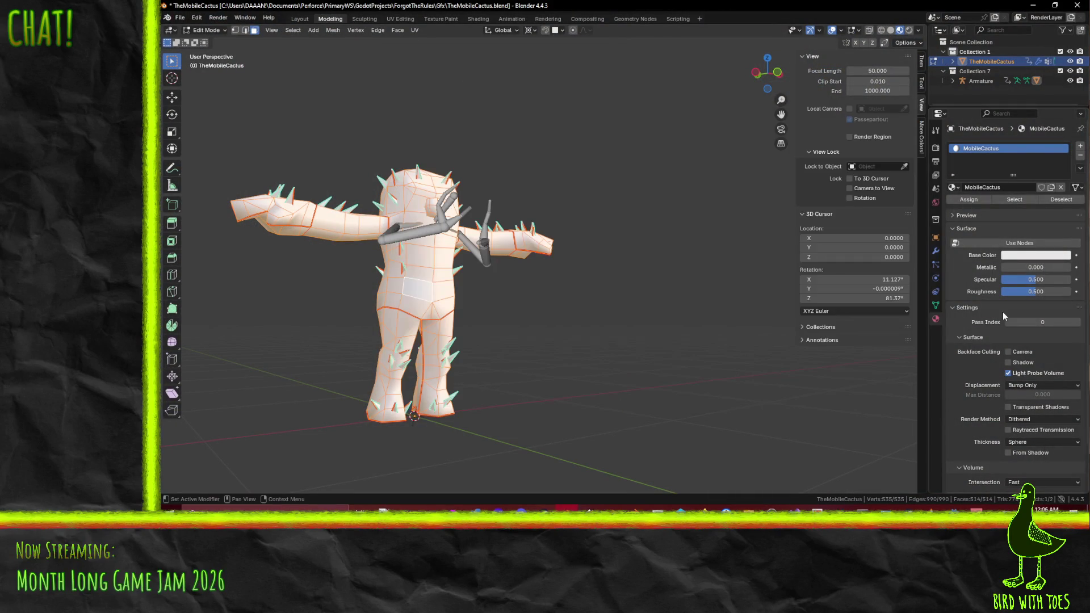
Try the base colour field's options and keep the cactus mesh in Edit Mode.
click(1030, 257)
click(1033, 255)
click(1013, 257)
click(1028, 260)
click(1015, 257)
right_click(1000, 254)
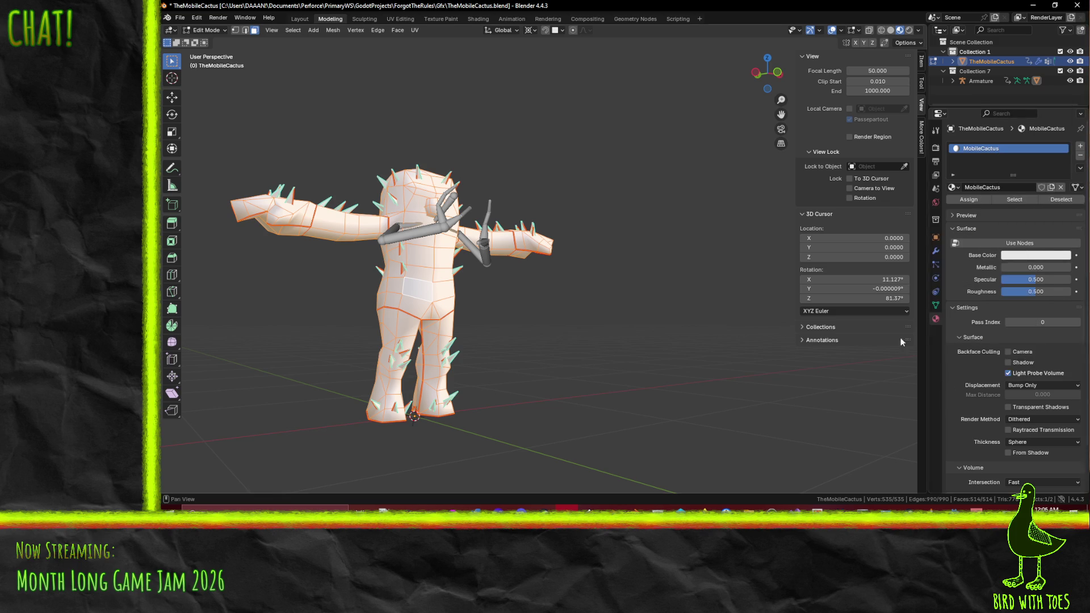
mouse_move(368, 202)
mouse_down()
mouse_move(516, 204)
mouse_move(499, 316)
mouse_move(539, 298)
mouse_move(596, 298)
mouse_up()
key(Tab)
key(Tab)
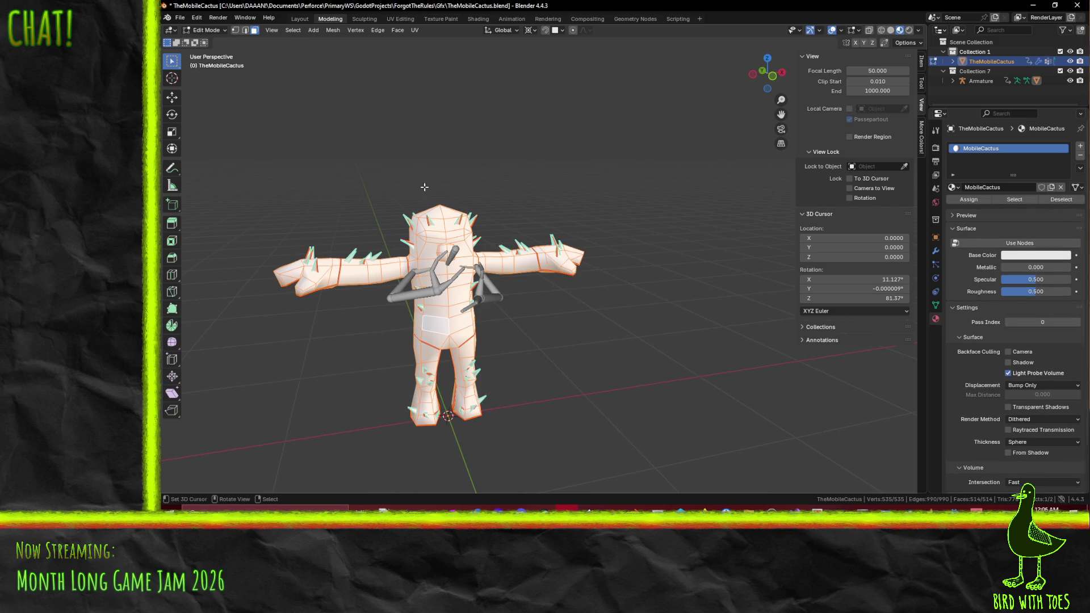
click(208, 31)
click(208, 31)
Select the faces assigned to the MobileCactus material.
click(1013, 257)
click(1013, 257)
click(1014, 257)
click(1014, 257)
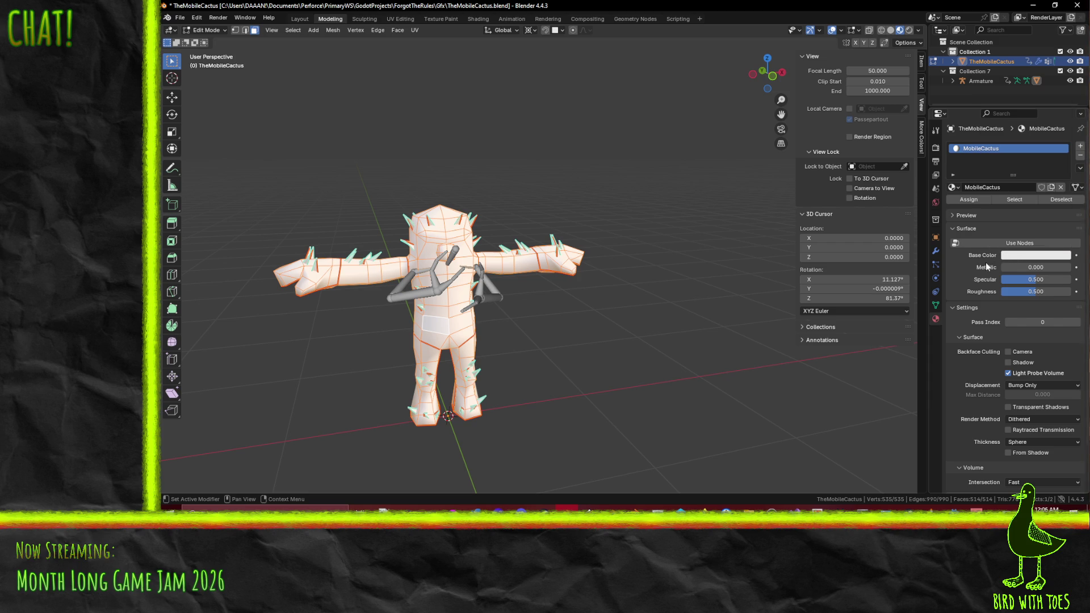
scroll(984, 259, down, 3)
scroll(987, 260, up, 3)
right_click(983, 155)
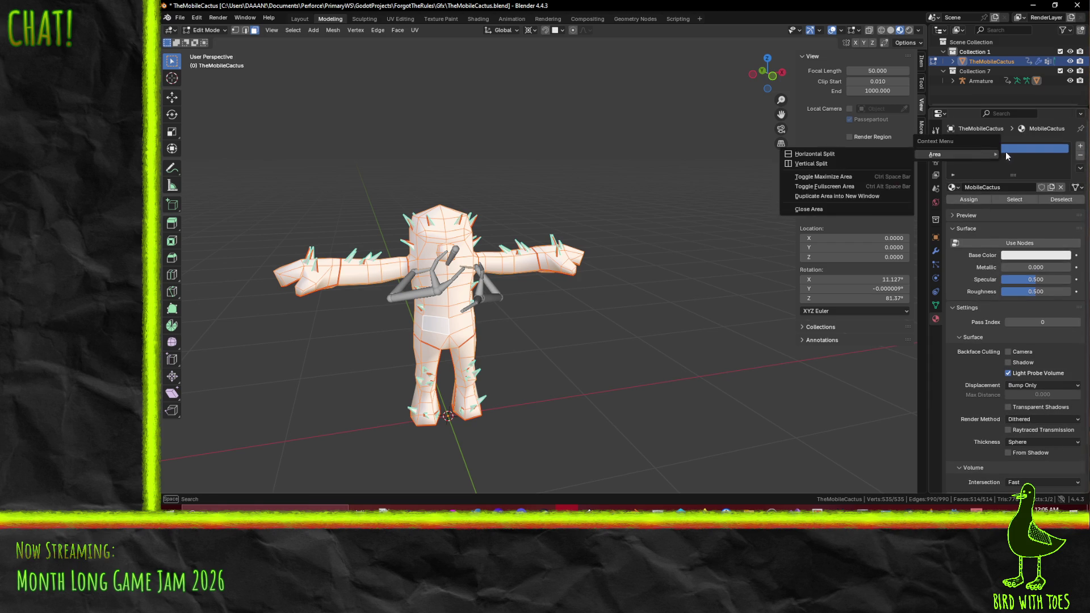
click(1028, 199)
click(1061, 199)
click(1020, 201)
Switch the material to nodes with a Diffuse_256x image texture as base colour.
drag(645, 306, 758, 318)
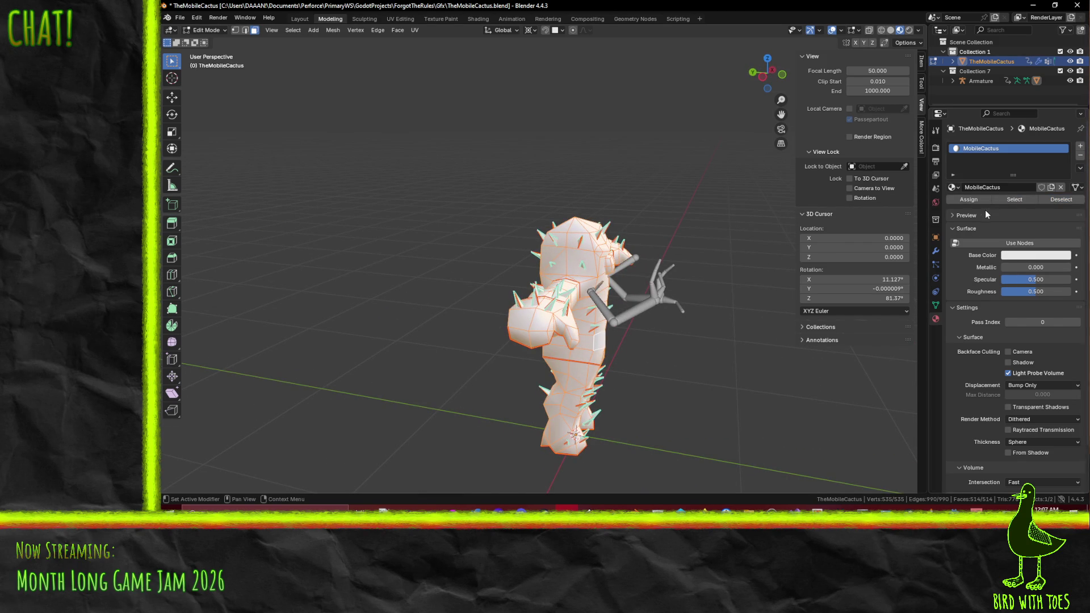
click(965, 228)
click(965, 228)
click(1013, 243)
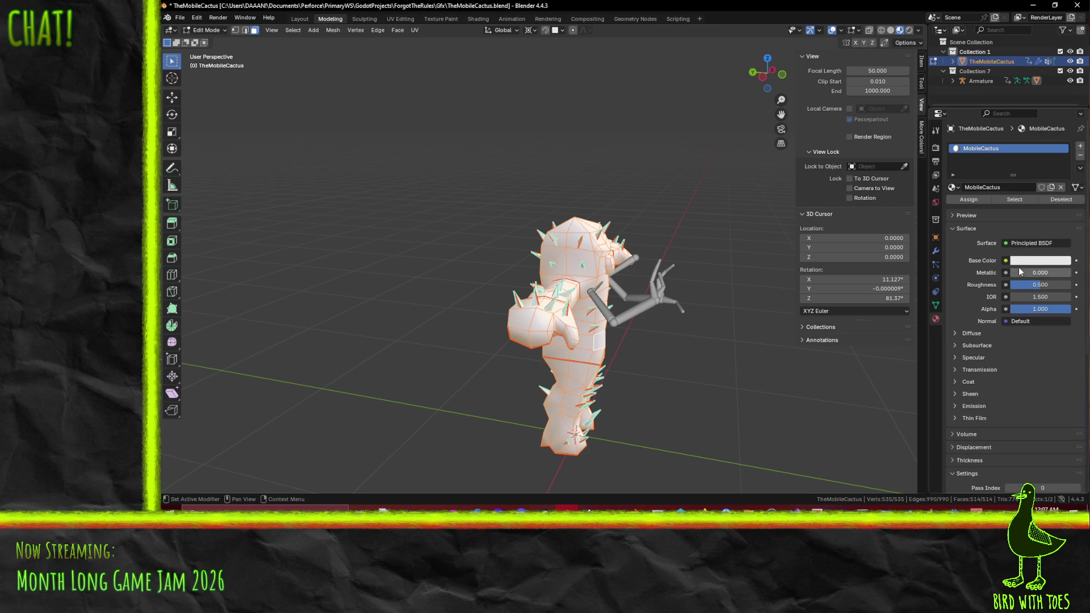
click(1005, 260)
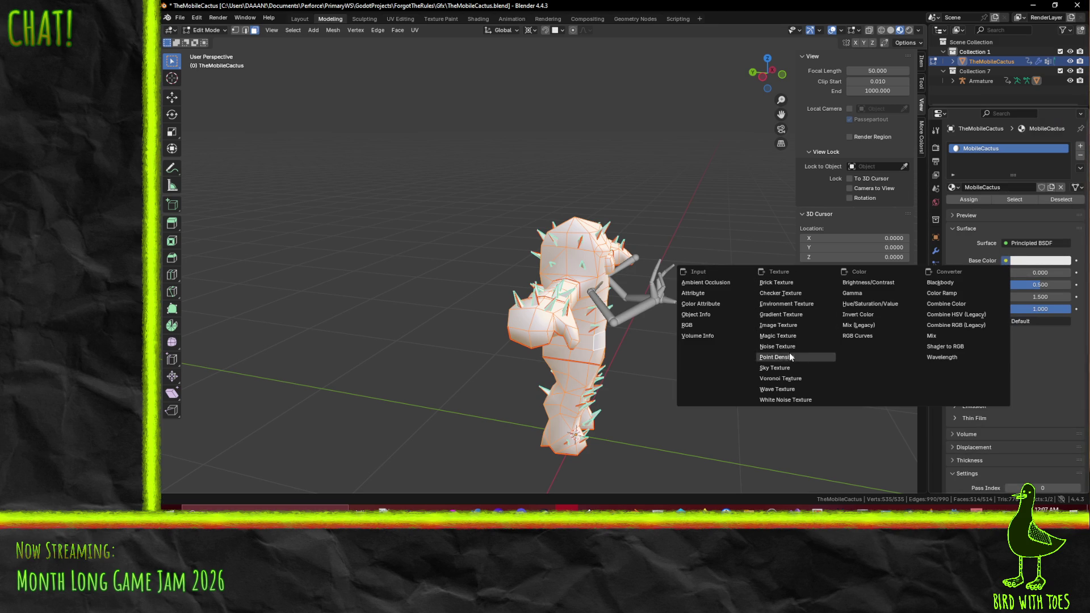
click(793, 325)
click(960, 273)
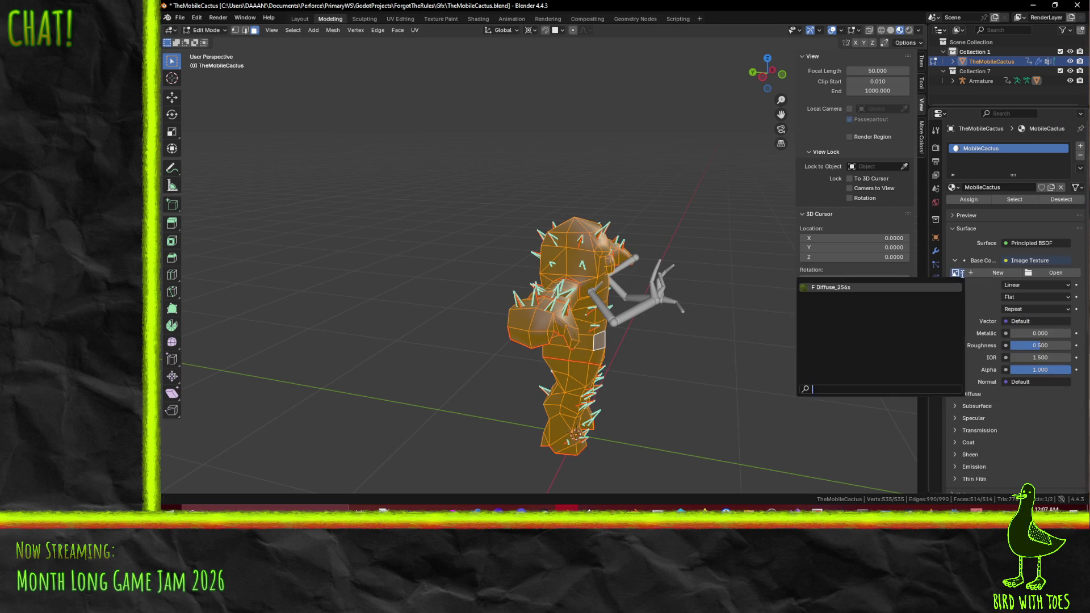
click(830, 287)
Save TheMobileCactus.blend and view the textured cactus in Object Mode.
mouse_move(637, 311)
mouse_down()
mouse_move(681, 312)
mouse_move(670, 323)
mouse_up()
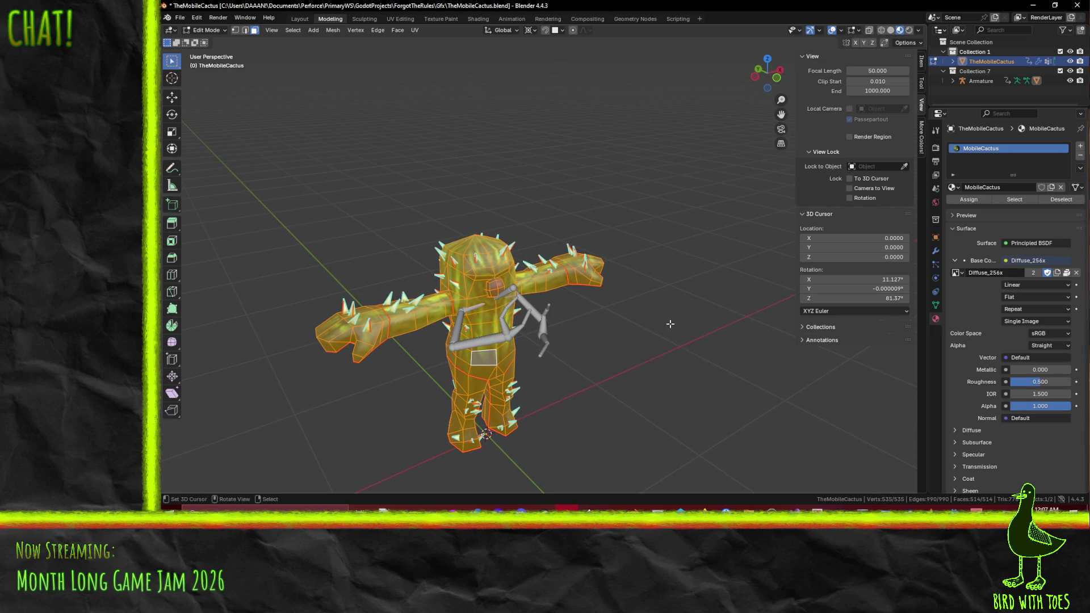
key(ctrl+s)
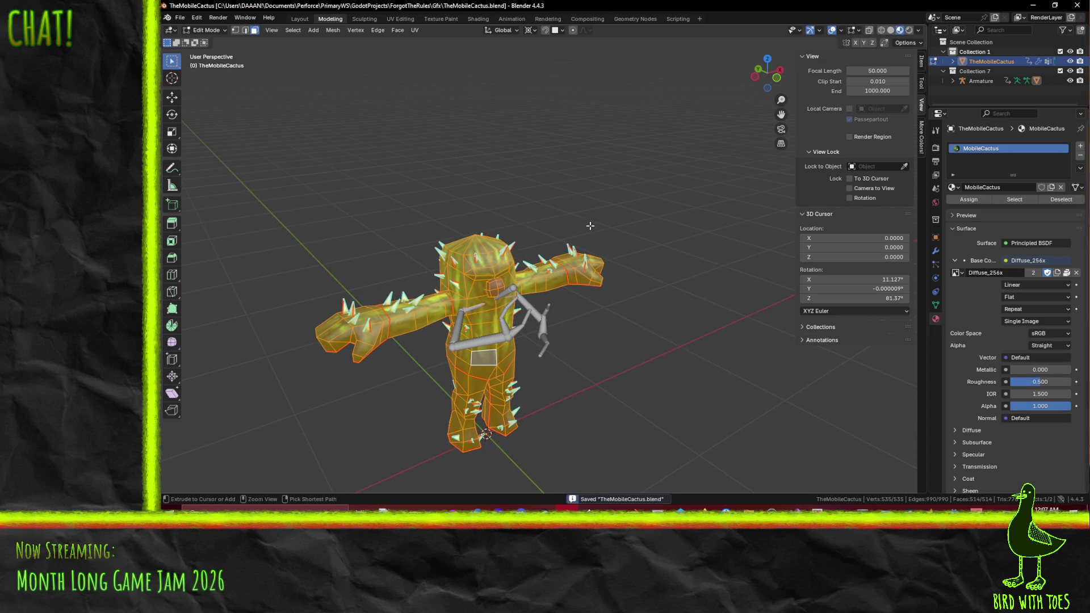
key(Tab)
mouse_move(638, 267)
mouse_down()
mouse_move(609, 228)
mouse_move(637, 198)
mouse_move(658, 221)
mouse_move(541, 248)
mouse_move(579, 203)
mouse_move(598, 212)
mouse_move(577, 275)
mouse_move(794, 471)
mouse_up()
Drop the TheMobileCactus.blend model into the look_at_me_not scene.
click(958, 510)
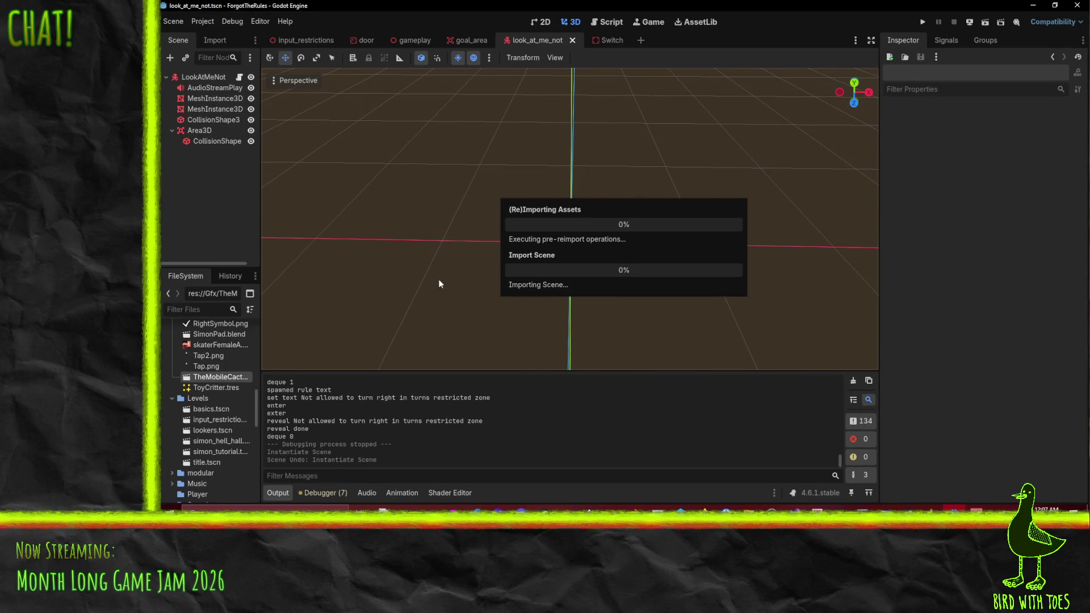
drag(399, 240, 564, 216)
scroll(564, 216, up, 2)
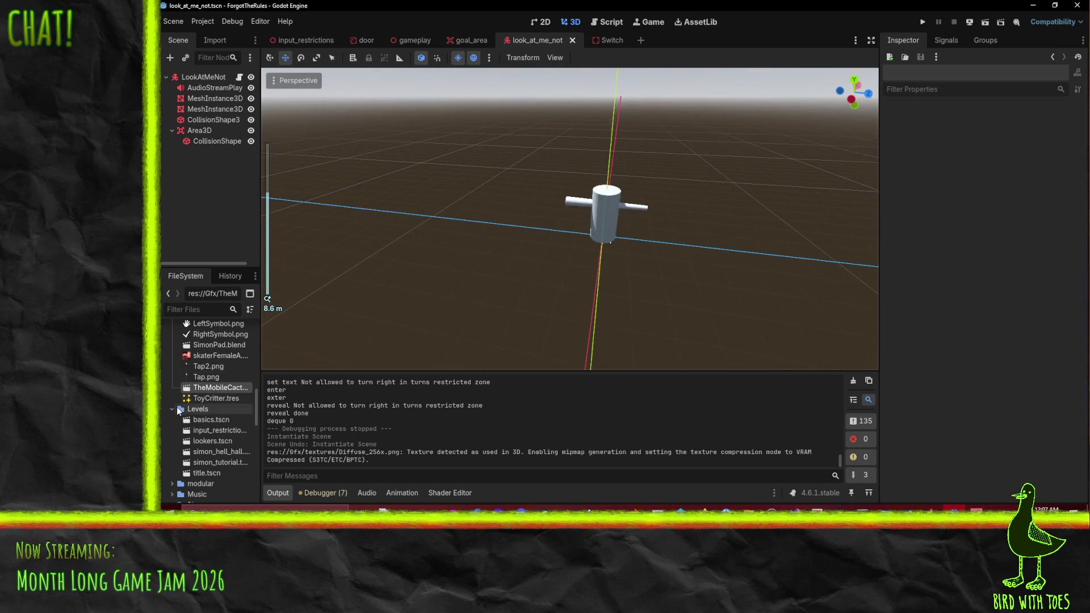
mouse_move(215, 390)
mouse_down()
mouse_move(218, 170)
mouse_move(190, 86)
mouse_up()
mouse_move(381, 189)
mouse_down()
mouse_move(461, 213)
mouse_move(396, 169)
mouse_move(306, 154)
mouse_move(338, 184)
mouse_move(397, 204)
mouse_up()
scroll(305, 154, up, 1)
scroll(451, 226, up, 5)
mouse_move(495, 231)
mouse_down()
mouse_move(515, 213)
mouse_move(472, 184)
mouse_move(421, 213)
mouse_up()
scroll(418, 211, down, 4)
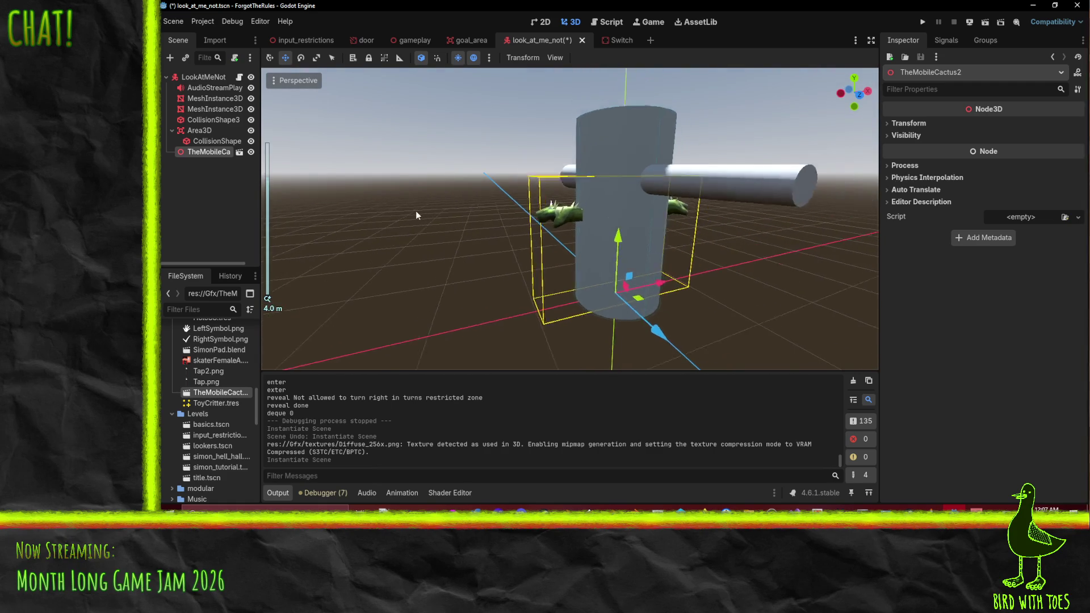
mouse_move(467, 253)
mouse_down()
mouse_move(491, 275)
mouse_move(591, 289)
mouse_move(579, 302)
mouse_move(543, 255)
mouse_up()
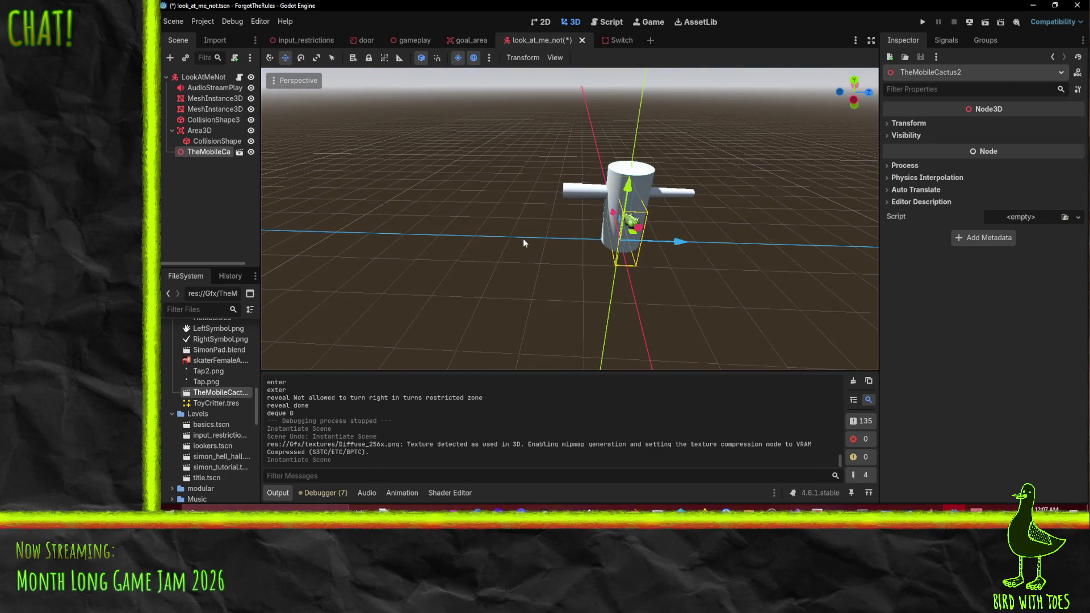
Hide both placeholder MeshInstance3D meshes so only the cactus shows.
click(251, 109)
click(250, 98)
mouse_move(601, 238)
mouse_down()
mouse_move(646, 221)
mouse_move(621, 230)
mouse_move(702, 277)
mouse_move(384, 240)
mouse_up()
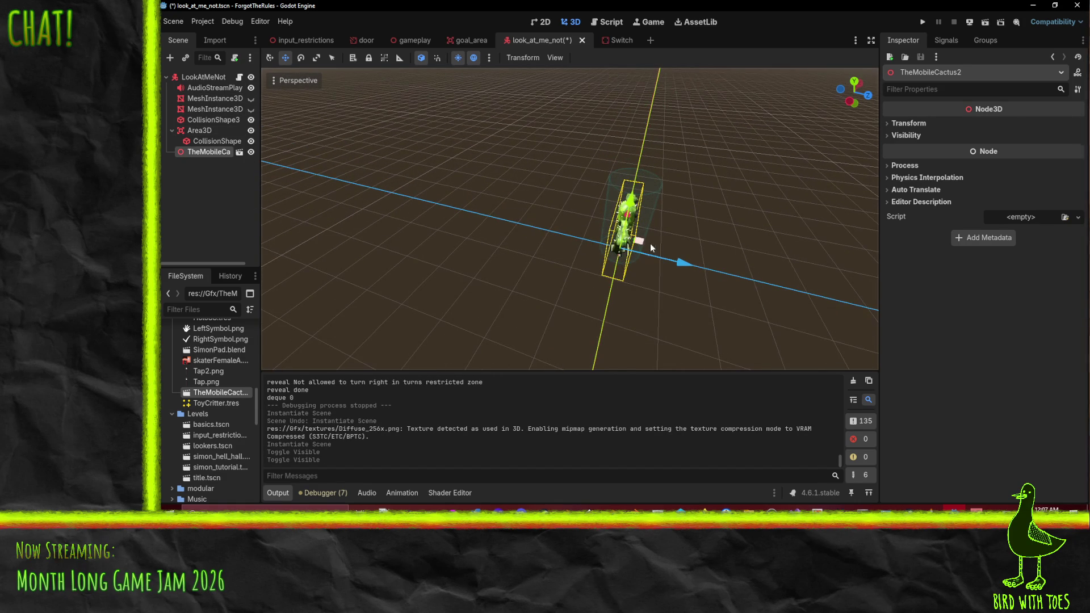
drag(645, 246, 588, 225)
Rotate the cactus by -75 degrees, try saving, and dismiss the write-permission error.
click(300, 58)
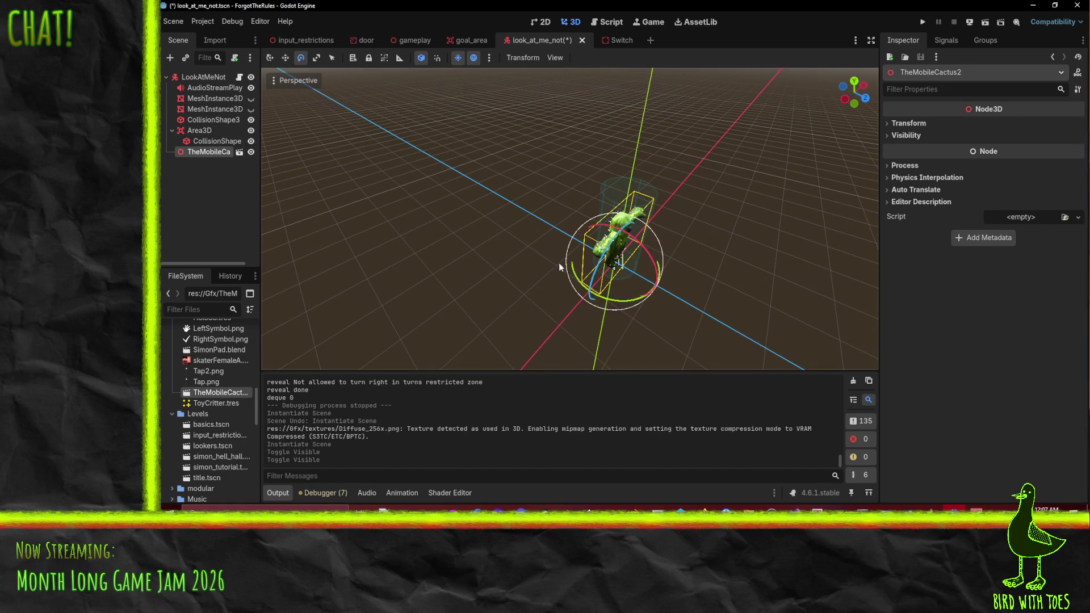
mouse_move(572, 267)
mouse_down()
mouse_move(595, 295)
mouse_move(545, 253)
mouse_move(623, 279)
mouse_up()
scroll(624, 279, down, 2)
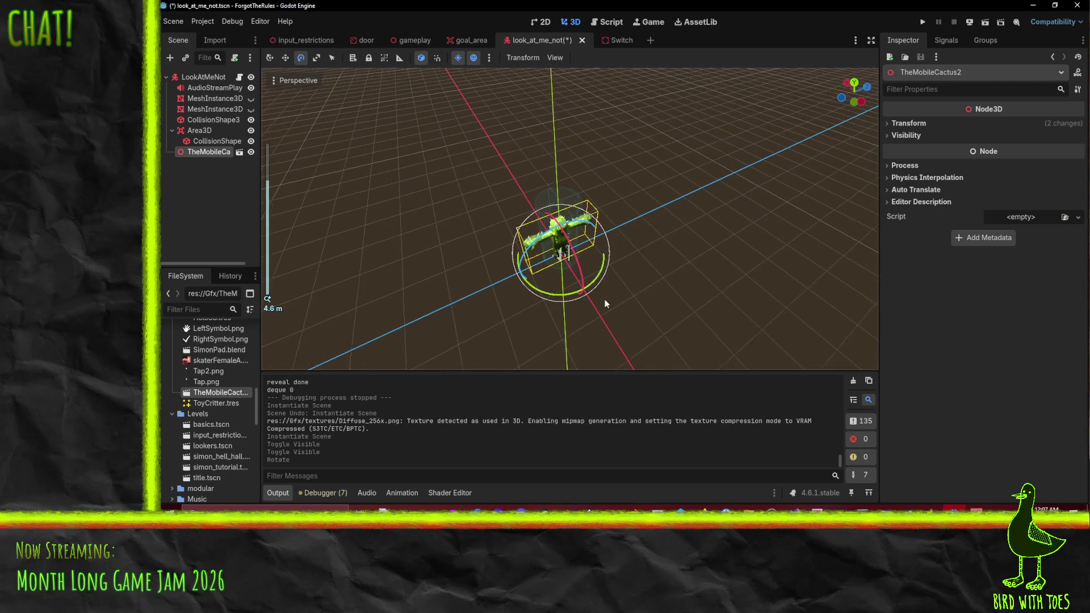
key(ctrl+s)
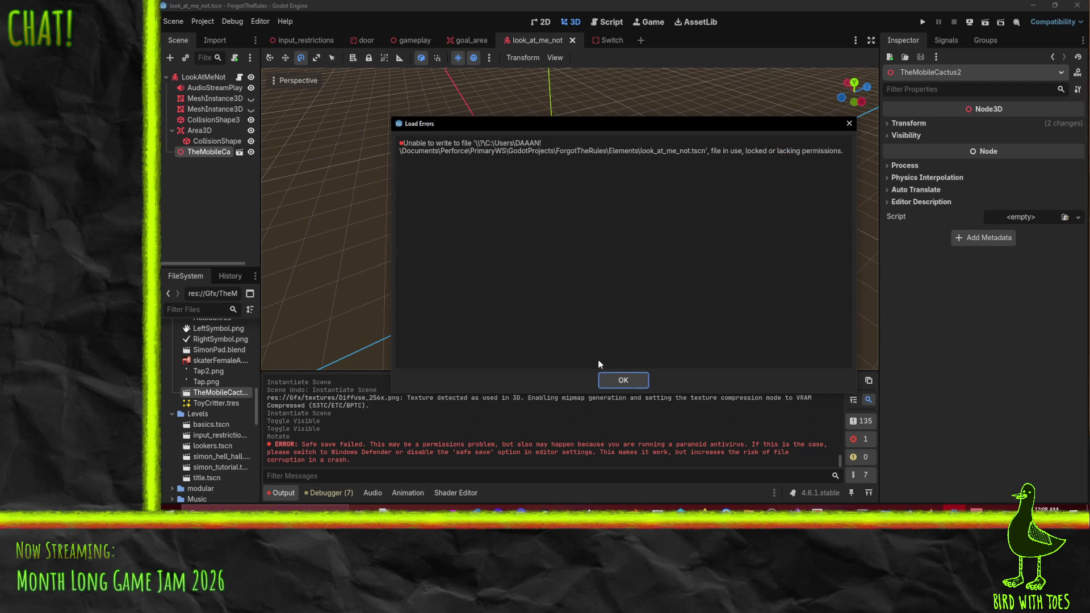
click(622, 378)
Check out the ForgotTheRules folder in P4V with Ctrl+E, then return to Godot's cactus view.
key(alt+Tab)
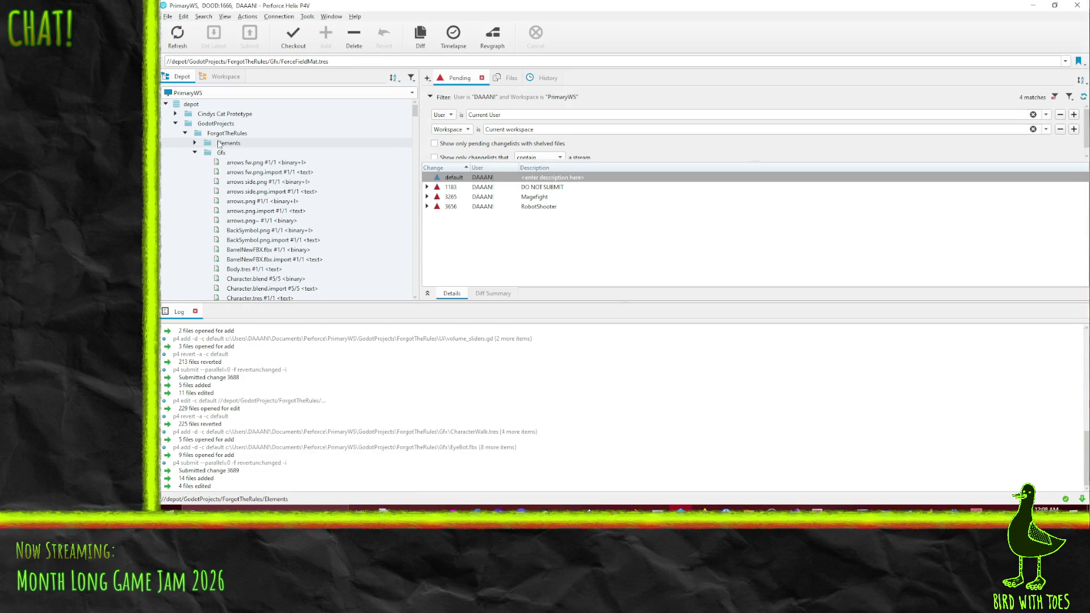
click(239, 133)
key(ctrl+e)
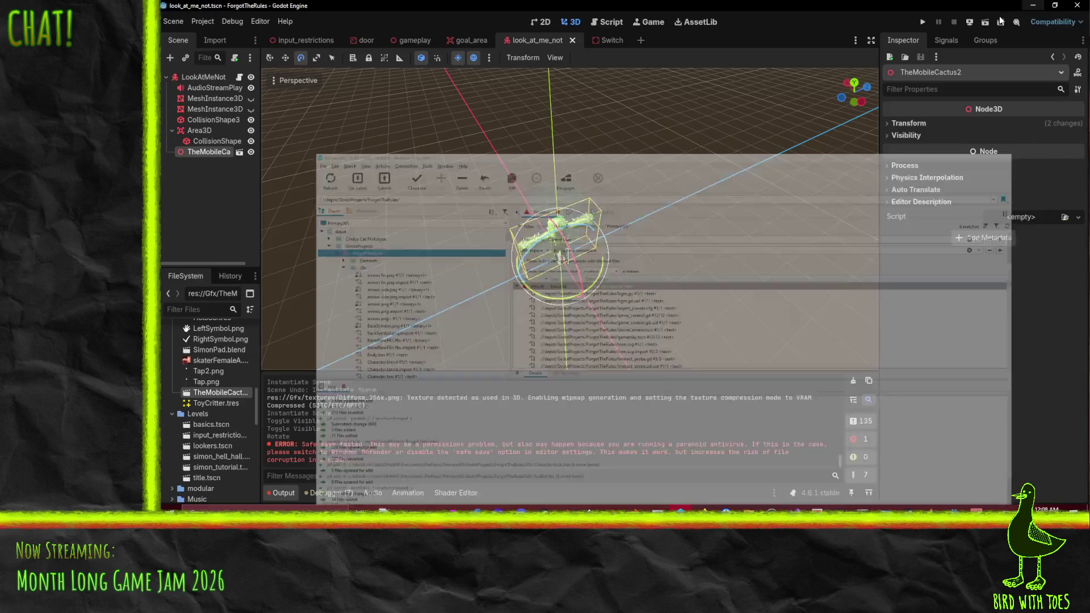
key(alt+Tab)
mouse_move(703, 254)
mouse_down()
mouse_move(608, 188)
mouse_move(628, 149)
mouse_up()
scroll(641, 195, up, 2)
drag(641, 199, 580, 268)
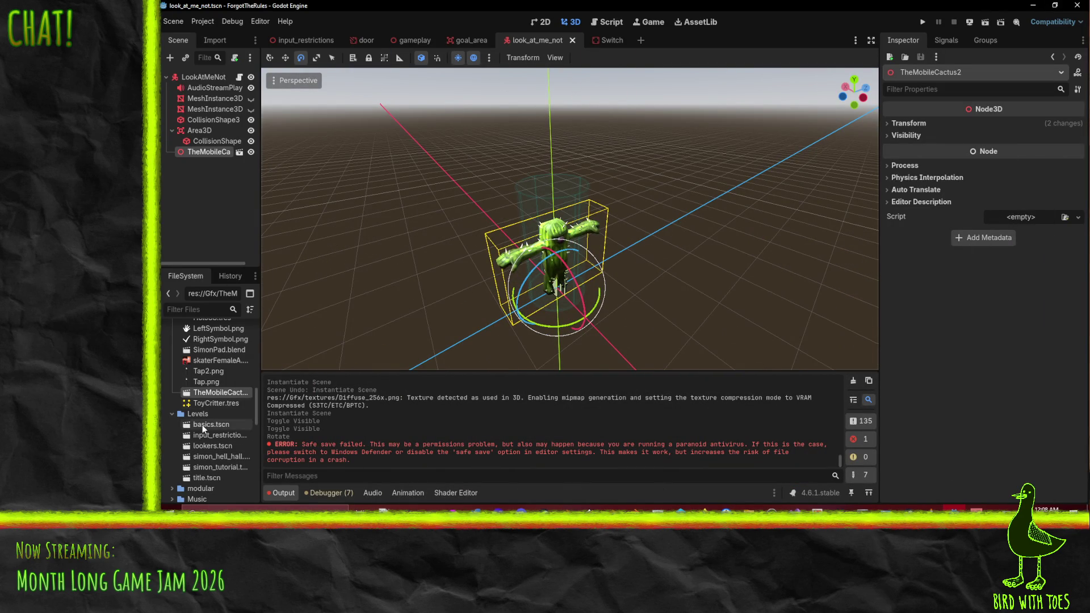
Switch to the input_restrictions level and frame the cactus beside the orange-topped wall.
click(298, 38)
scroll(683, 216, up, 5)
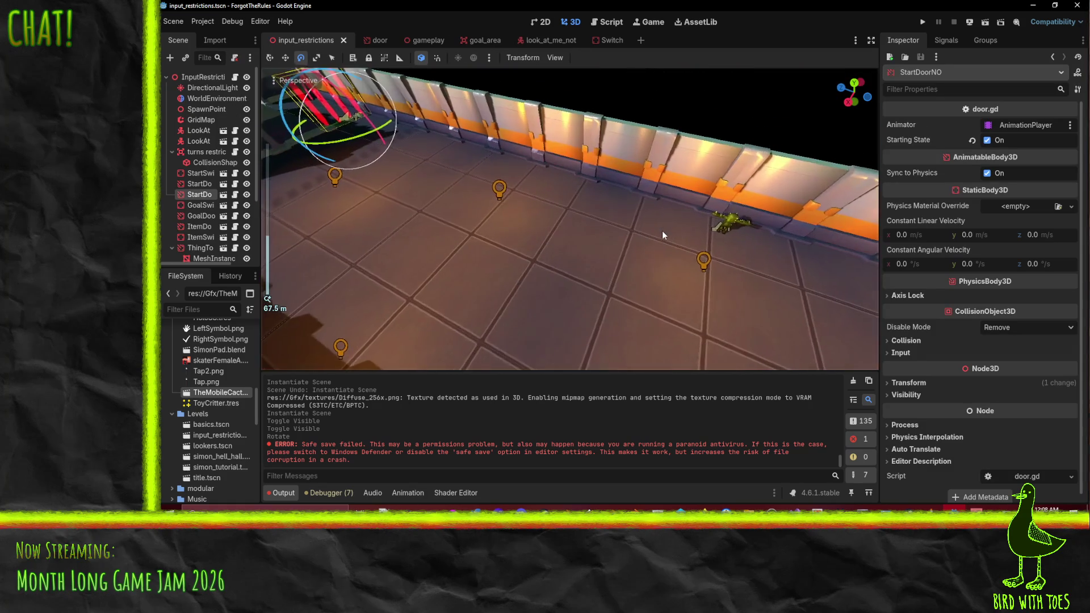
scroll(661, 230, up, 3)
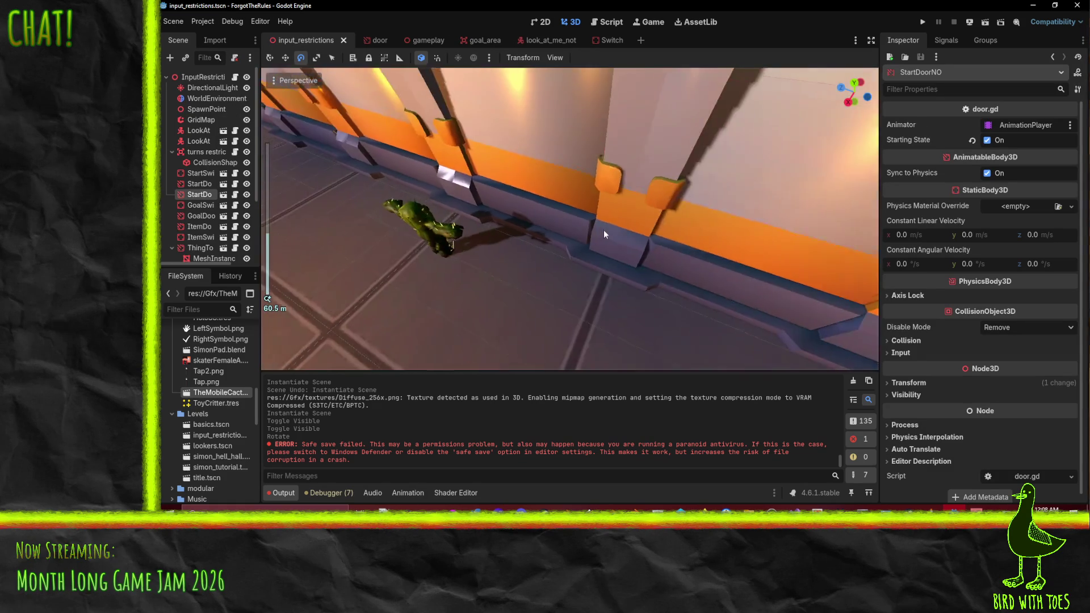
drag(639, 229, 614, 227)
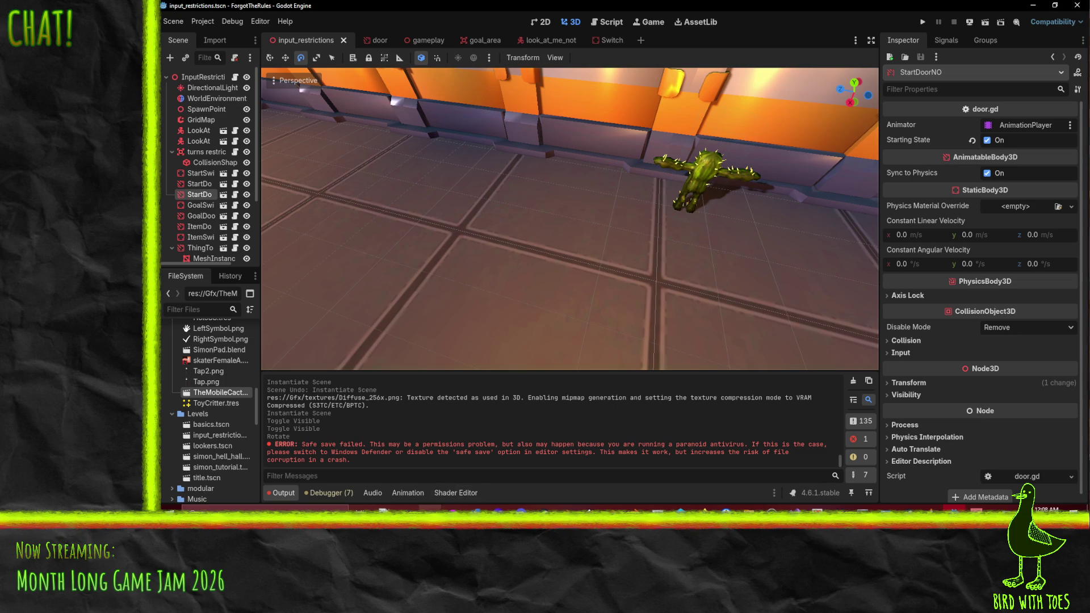
click(567, 507)
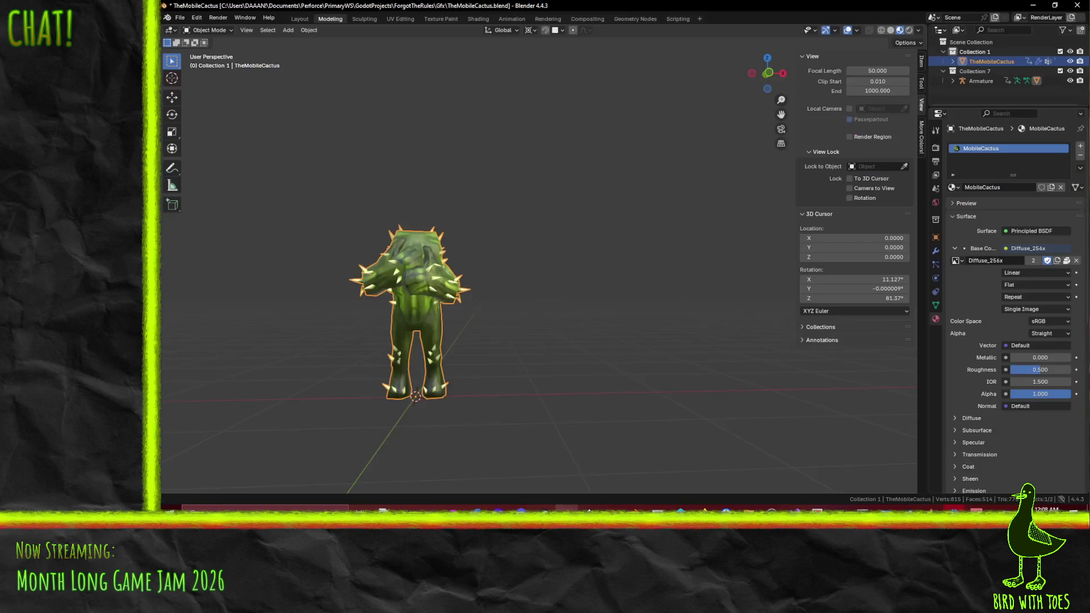
Scale the cactus mesh by 1.5 in Edit Mode and save the blend file.
mouse_move(672, 285)
mouse_down()
mouse_move(575, 326)
mouse_move(608, 312)
mouse_move(584, 327)
mouse_up()
key(Tab)
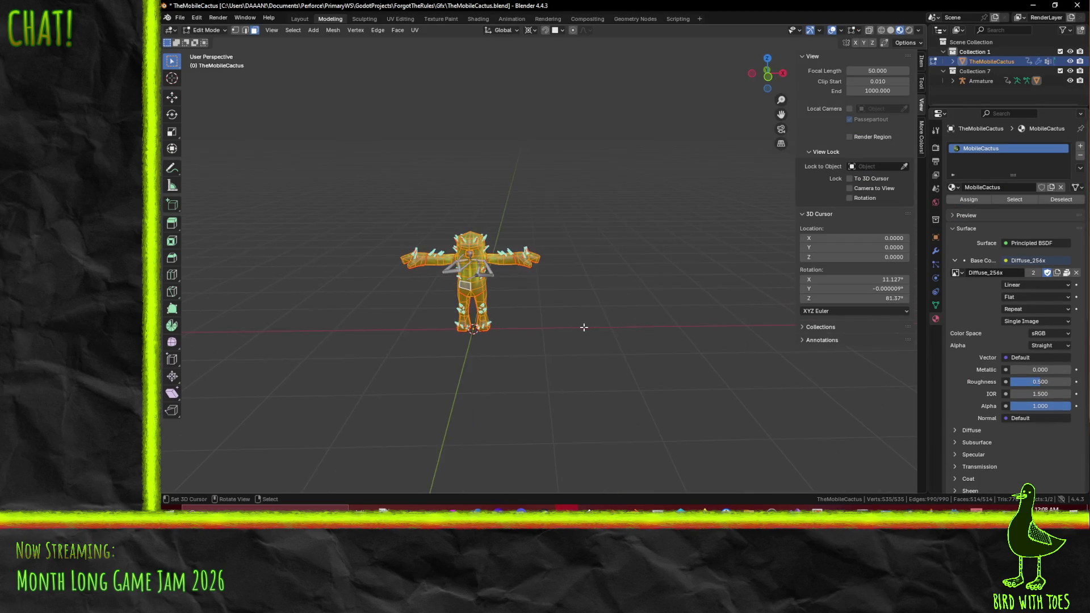
key(KP_1)
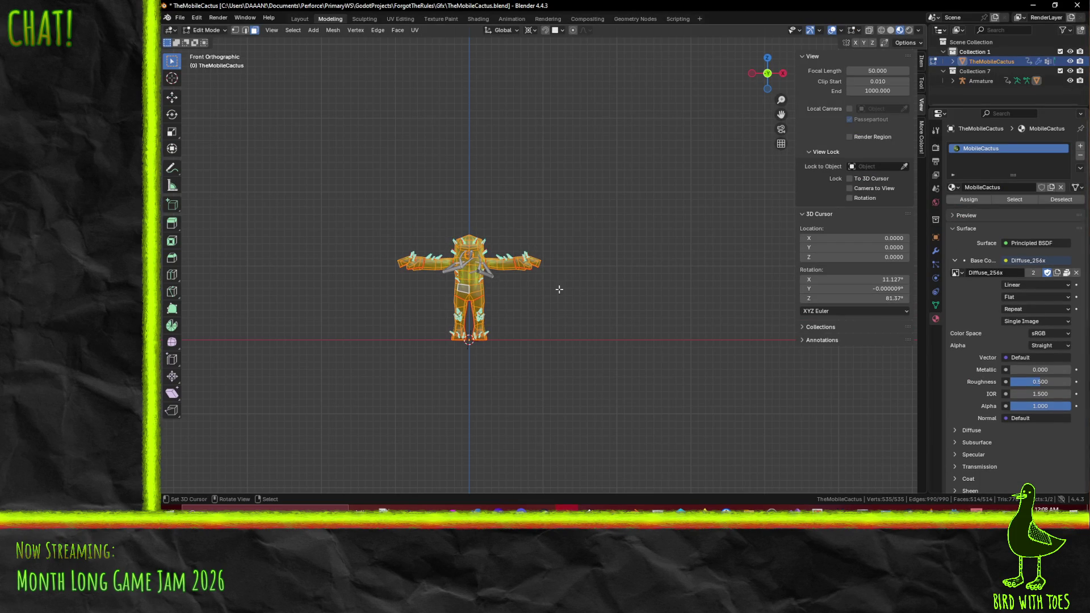
key(s)
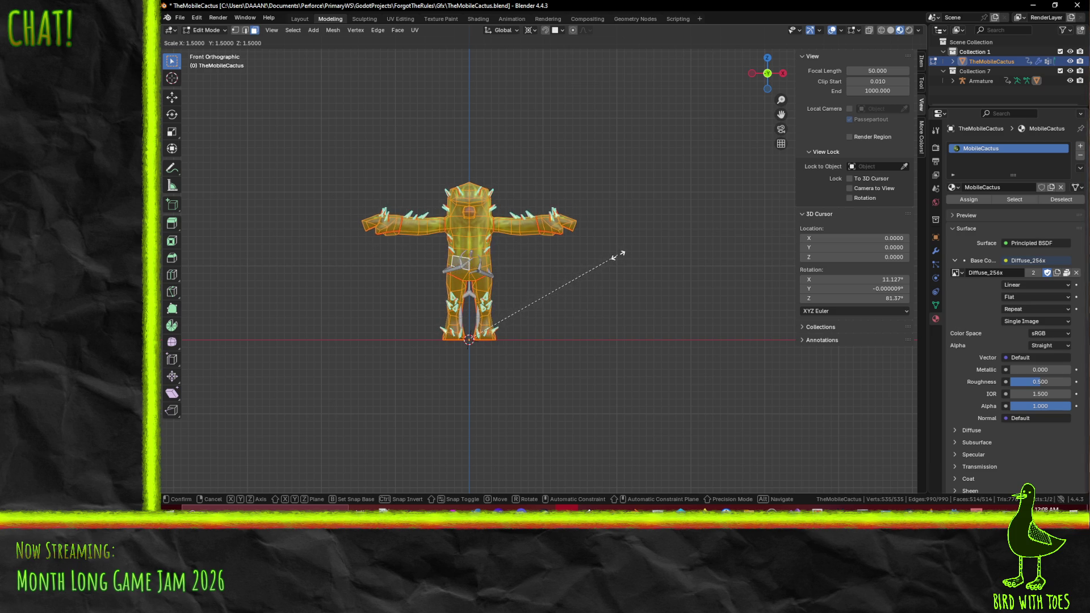
click(617, 255)
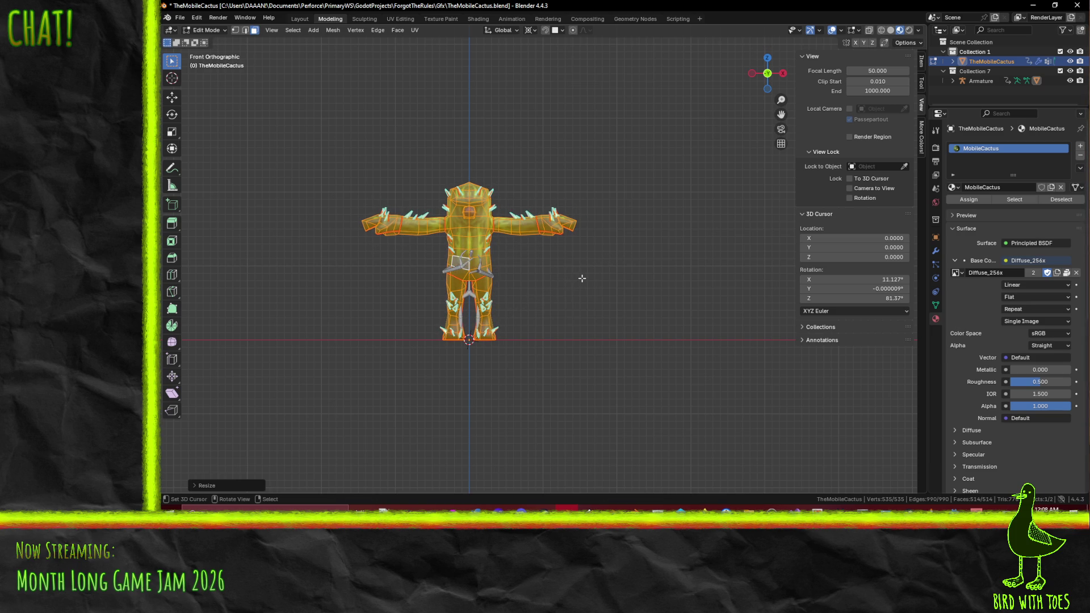
key(ctrl+s)
key(Tab)
Scale all the armature's bones by 1.5 and save the blend file.
click(470, 314)
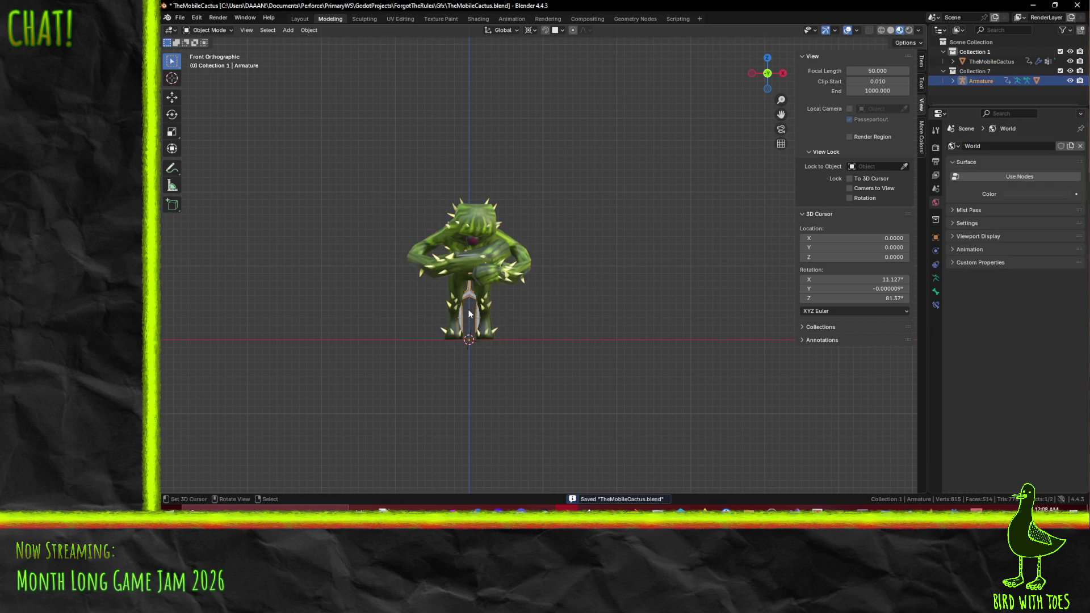
key(Tab)
key(a)
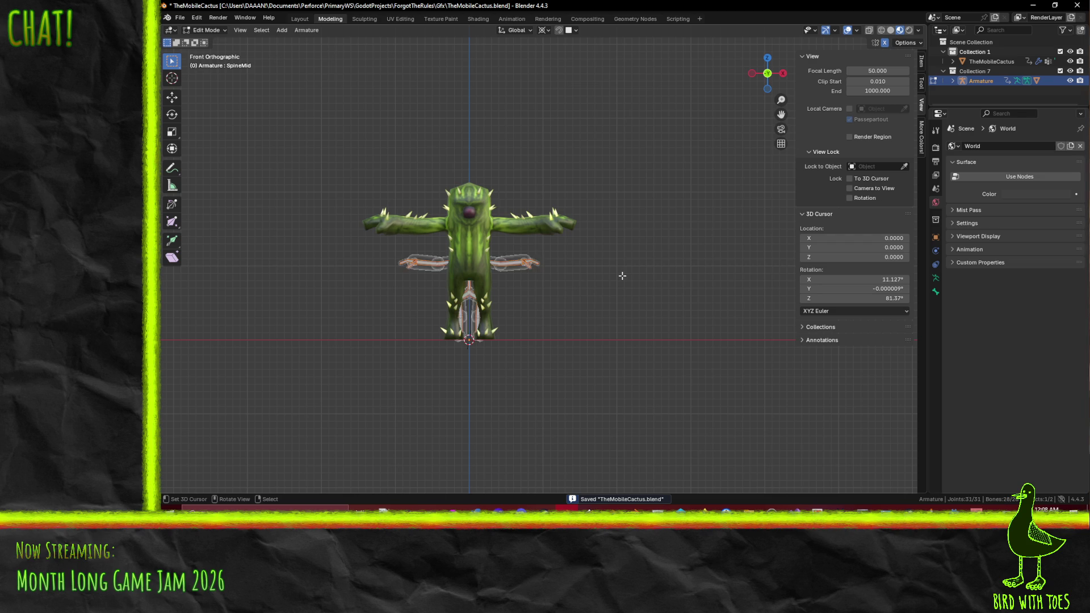
key(s)
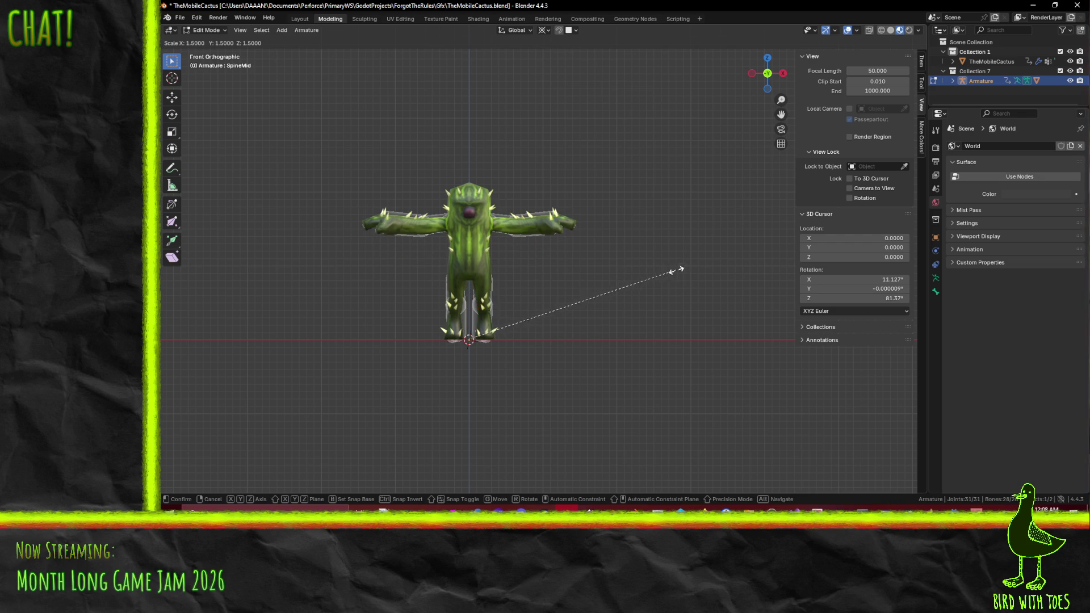
click(652, 274)
key(ctrl+s)
key(Tab)
mouse_move(544, 277)
mouse_down()
mouse_move(632, 305)
mouse_move(635, 319)
mouse_move(608, 284)
mouse_move(631, 305)
mouse_move(594, 325)
mouse_move(633, 309)
mouse_move(591, 325)
mouse_up()
key(Tab)
key(Tab)
key(Tab)
key(Tab)
key(Tab)
key(Tab)
key(Tab)
key(Tab)
key(Tab)
key(Tab)
key(Tab)
key(Tab)
key(Tab)
key(Tab)
key(Tab)
key(Tab)
key(Tab)
key(Tab)
key(Tab)
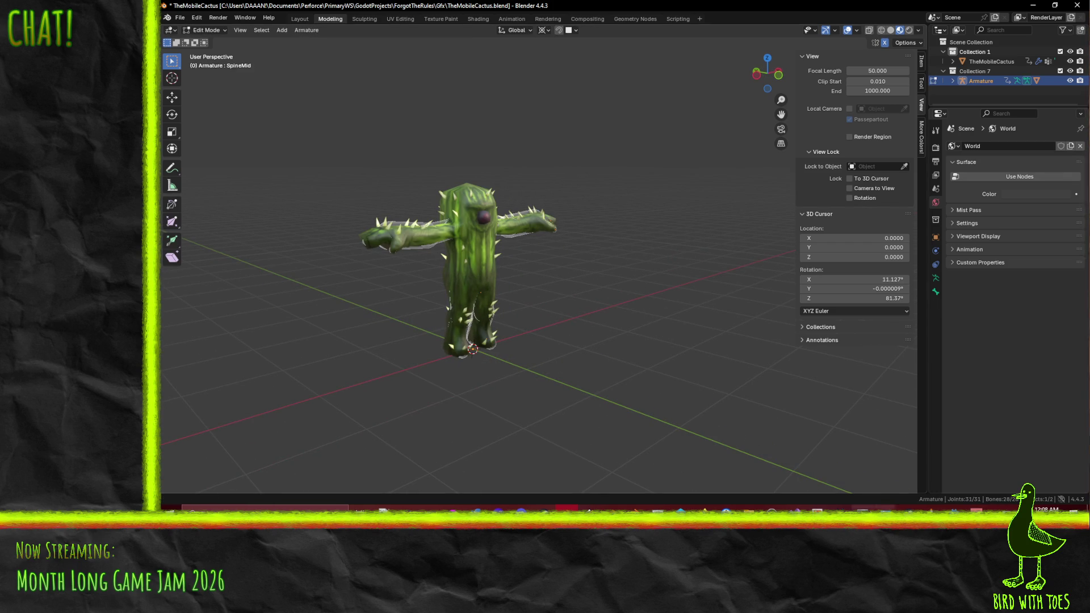
click(944, 527)
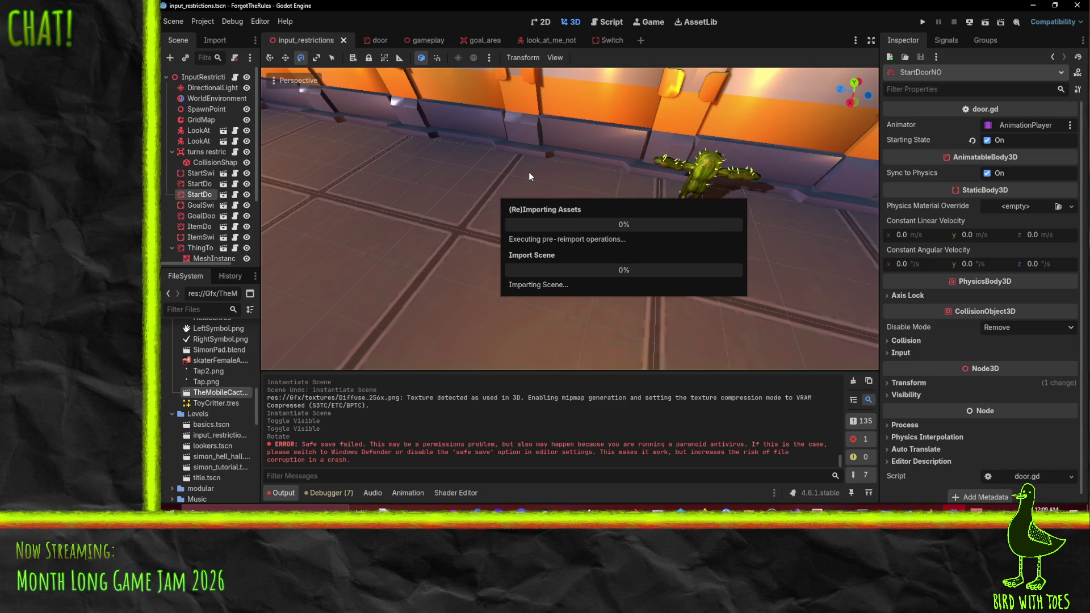
Select the LookAtMeNot2 cactus enemy in the input_restrictions level.
mouse_move(504, 181)
mouse_down()
mouse_move(613, 212)
mouse_move(615, 224)
mouse_up()
scroll(587, 213, down, 5)
click(597, 298)
scroll(658, 291, down, 3)
scroll(627, 294, down, 2)
click(286, 58)
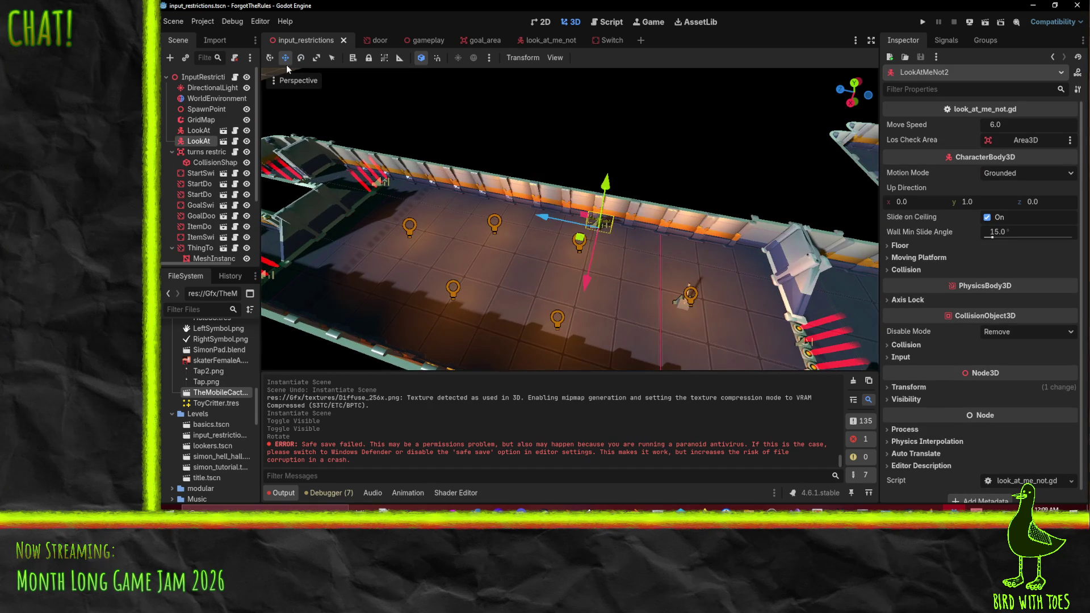
scroll(496, 169, up, 2)
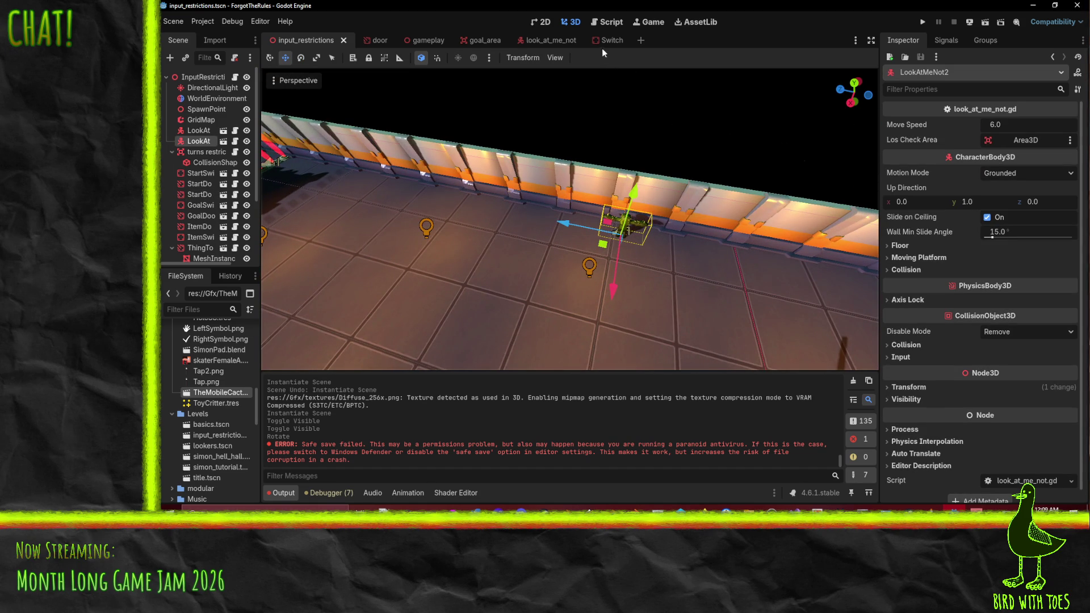
Set TheMobileCactus2's Y rotation to 0 in the look_at_me_not scene and save.
click(545, 40)
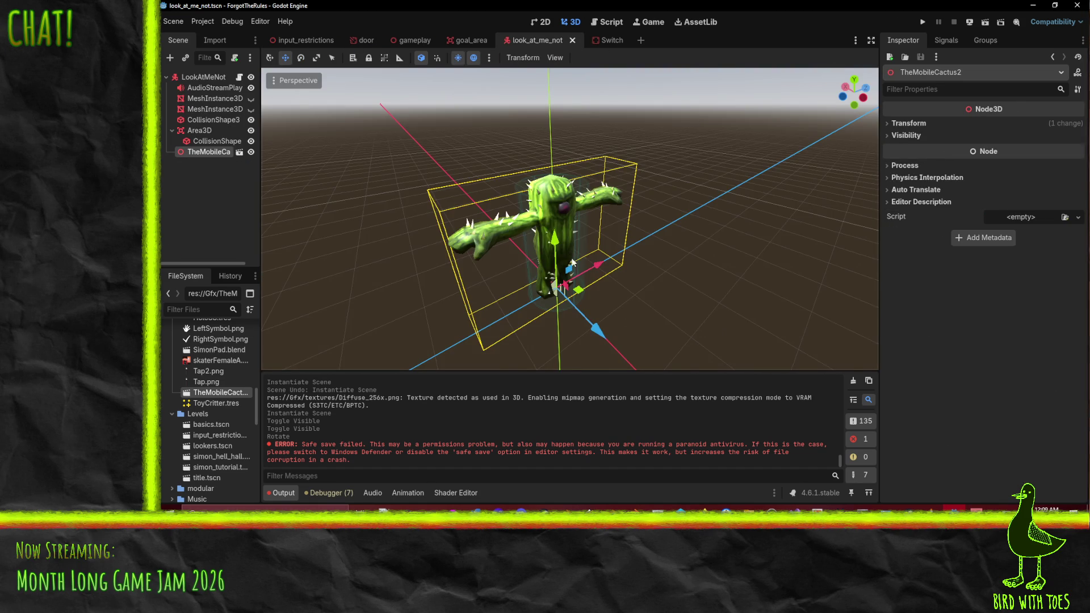
scroll(572, 261, down, 1)
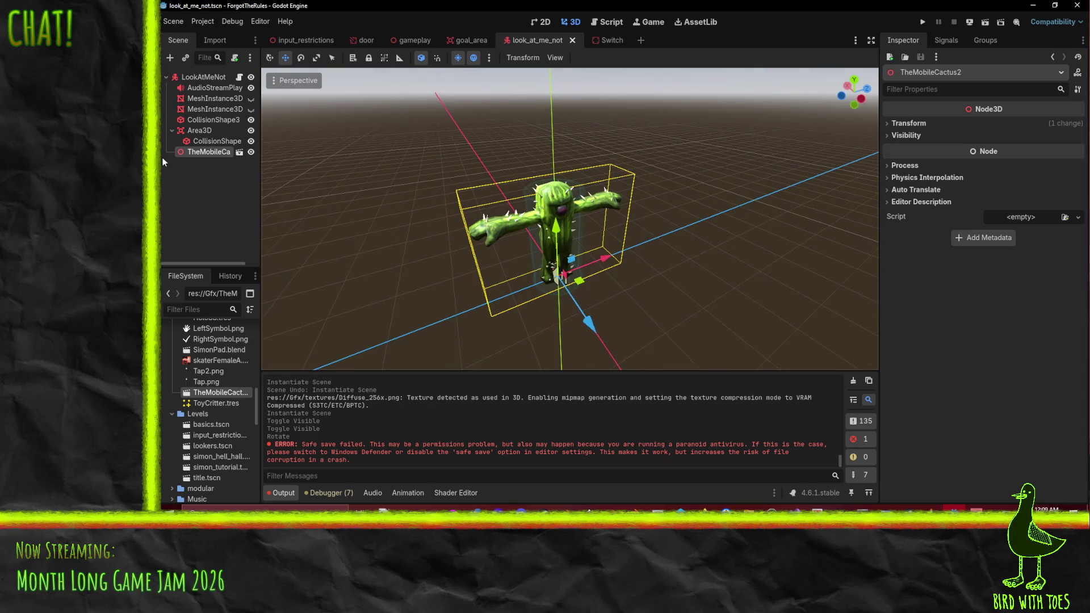
click(900, 125)
click(985, 181)
text(0)
key(Return)
drag(832, 203, 643, 240)
key(ctrl+s)
Enable Editable Children on the cactus model and open the look_at_me_not.gd script.
mouse_move(604, 174)
mouse_down()
mouse_move(562, 158)
mouse_move(681, 219)
mouse_up()
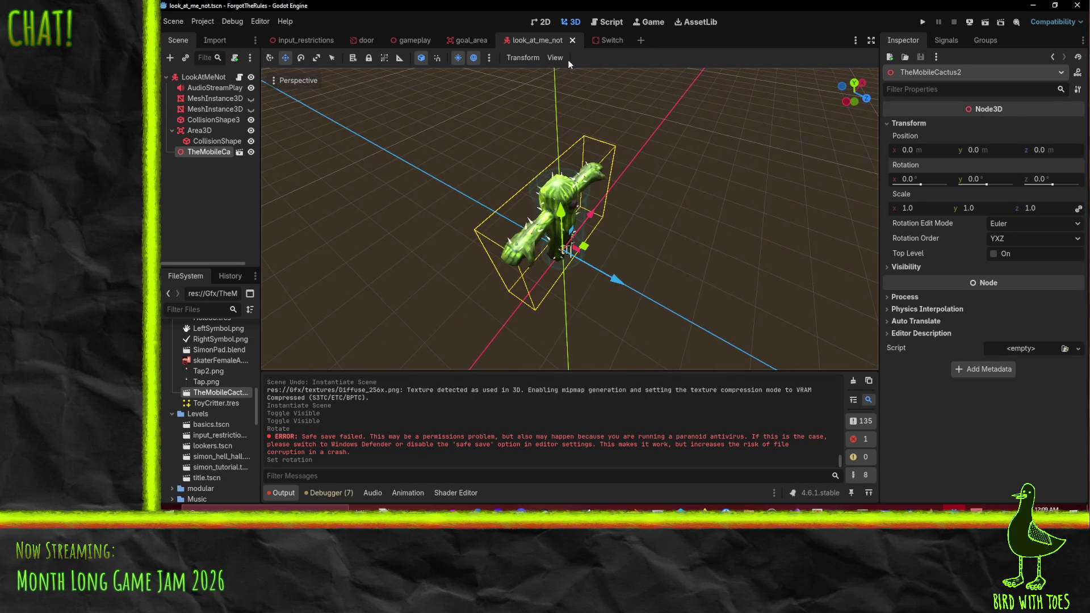
right_click(201, 151)
click(254, 392)
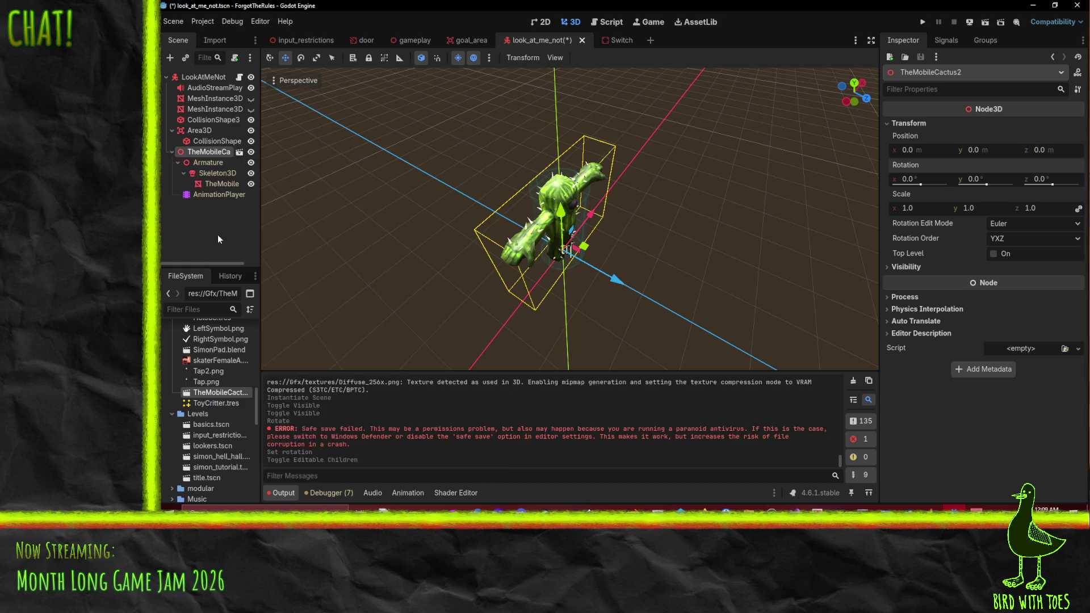
click(204, 77)
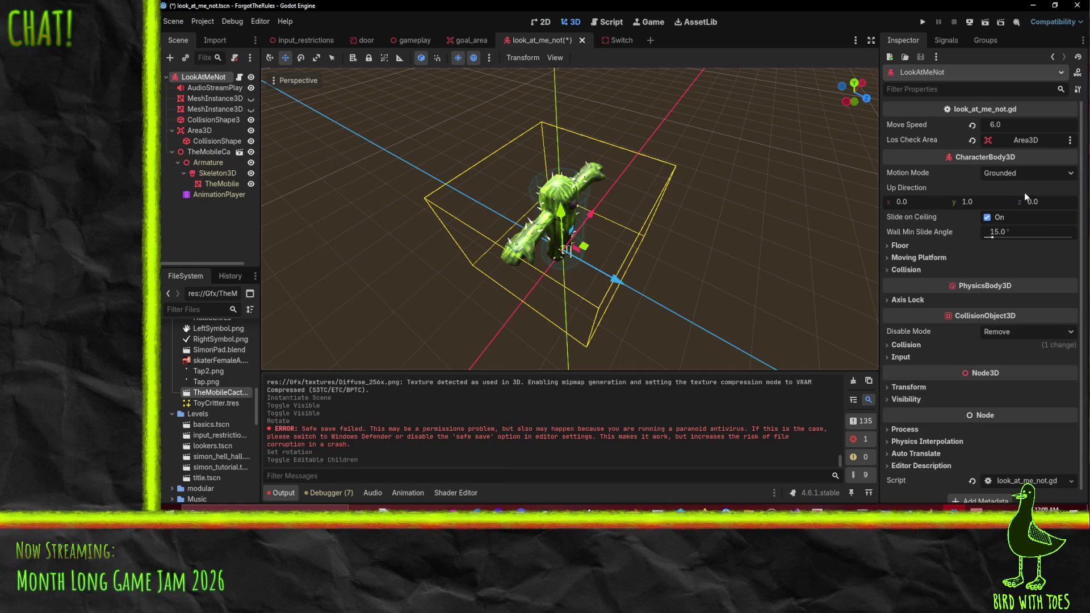
scroll(1022, 191, down, 1)
click(1033, 472)
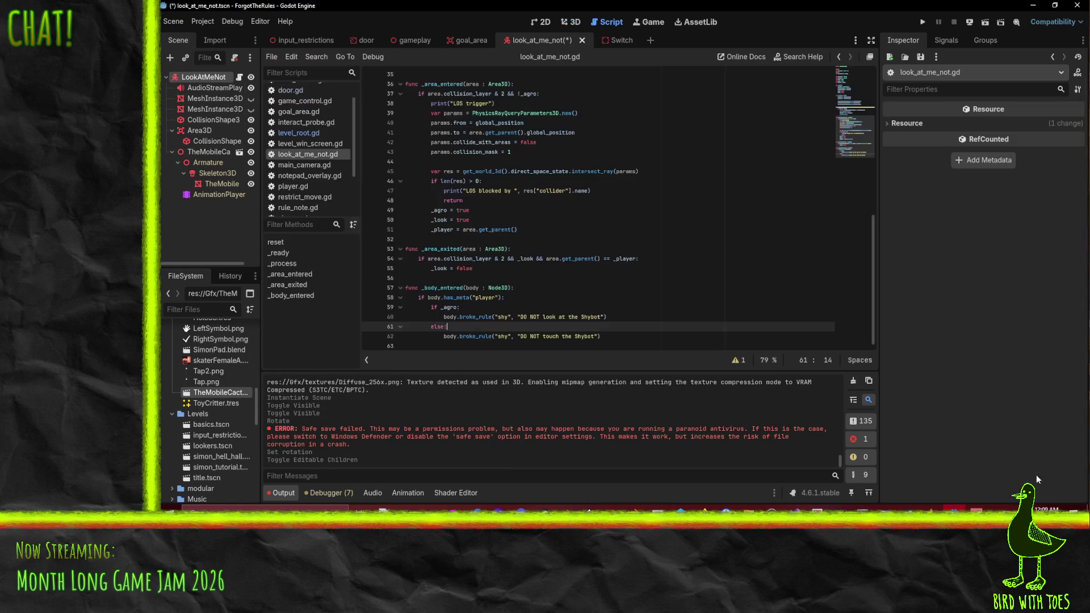
Add an exported animation variable of type AnimationPlayer below losCheckArea.
scroll(607, 211, up, 5)
click(505, 124)
key(Return)
text(@ex)
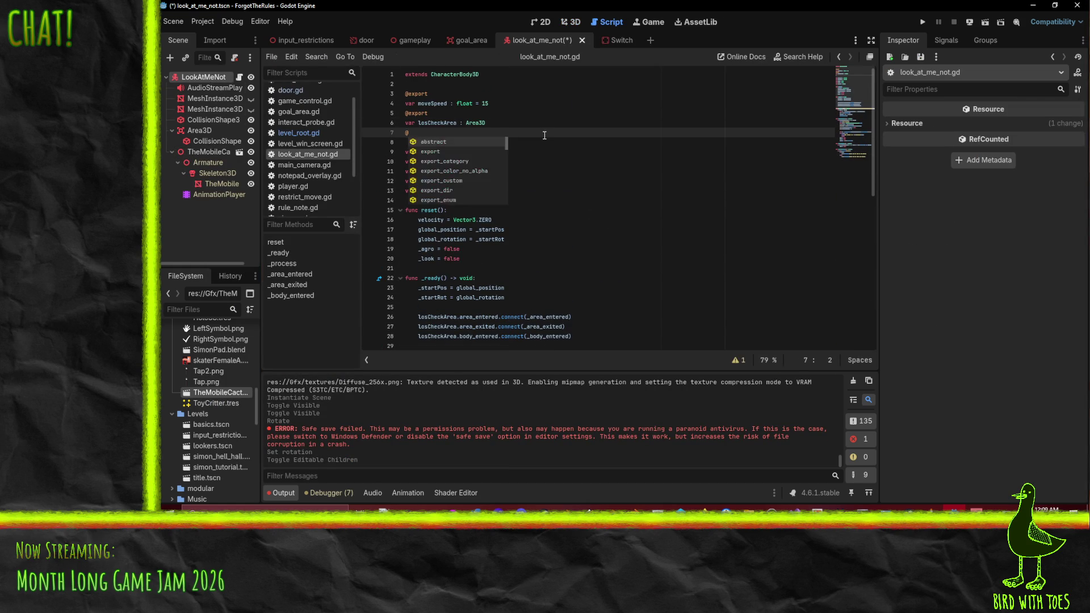
key(Return)
key(Return)
text(var animation)
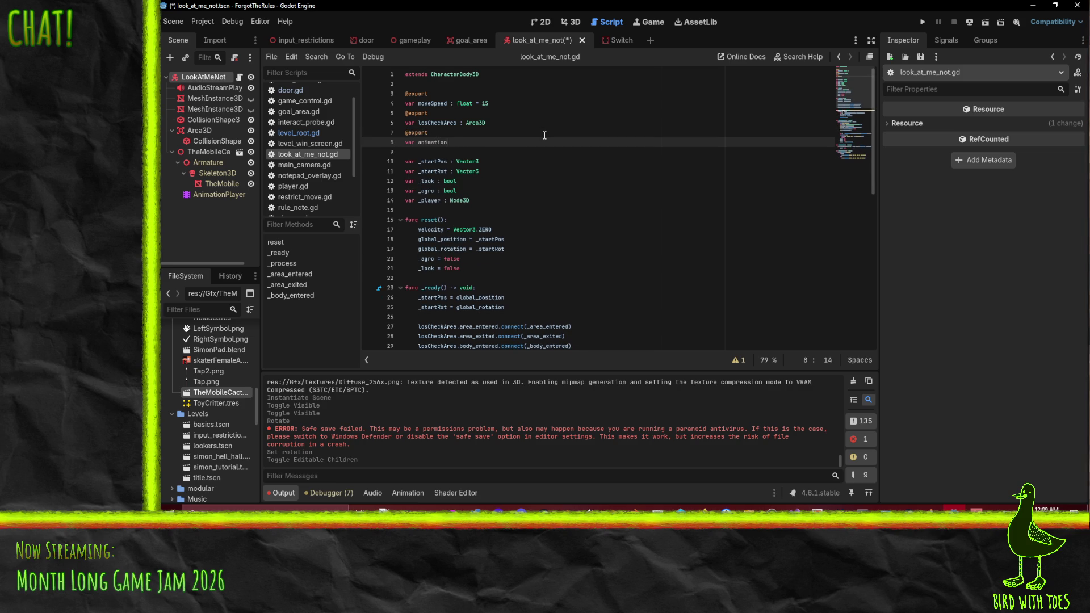
text( : AnimationPLa)
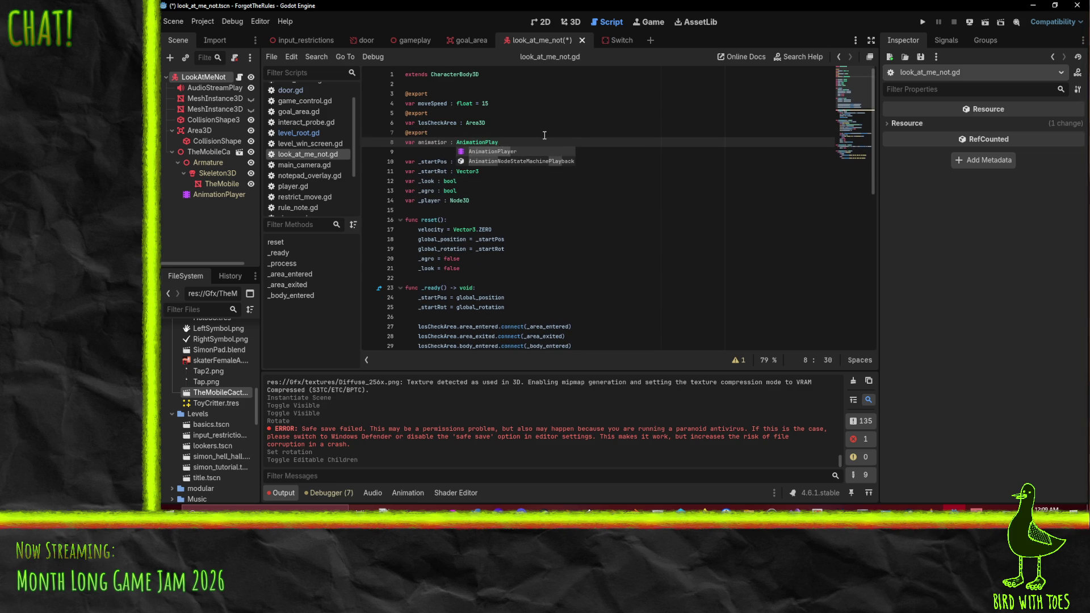
key(Return)
key(Return)
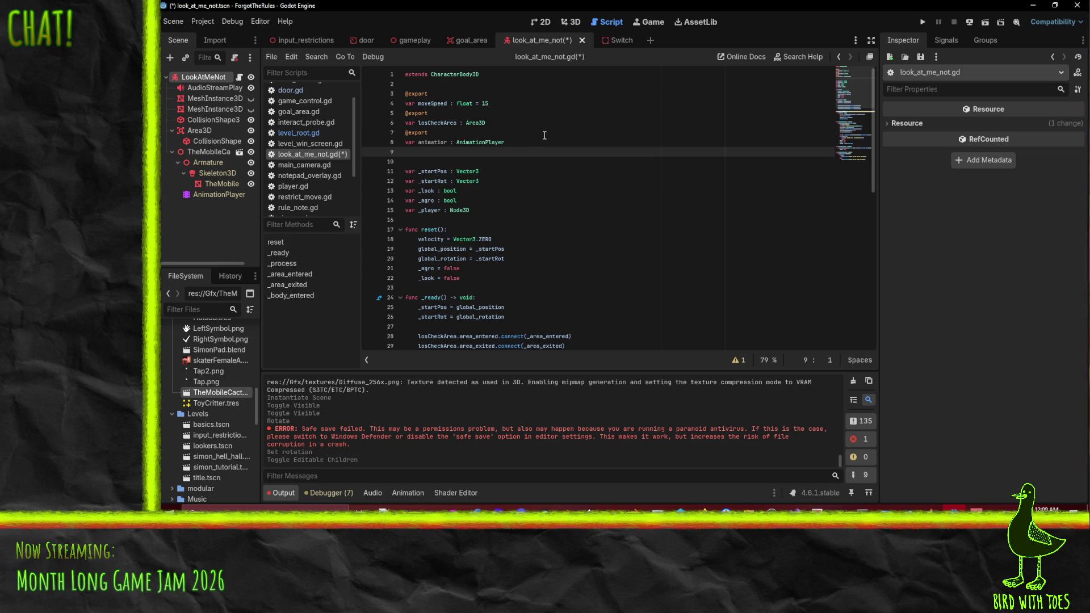
Add an exported sound variable typed AudioStreamPlayer3D.
key(Return)
text(var sound : Au)
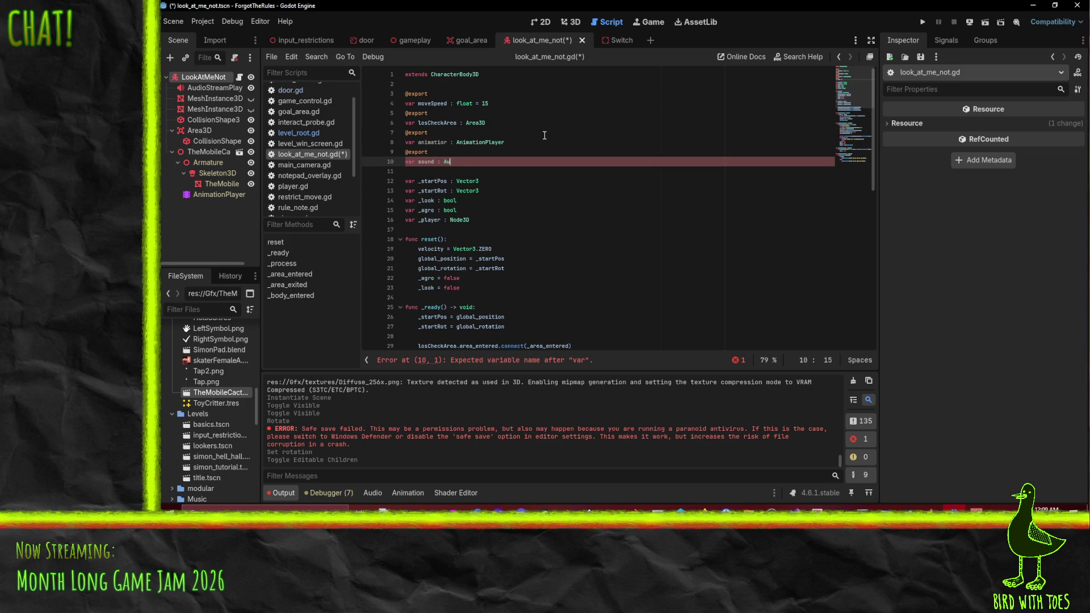
text(Source3D)
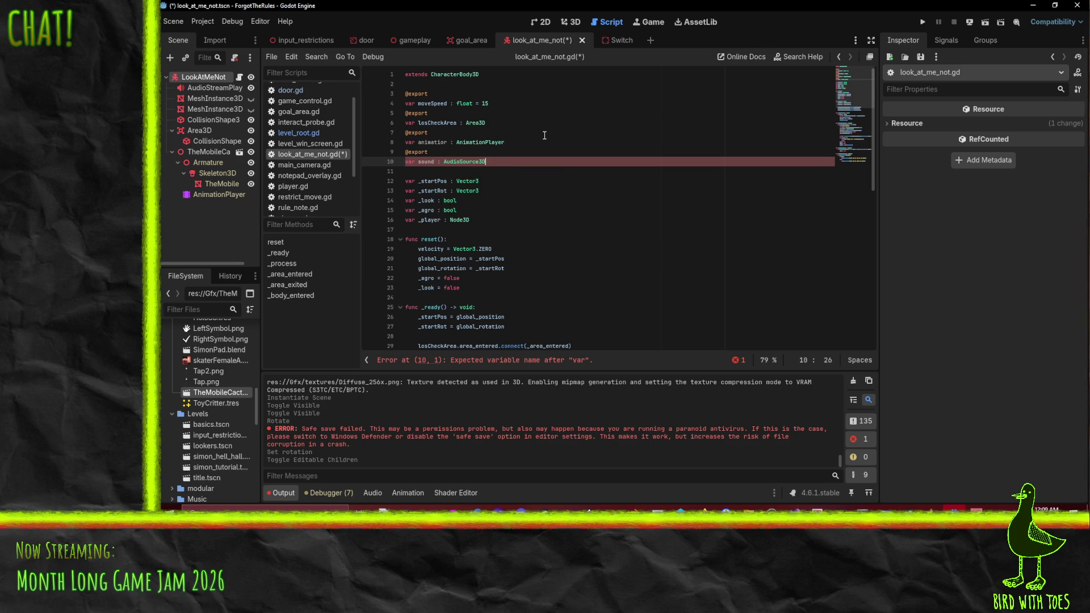
click(605, 239)
double_click(461, 162)
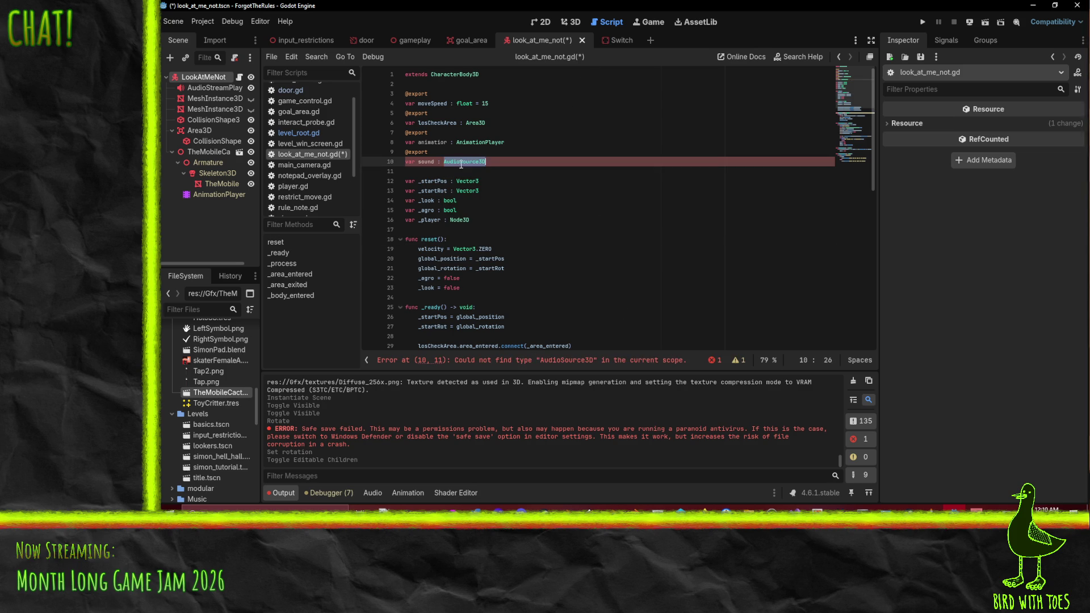
text(AudioStream)
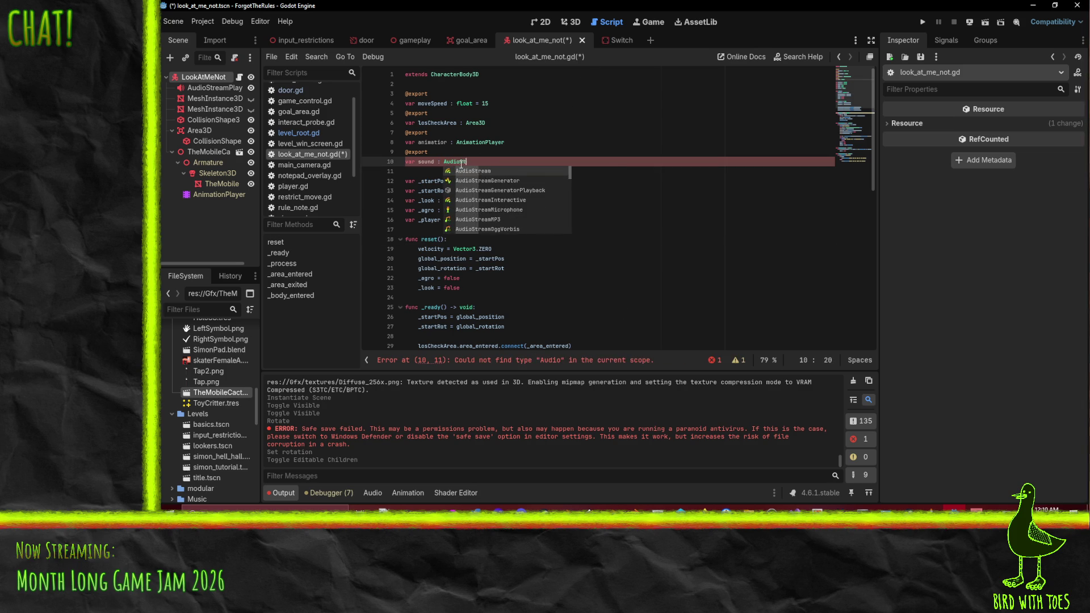
text(Player)
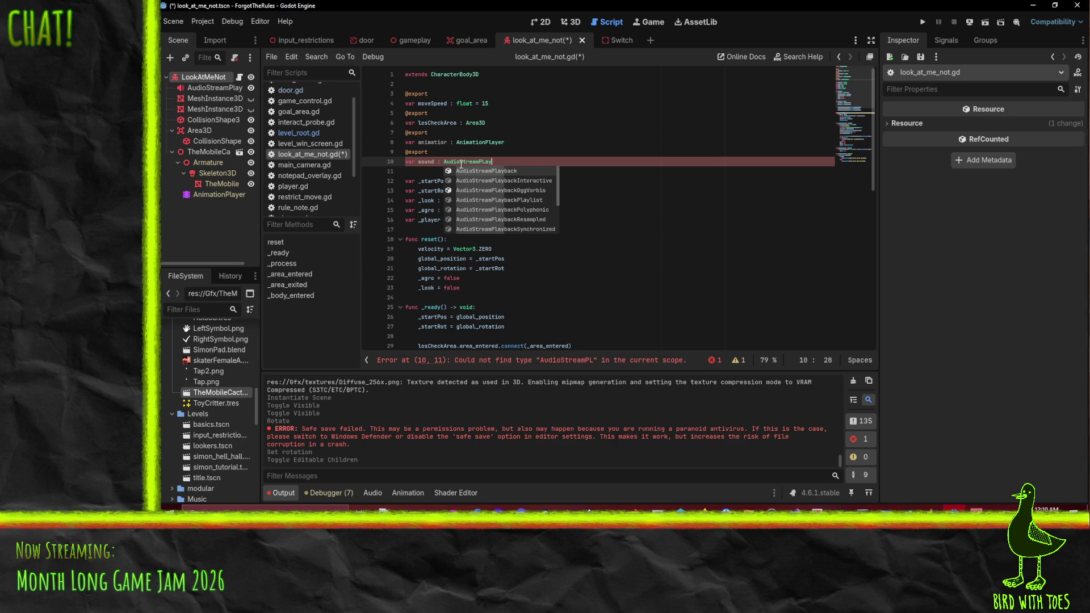
key(Down)
key(Down)
key(Return)
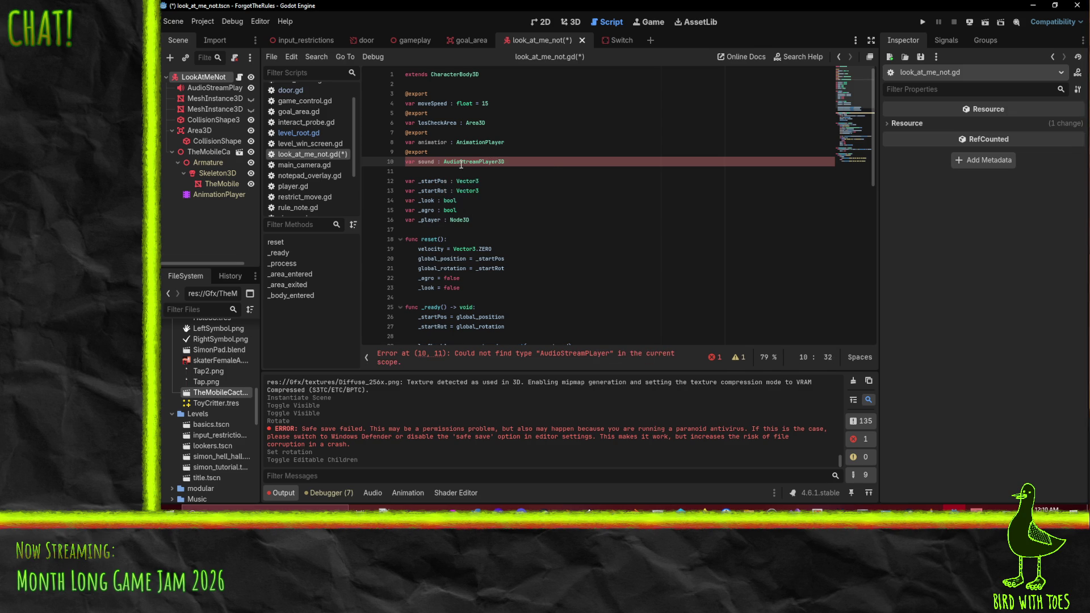
Add a sound.play() call above the aggro flags and save the script.
scroll(469, 165, down, 5)
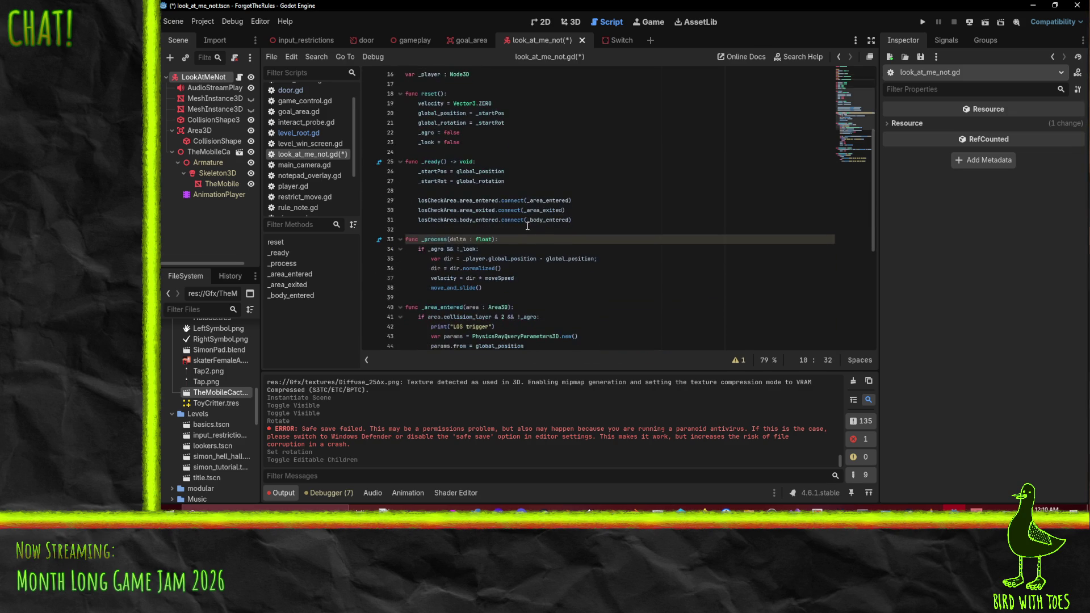
scroll(591, 279, down, 5)
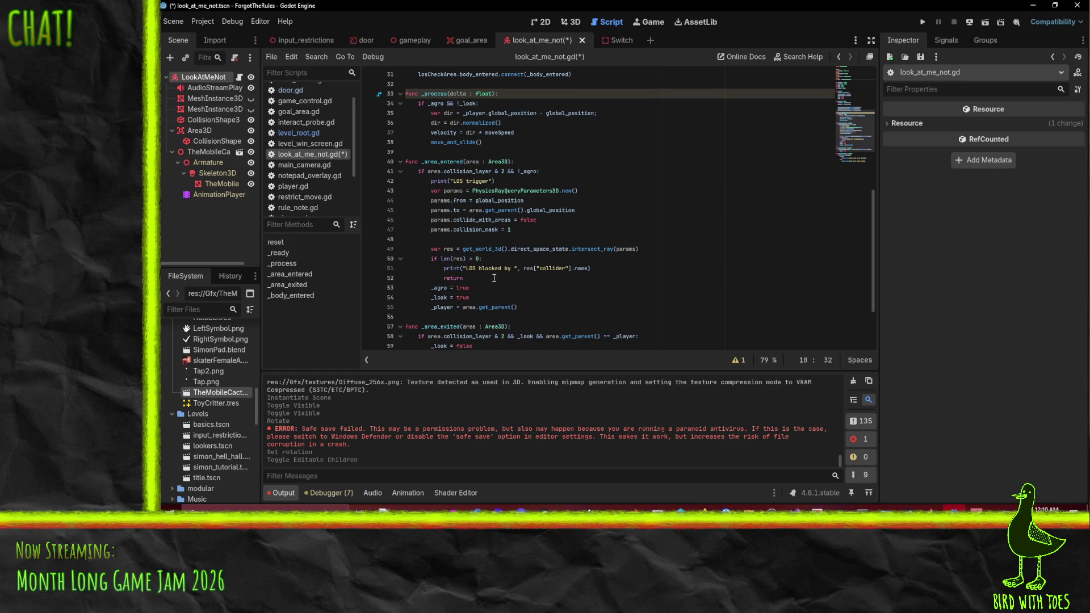
click(478, 284)
click(507, 298)
key(Return)
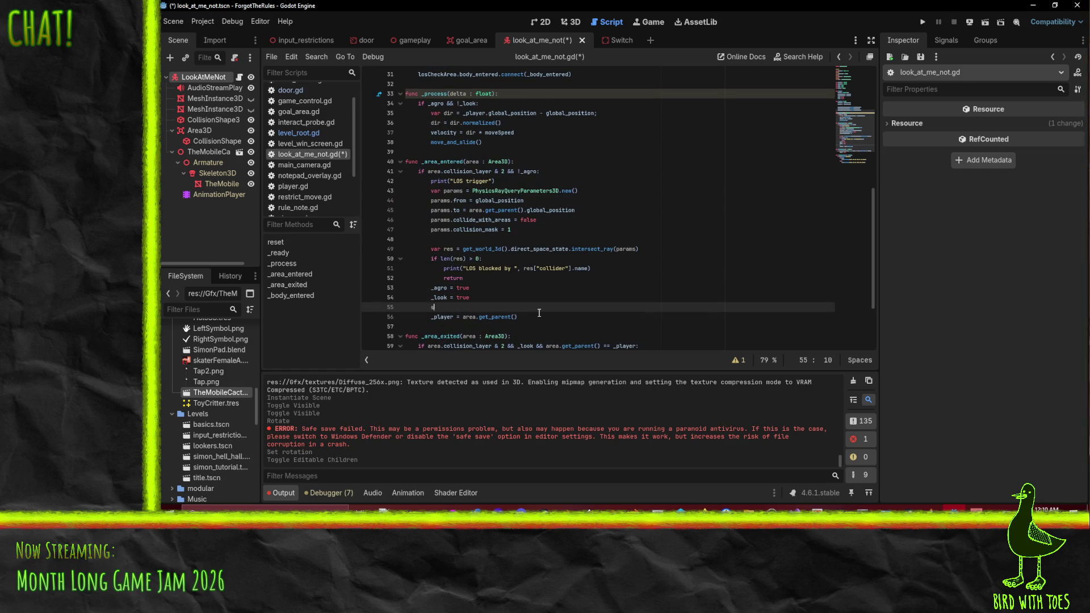
text(ound.play()
key(alt+Up)
key(alt+Up)
key(Return)
key(Down)
key(ctrl+s)
Add animation.play("Agro") above _agro = true and save the script.
key(Up)
key(Return)
text(a)
text(nimation.play(")
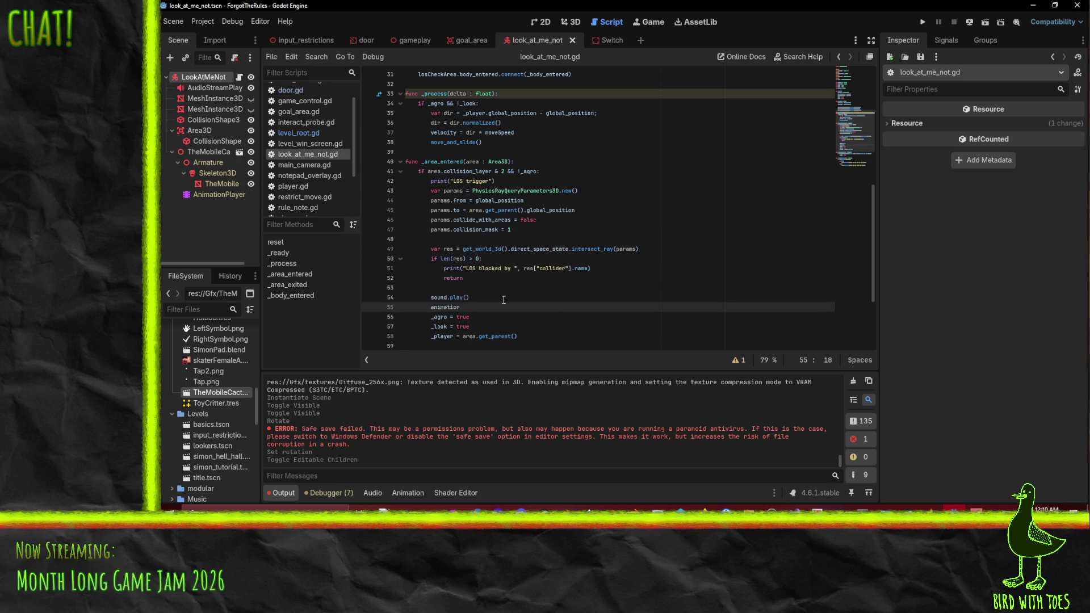
text(Agro)
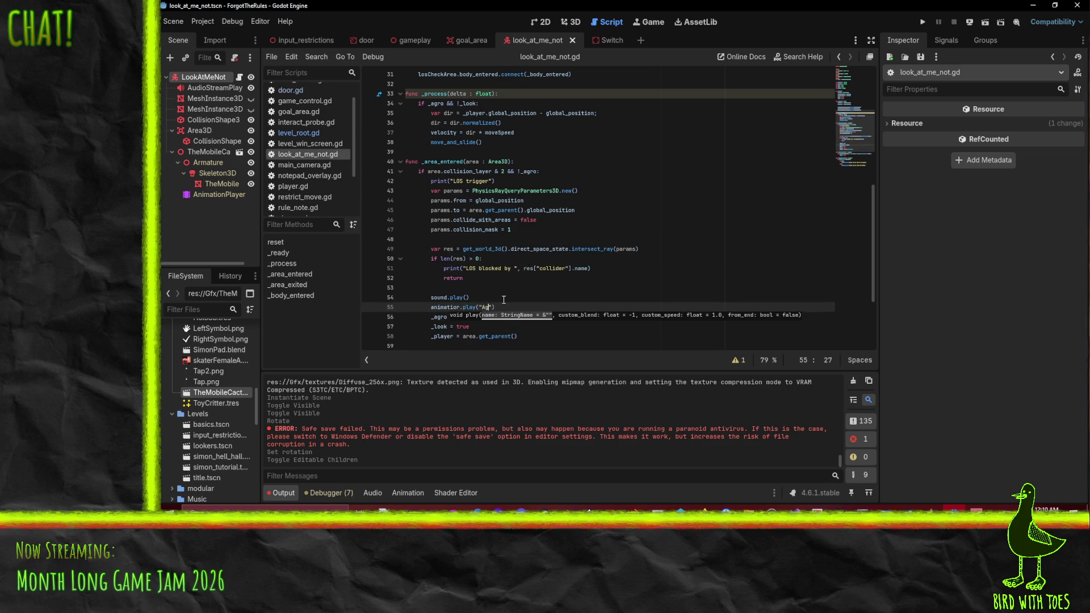
key(Home)
key(Home)
scroll(504, 300, down, 4)
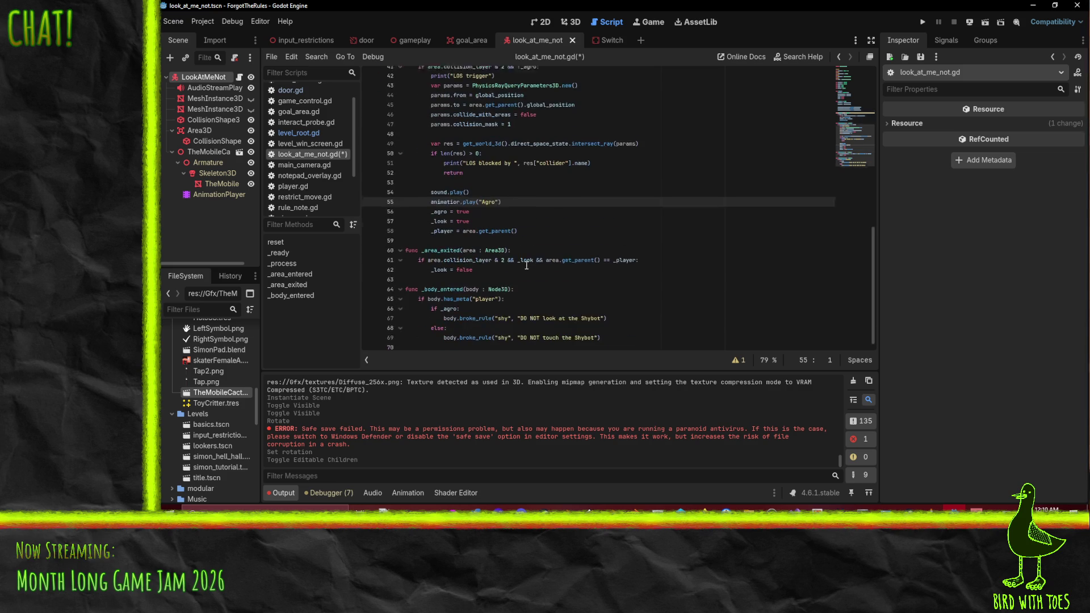
key(ctrl+s)
scroll(511, 227, up, 10)
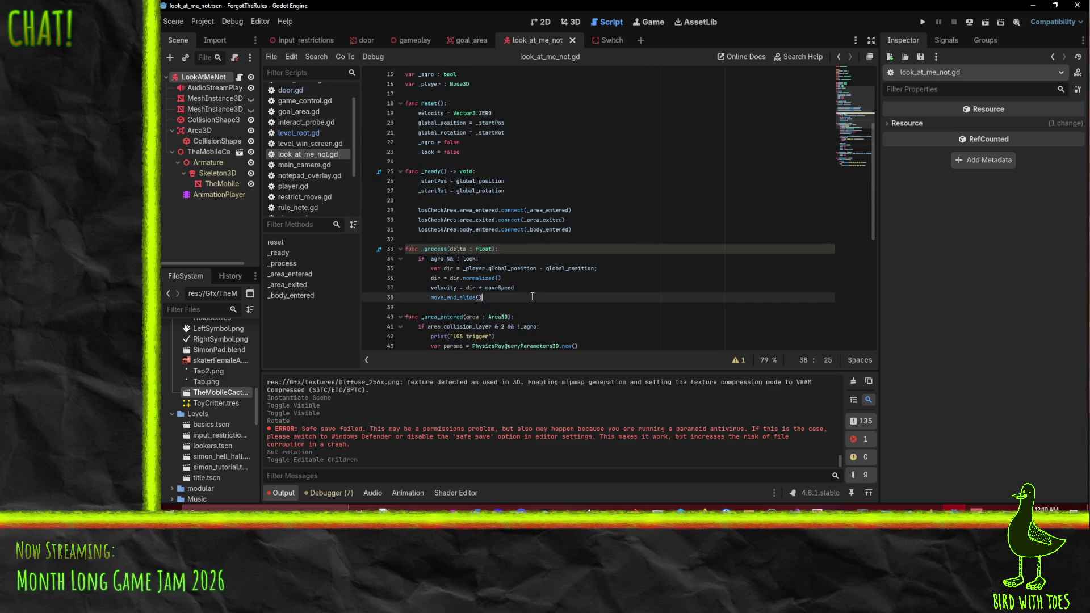
Write a global_rotation = look_at(dir) line after the direction normalize in _process.
click(538, 289)
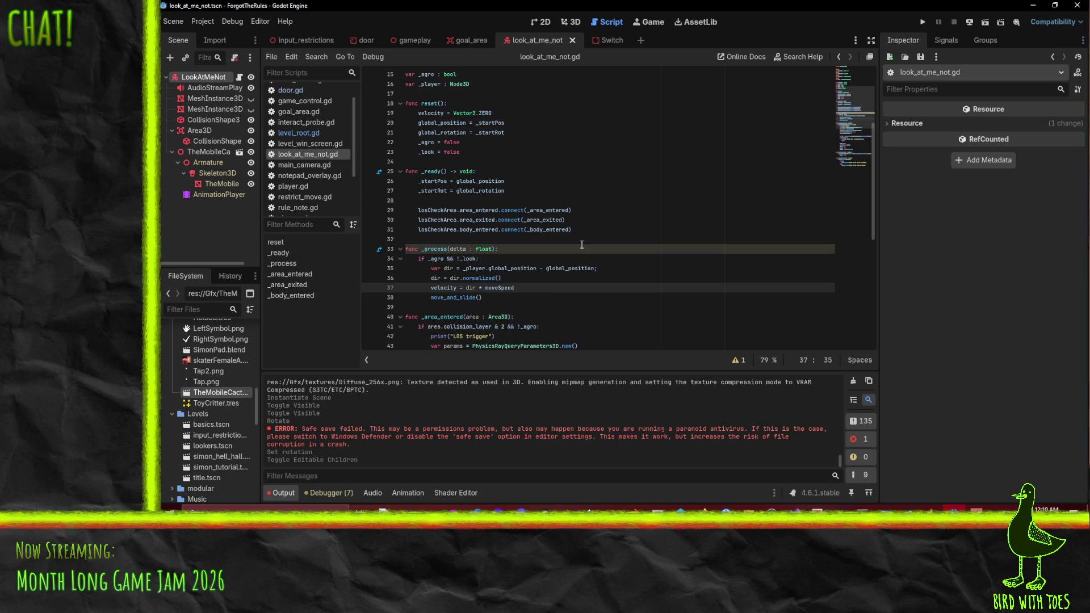
click(600, 280)
key(Return)
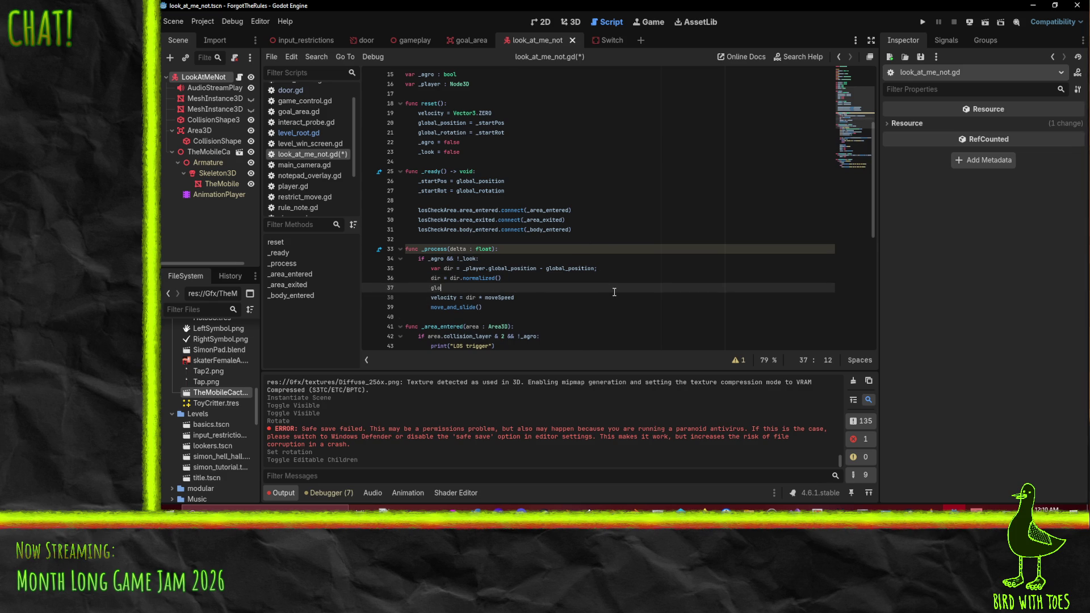
text(bal_rotation = look_at()
key(BackSpace)
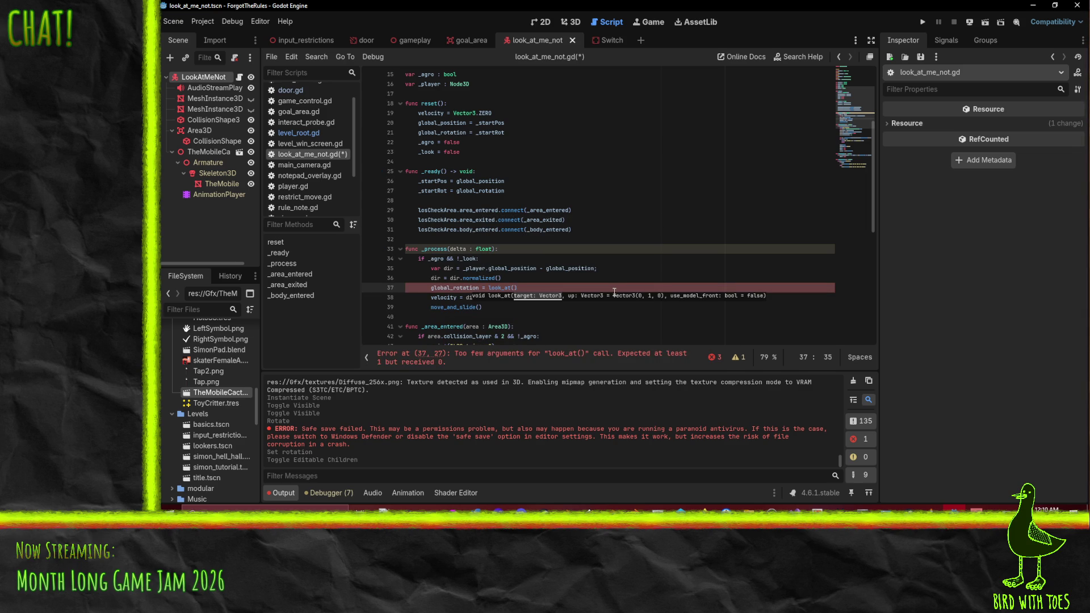
text(dir, V)
text(ECTOR)
key(BackSpace)
key(BackSpace)
key(BackSpace)
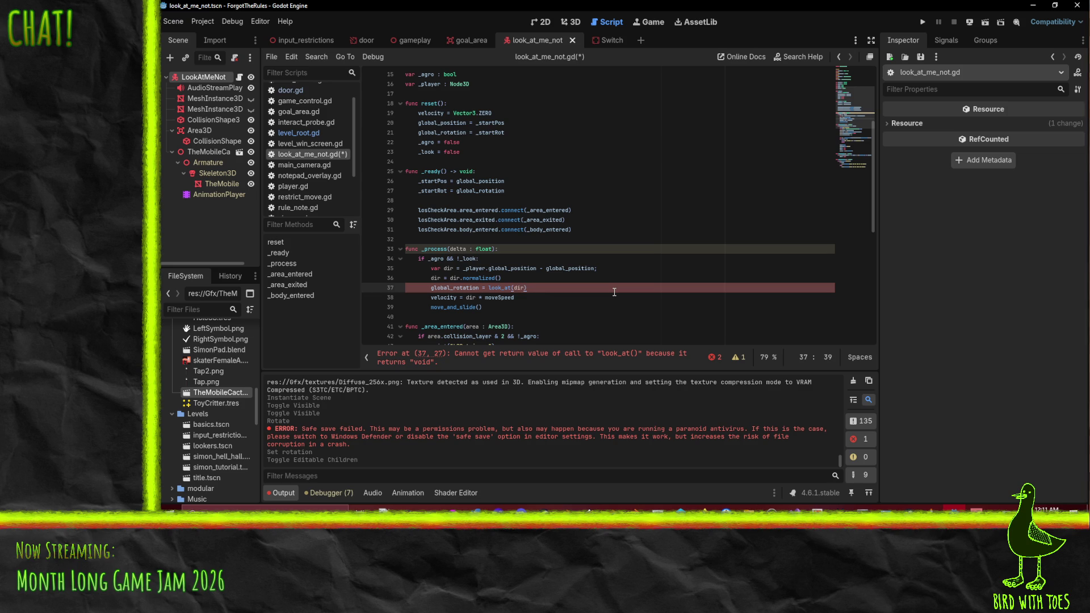
key(BackSpace)
key(Left)
key(ctrl+space)
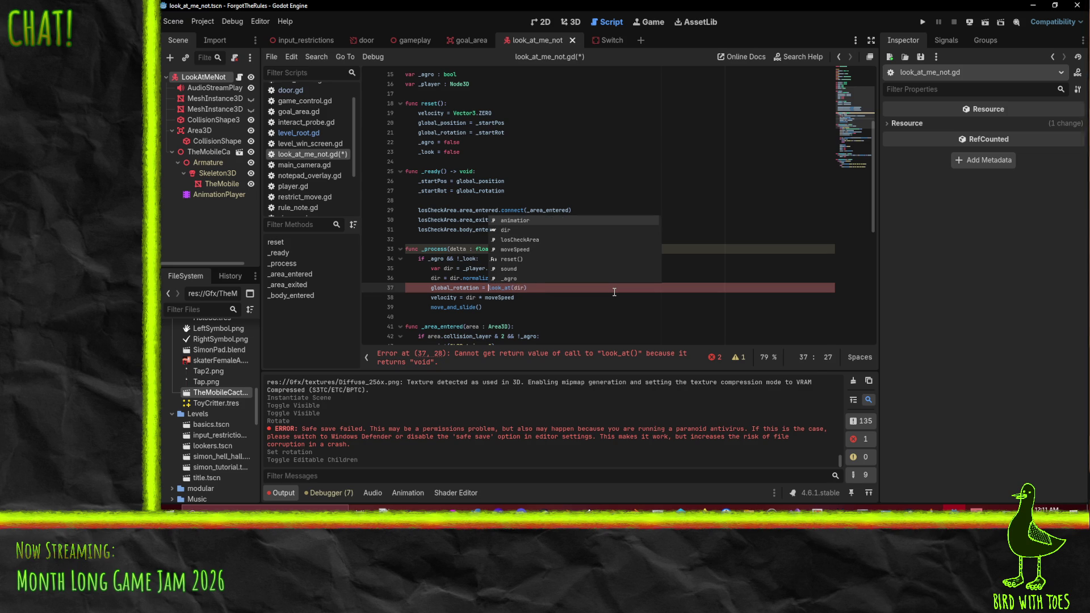
key(End)
text(.)
key(BackSpace)
key(BackSpace)
key(BackSpace)
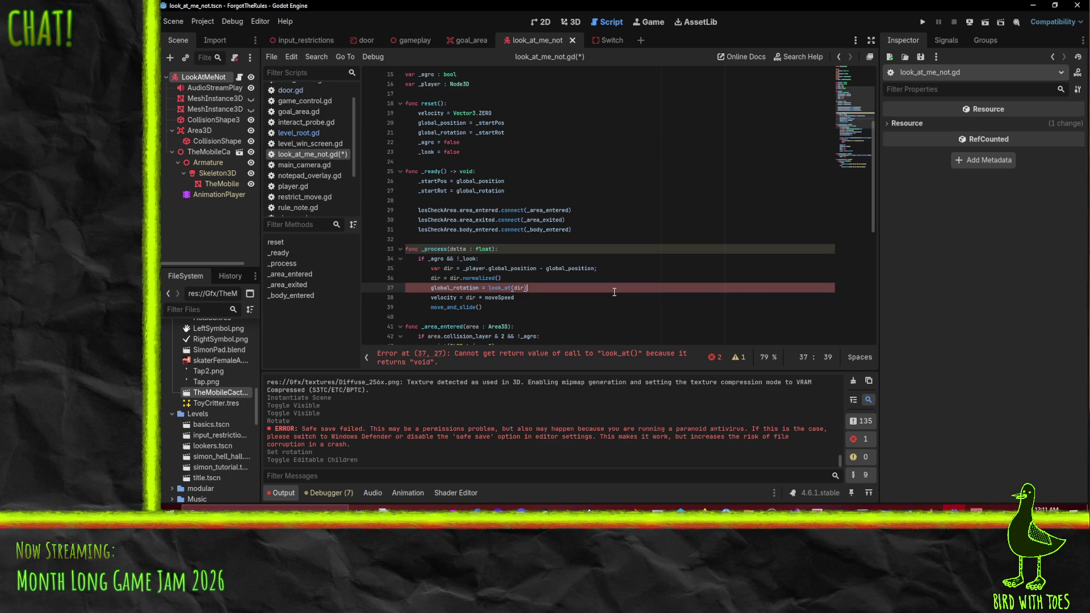
Drop the global_rotation assignment, move the velocity line above look_at(dir), and save.
mouse_move(501, 289)
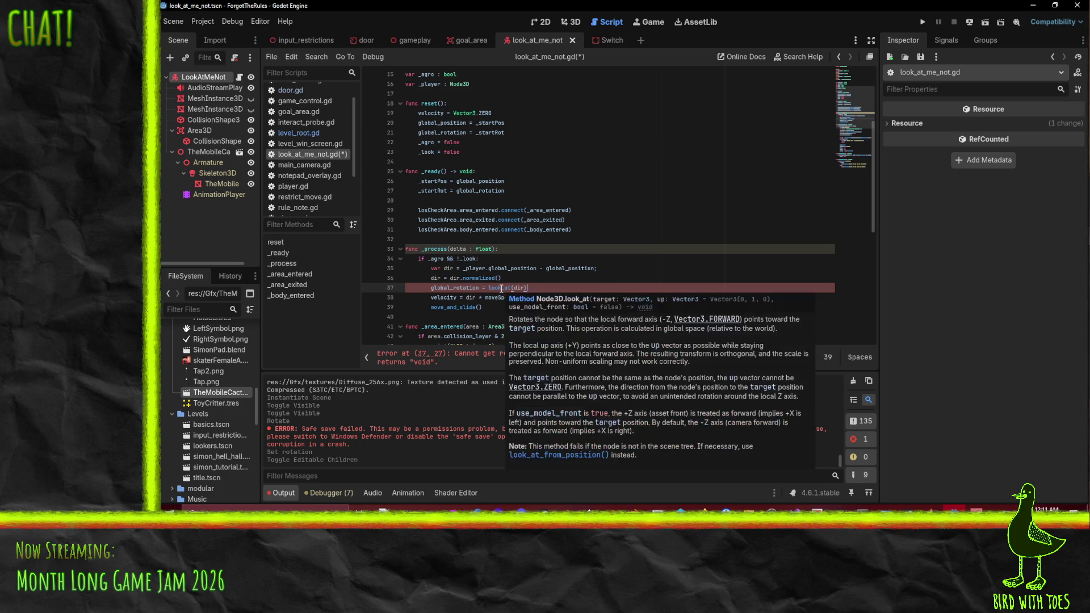
click(489, 289)
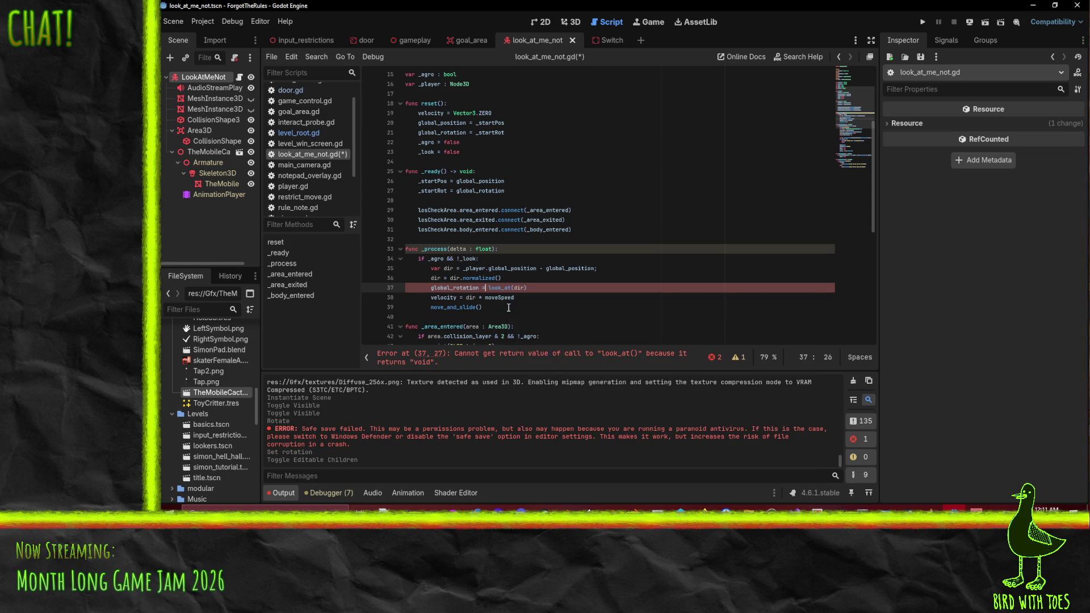
key(shift+Home)
key(BackSpace)
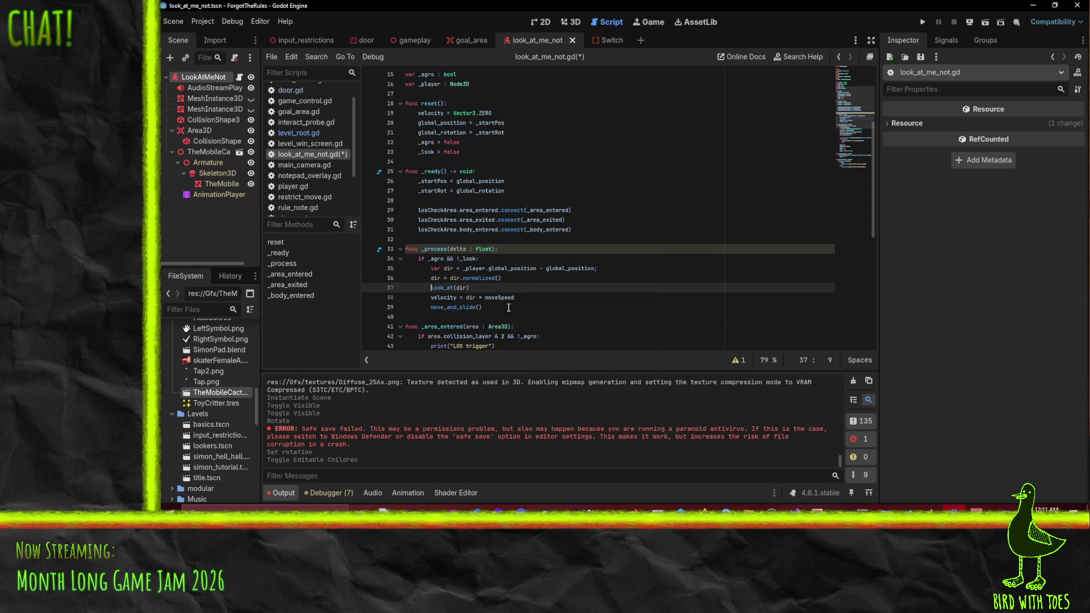
key(Down)
key(alt+Up)
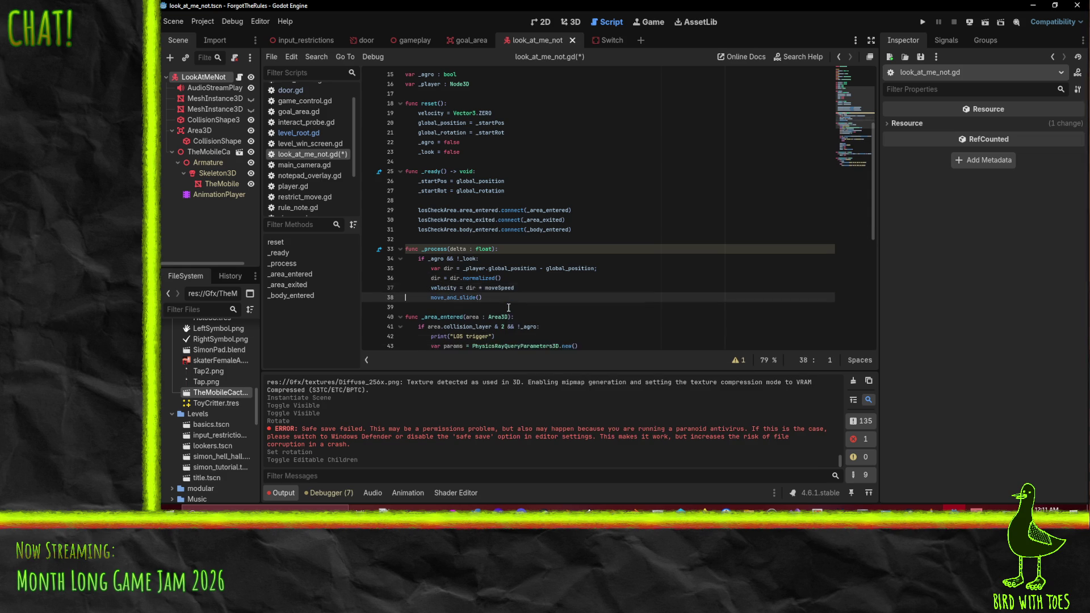
key(Return)
key(ctrl+s)
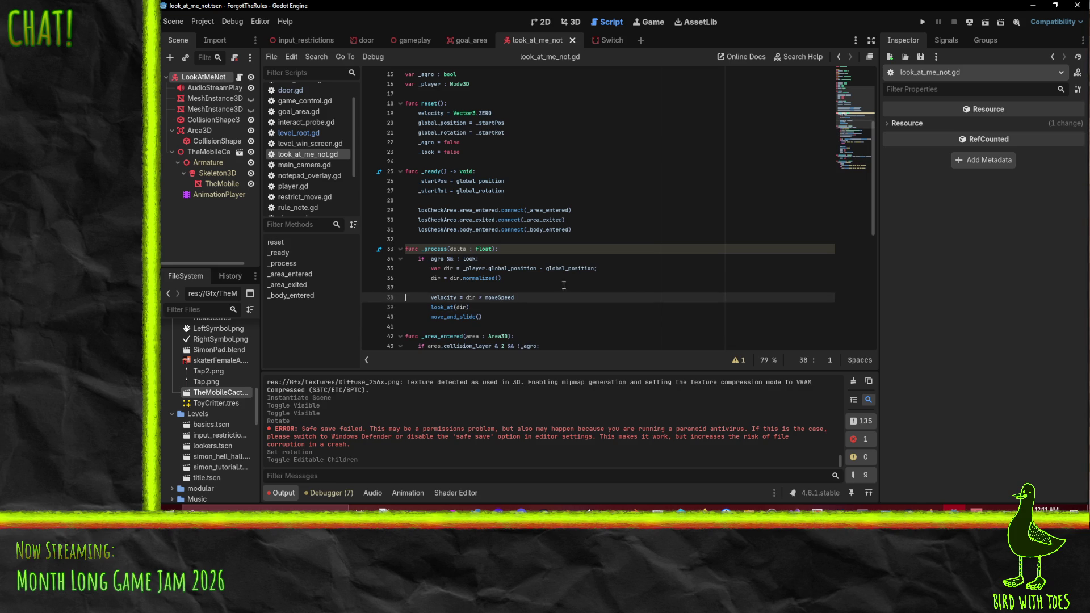
Review the reordered velocity and look_at(dir) lines around line 38.
mouse_move(449, 298)
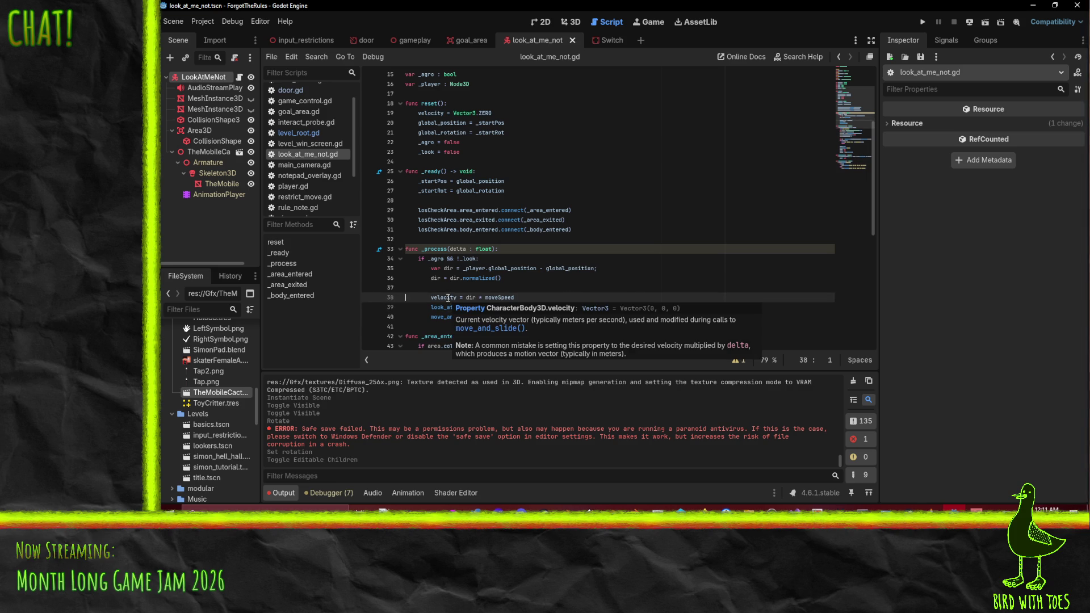
click(447, 306)
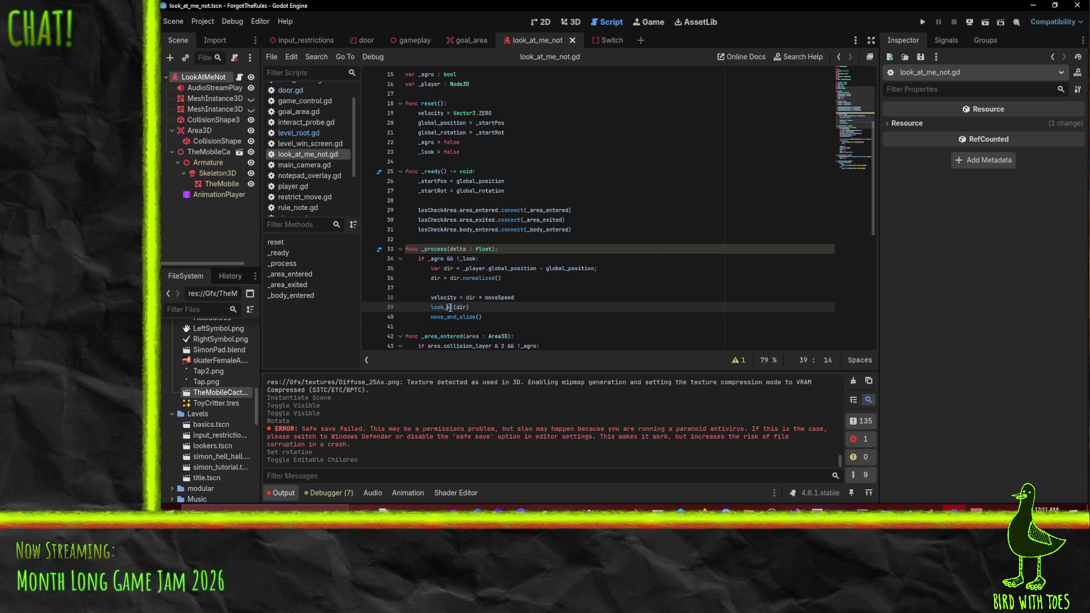
key(Up)
key(Up)
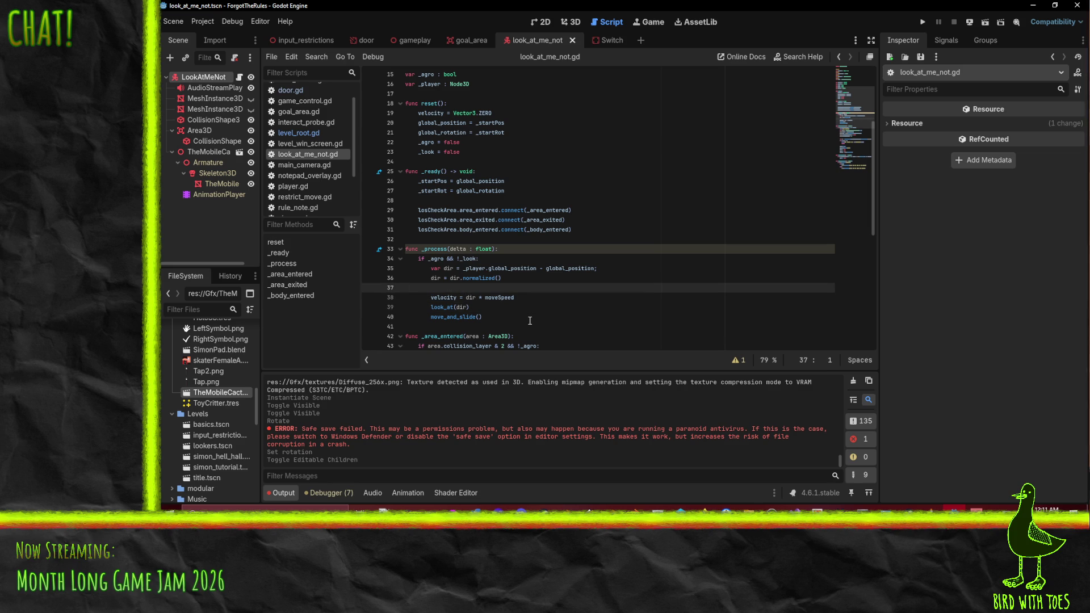
mouse_move(447, 298)
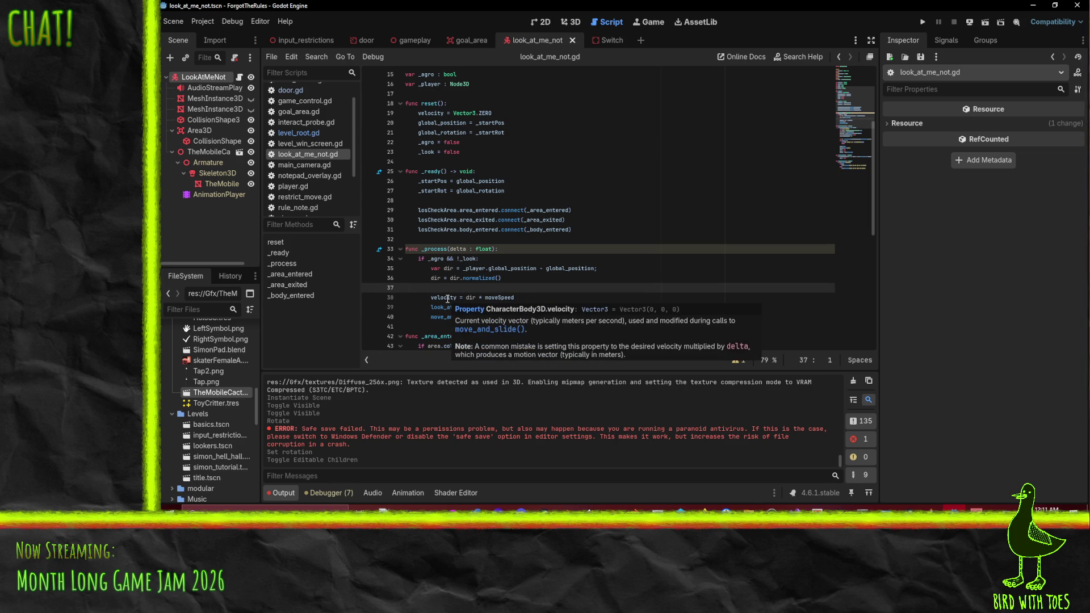
click(438, 298)
mouse_move(438, 299)
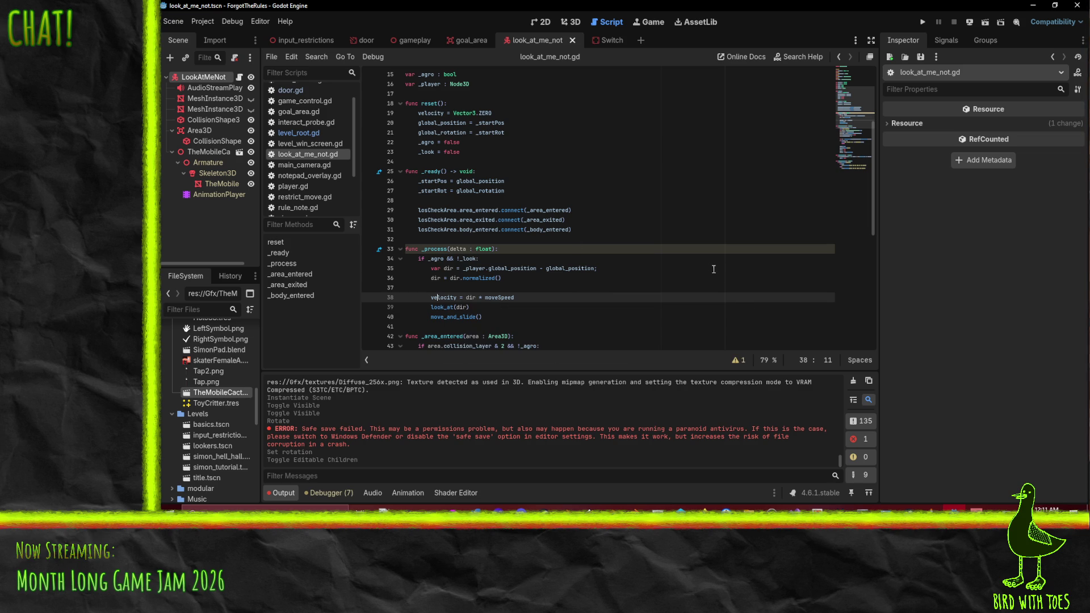
scroll(708, 268, up, 1)
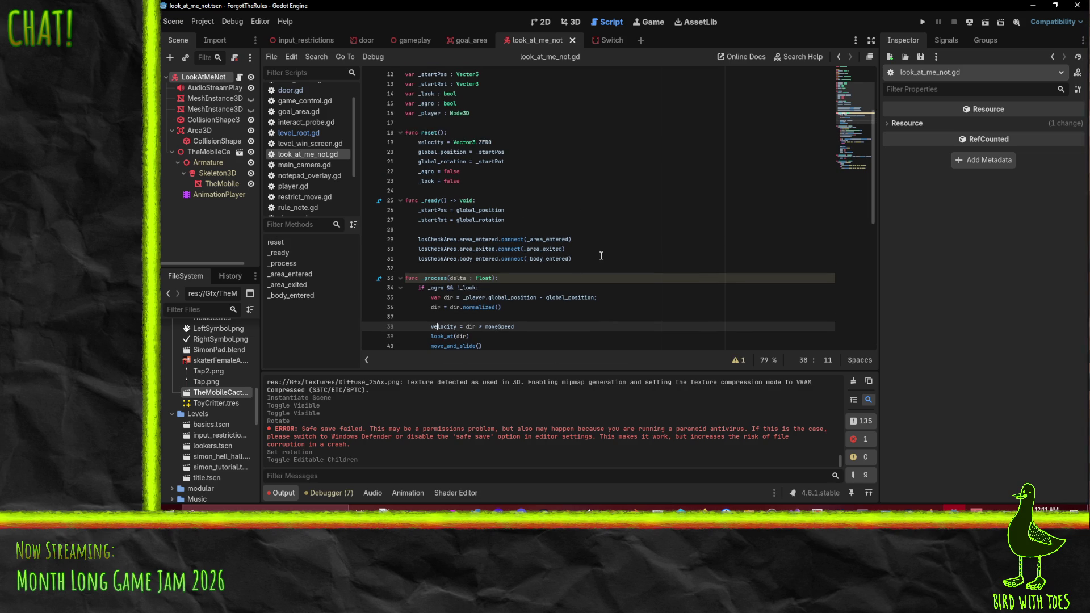
Scroll through the enemy script and open a new indented line at the end of reset().
scroll(593, 252, down, 8)
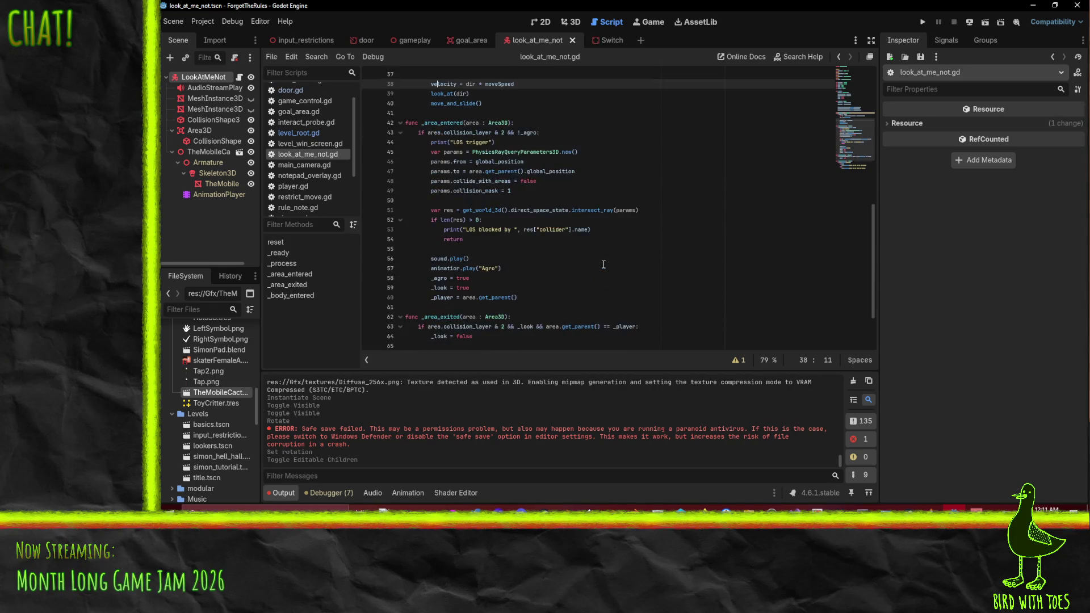
scroll(603, 264, down, 2)
click(443, 190)
click(455, 200)
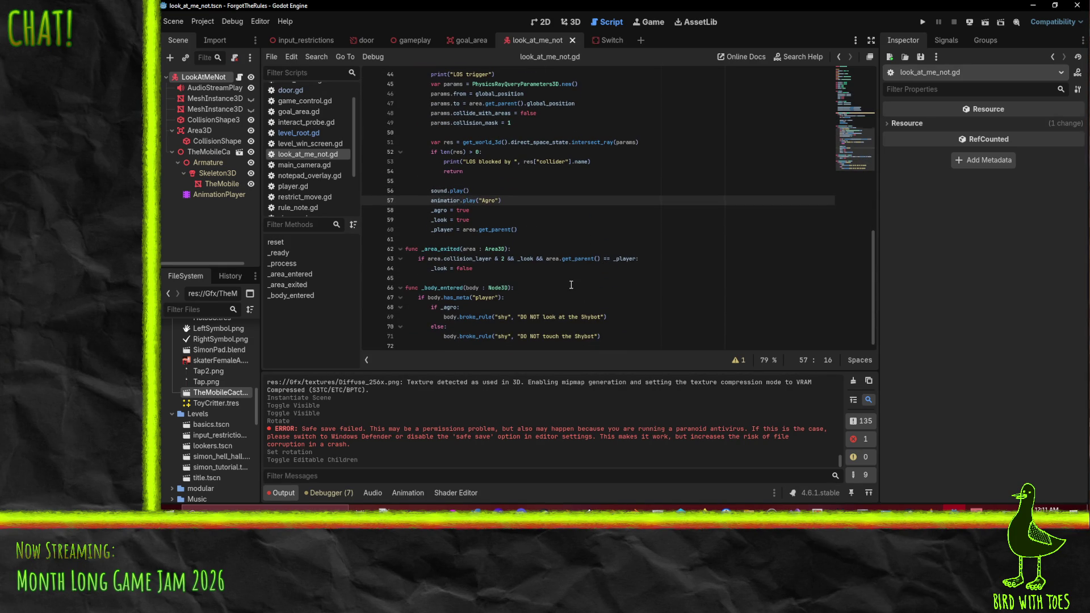
scroll(571, 285, up, 10)
click(512, 213)
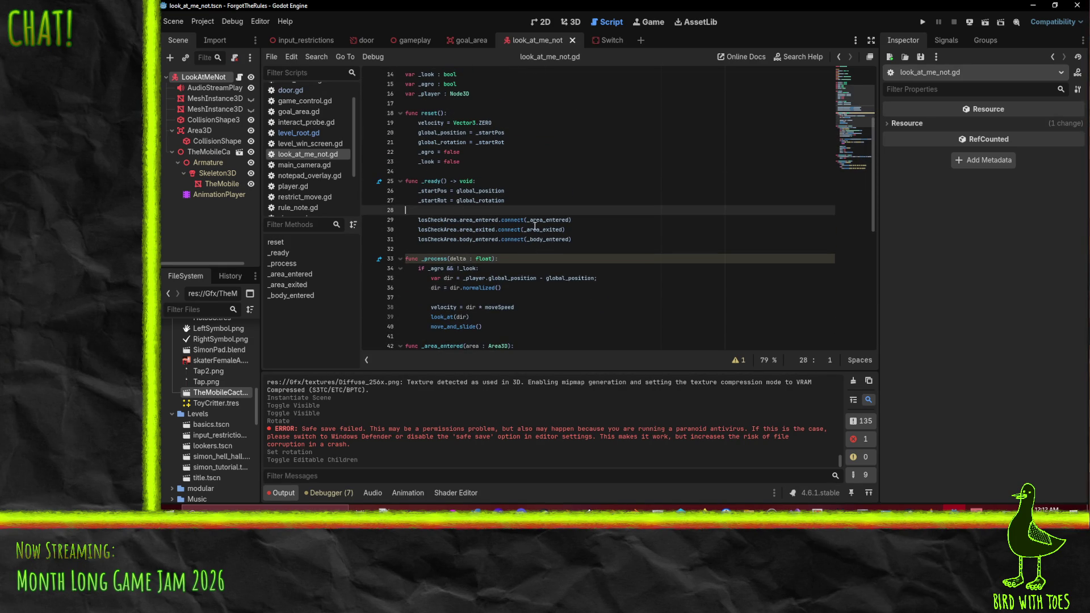
scroll(512, 222, up, 1)
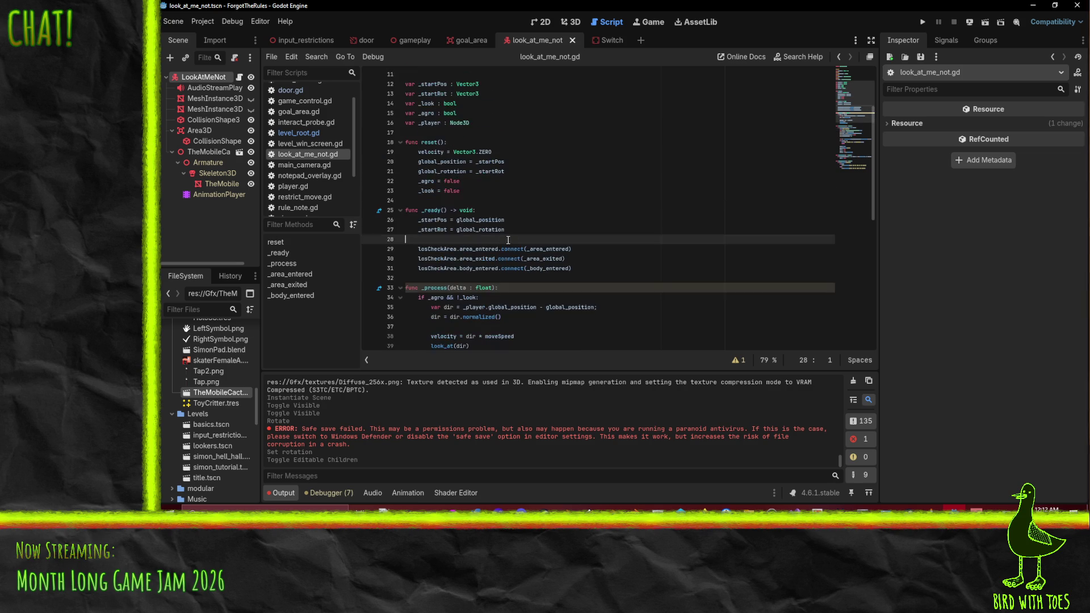
click(493, 143)
key(Down)
key(Down)
key(Down)
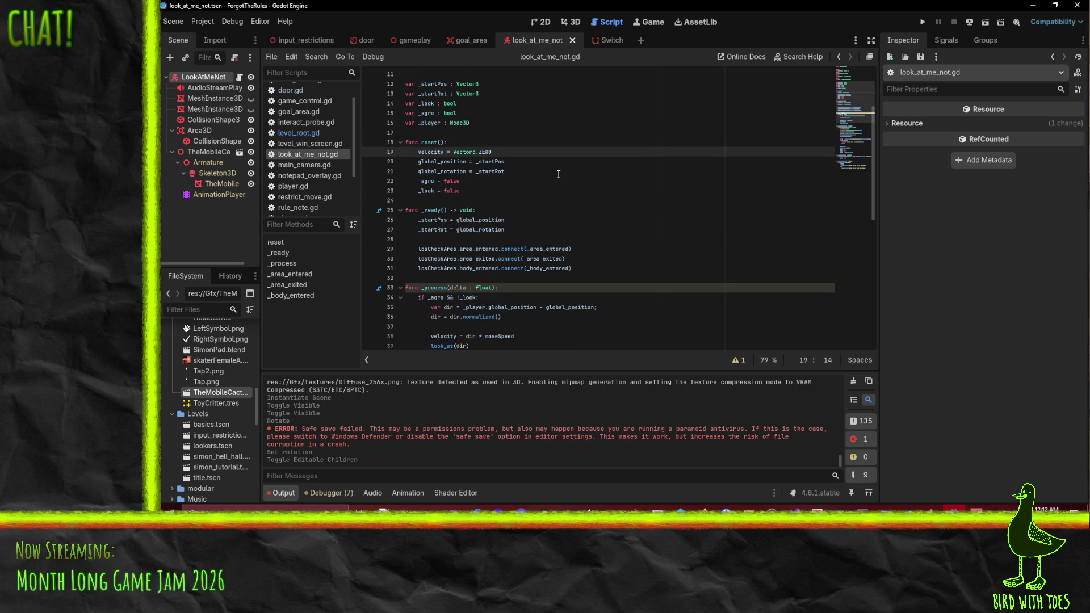
key(End)
key(Return)
key(Return)
Add animator.play("RESET"), animator.advance(0) and animator.play("Idle") to reset().
text(animator.play(")
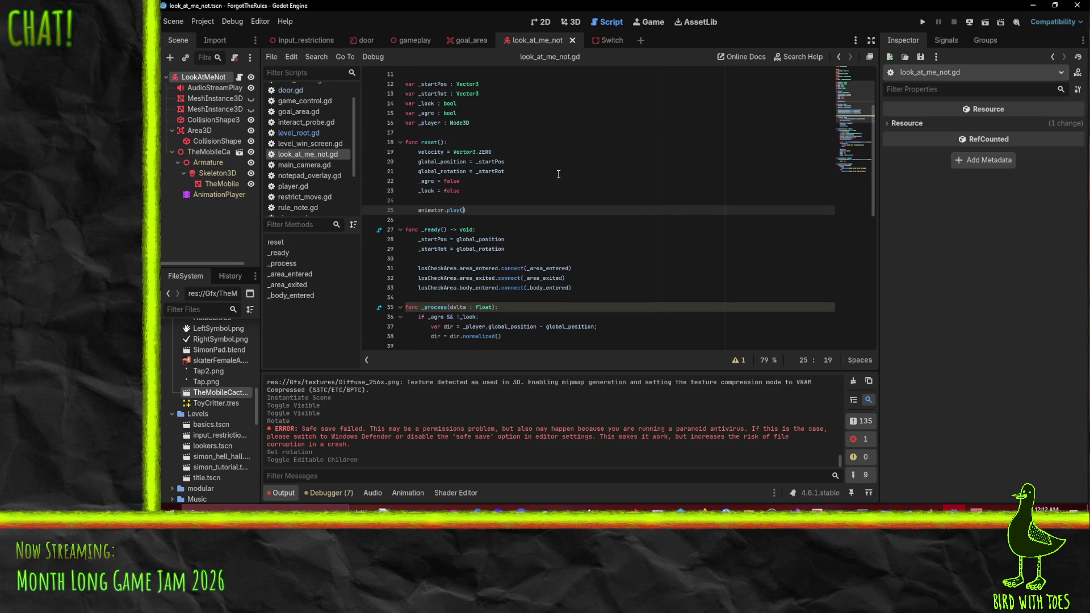
text(RESET)
key(End)
key(Return)
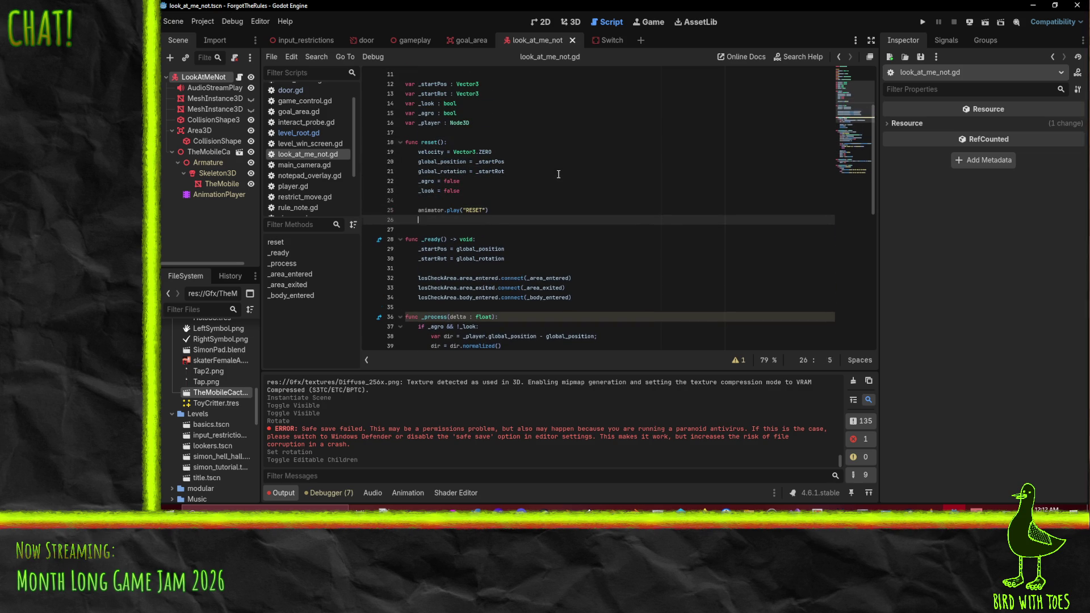
text(nimator.ad)
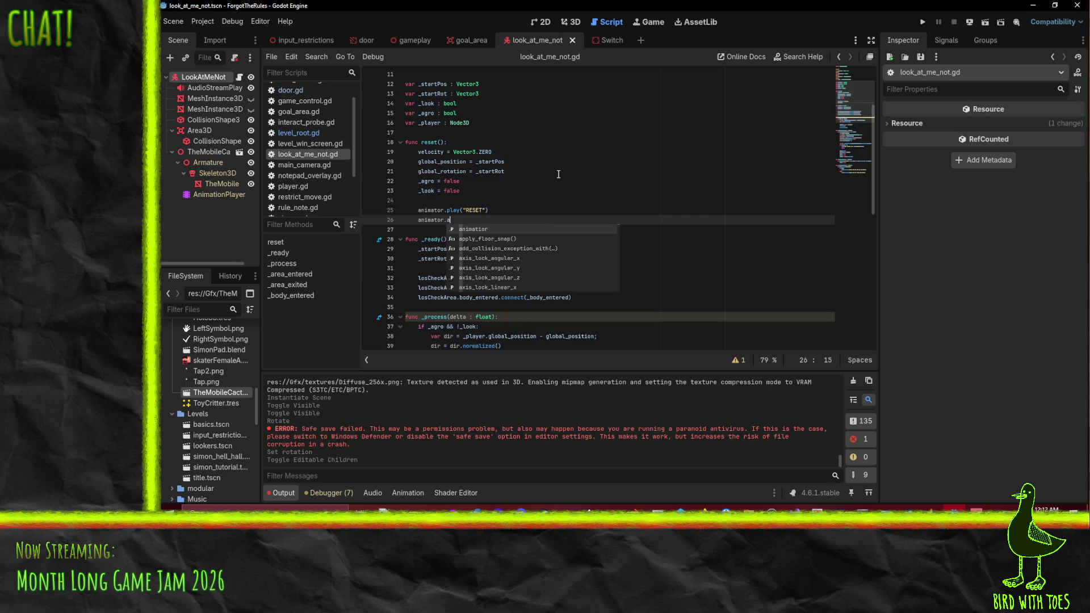
text(vance(0)
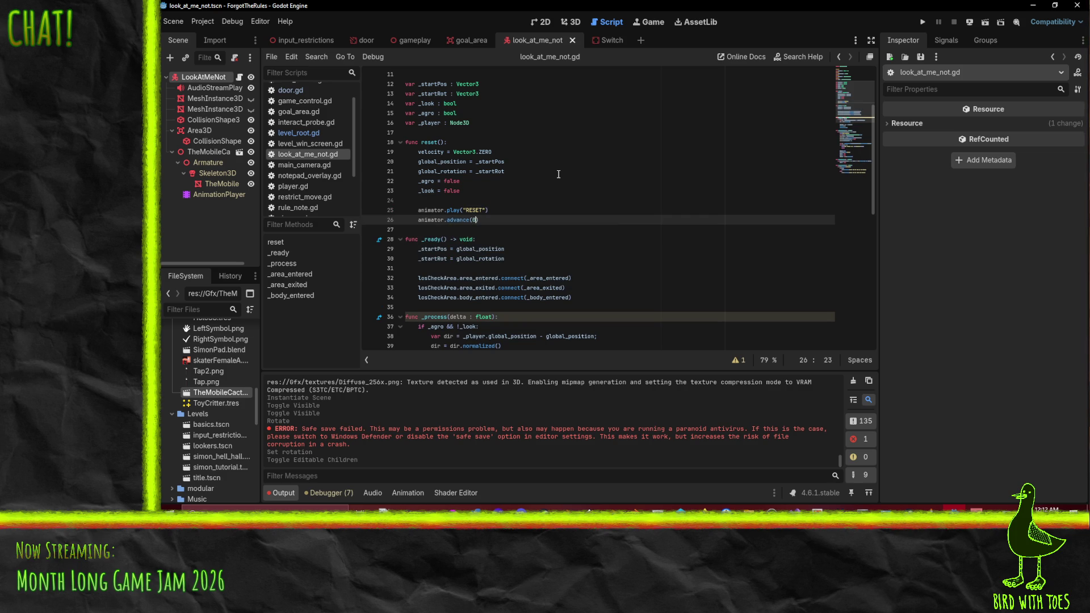
key(End)
key(Return)
text(mator.pla)
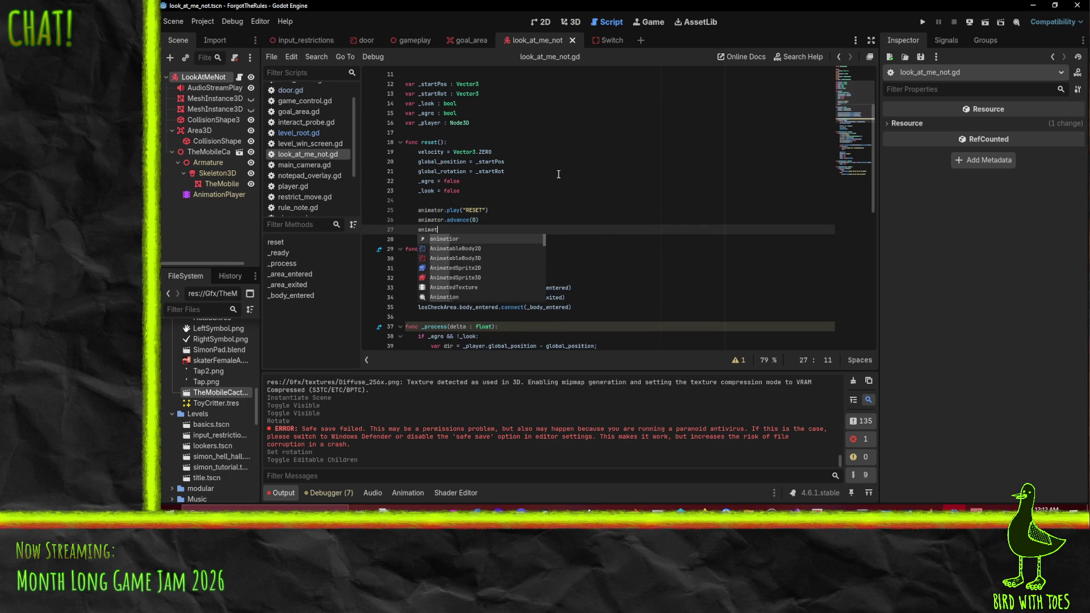
text(y(")
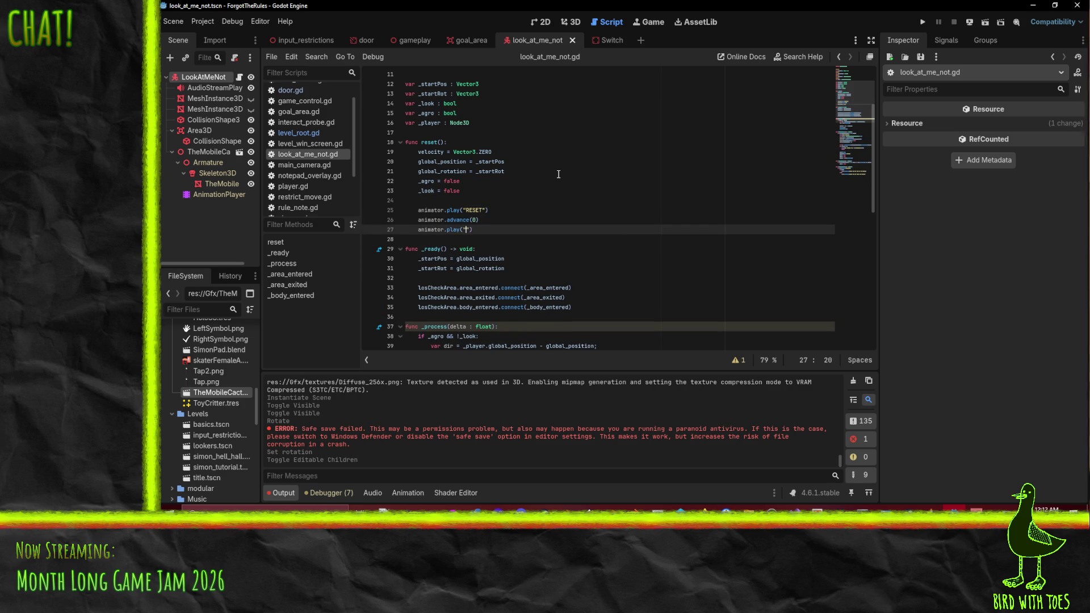
text(Idle)
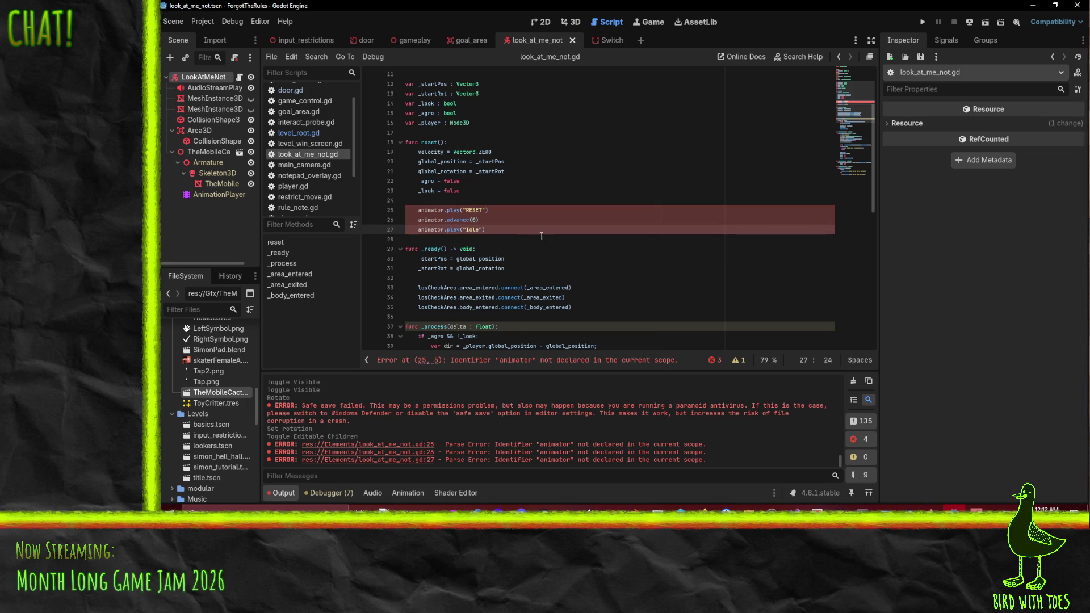
Check the exported animator variable declaration, then switch to the cactus in Blender.
scroll(591, 244, up, 3)
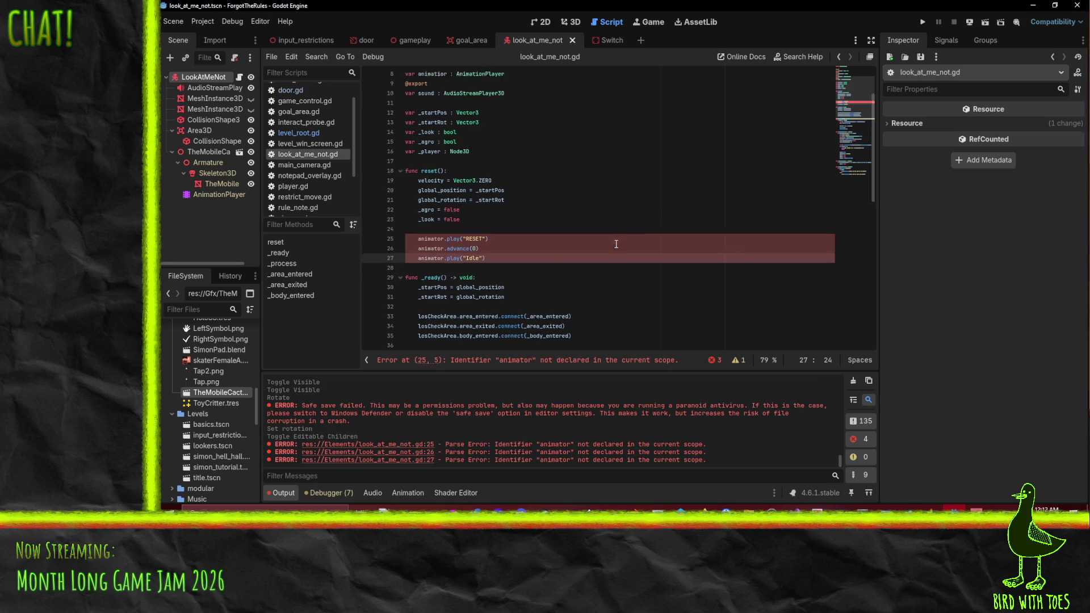
click(447, 142)
click(570, 259)
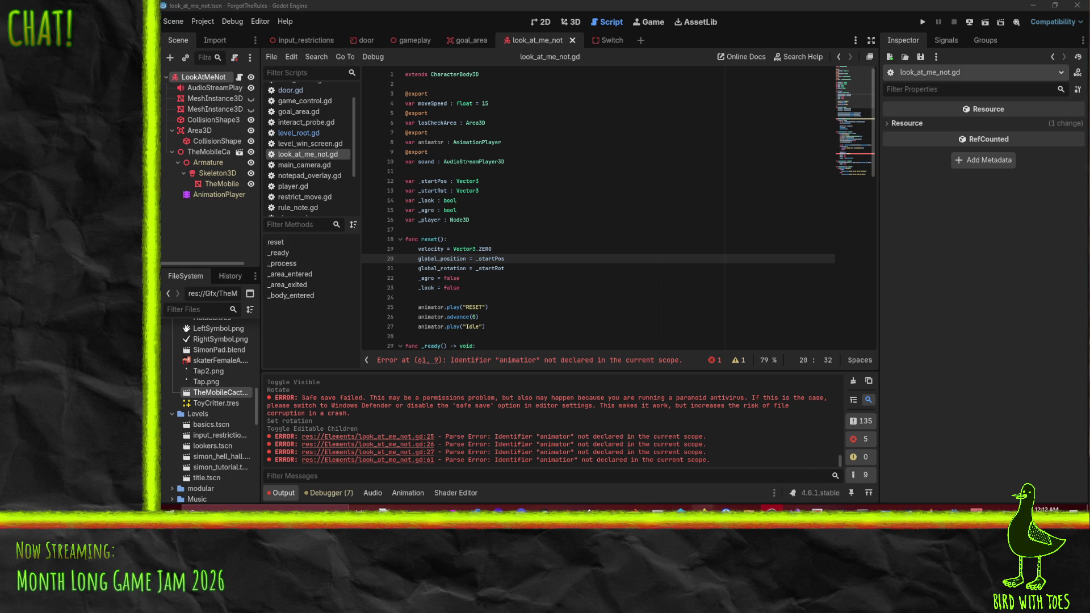
click(643, 268)
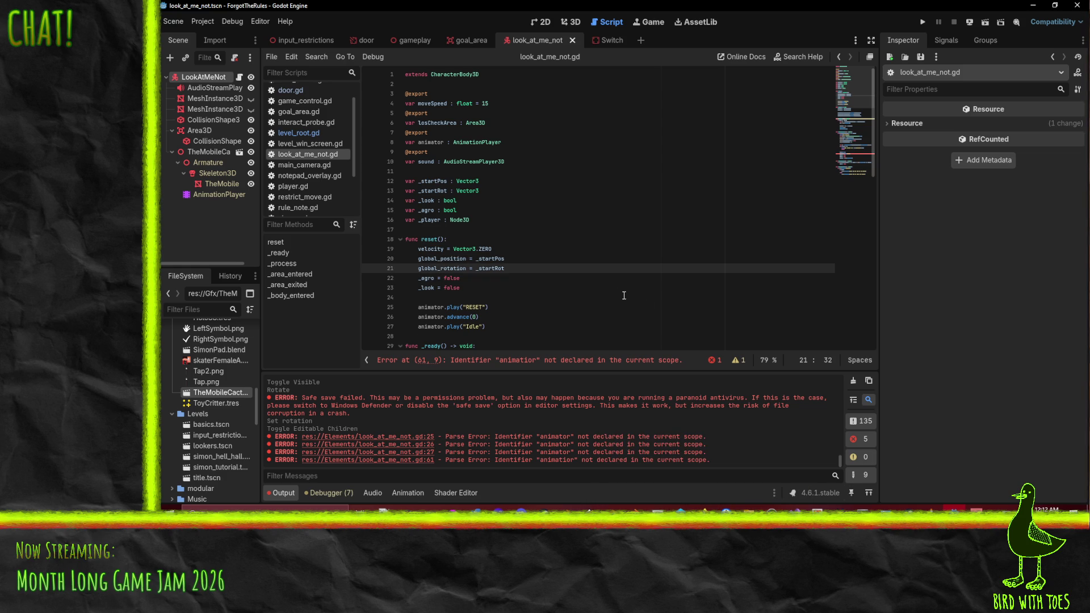
click(567, 509)
Leave Edit Mode, select the cactus and armature, and switch to the Animation workspace.
mouse_move(550, 315)
mouse_down()
mouse_move(527, 323)
mouse_move(499, 304)
mouse_move(544, 279)
mouse_up()
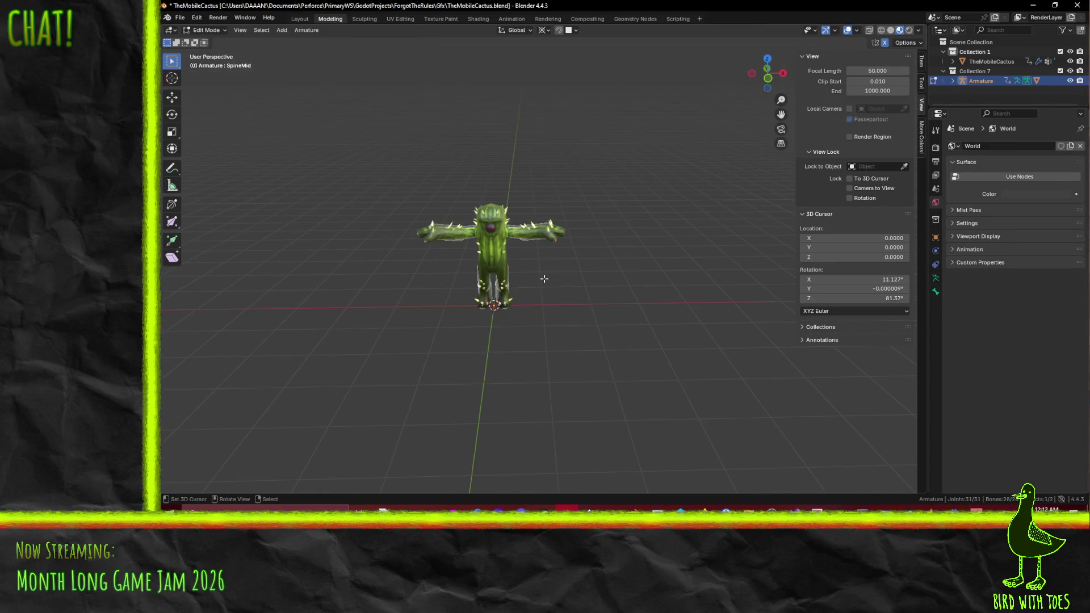
key(Tab)
key(a)
mouse_move(533, 317)
mouse_down()
mouse_move(531, 282)
mouse_move(553, 284)
mouse_move(545, 256)
mouse_up()
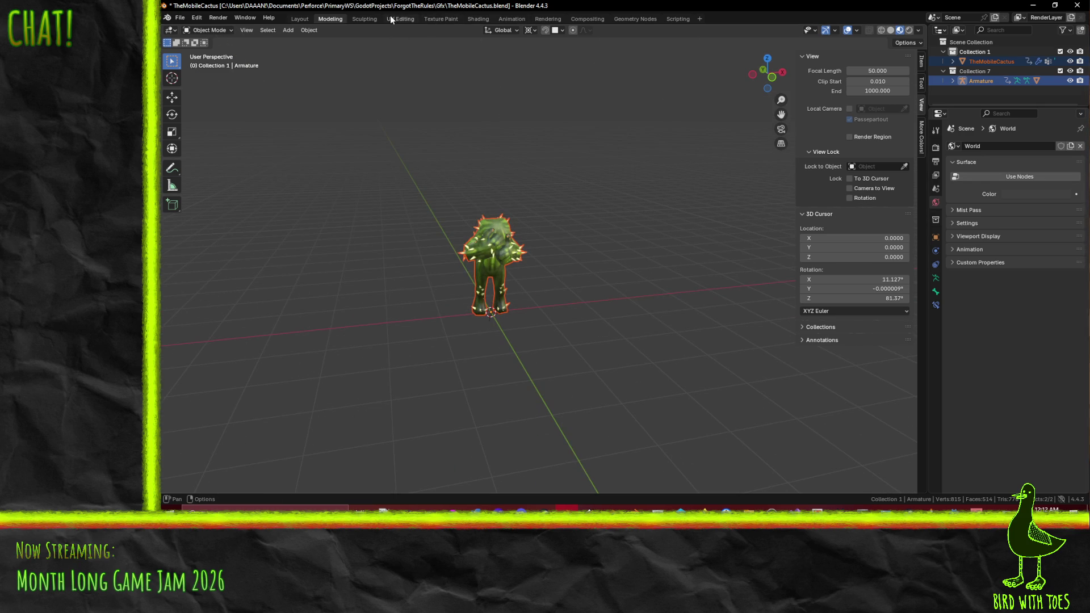
click(511, 19)
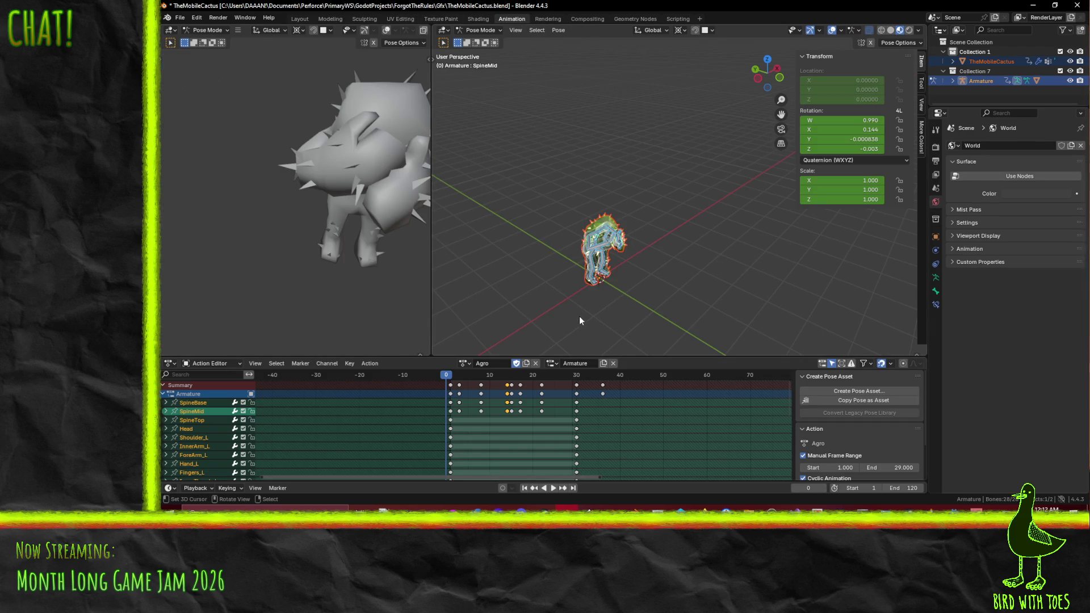
mouse_move(602, 310)
mouse_down()
mouse_move(571, 304)
mouse_move(612, 263)
mouse_move(648, 258)
mouse_move(618, 245)
mouse_move(630, 233)
mouse_up()
Assign MobileCactusAction to the armature and play it through.
click(465, 363)
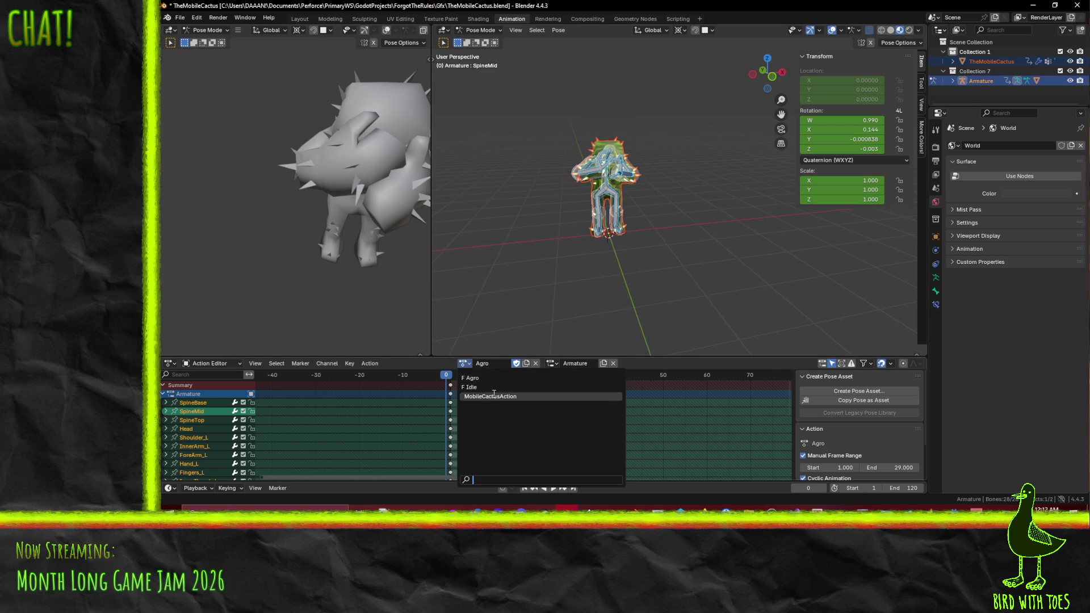
click(491, 395)
click(553, 488)
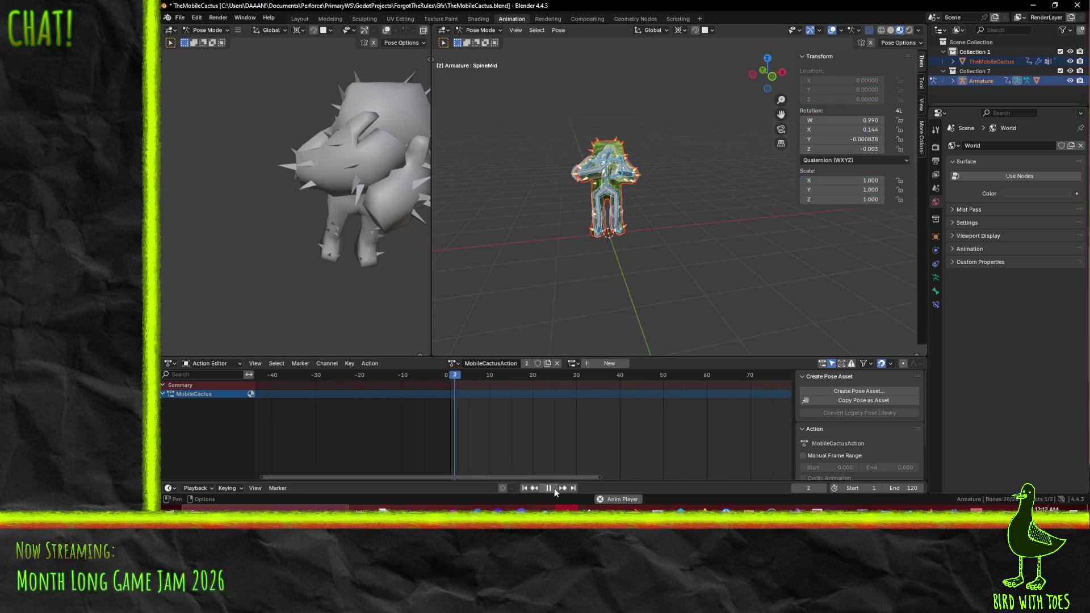
click(551, 487)
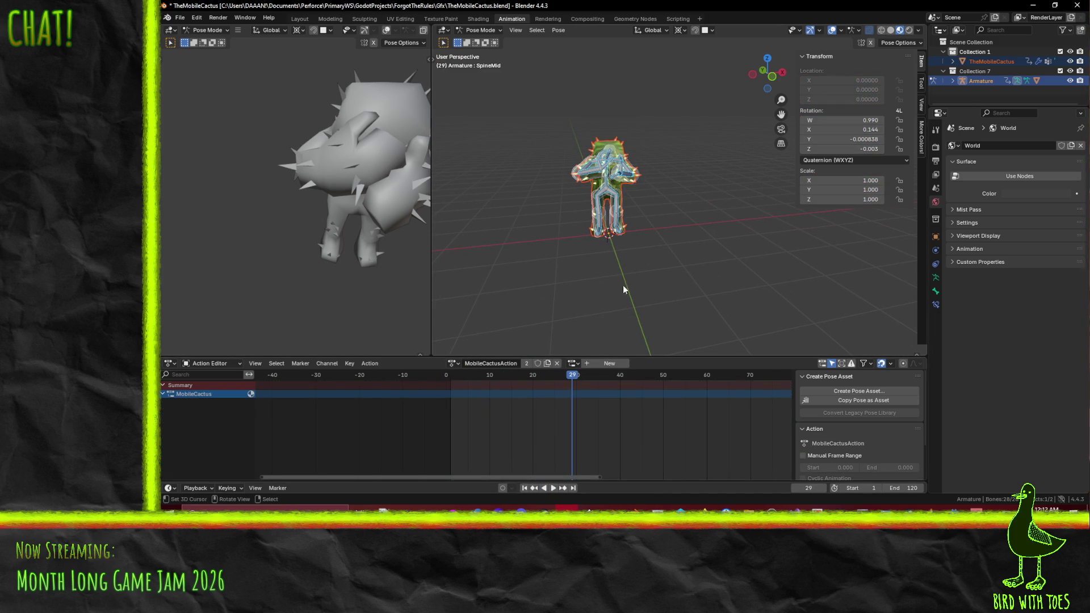
Reset the pose's unkeyed bones via F3 search and return to the first frame.
key(F3)
text(reset)
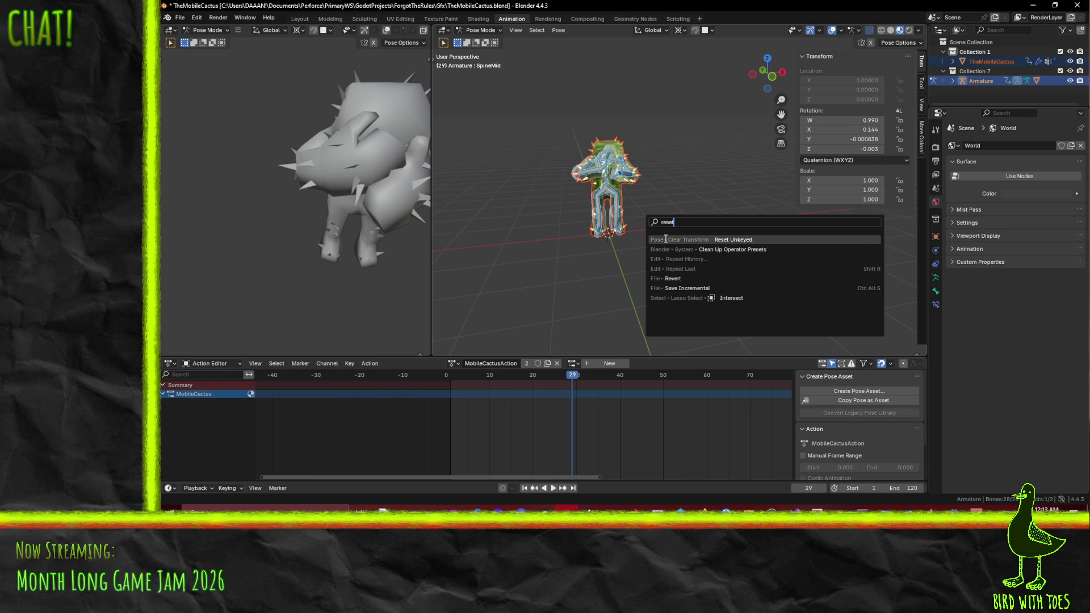
click(688, 239)
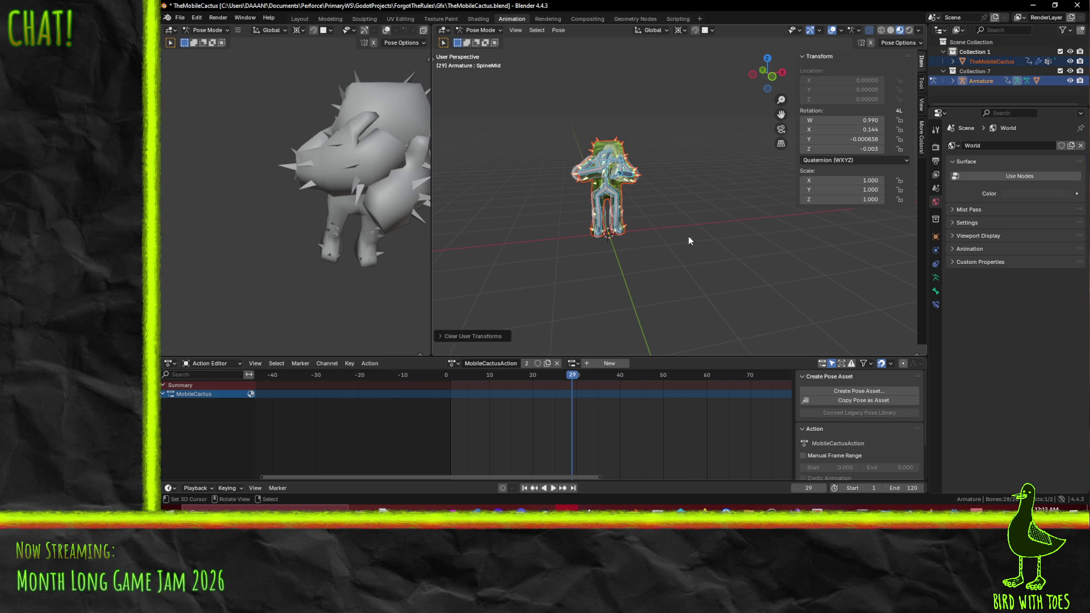
click(480, 336)
key(shift+Left)
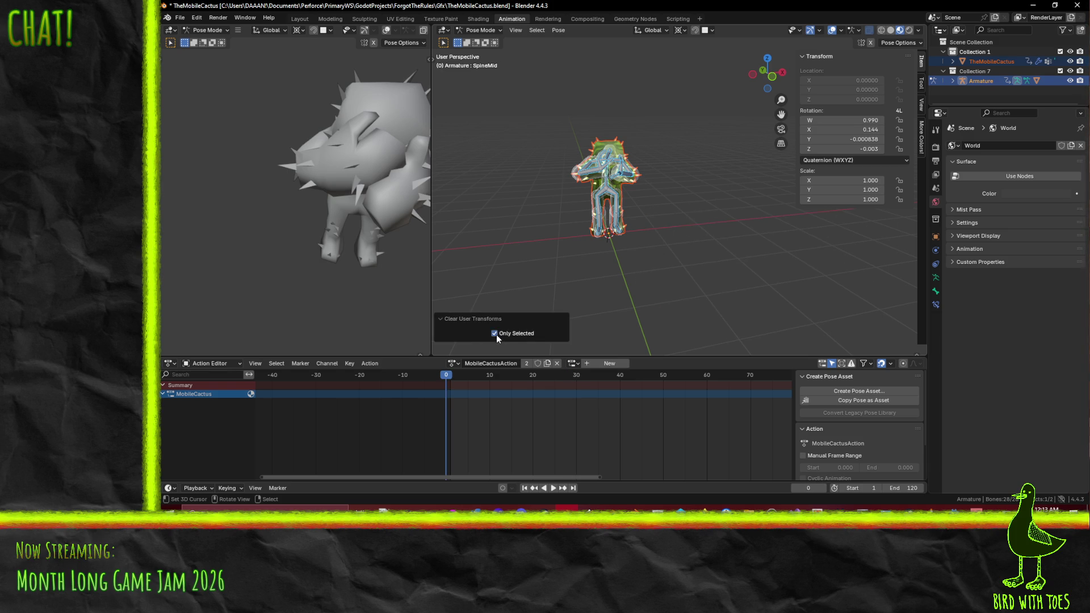
mouse_move(644, 206)
mouse_down()
mouse_move(621, 192)
mouse_move(653, 227)
mouse_up()
Clear all bone transforms back to the rest T-pose and go to frame 1.
key(F3)
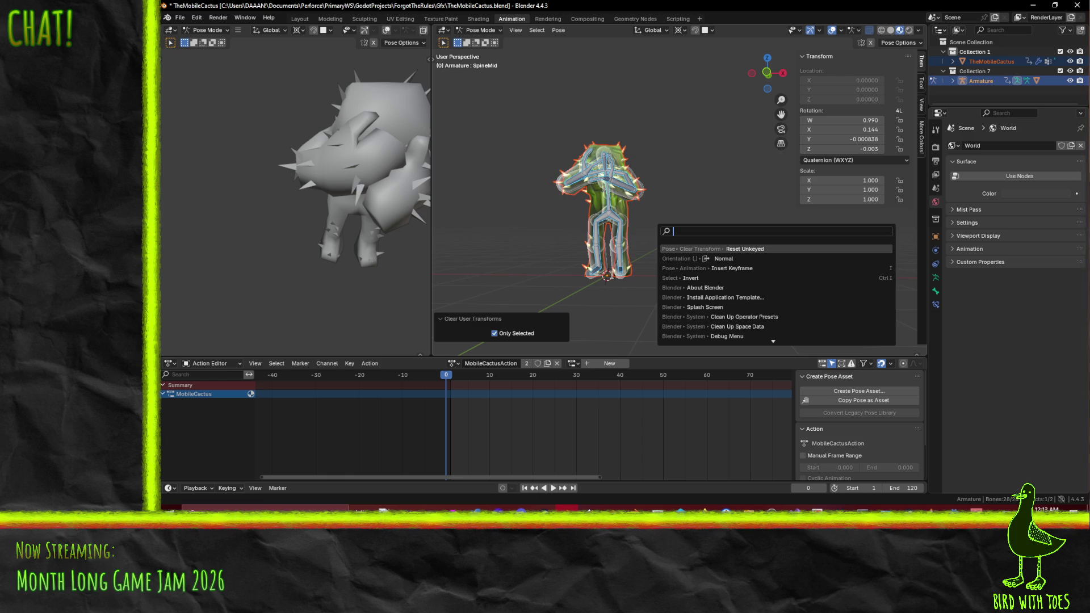
text(pose)
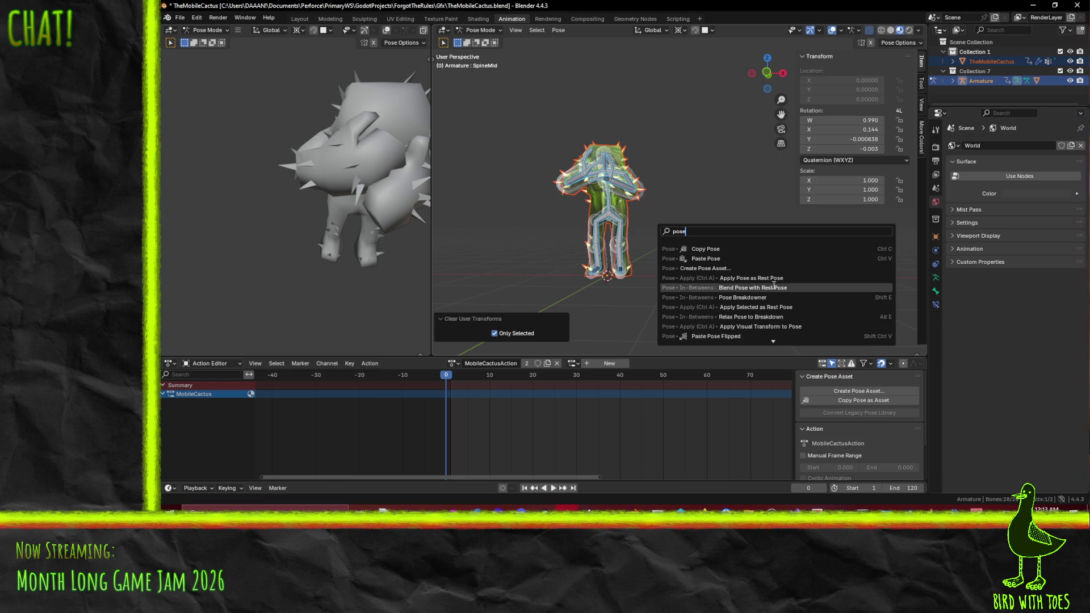
click(799, 317)
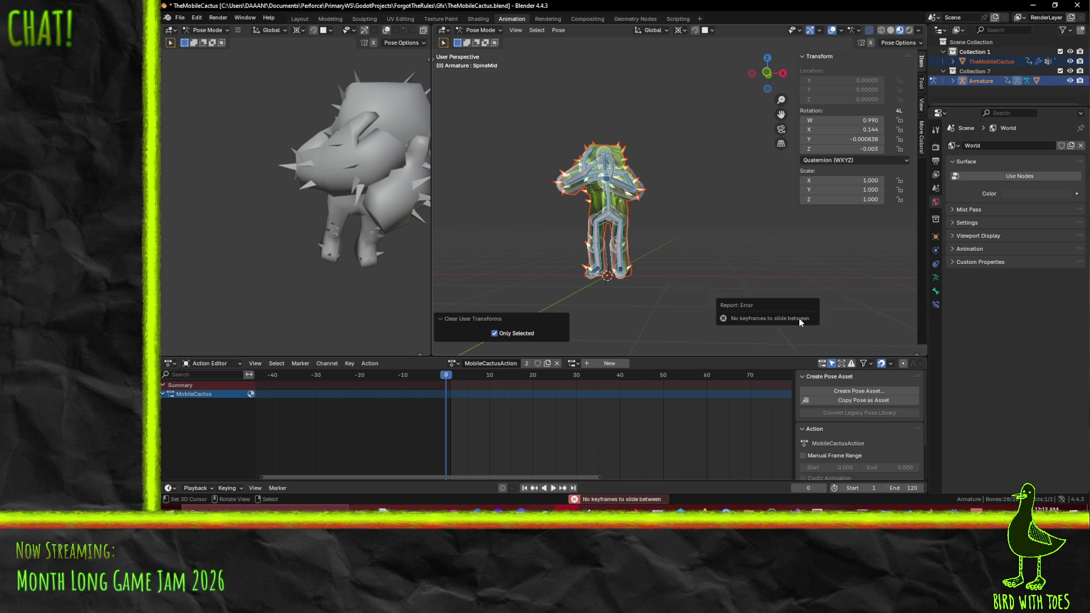
key(F3)
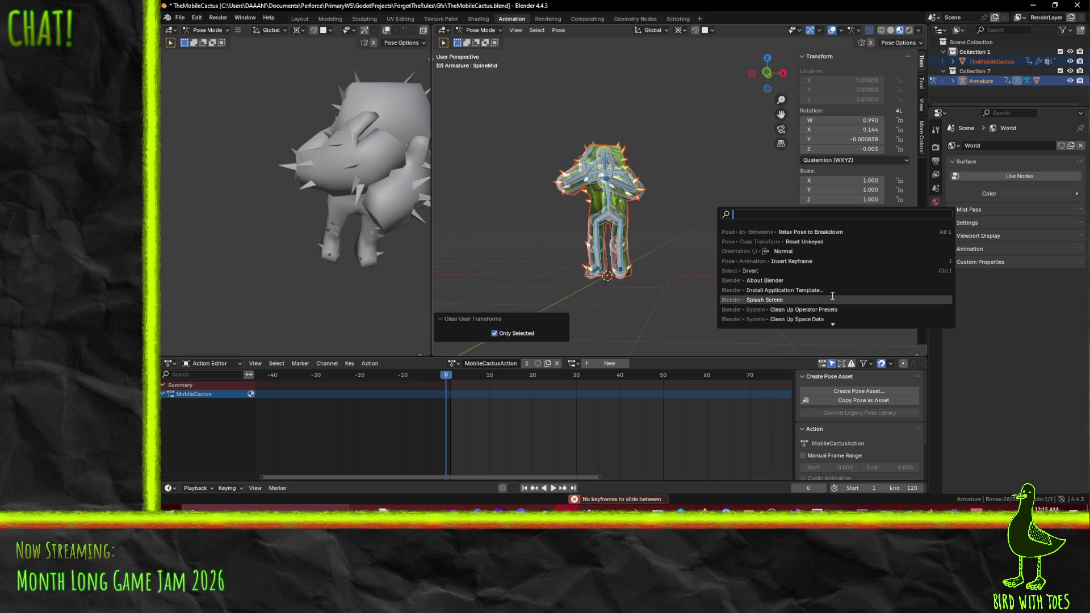
text(pos)
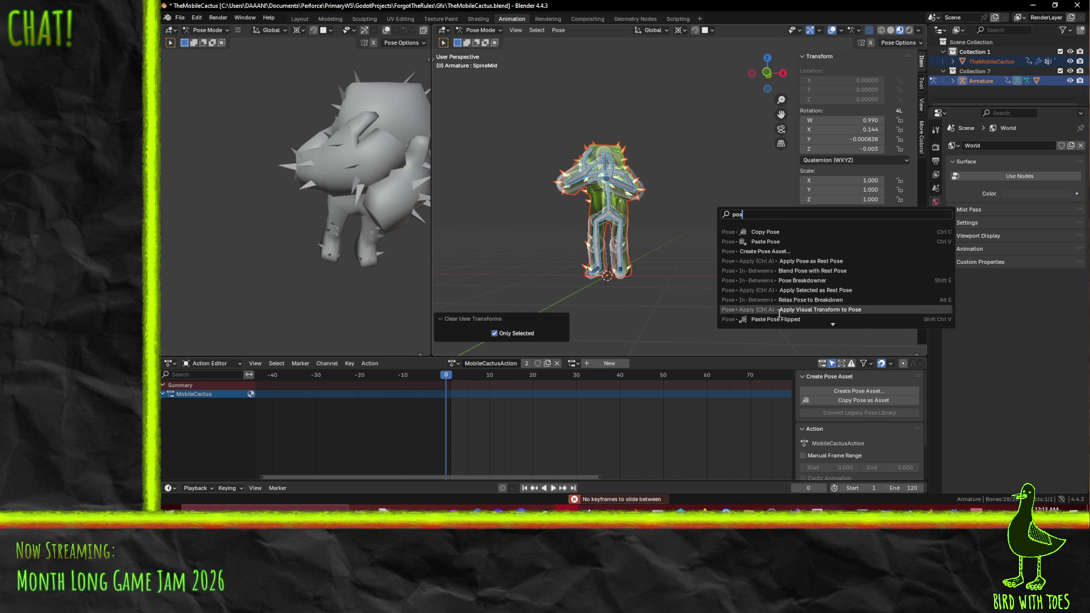
scroll(824, 319, down, 2)
scroll(824, 319, down, 3)
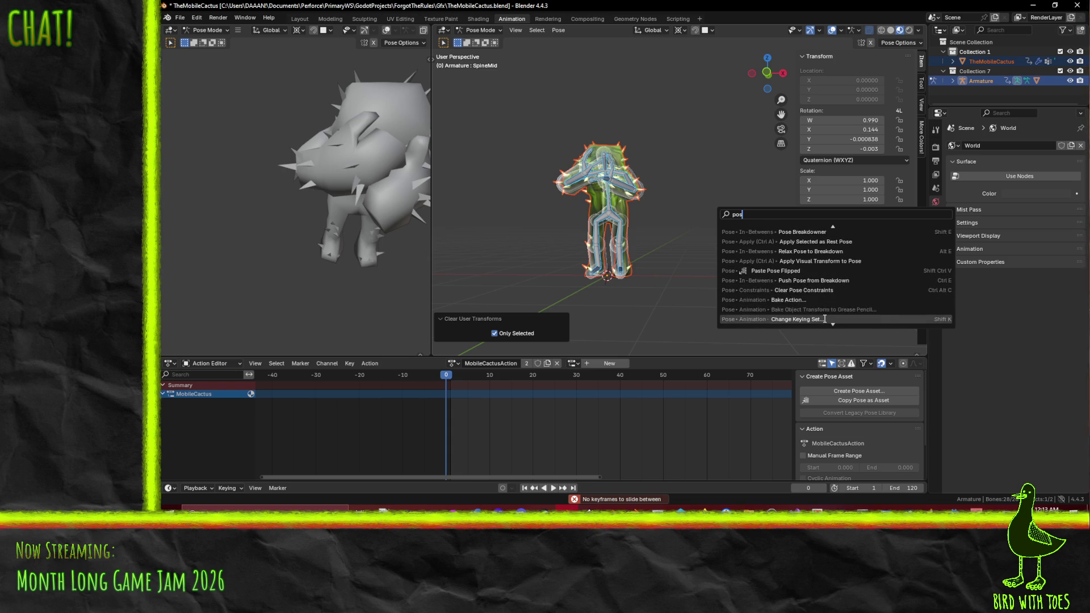
scroll(830, 314, down, 4)
scroll(830, 314, down, 2)
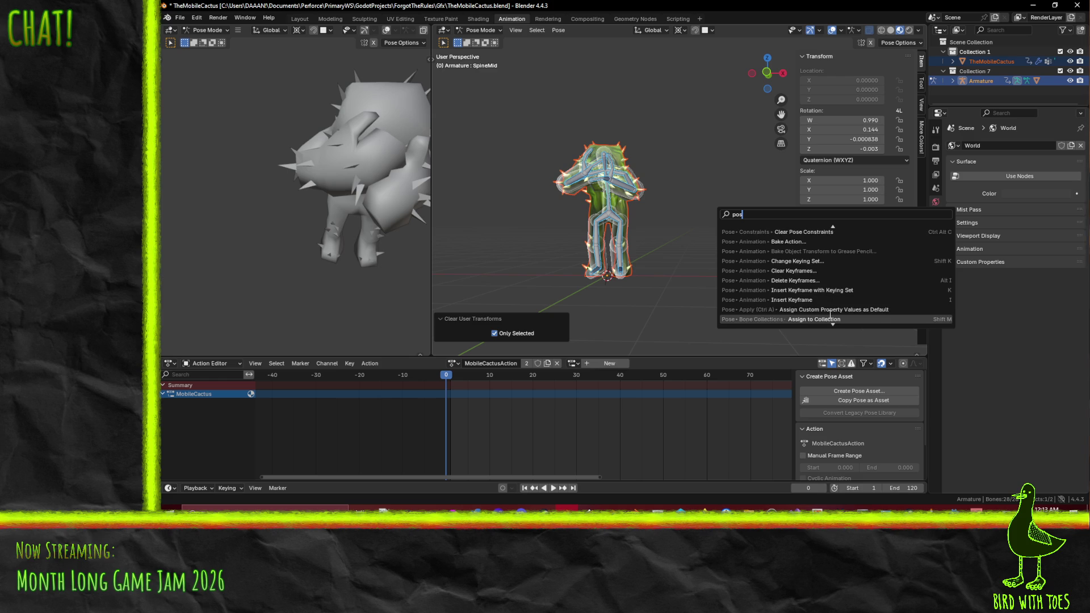
scroll(830, 314, down, 6)
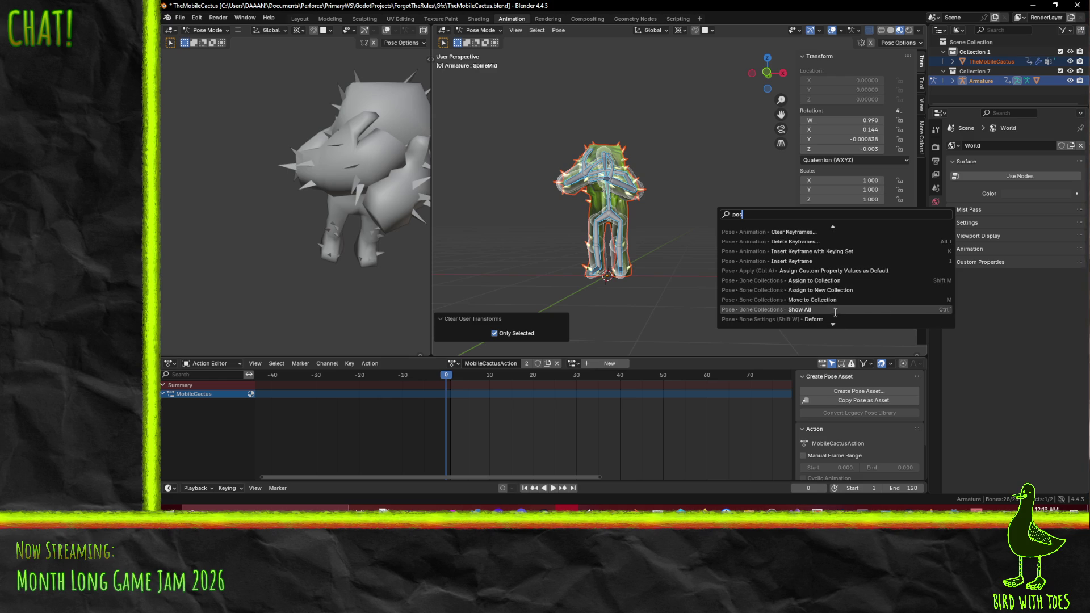
scroll(836, 314, down, 4)
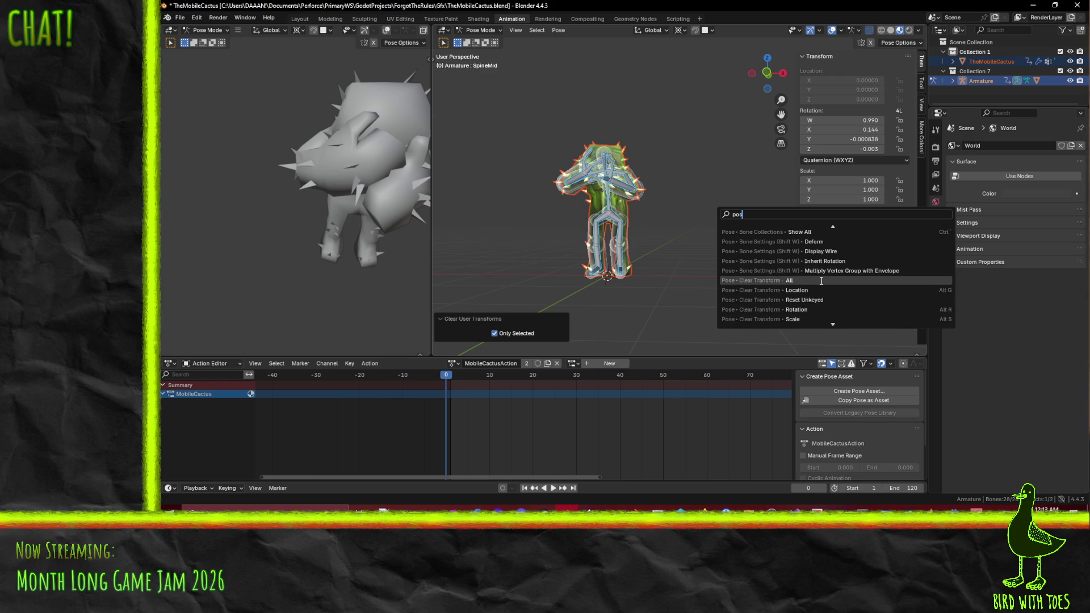
click(819, 300)
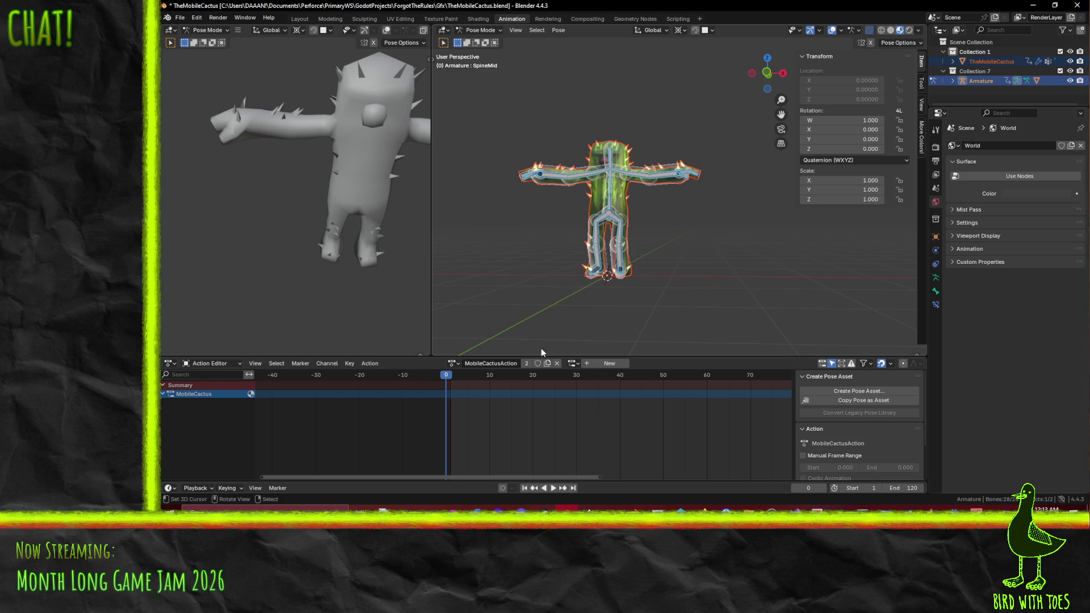
click(449, 374)
Keyframe every bone at frame 1 and rename the action to RESET.
key(i)
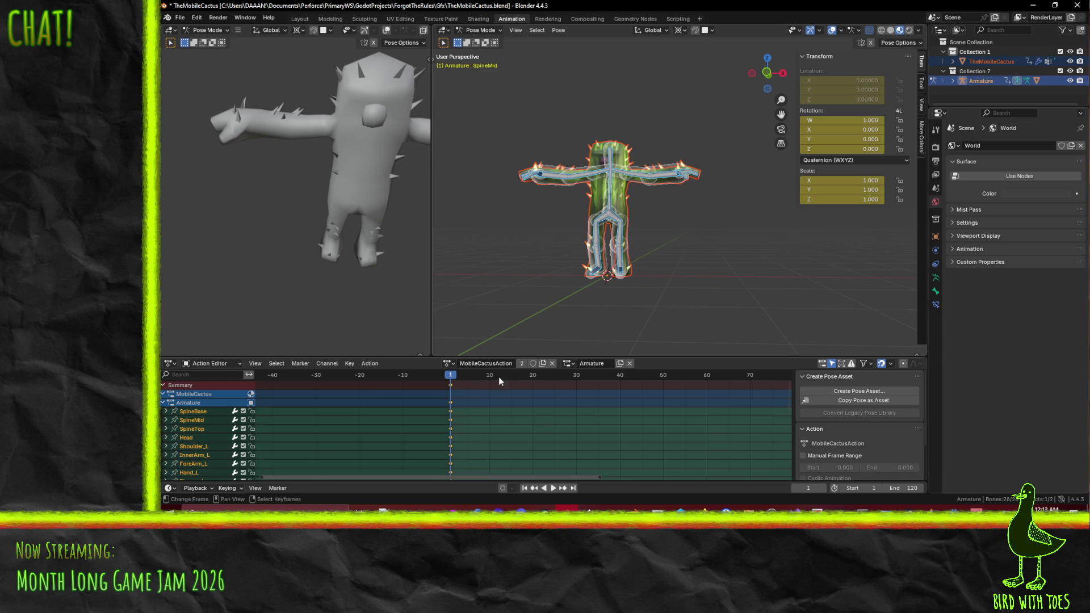
click(485, 364)
text(SET)
key(Return)
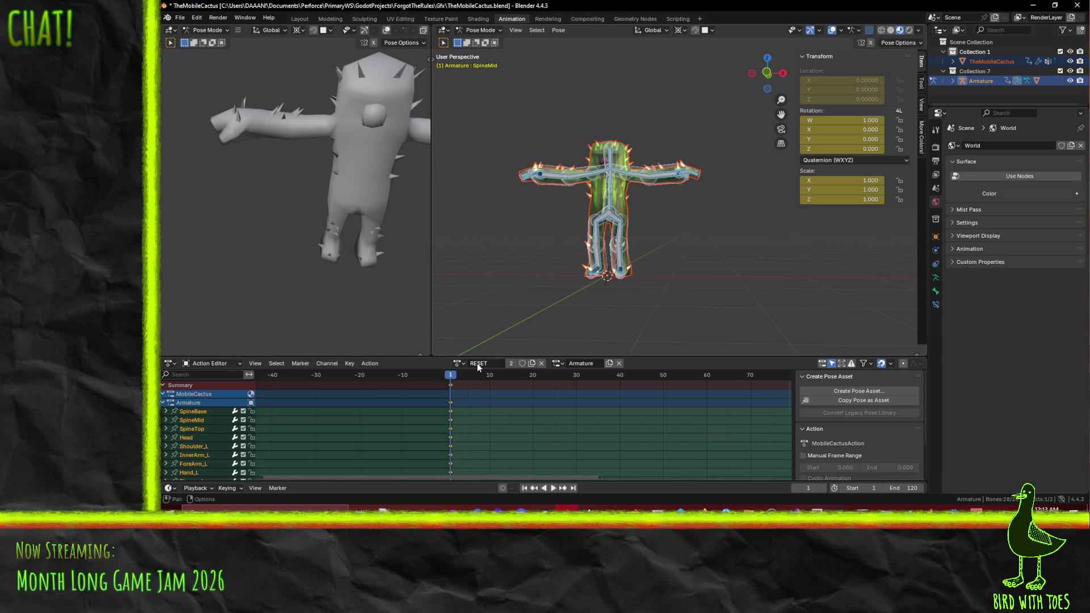
Save TheMobileCactus.blend and return to the Godot editor.
key(ctrl+s)
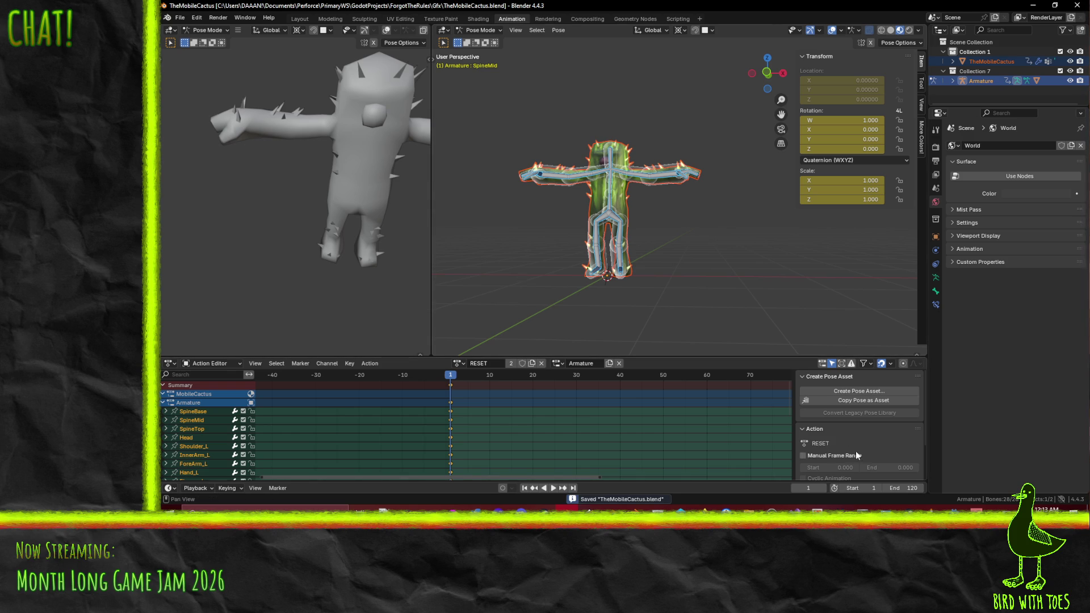
scroll(851, 434, down, 2)
scroll(868, 436, down, 1)
scroll(867, 434, up, 2)
mouse_move(563, 230)
mouse_down()
mouse_move(542, 266)
mouse_move(873, 63)
mouse_up()
click(1033, 5)
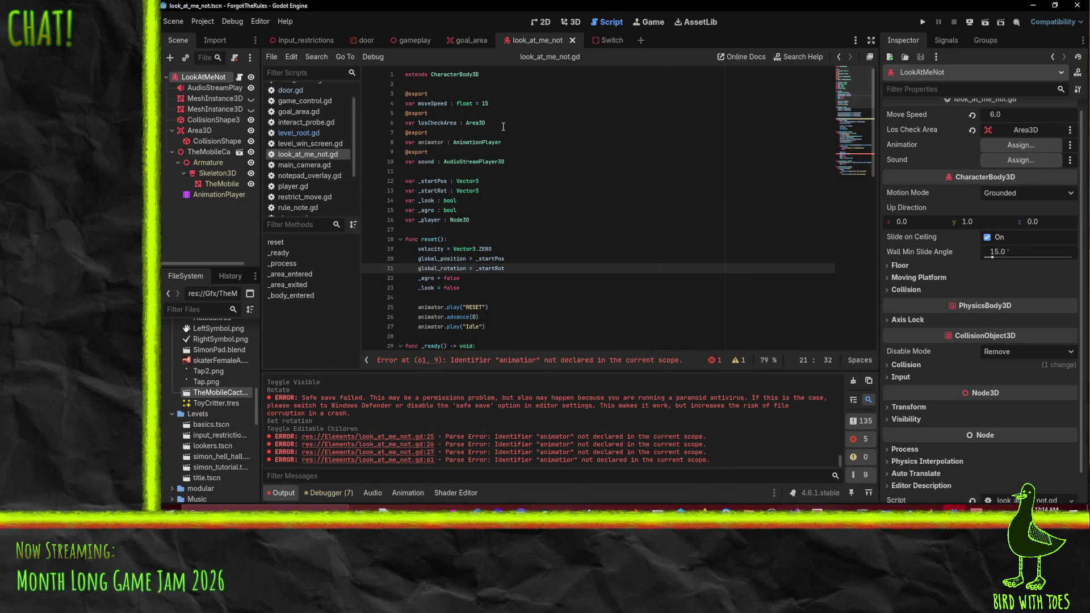
Play Agro from the cactus's AnimationPlayer in 3D, then open TheMobileCactus.blend's import settings.
click(573, 21)
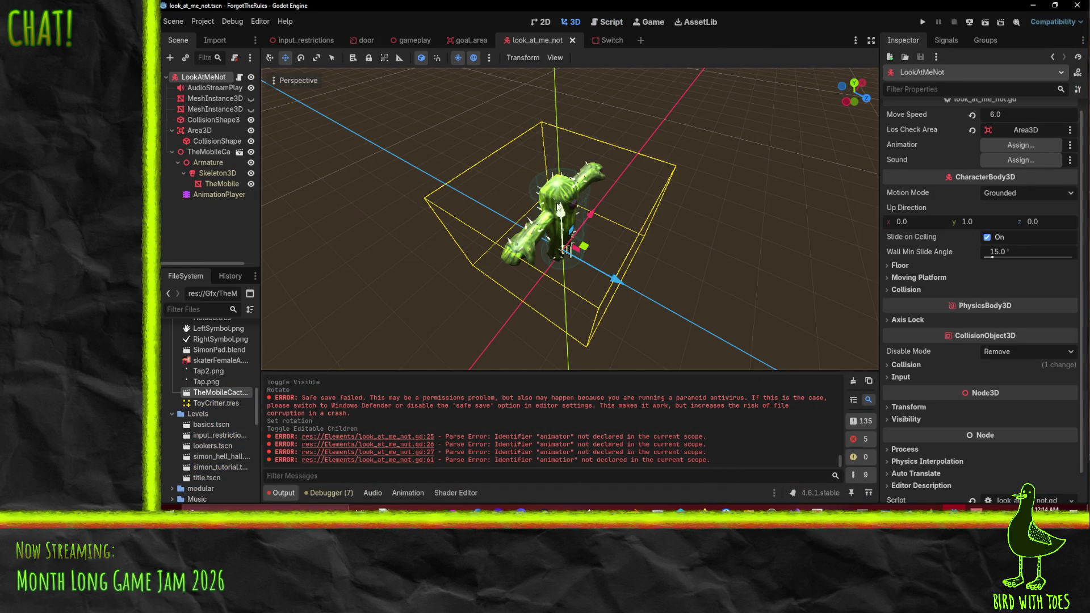
click(218, 195)
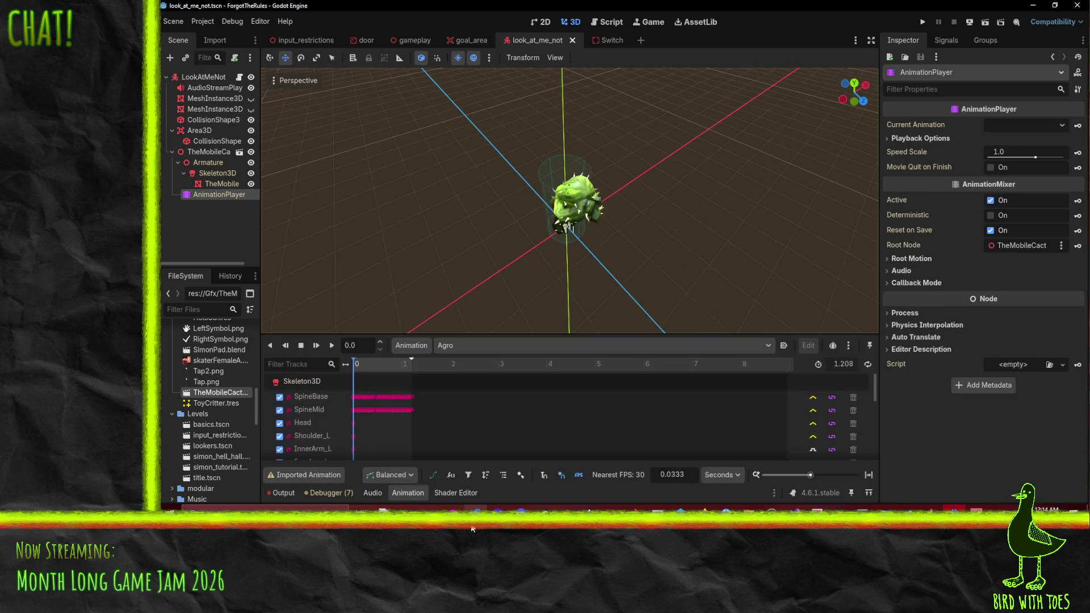
click(334, 347)
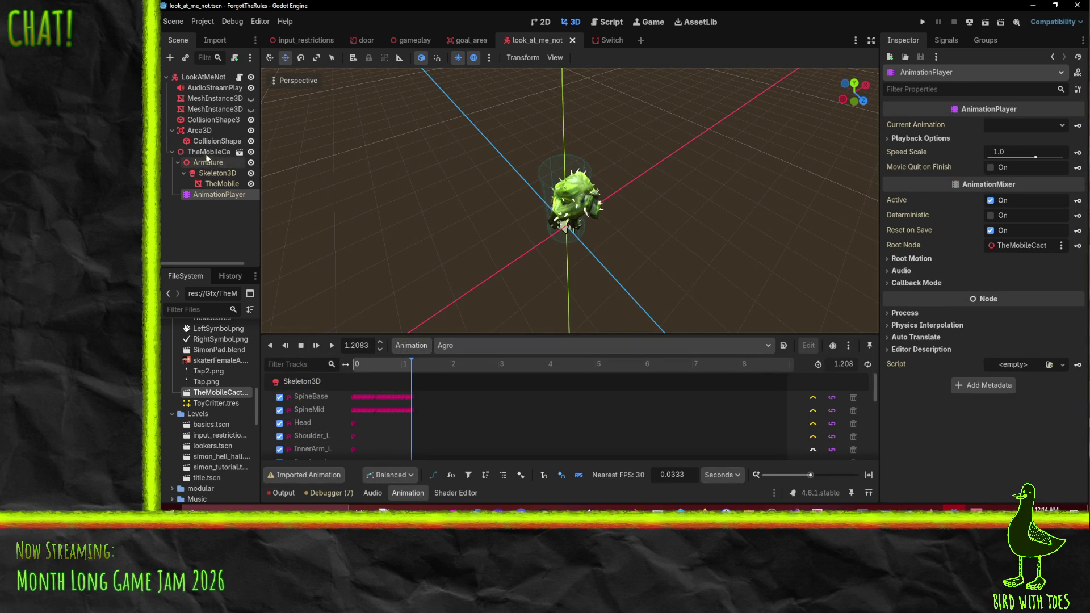
double_click(220, 392)
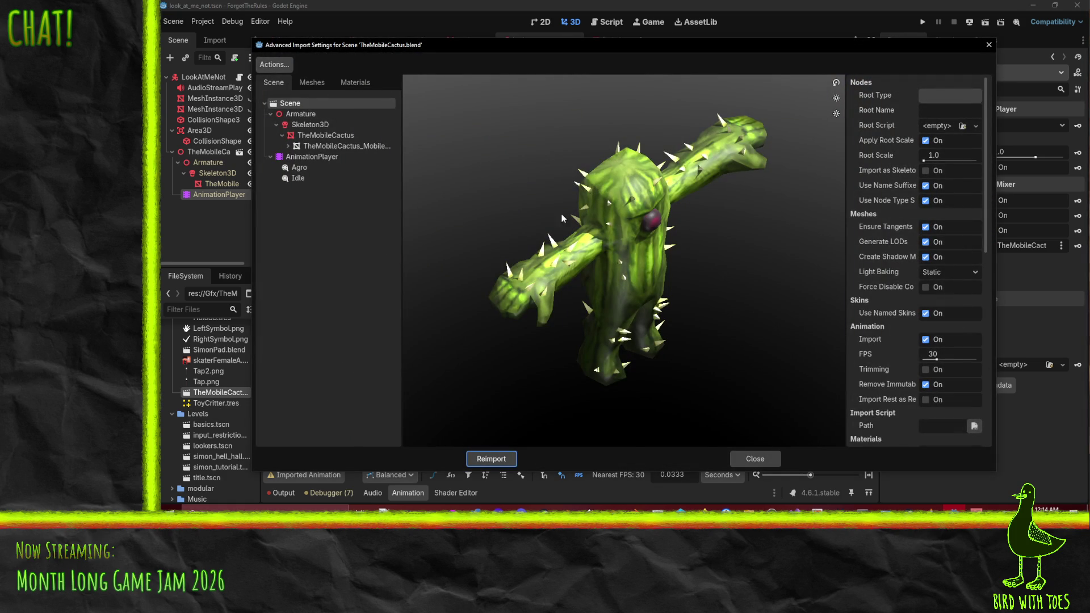
Set Loop Mode to Linear on both Agro and Idle and reimport TheMobileCactus.blend.
click(299, 168)
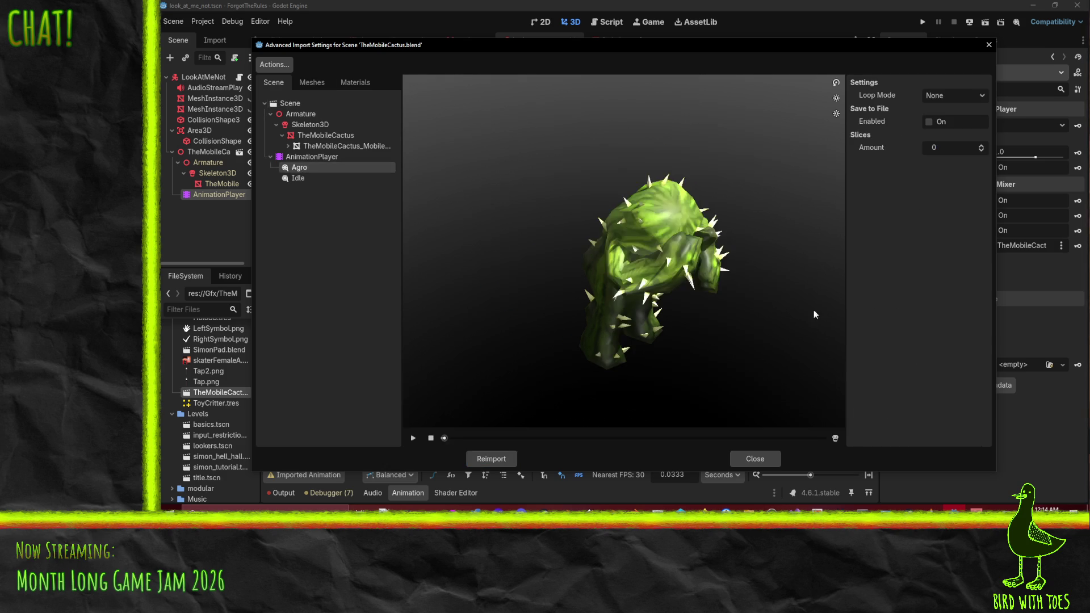
click(954, 95)
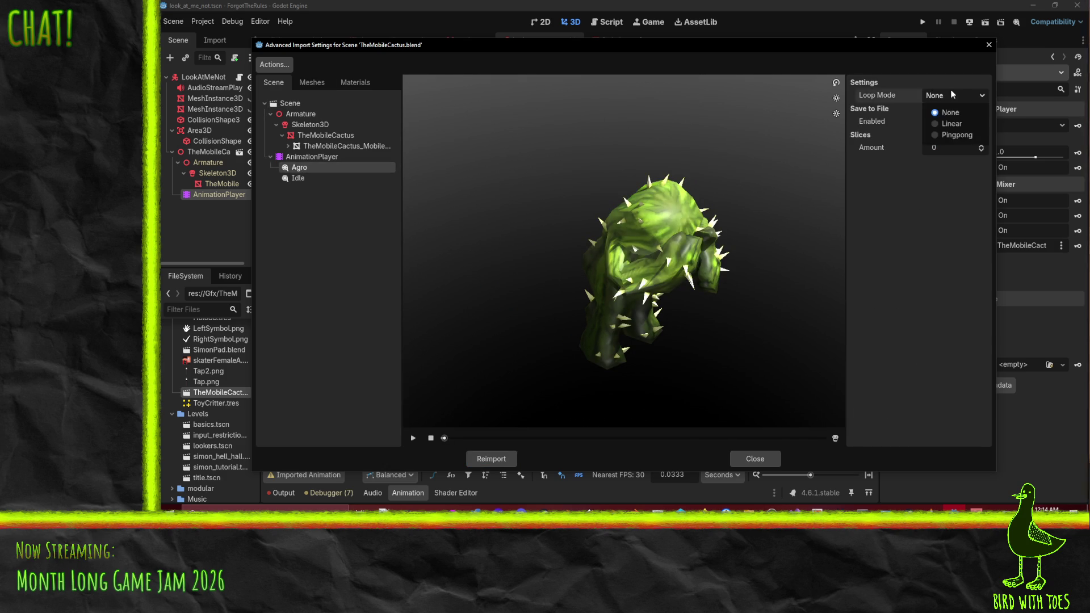
click(940, 121)
click(298, 178)
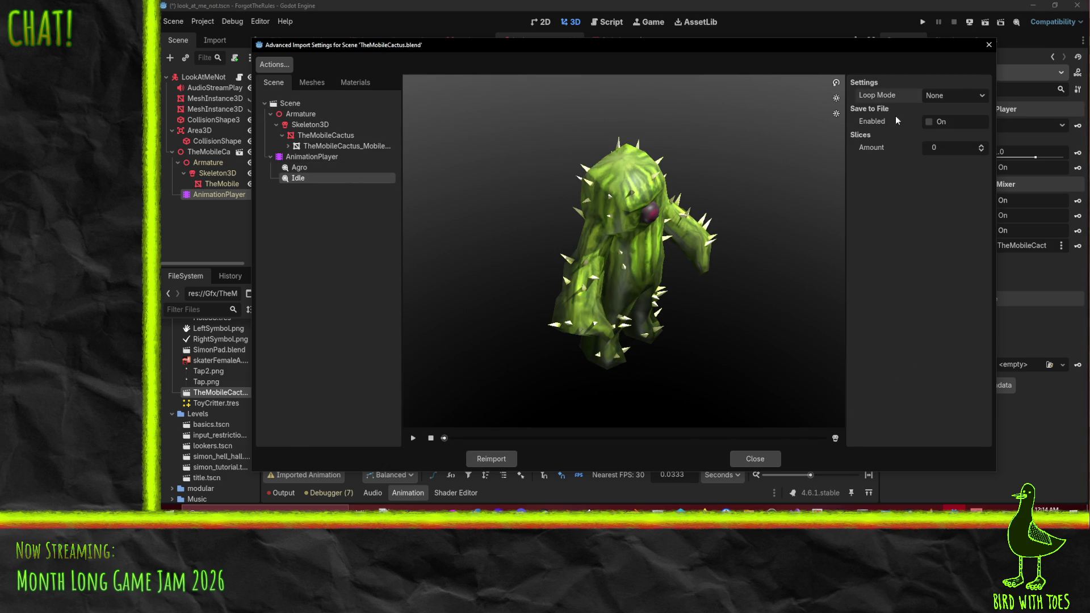
click(954, 95)
click(956, 125)
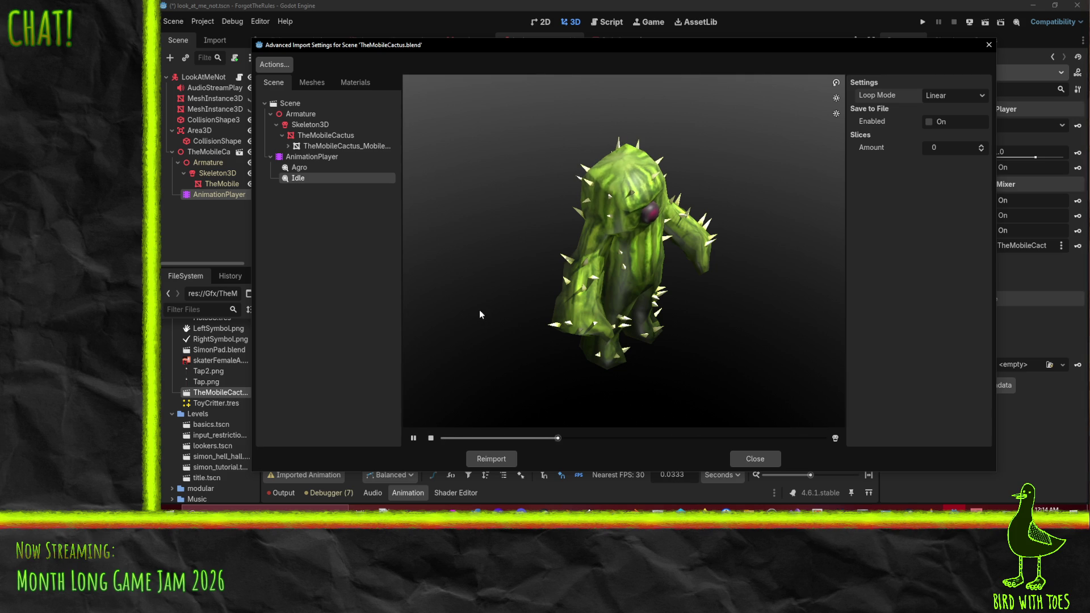
click(491, 459)
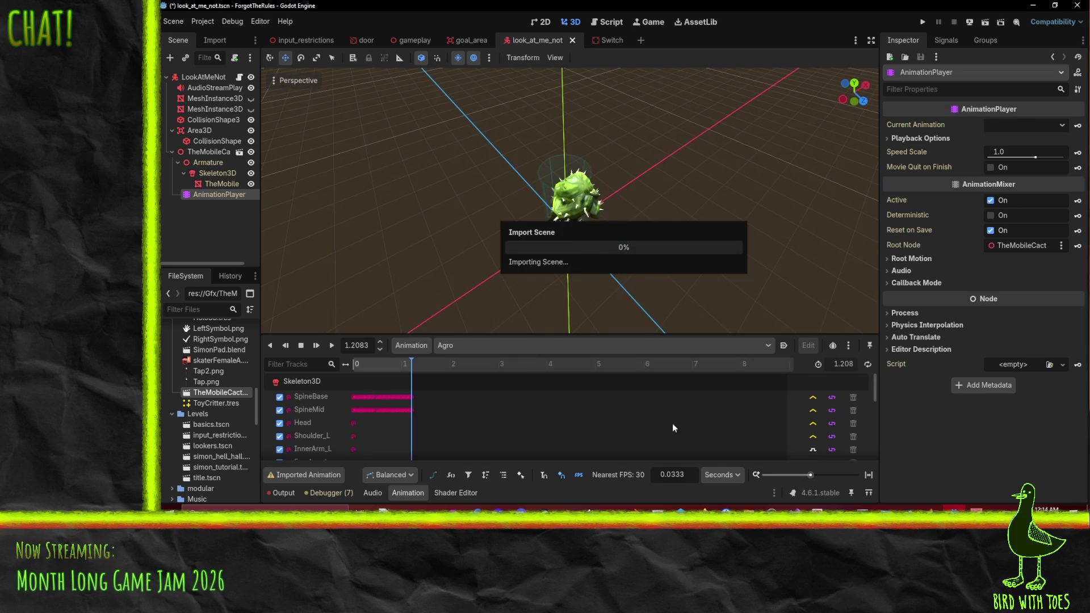
Play the looping Agro animation, view the cactus side-on, then stop the preview.
click(332, 347)
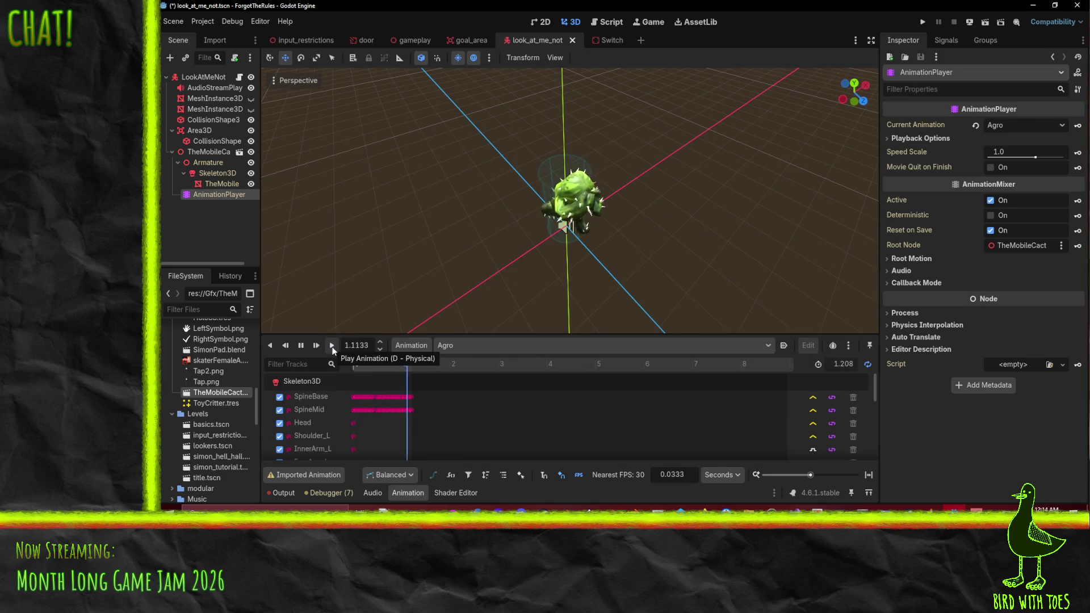
mouse_move(397, 295)
mouse_down()
mouse_move(438, 266)
mouse_move(393, 210)
mouse_up()
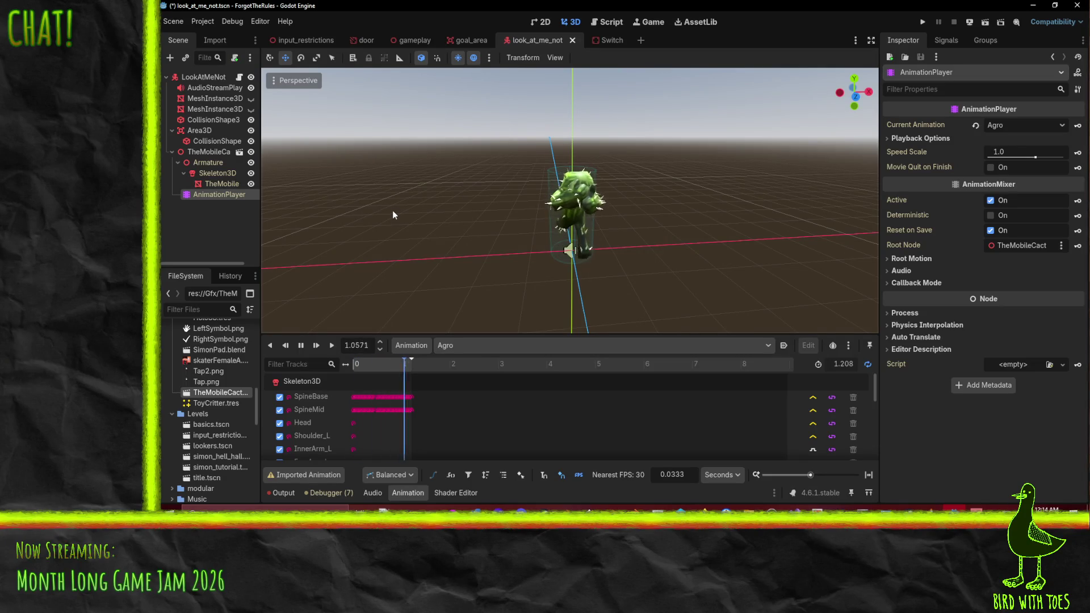
click(301, 347)
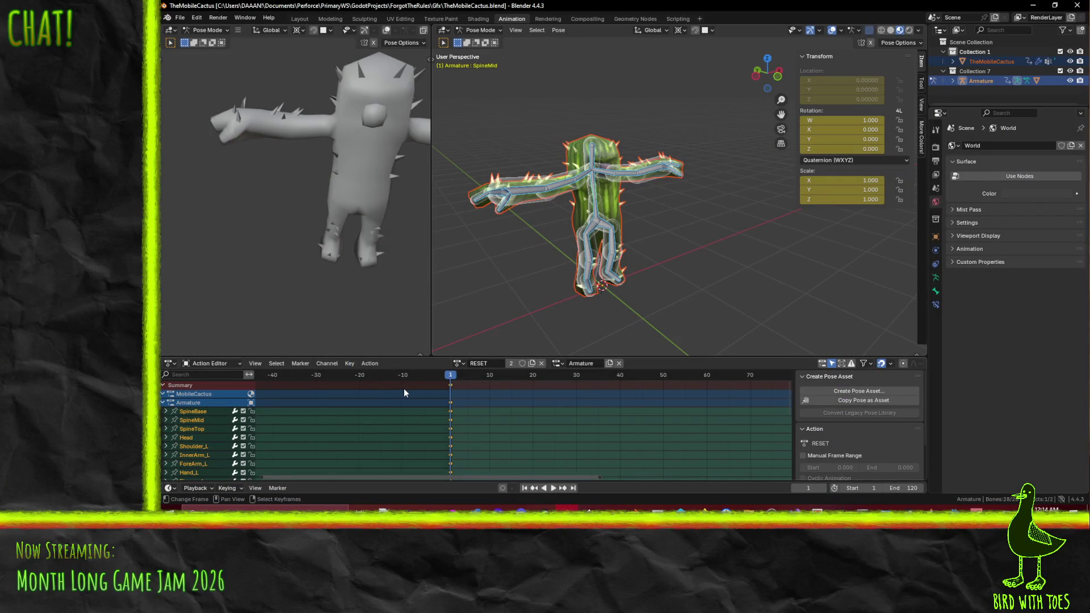
Load the Agro action, set its end frame to 30, save, and switch to Godot.
click(457, 363)
click(471, 381)
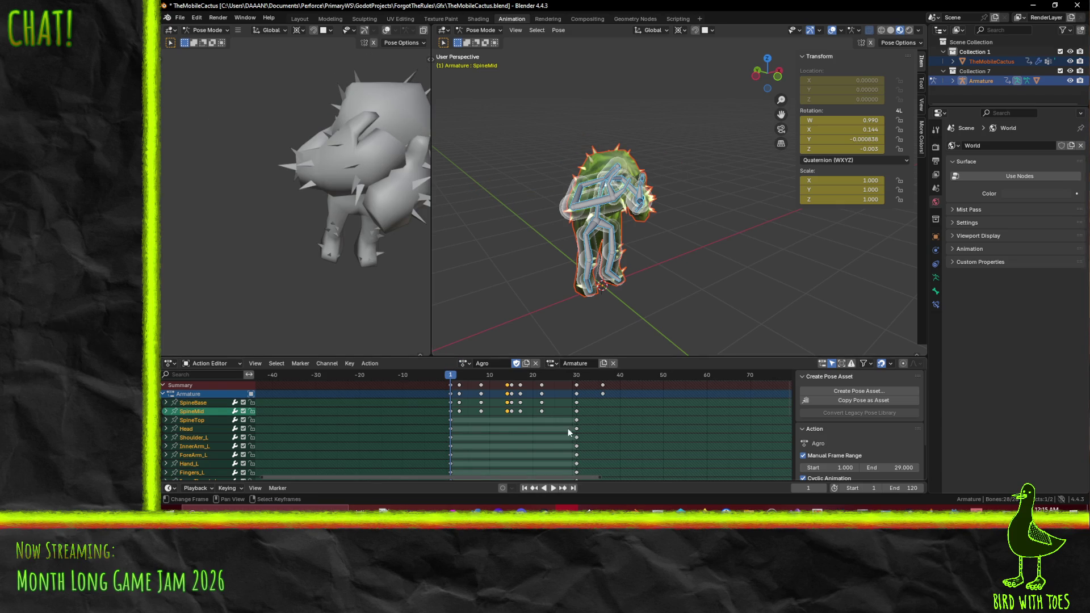
scroll(894, 457, down, 1)
double_click(898, 448)
text(30)
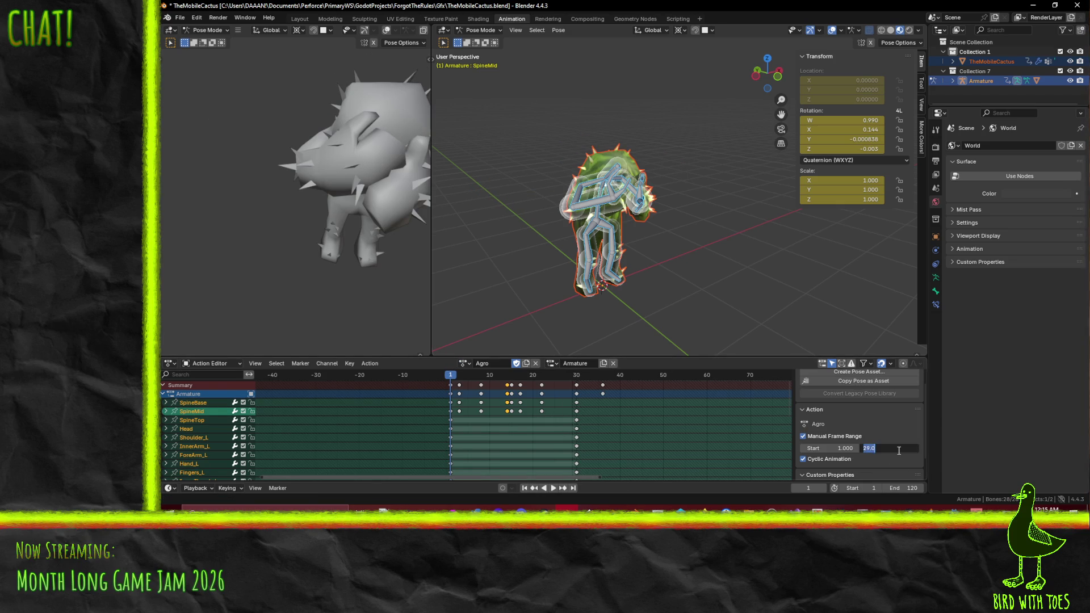
key(Return)
key(ctrl+s)
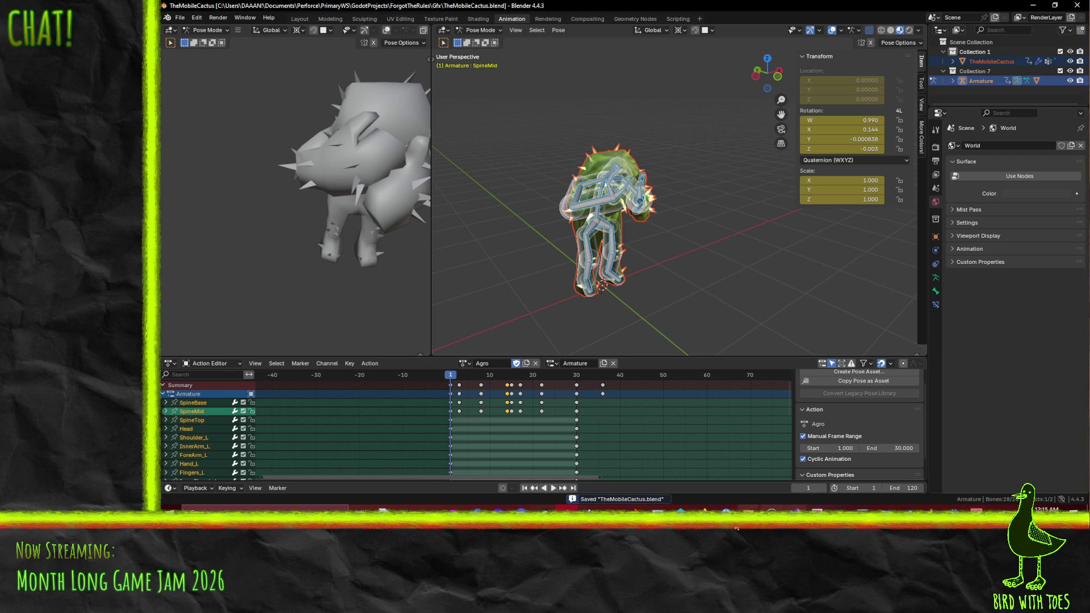
click(954, 509)
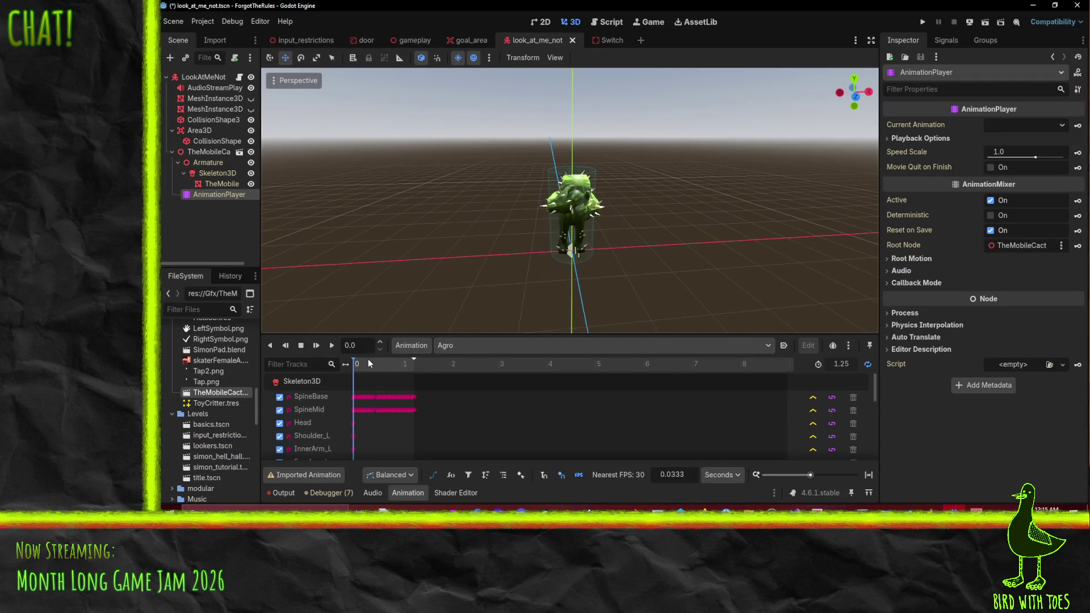
Play the reimported 1.25 s Agro animation around the cactus, pause it, and return to Blender.
click(336, 346)
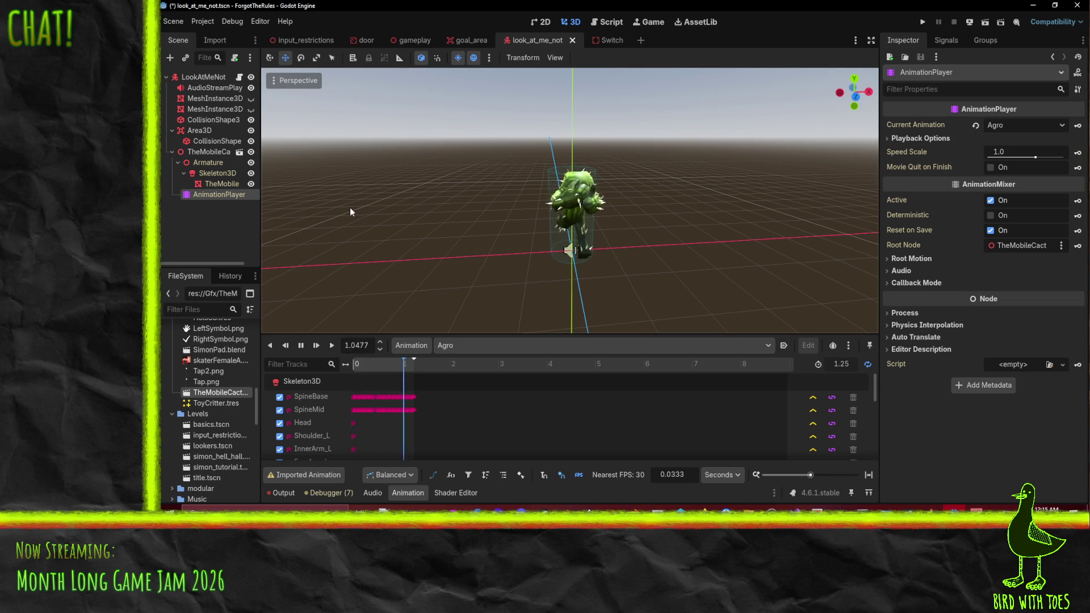
drag(359, 197, 430, 223)
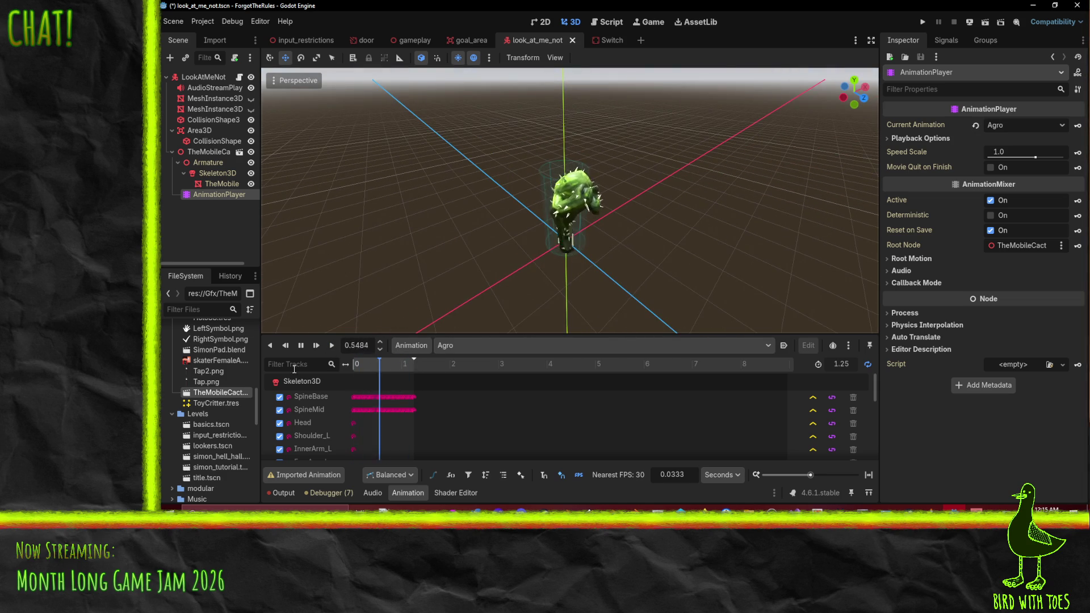
key(s)
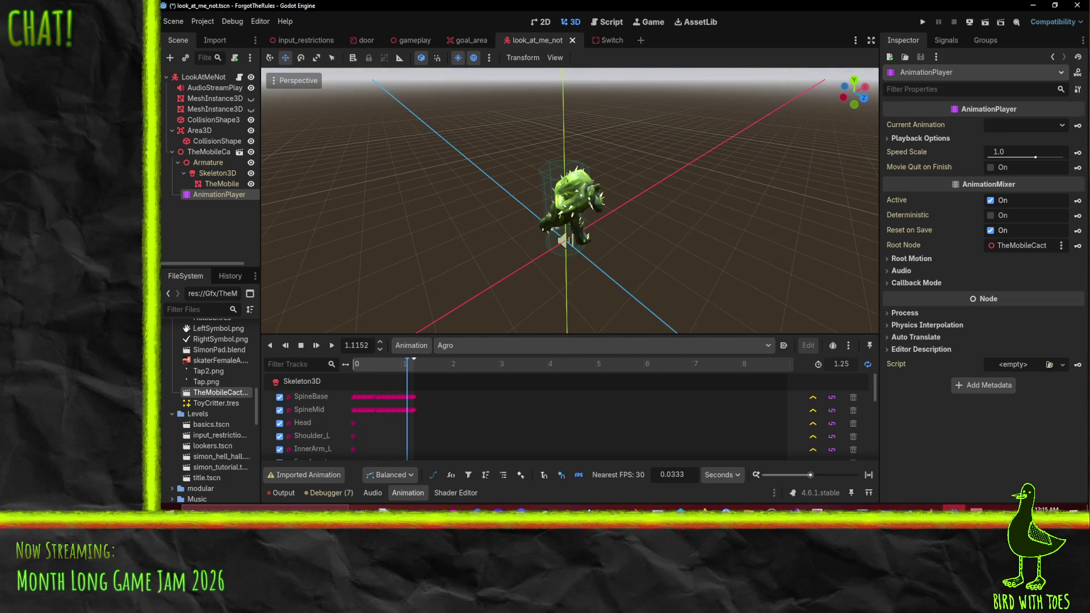
click(564, 508)
scroll(558, 403, up, 3)
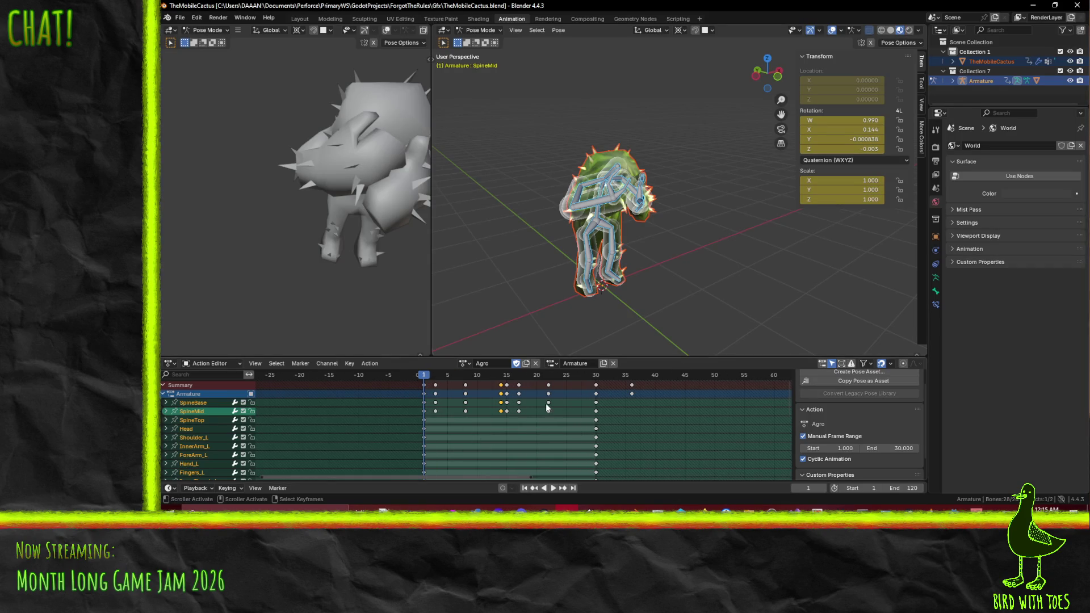
Move the Agro action's frame-30 keys back to frame 29.
click(422, 387)
click(423, 388)
click(598, 384)
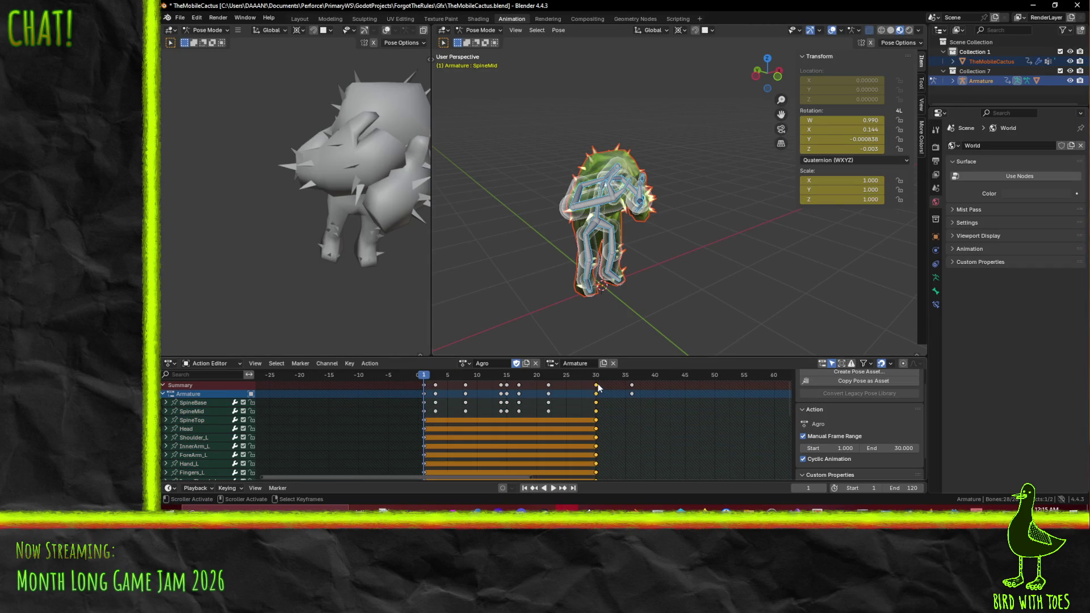
key(g)
click(598, 386)
Duplicate the frame-1 keys onto frame 30, save the file, and bring Godot forward.
click(424, 393)
key(shift+d)
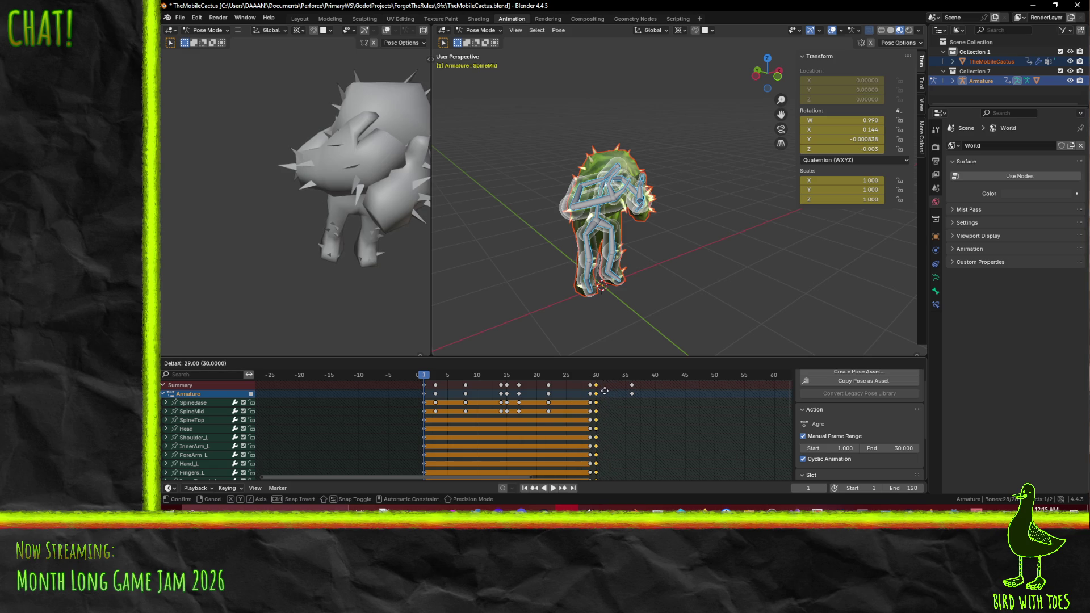
click(603, 393)
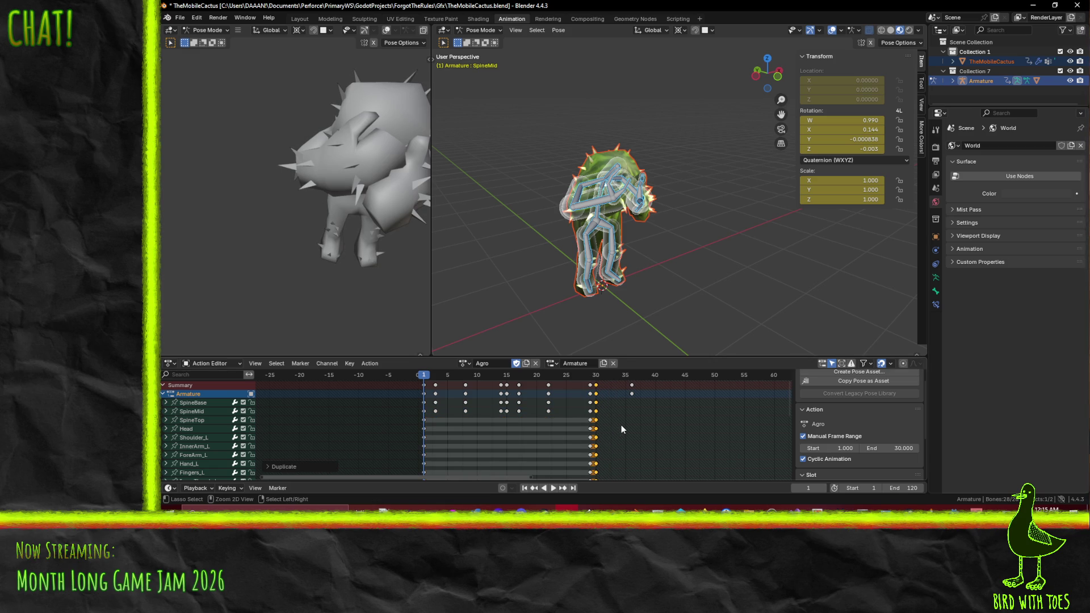
key(ctrl+s)
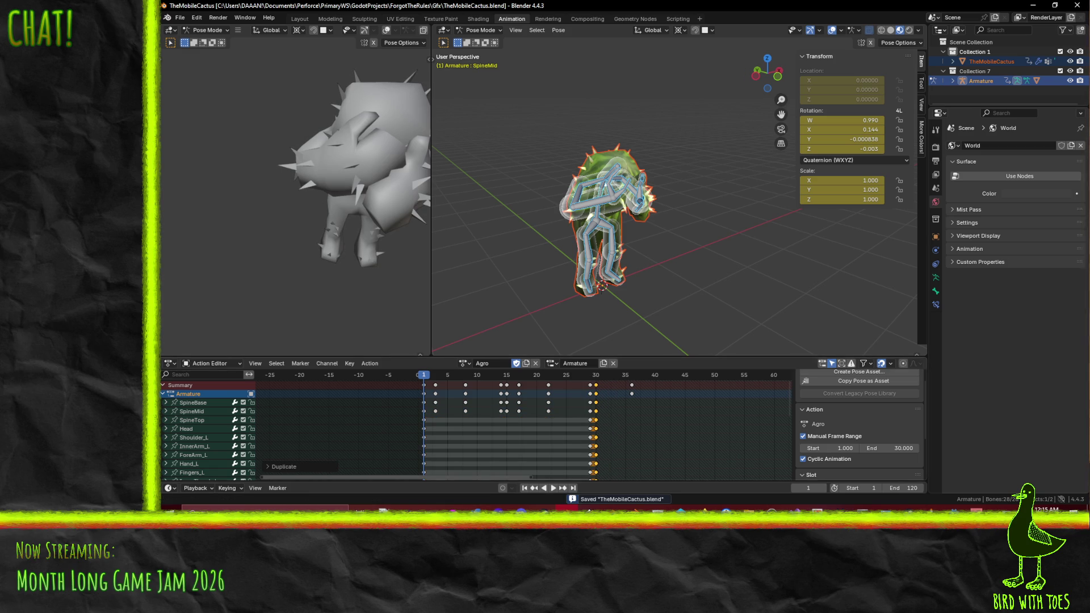
mouse_move(954, 528)
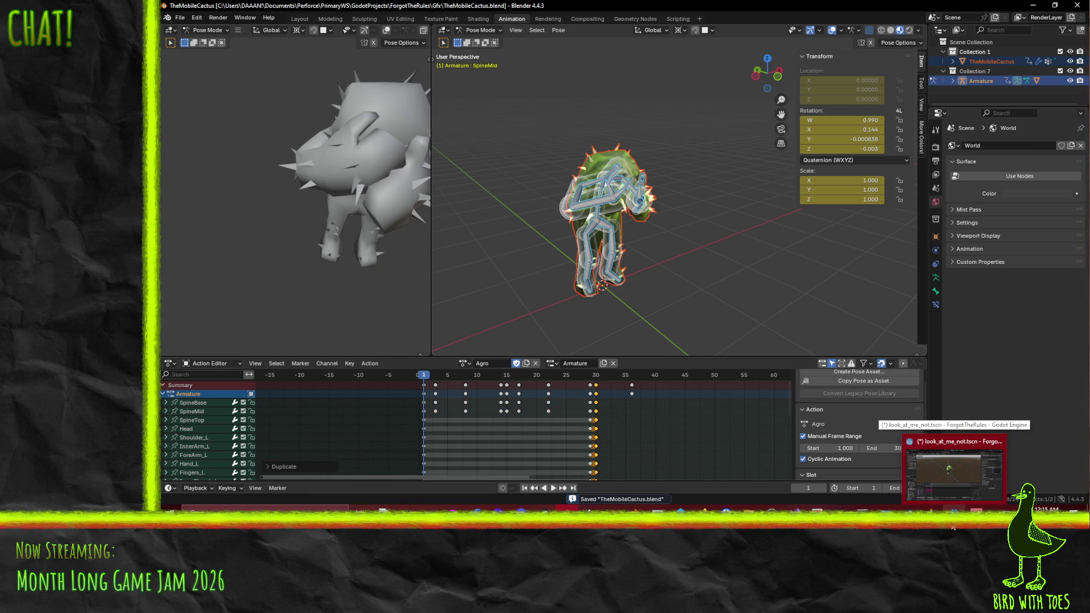
click(954, 528)
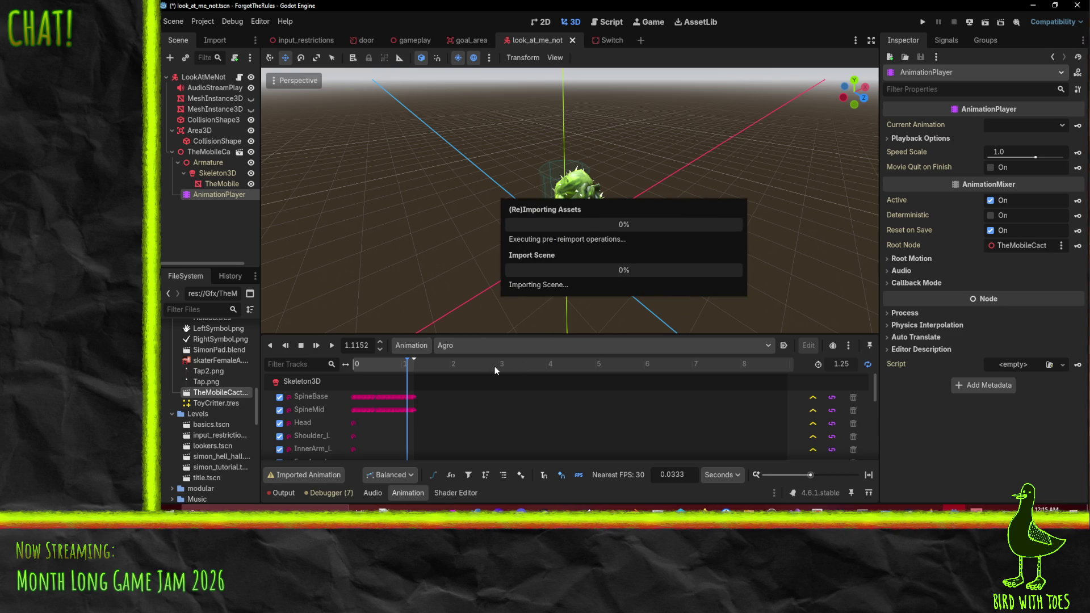
Preview the looping Agro animation from several angles, stop it, and play the action in Blender.
click(334, 347)
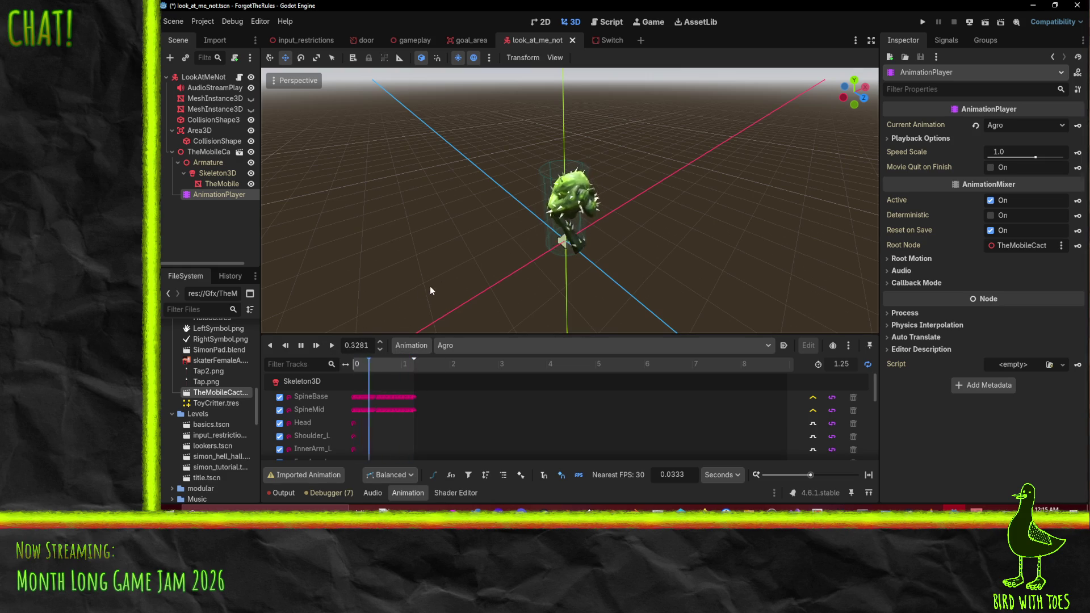
scroll(522, 230, up, 4)
drag(533, 234, 505, 208)
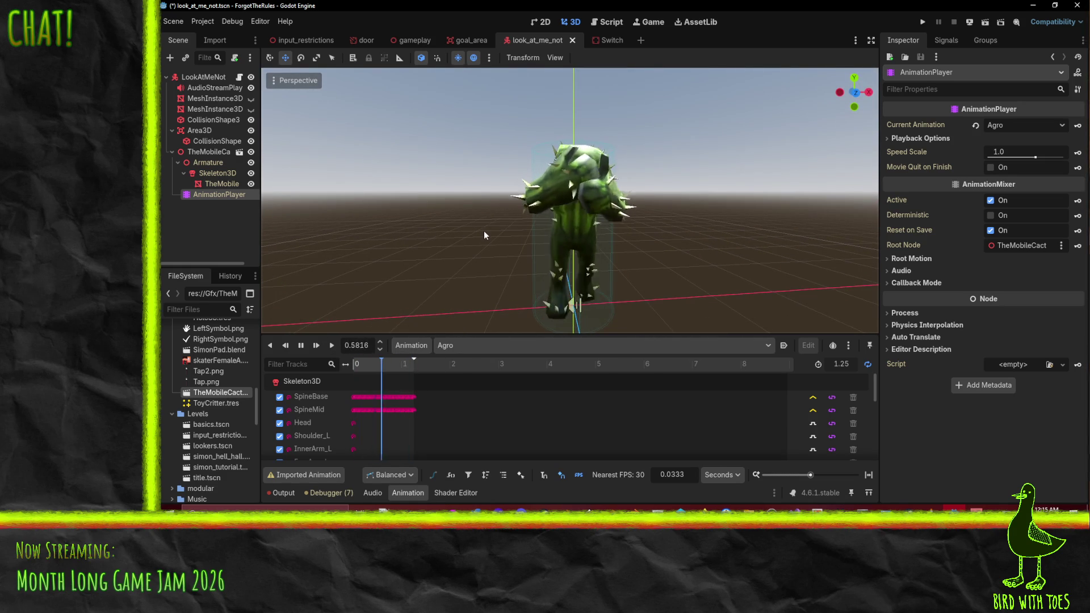
drag(484, 231, 607, 225)
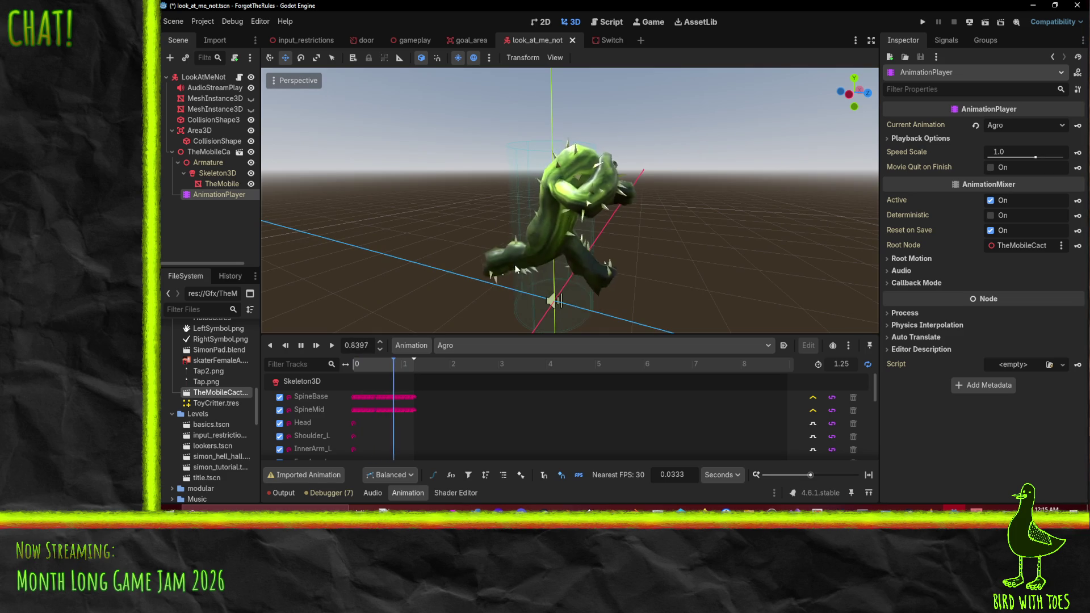
key(s)
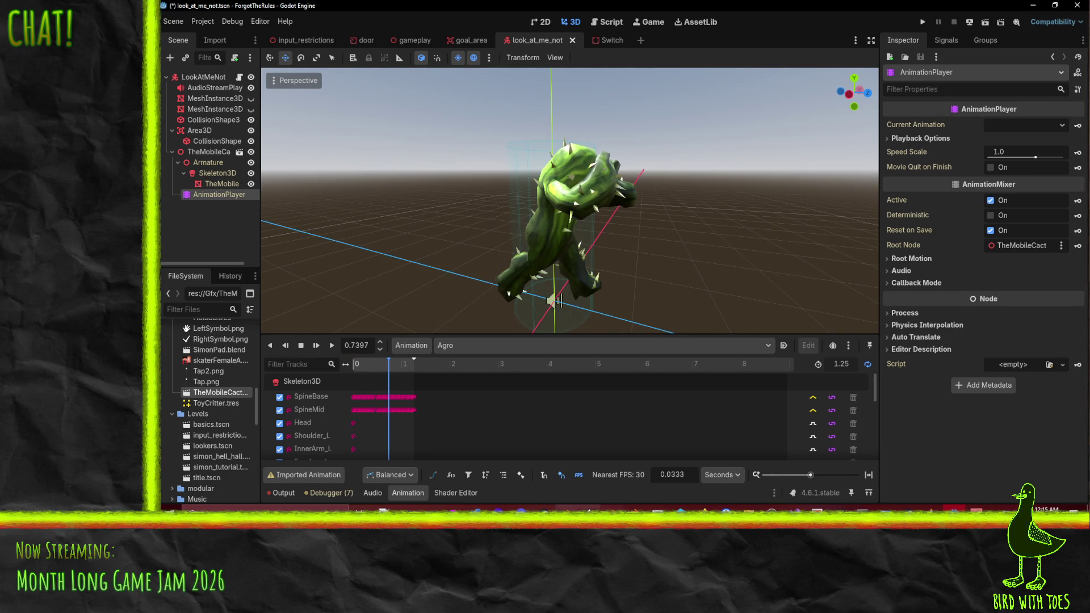
key(alt+Tab)
key(space)
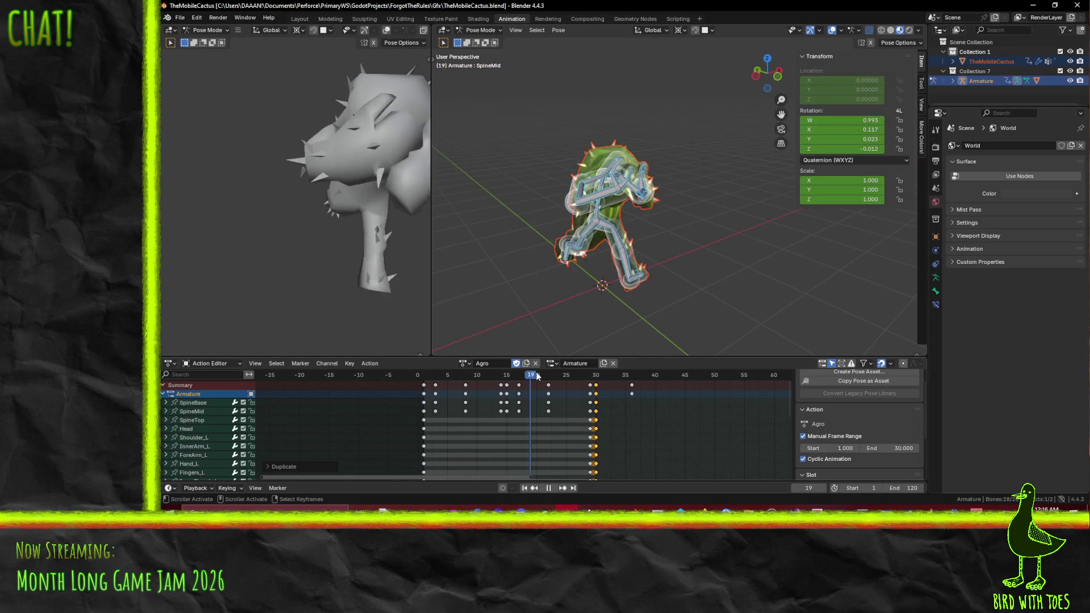
Delete the Agro action's keyframes sitting on frame 29, just before frame 30.
drag(574, 376, 592, 377)
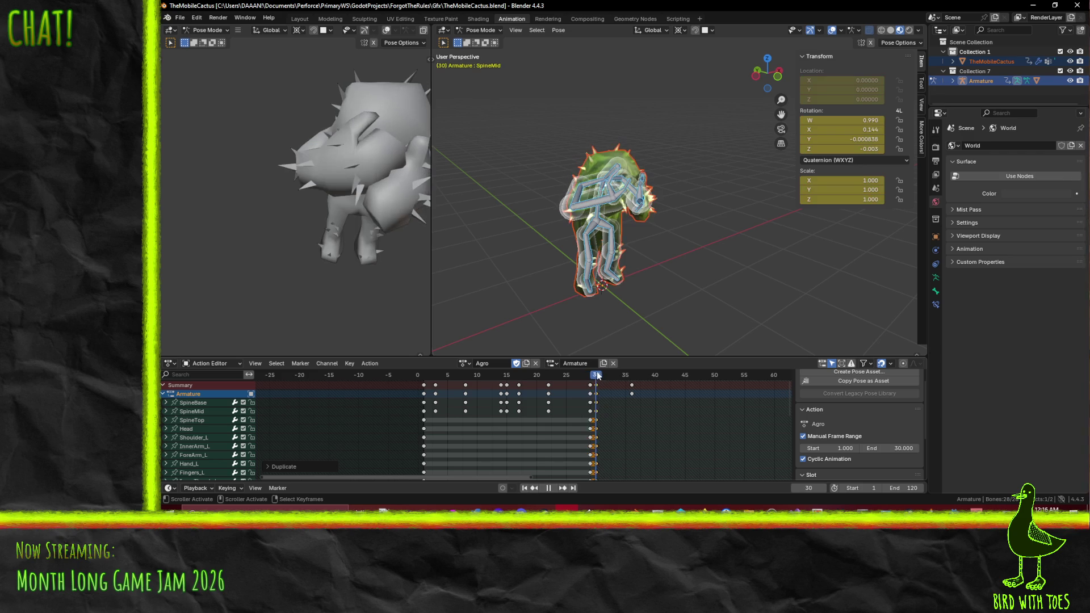
key(space)
scroll(612, 342, up, 8)
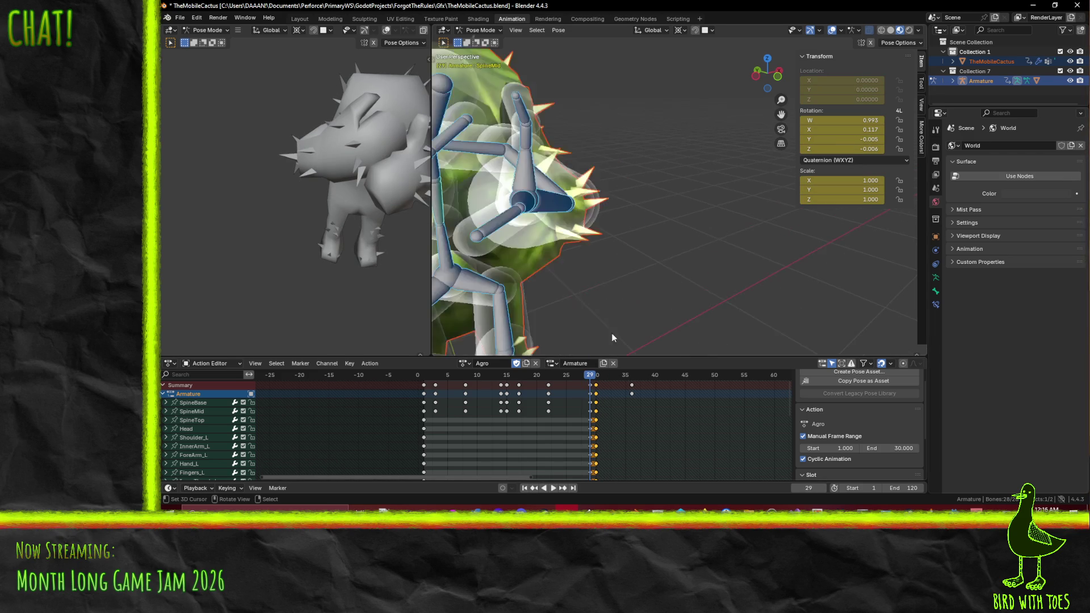
scroll(642, 248, down, 4)
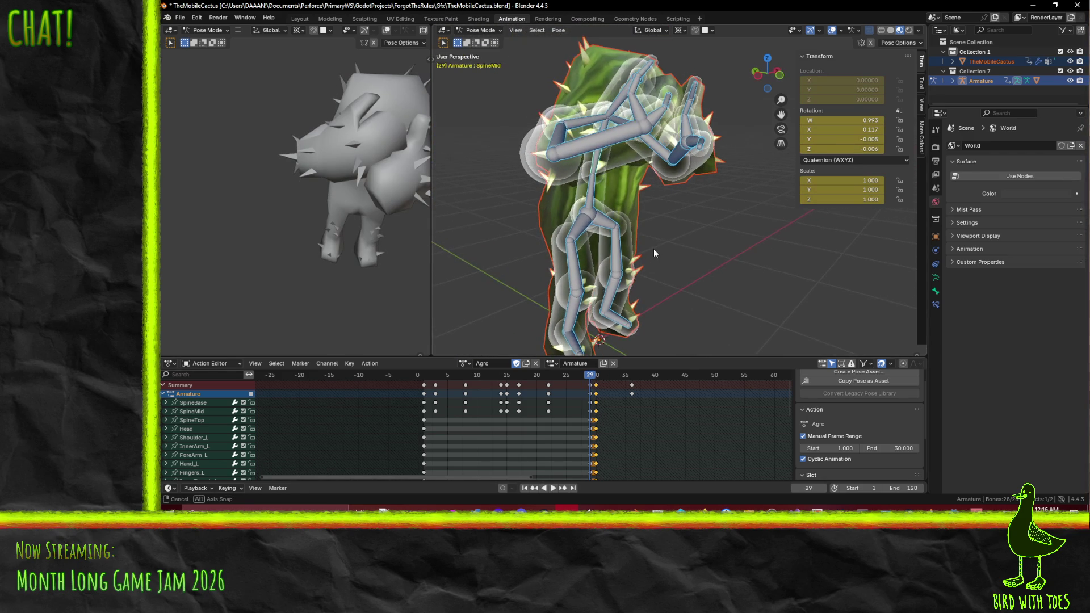
click(592, 390)
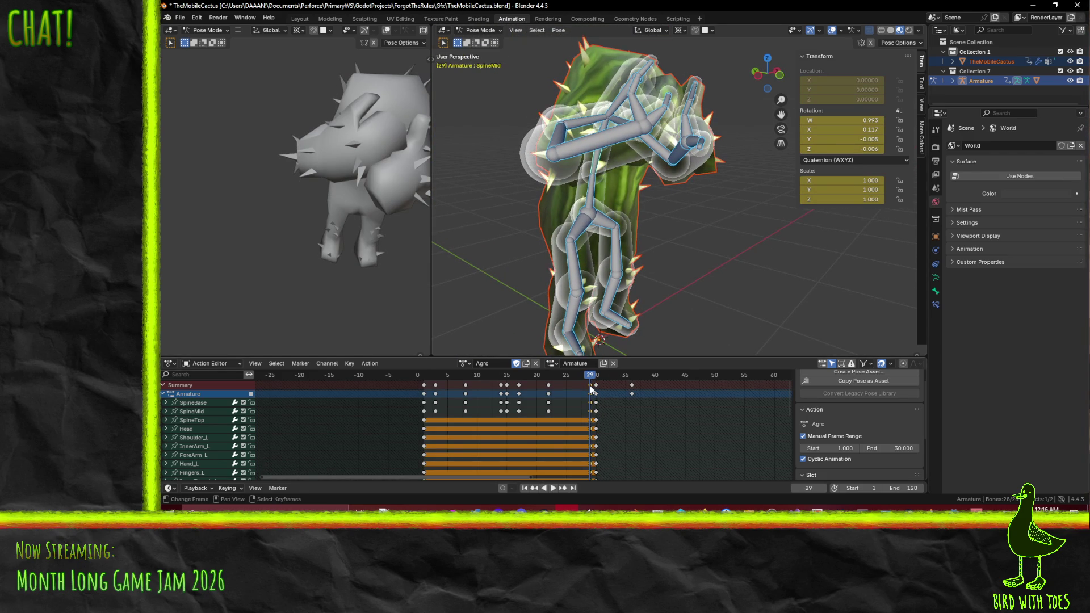
key(x)
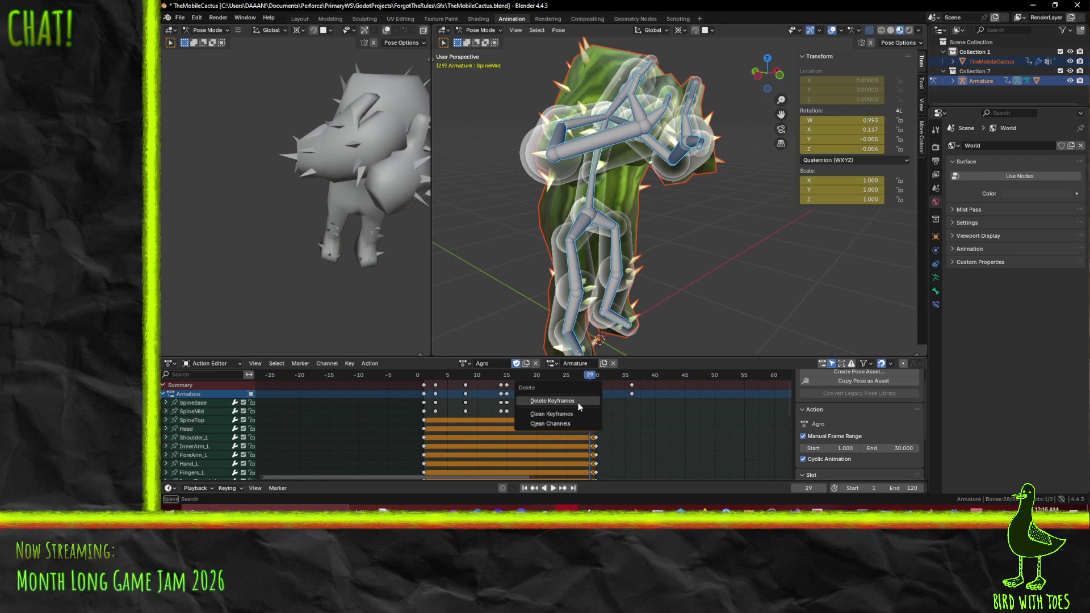
click(577, 403)
Replay the loop, then undo and redo the key change so the end keys stay on frame 30.
scroll(575, 329, up, 2)
key(space)
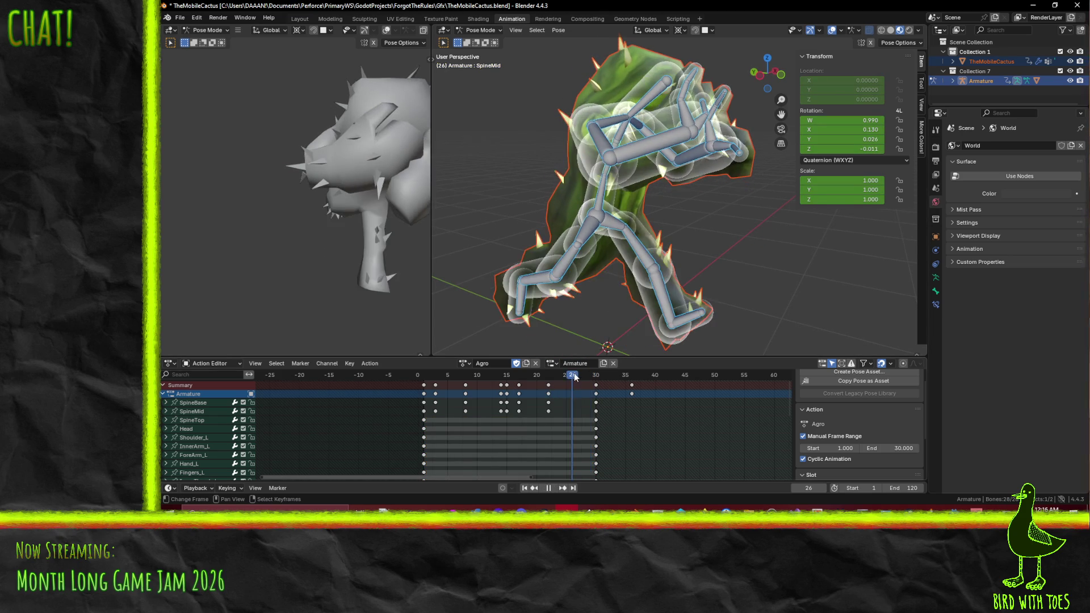
mouse_move(594, 382)
mouse_down()
mouse_move(499, 375)
mouse_move(568, 374)
mouse_up()
key(space)
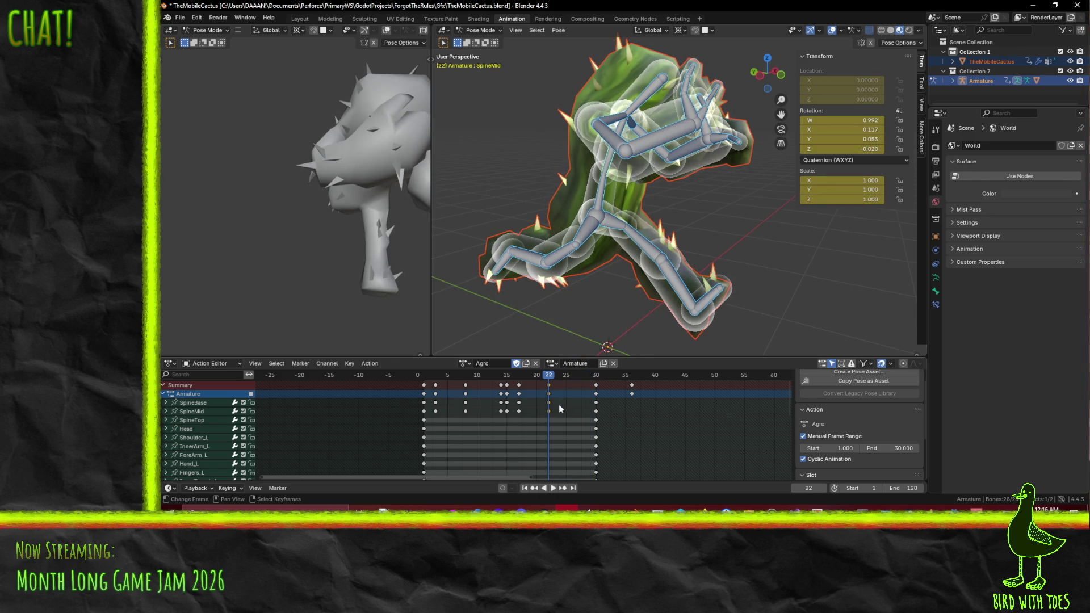
ctrl+click(603, 397)
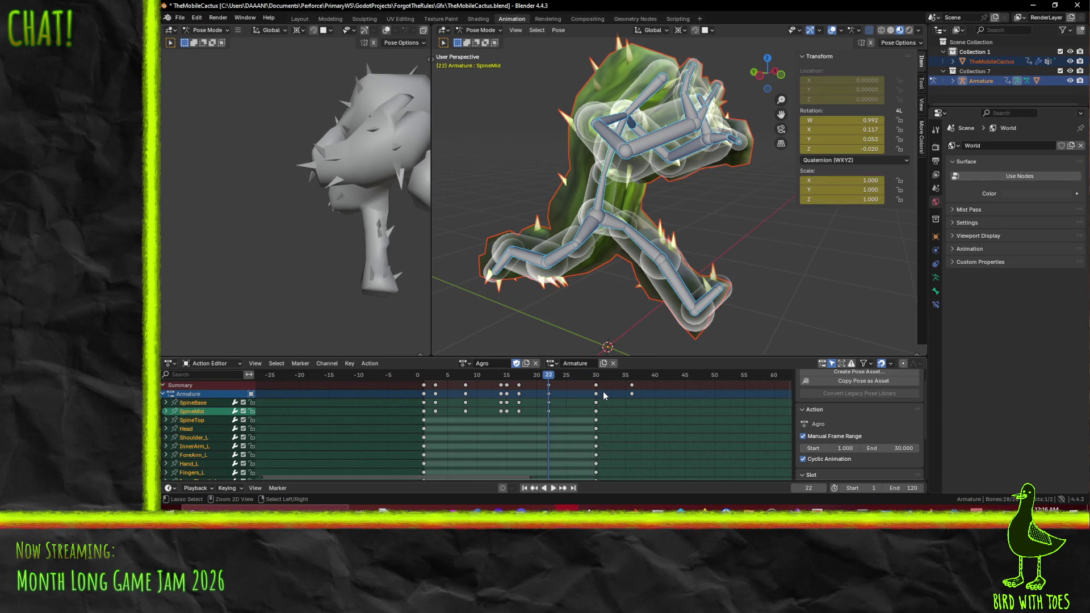
key(ctrl+z)
key(ctrl+z)
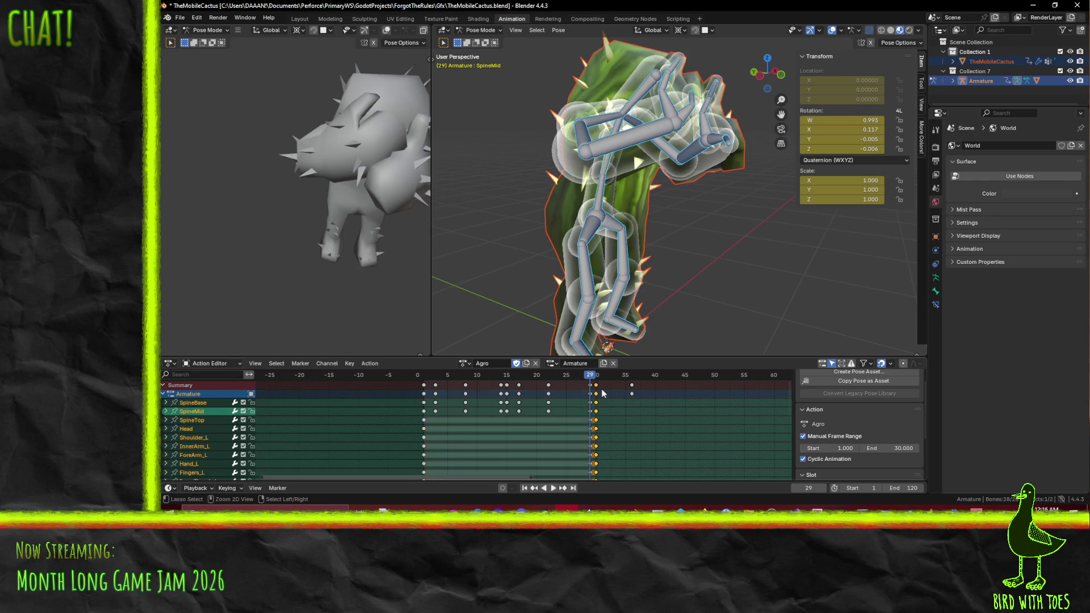
key(ctrl+shift+z)
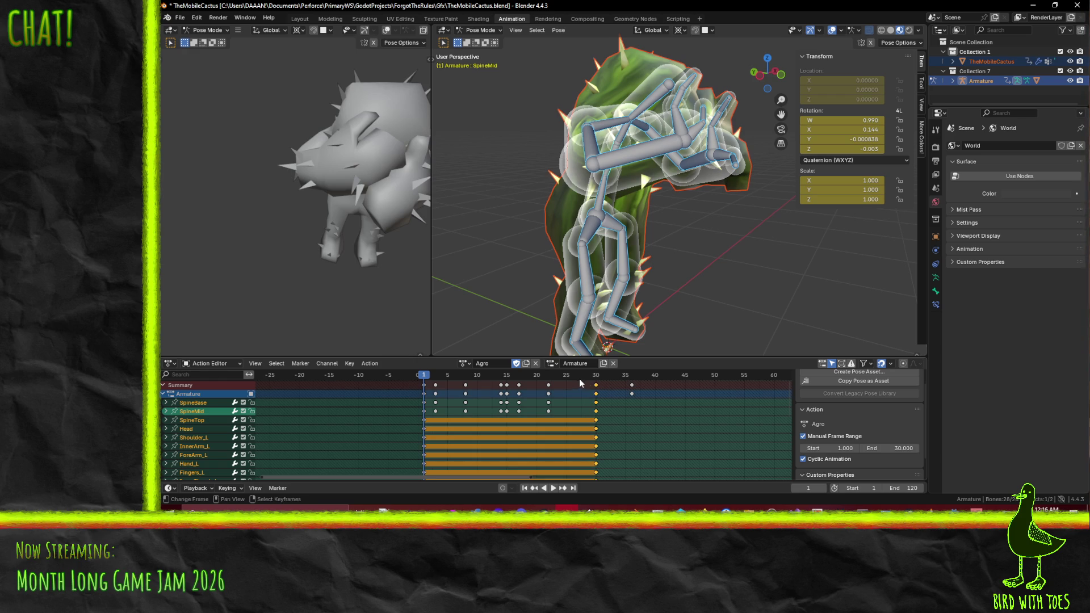
Play the Agro animation from frame 1 and stop it at frame 29 to inspect the loop.
key(space)
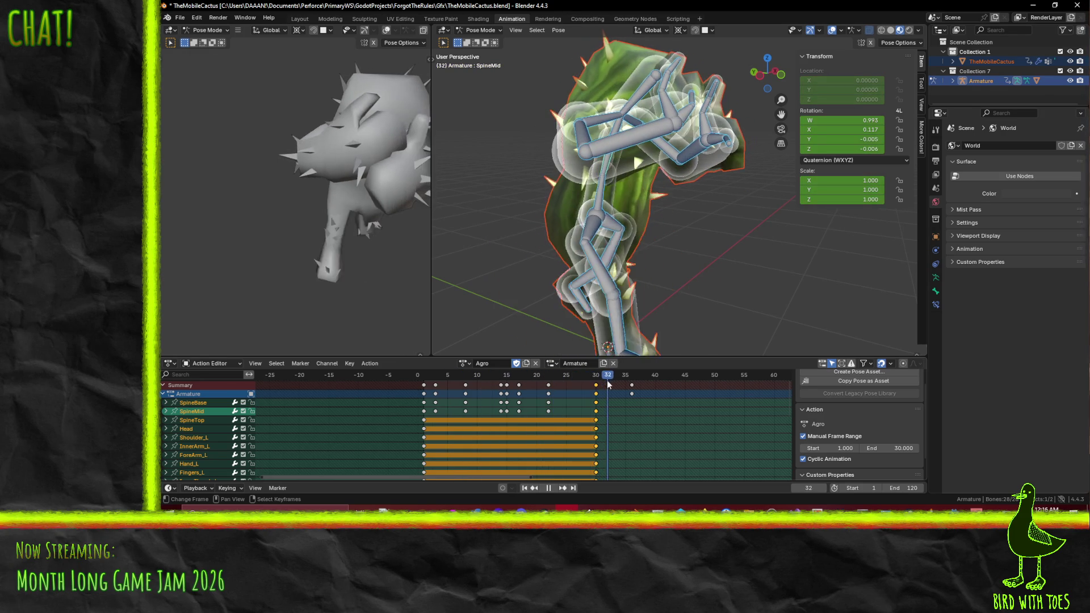
drag(539, 379, 423, 375)
key(space)
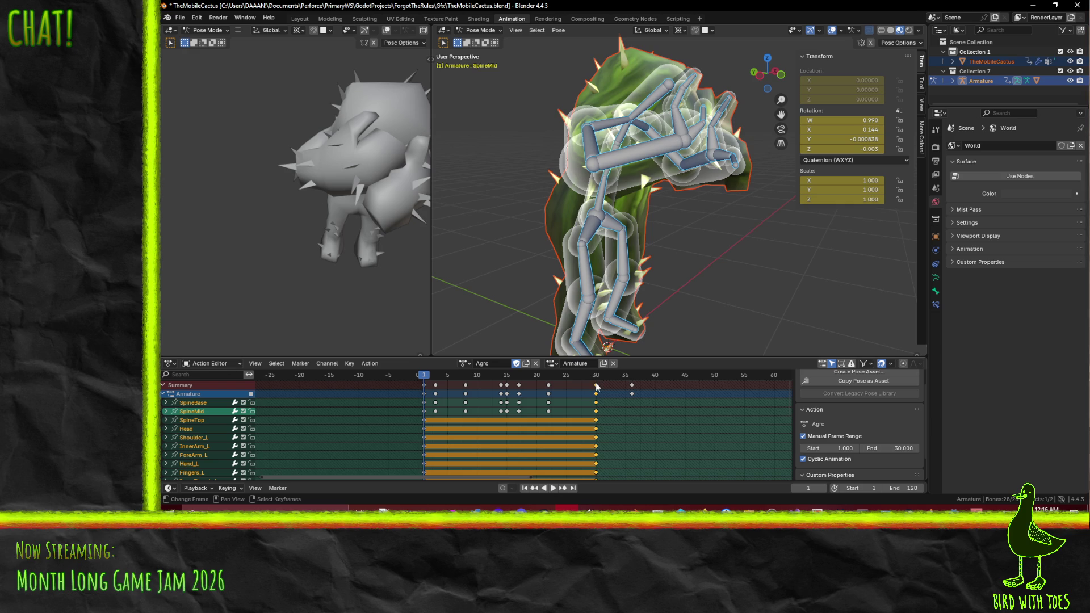
click(585, 398)
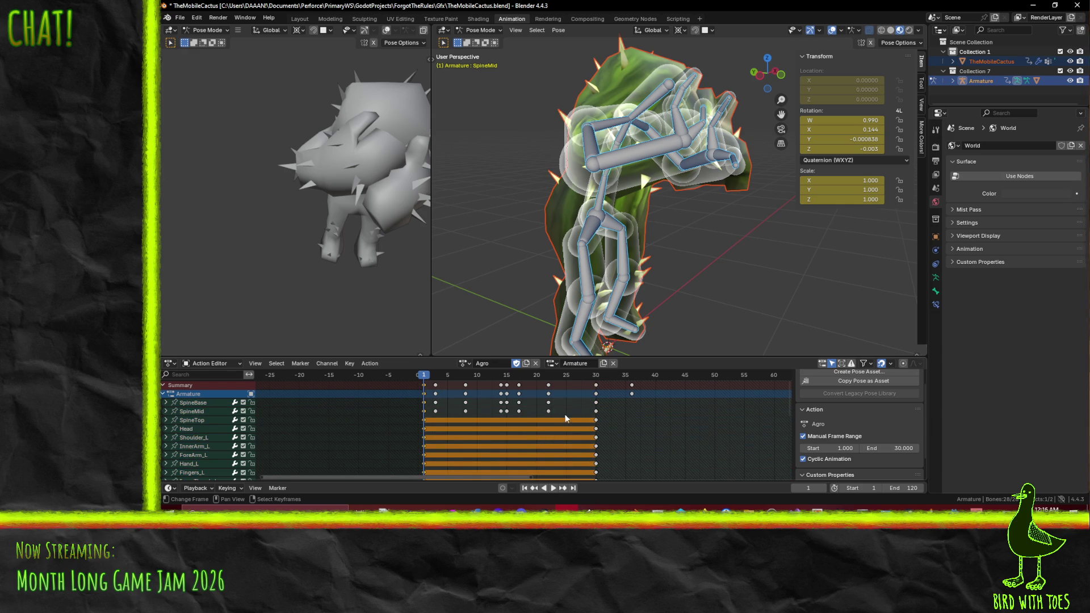
key(space)
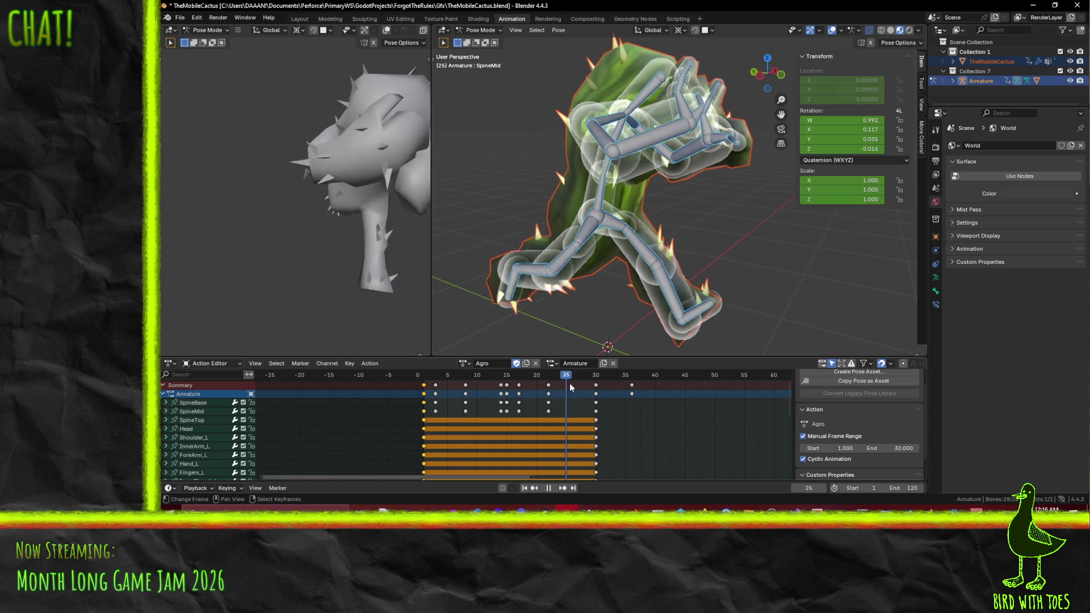
key(space)
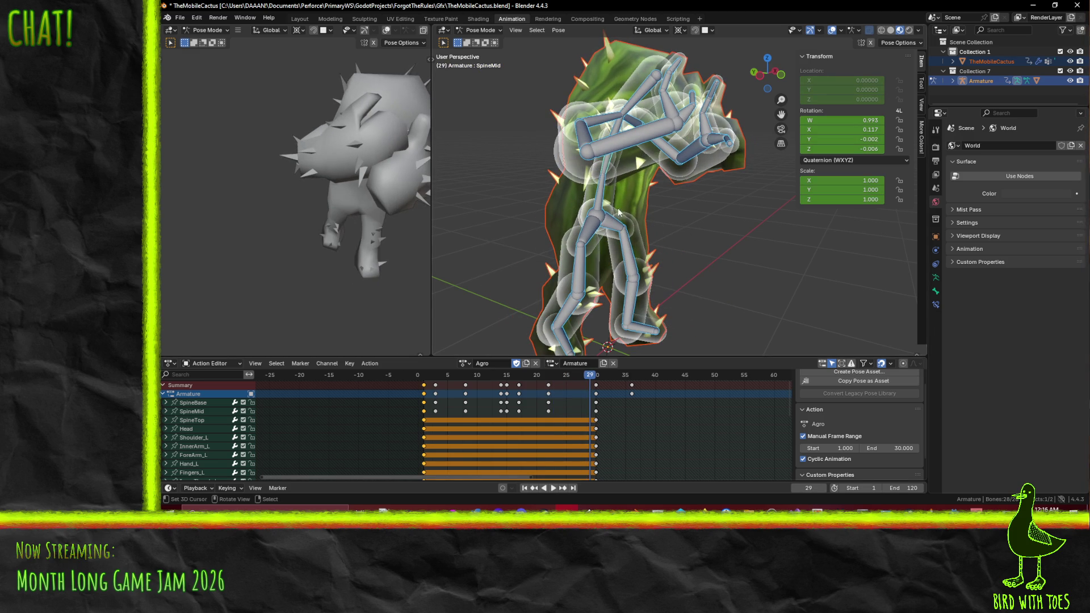
Replace SpineBase and SpineMid's frame-30 keys with duplicates of their frame-1 keys.
click(602, 188)
shift+click(597, 126)
key(i)
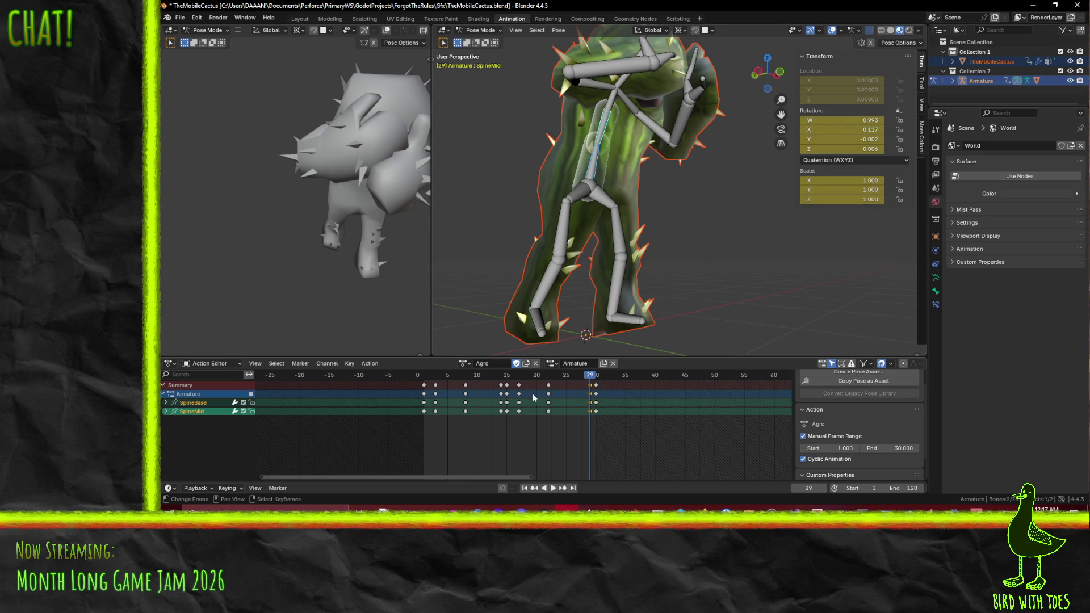
click(597, 386)
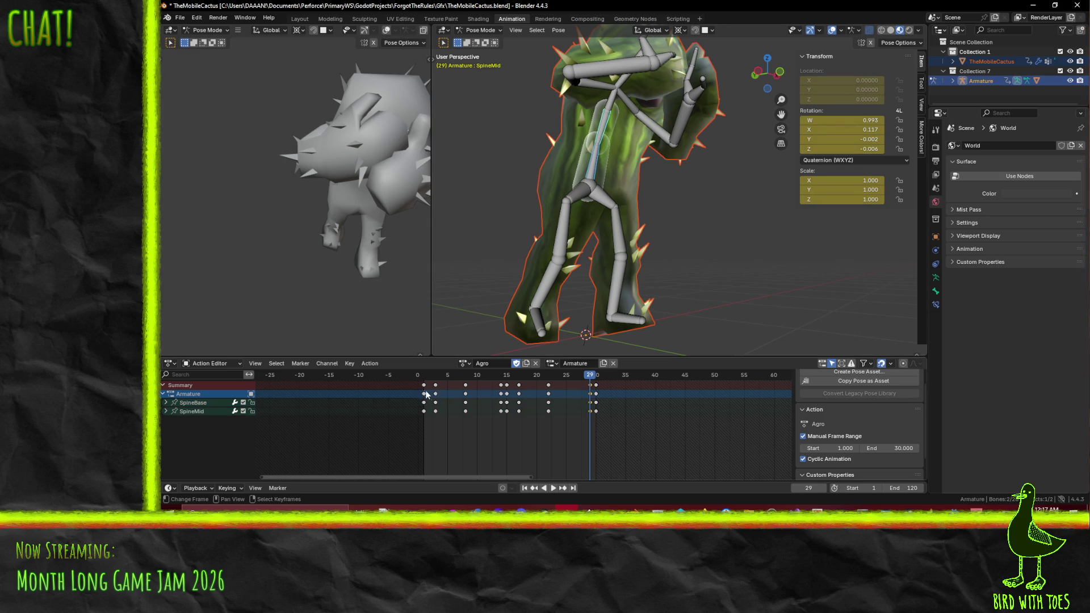
key(x)
click(601, 390)
key(shift+d)
click(599, 390)
Play the Agro loop from frame 1 to verify it and save TheMobileCactus.blend.
key(space)
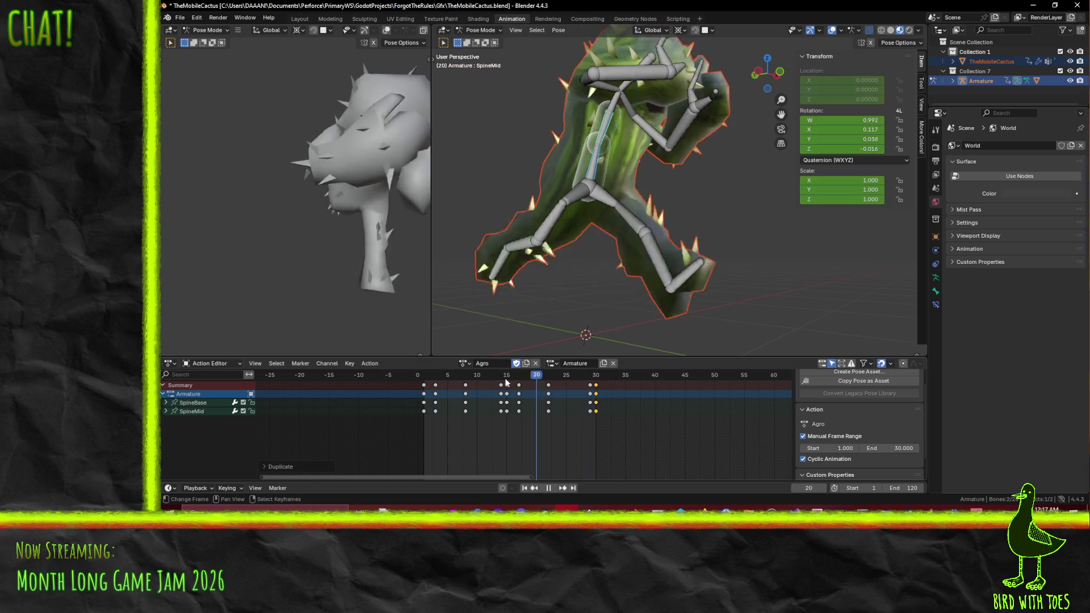
drag(423, 374, 423, 375)
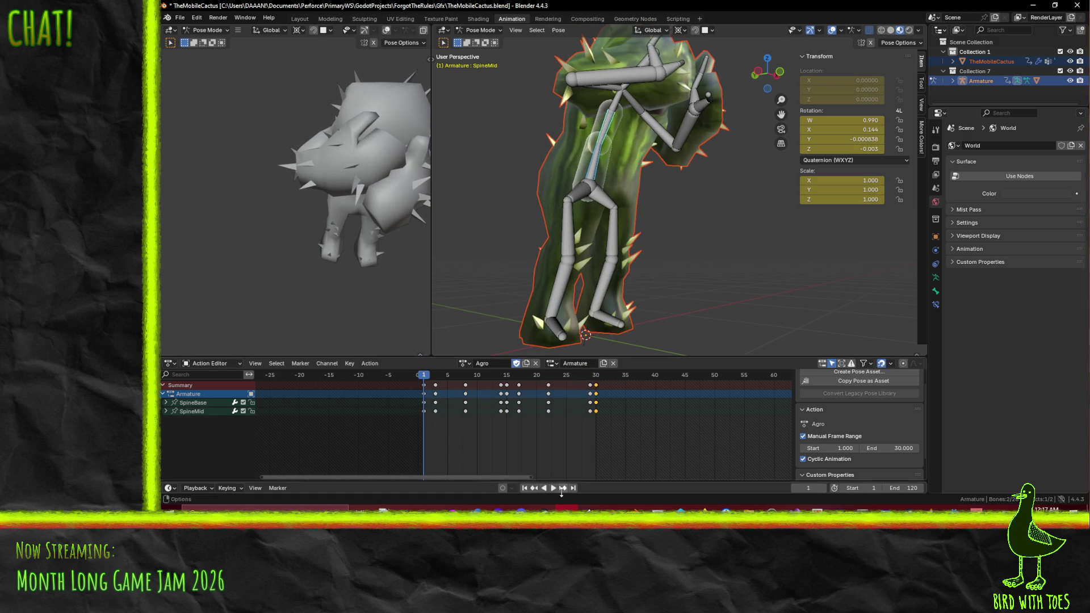
click(553, 488)
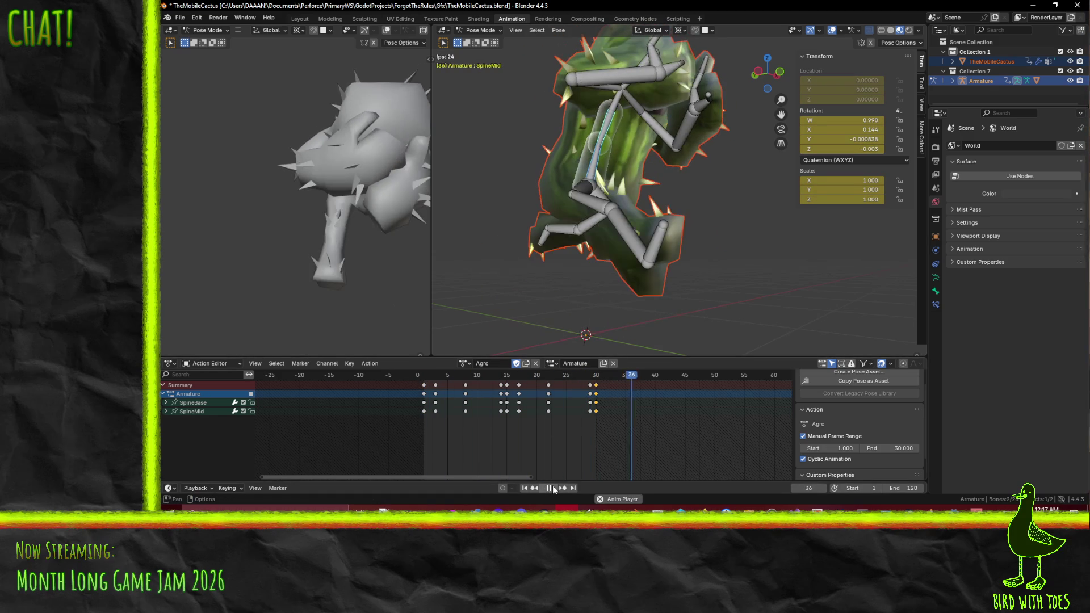
click(556, 488)
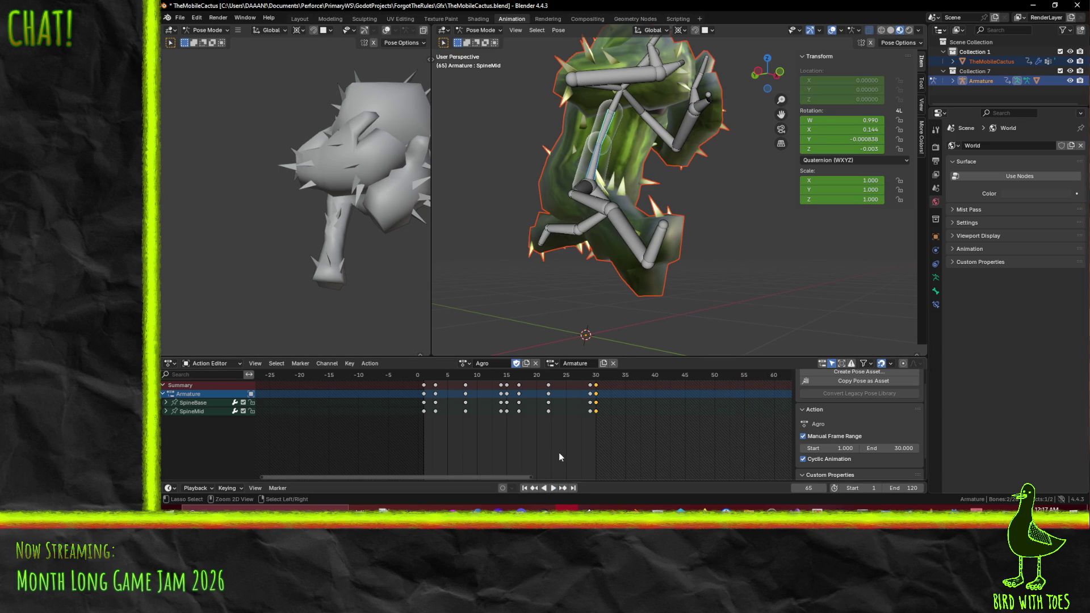
key(ctrl+s)
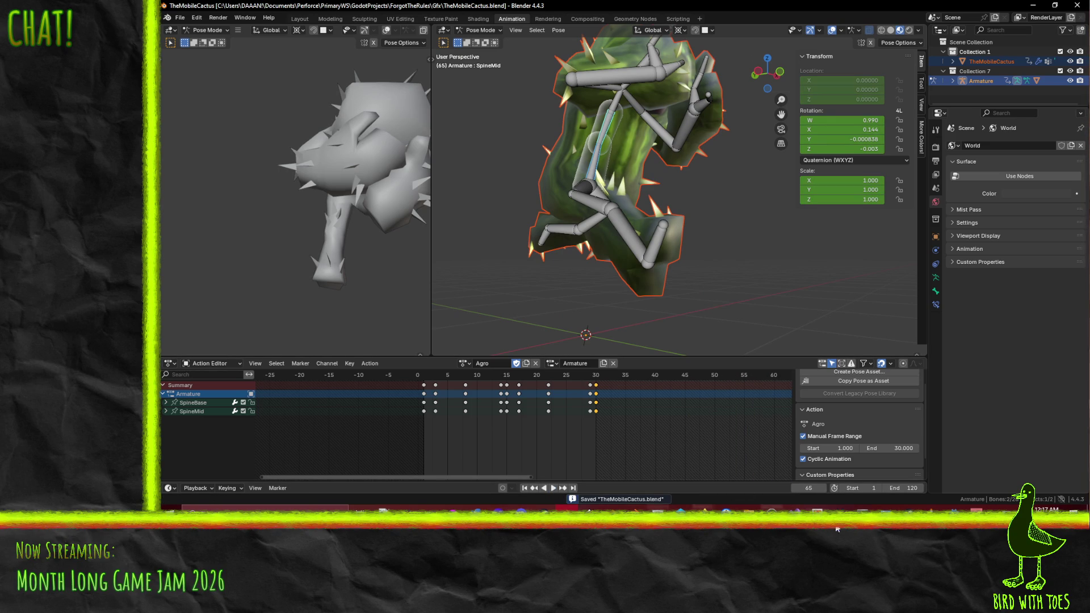
key(alt+Tab)
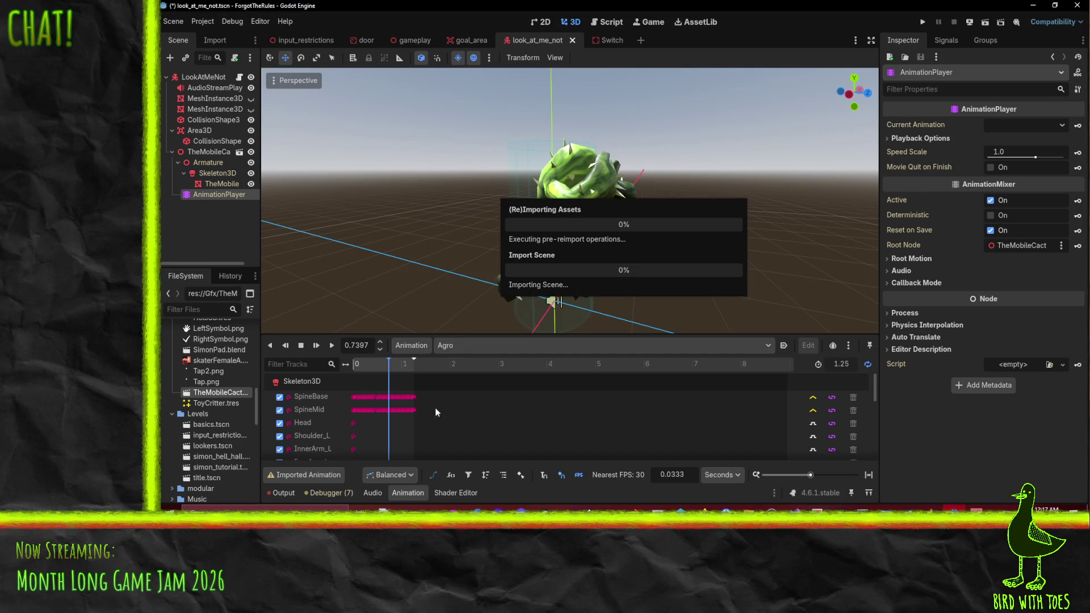
Preview the reimported cactus's Agro animation from several angles, then stop it.
click(332, 347)
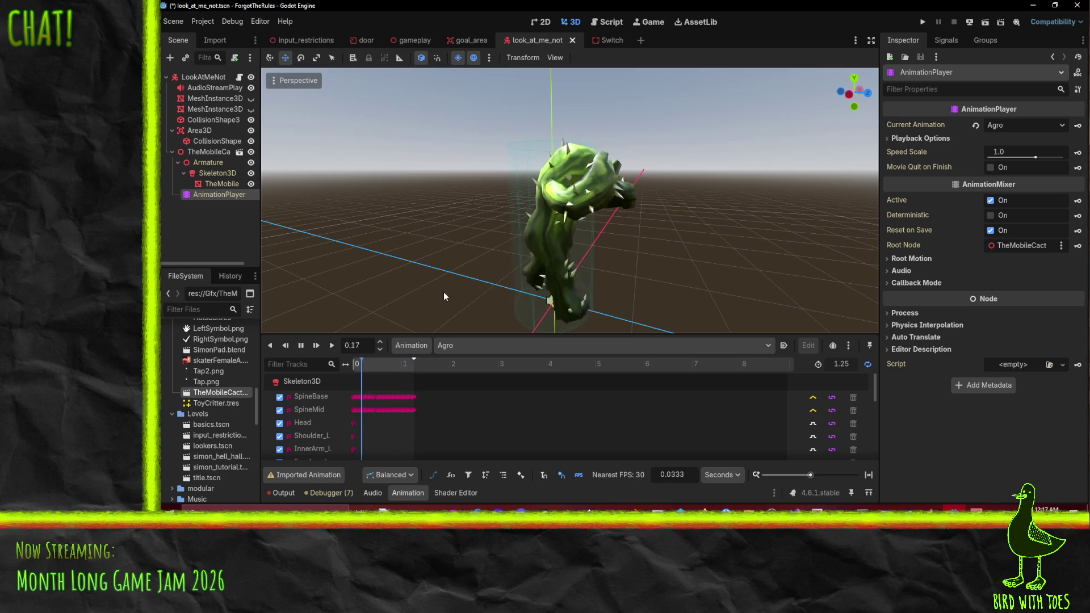
drag(598, 256, 481, 285)
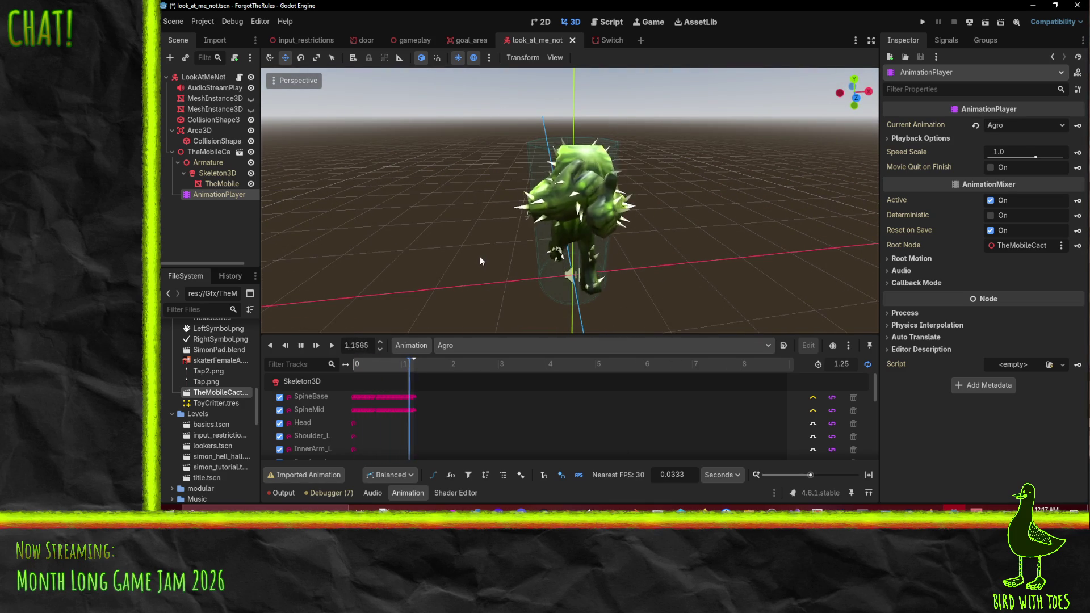
scroll(482, 253, down, 3)
drag(482, 253, 533, 279)
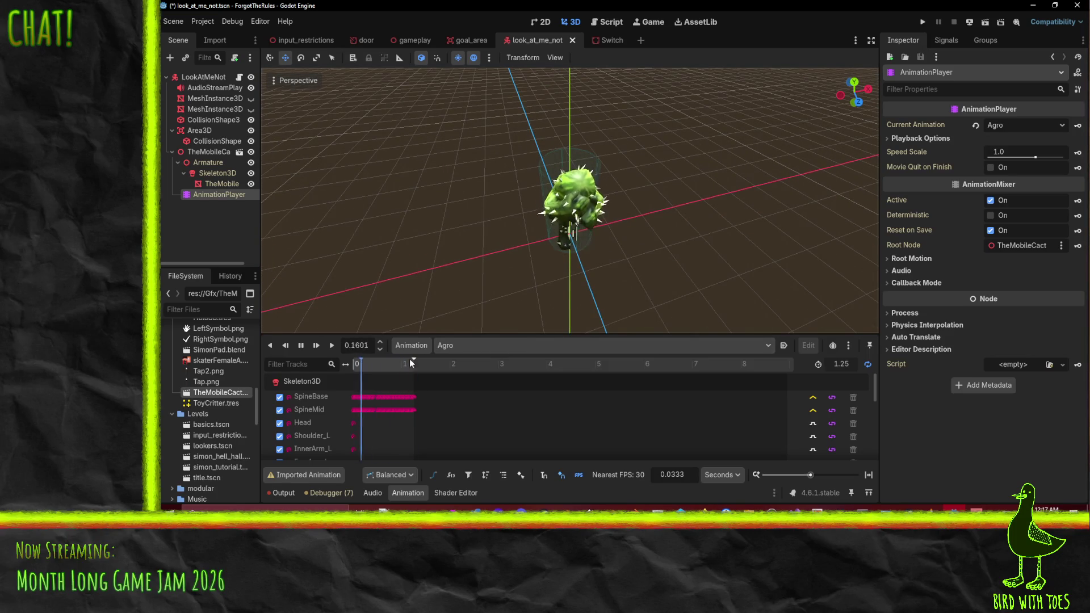
click(300, 345)
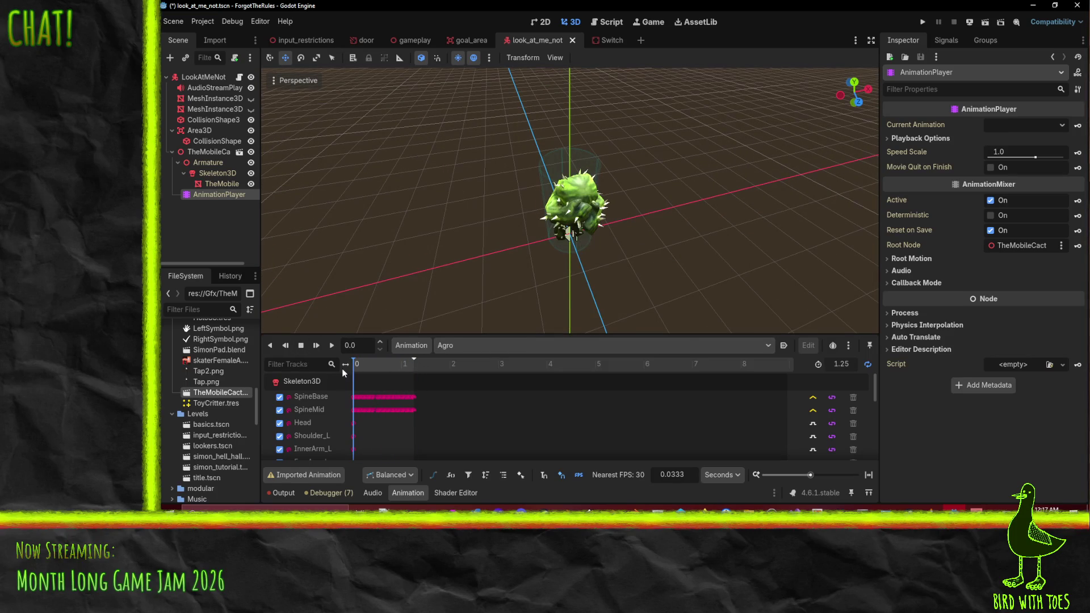
Load and preview the Idle animation, then save look_at_me_not.tscn with the LookAtMeNot root selected.
click(499, 346)
click(475, 374)
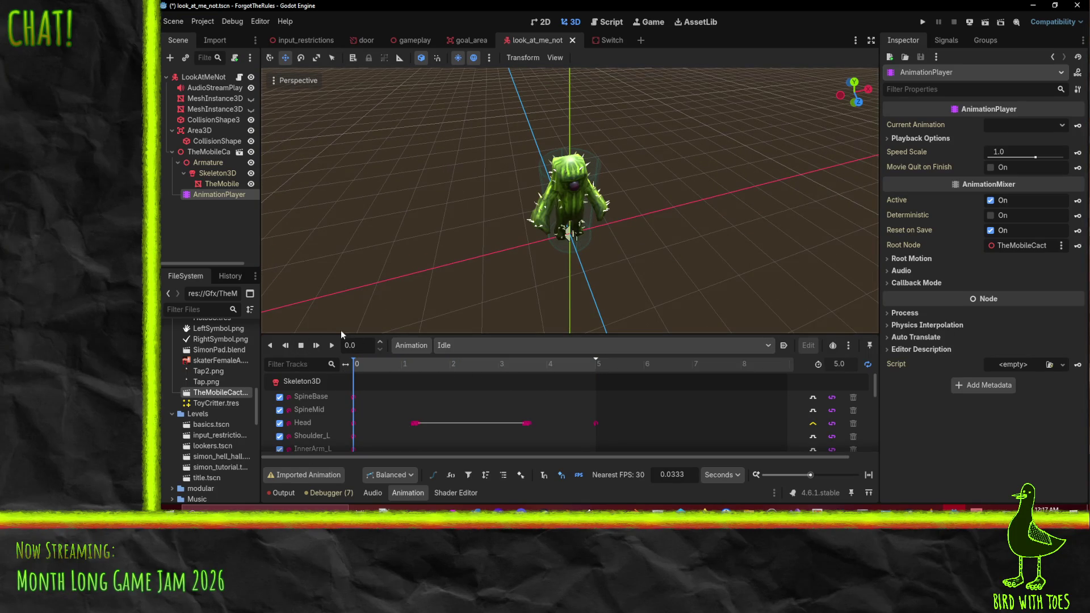
click(331, 346)
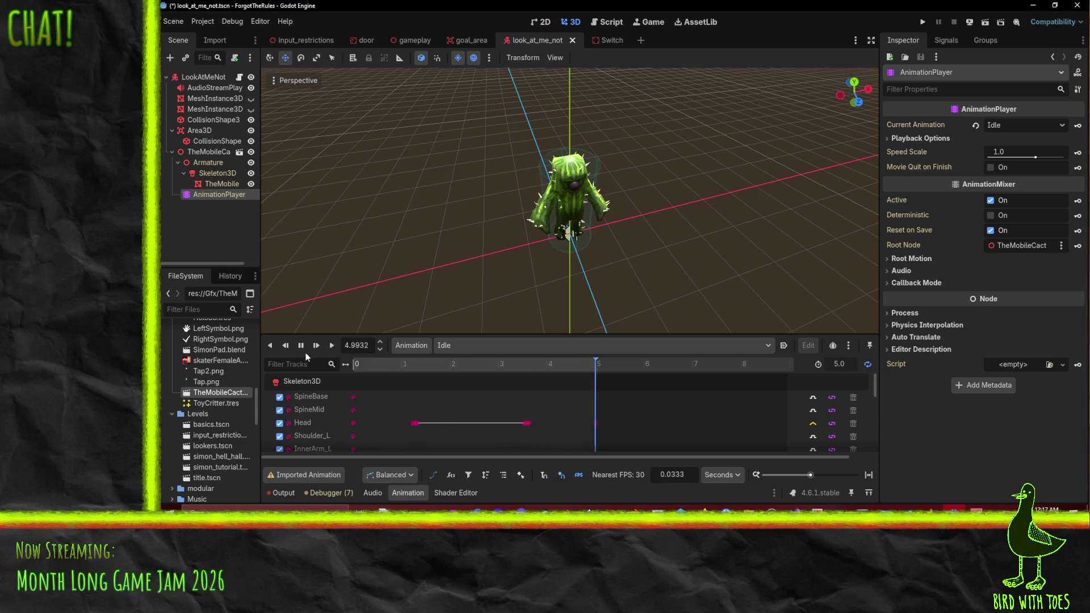
click(301, 346)
mouse_move(448, 267)
mouse_down()
mouse_move(454, 230)
mouse_move(468, 205)
mouse_move(479, 207)
mouse_up()
click(479, 207)
key(ctrl+s)
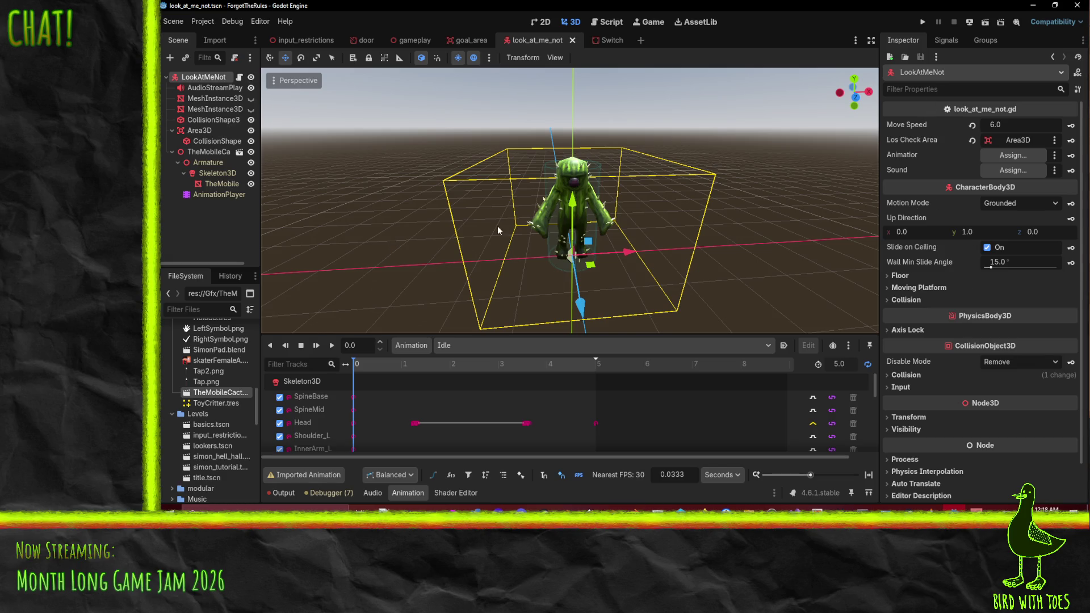
Assign AnimationPlayer to the enemy's Animator slot and AudioStreamPlayer to its Sound slot, and save.
scroll(1014, 427, down, 2)
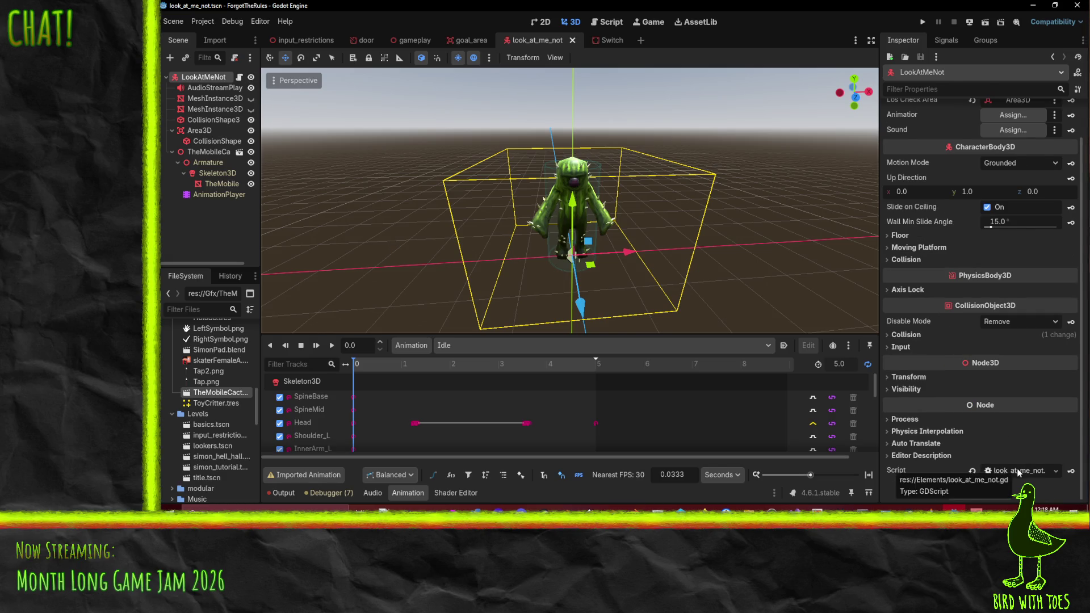
scroll(1013, 234, up, 2)
mouse_move(219, 194)
mouse_down()
mouse_move(389, 198)
mouse_move(1006, 159)
mouse_up()
mouse_move(213, 87)
mouse_down()
mouse_move(568, 187)
mouse_move(1013, 170)
mouse_up()
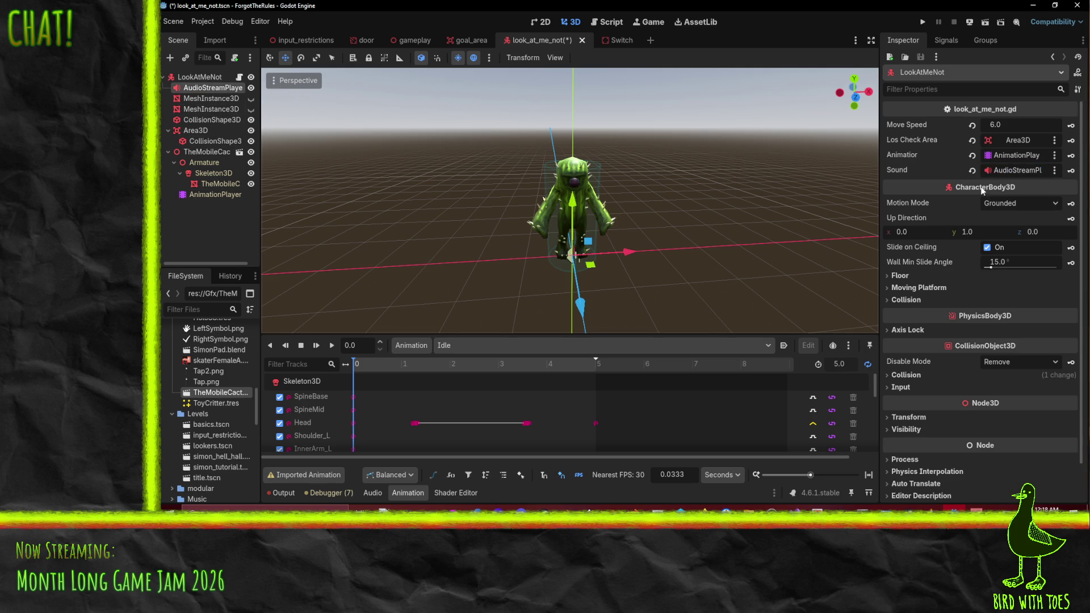
key(ctrl+s)
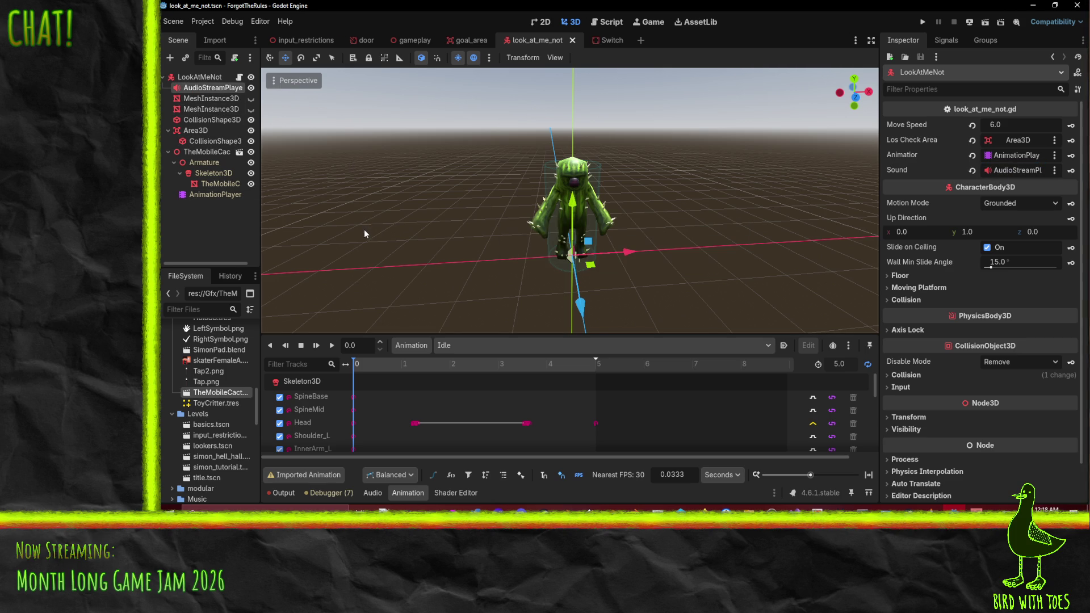
Set the audio player's Stream to SimonKill.ogg via Quick Load and save the scene.
click(215, 195)
click(213, 88)
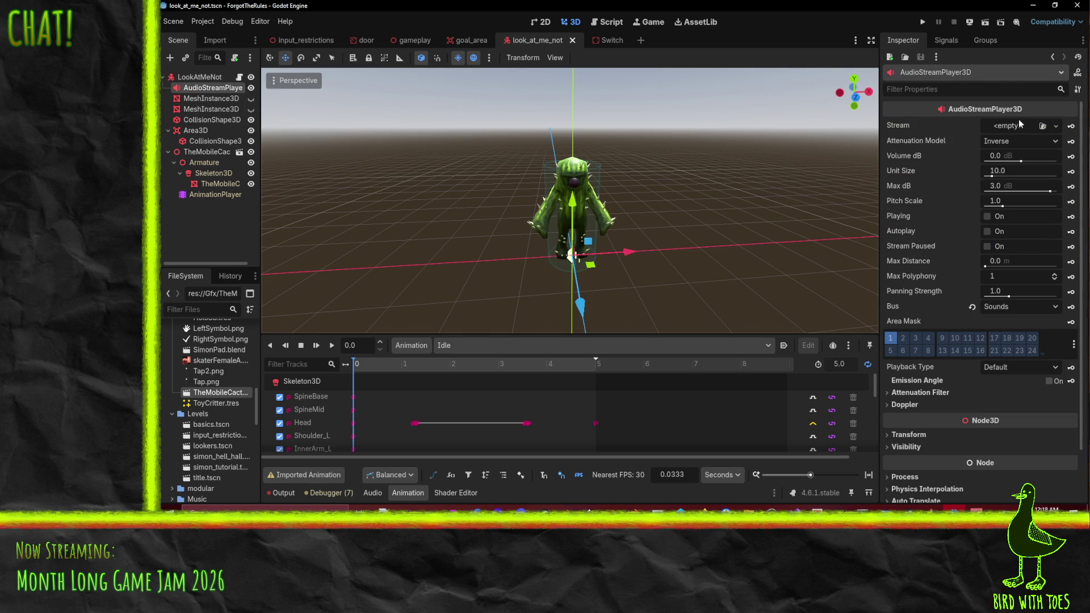
click(1056, 126)
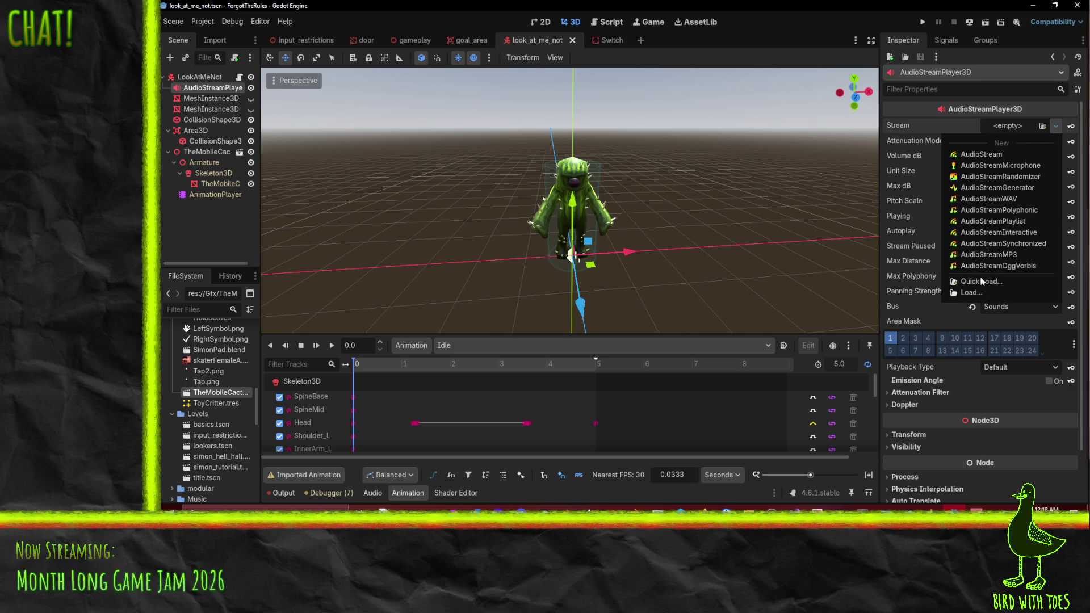
click(980, 276)
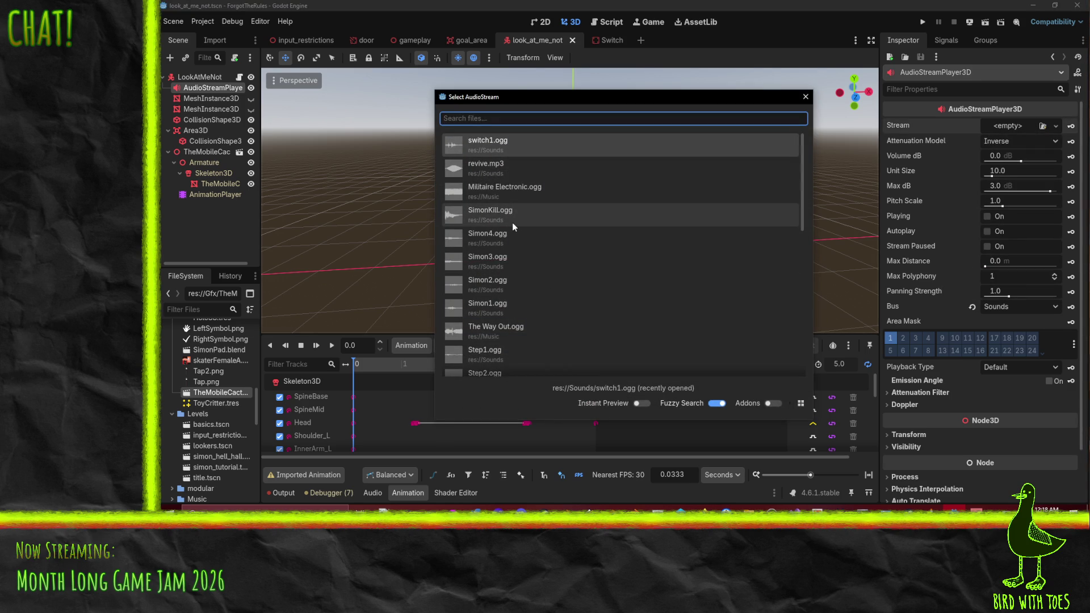
click(512, 222)
key(ctrl+s)
Look over the cactus and its AnimationPlayer, then return to the input_restrictions level.
drag(872, 194, 636, 213)
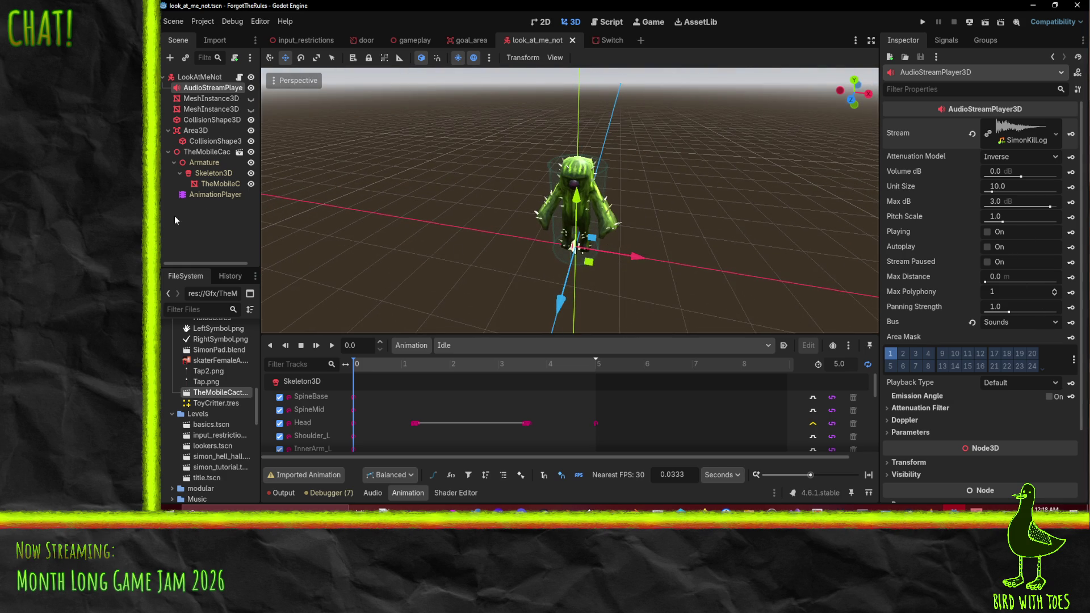
click(200, 196)
mouse_move(505, 205)
mouse_down()
mouse_move(649, 196)
mouse_move(714, 145)
mouse_move(493, 192)
mouse_move(560, 196)
mouse_up()
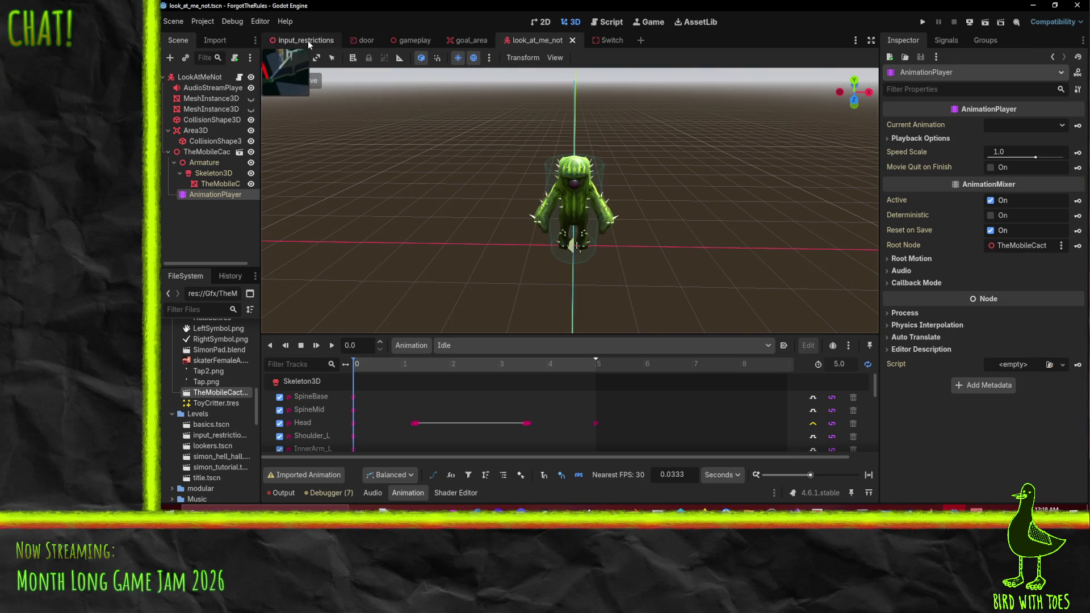
click(326, 40)
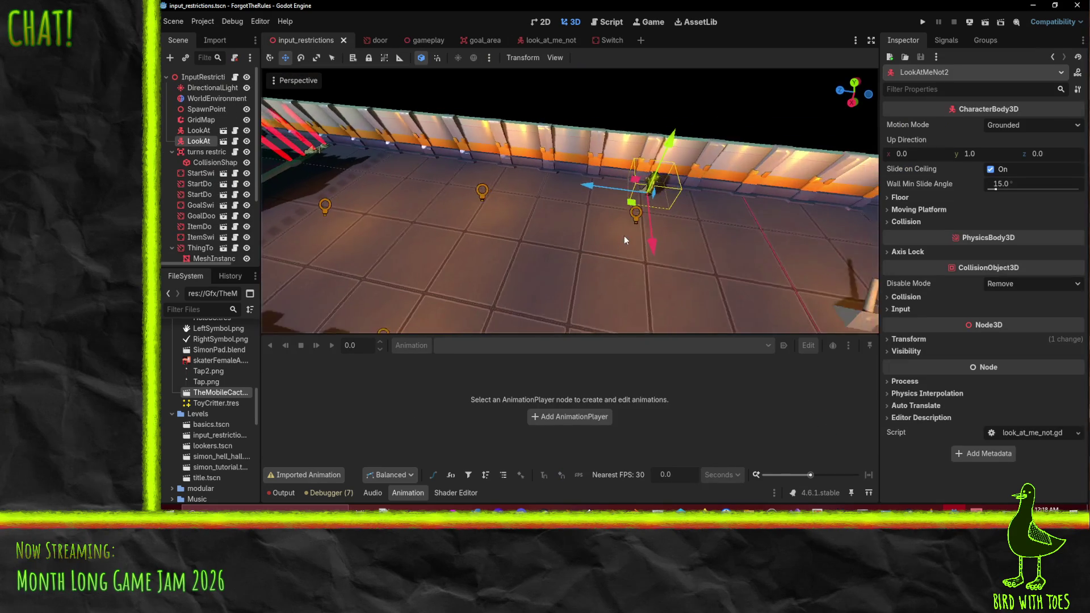
Rotate LookAtMeNot2 by 60 degrees and save the level.
click(299, 59)
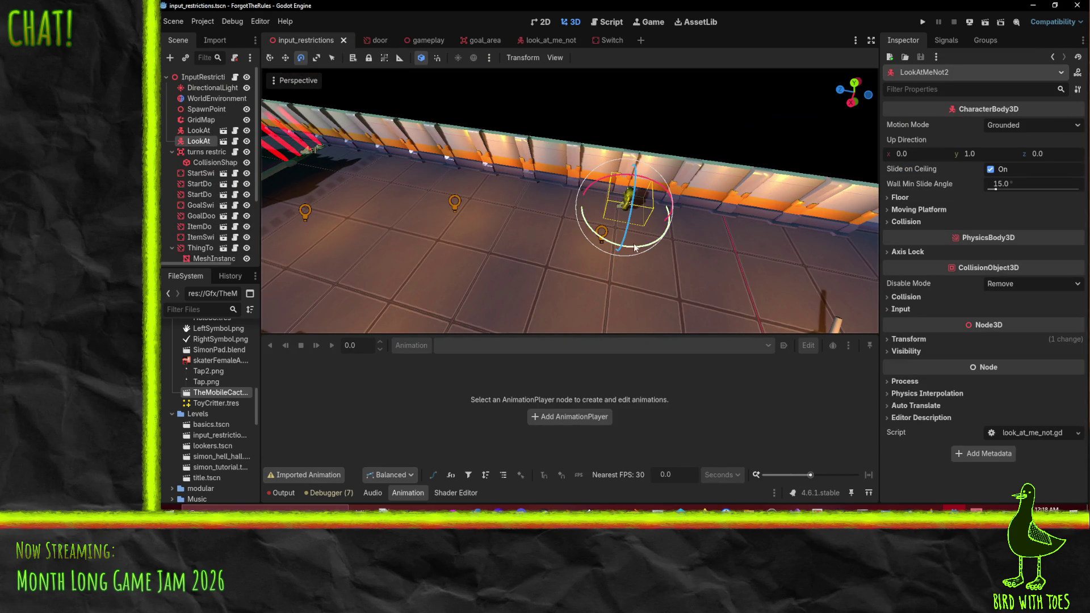
mouse_move(638, 248)
mouse_down()
mouse_move(716, 229)
mouse_move(730, 202)
mouse_move(721, 195)
mouse_up()
scroll(735, 203, down, 5)
scroll(735, 205, down, 5)
key(ctrl+s)
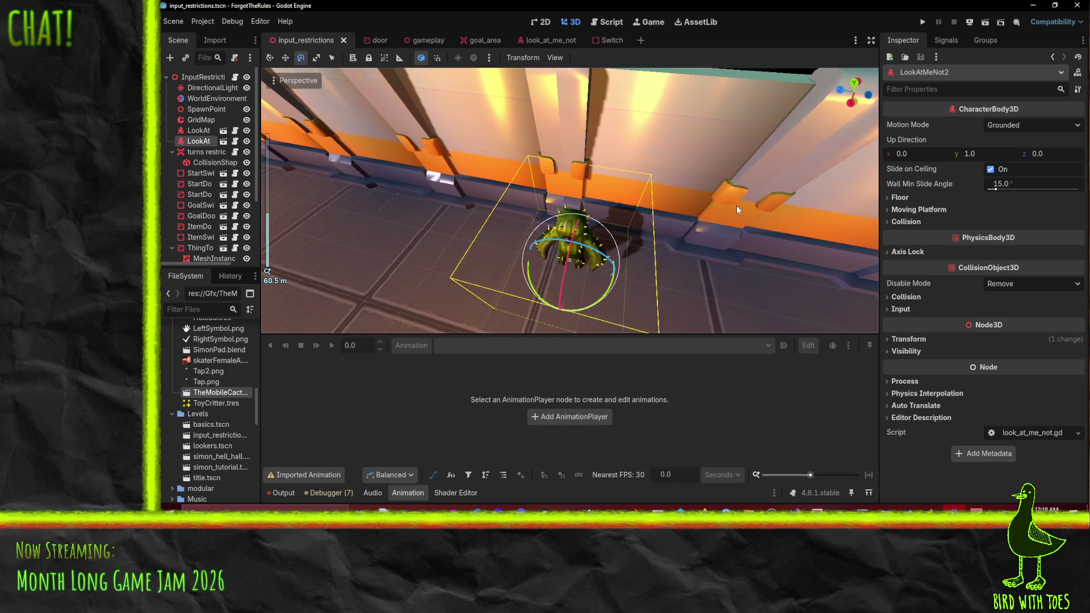
Nudge LookAtMeNot2 slightly along its X and depth axes and save the level.
scroll(736, 207, down, 3)
mouse_move(735, 208)
mouse_down()
mouse_move(642, 226)
mouse_move(322, 77)
mouse_up()
key(w)
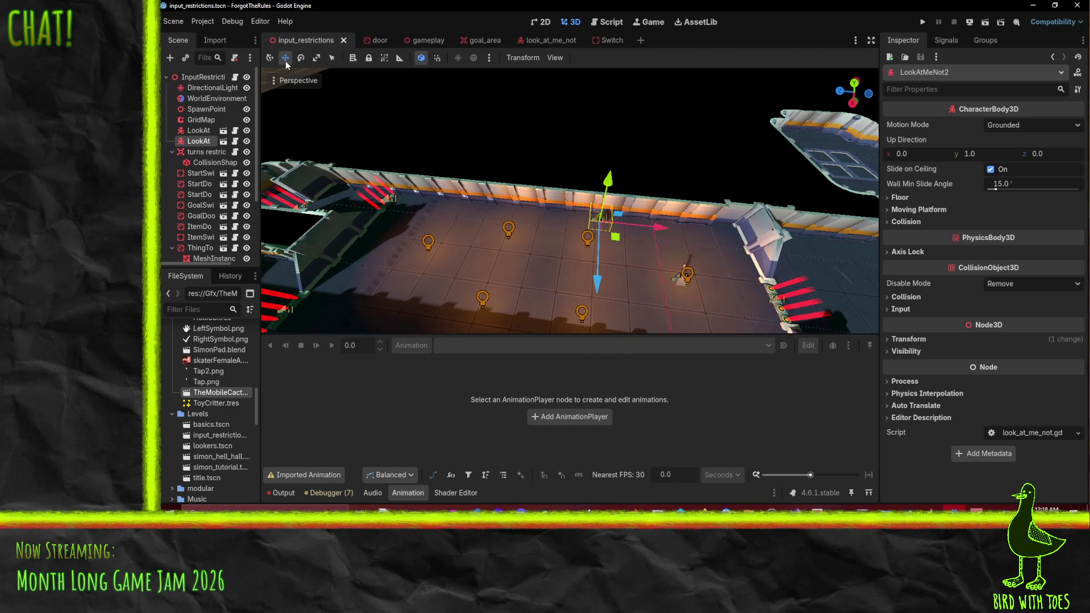
drag(596, 295, 608, 297)
mouse_move(609, 296)
mouse_down()
mouse_move(641, 259)
mouse_move(718, 219)
mouse_move(655, 234)
mouse_up()
scroll(732, 215, up, 3)
mouse_move(535, 288)
mouse_down()
mouse_move(545, 290)
mouse_move(526, 263)
mouse_move(665, 228)
mouse_move(629, 245)
mouse_up()
scroll(621, 237, down, 2)
key(ctrl+s)
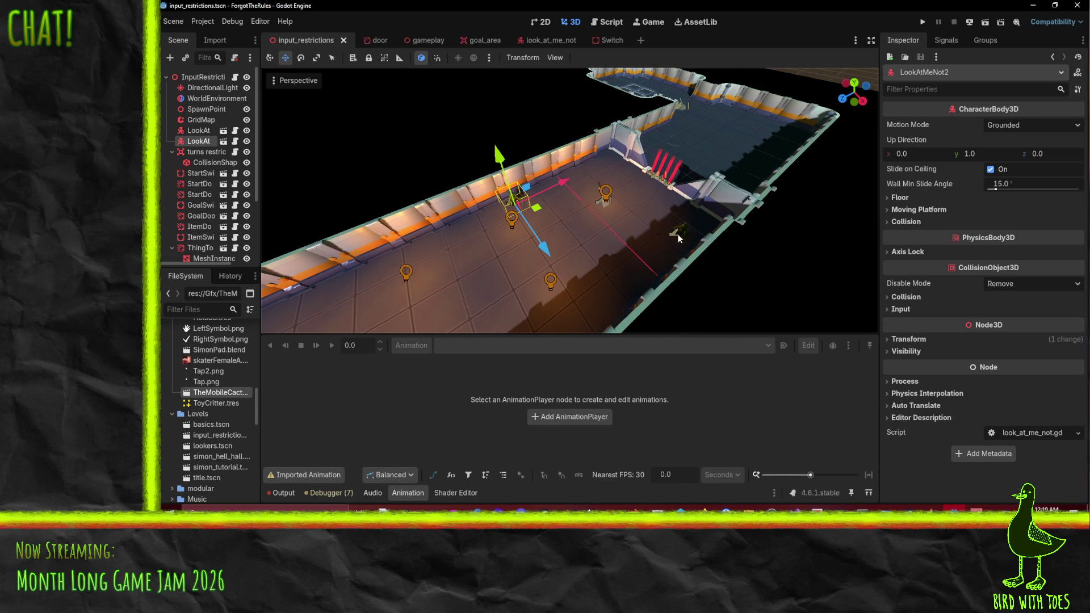
Select the first LookAtMeNot enemy and survey the corridor and far room.
click(684, 238)
scroll(685, 238, up, 2)
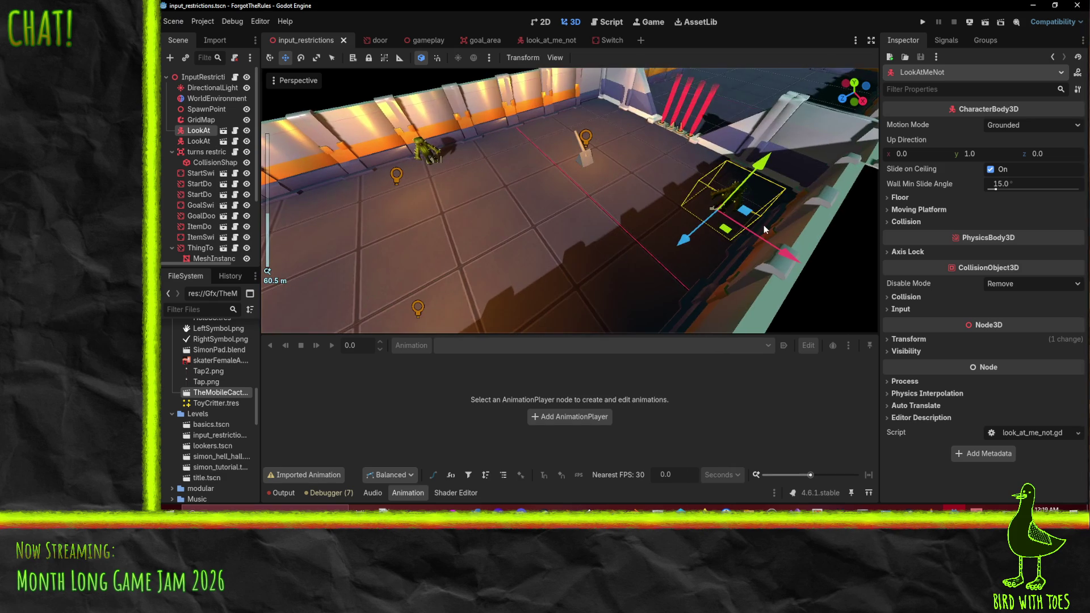
mouse_move(754, 225)
mouse_down()
mouse_move(755, 236)
mouse_move(682, 227)
mouse_move(647, 254)
mouse_up()
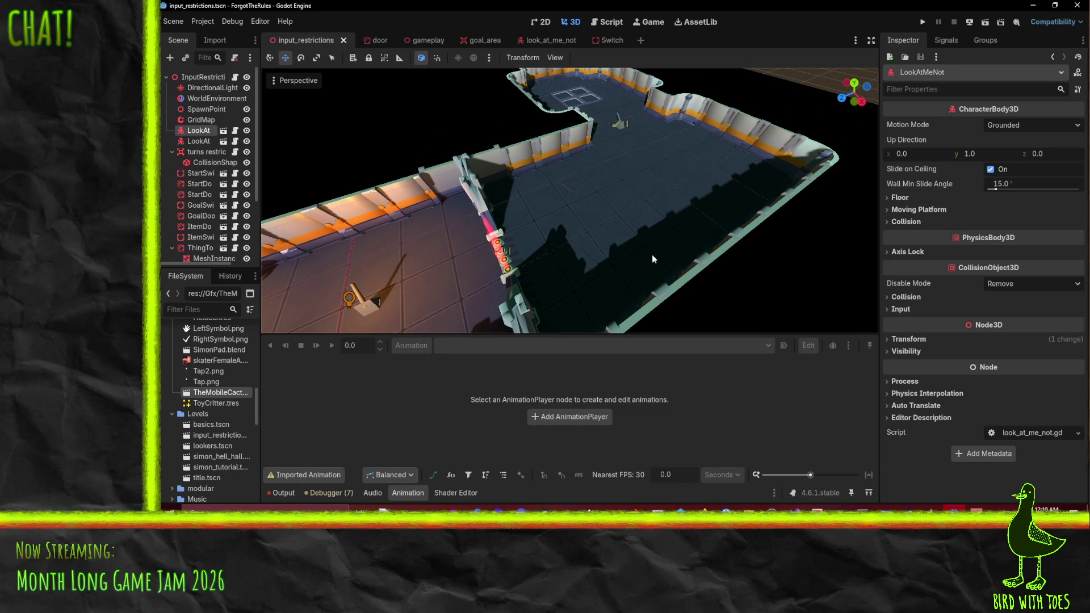
scroll(651, 255, down, 4)
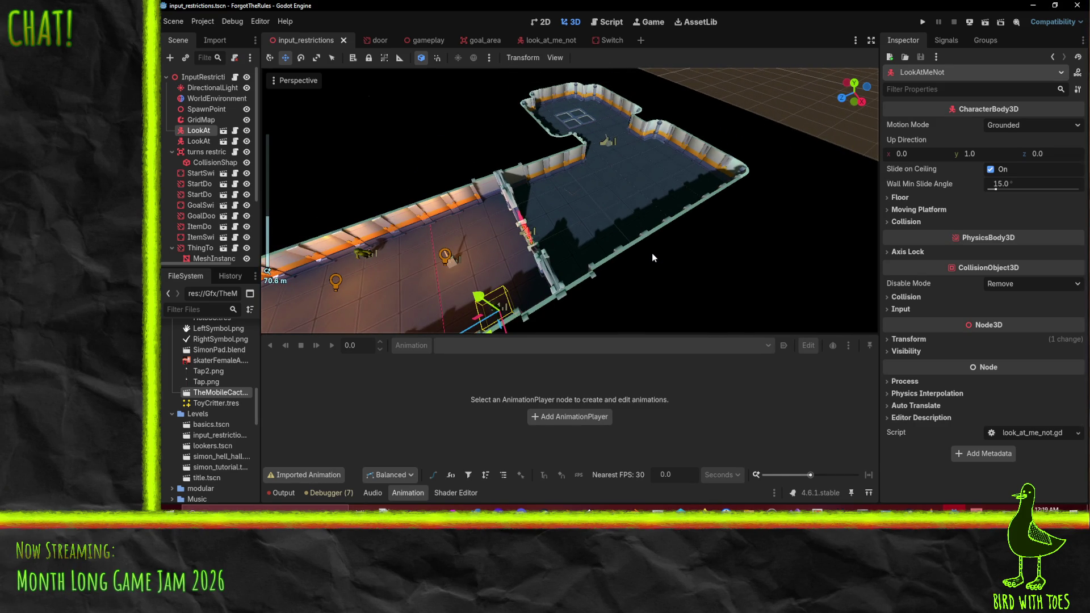
mouse_move(458, 270)
mouse_down()
mouse_move(482, 262)
mouse_move(465, 274)
mouse_up()
mouse_move(546, 260)
mouse_down()
mouse_move(491, 263)
mouse_move(424, 202)
mouse_up()
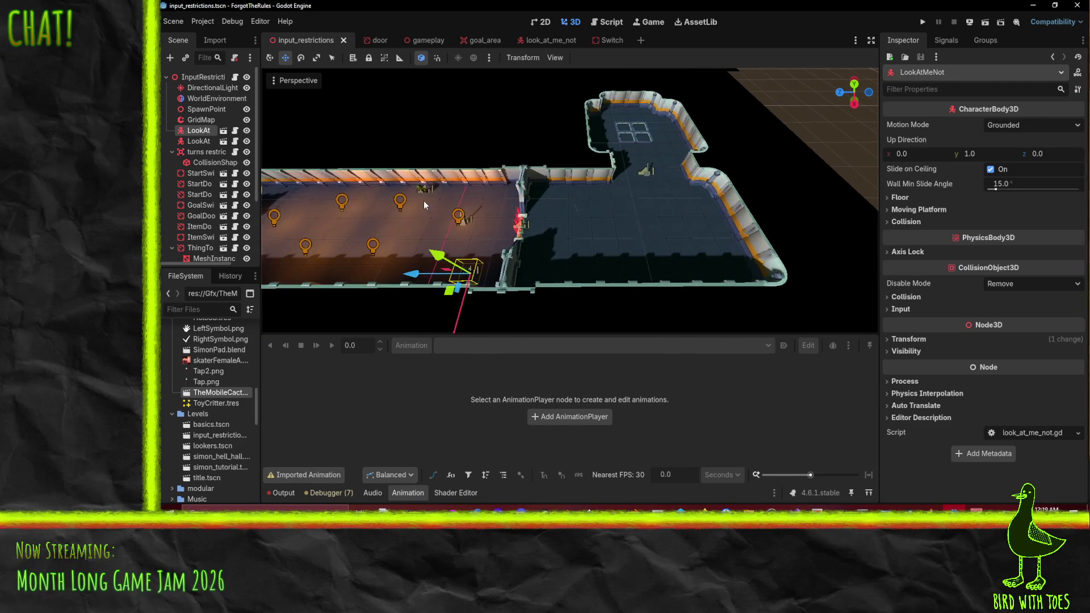
Duplicate LookAtMeNot2 as LookAtMeNot3 and move it from the corridor into the far room.
click(204, 141)
right_click(199, 142)
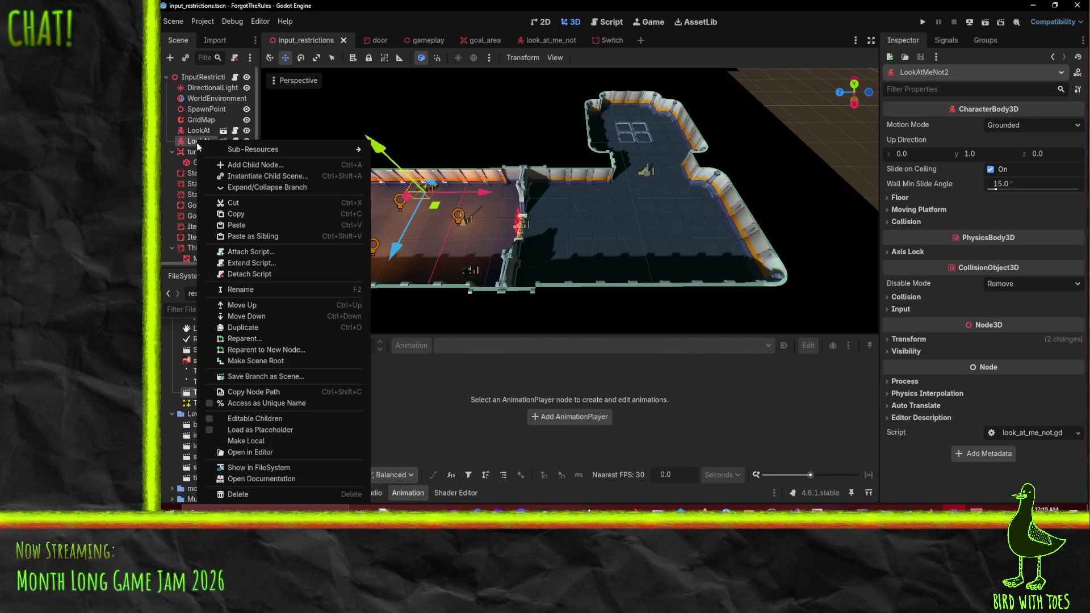
click(279, 326)
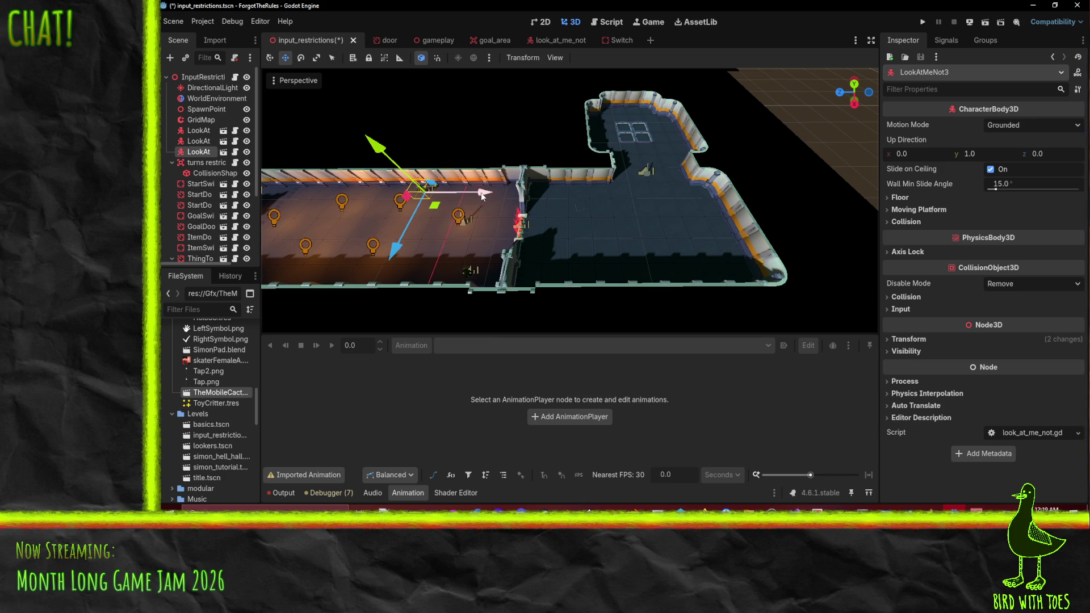
drag(482, 196, 708, 204)
Push LookAtMeNot3 toward the far room's back wall, fine-tune its depth, then save and run.
drag(667, 259, 661, 206)
scroll(692, 191, up, 5)
scroll(668, 223, up, 3)
drag(663, 252, 654, 237)
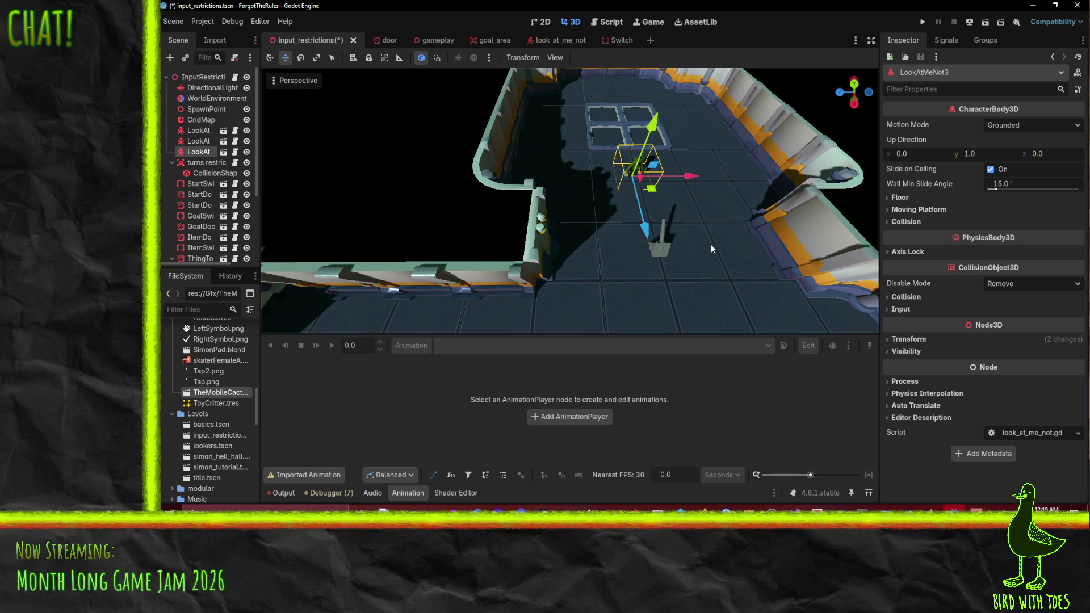
key(F6)
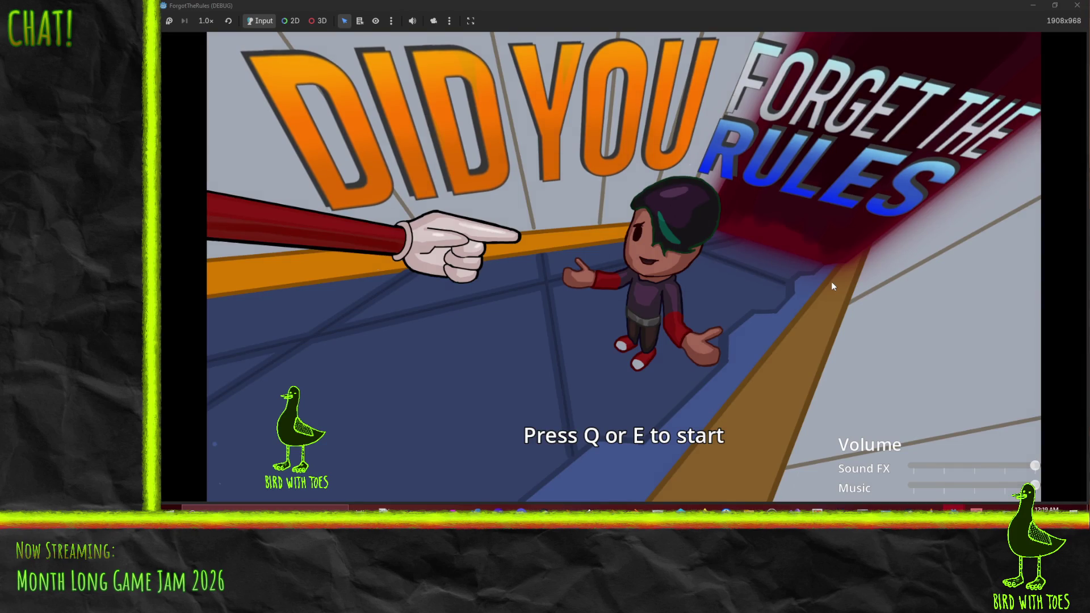
Start the game from the title screen, stop it after the error, and return to the 3D level.
key(e)
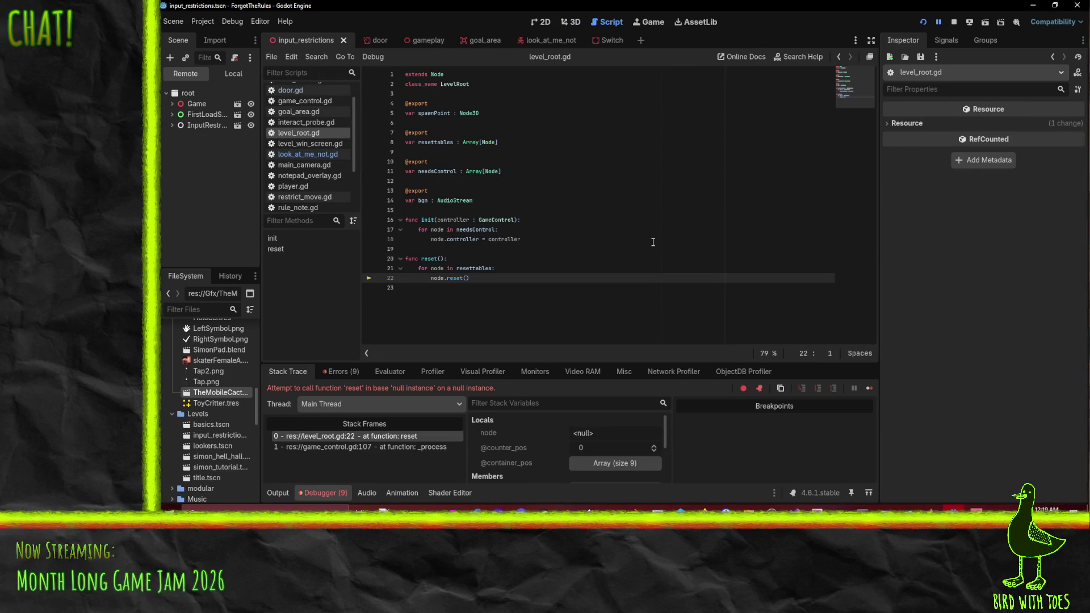
click(954, 26)
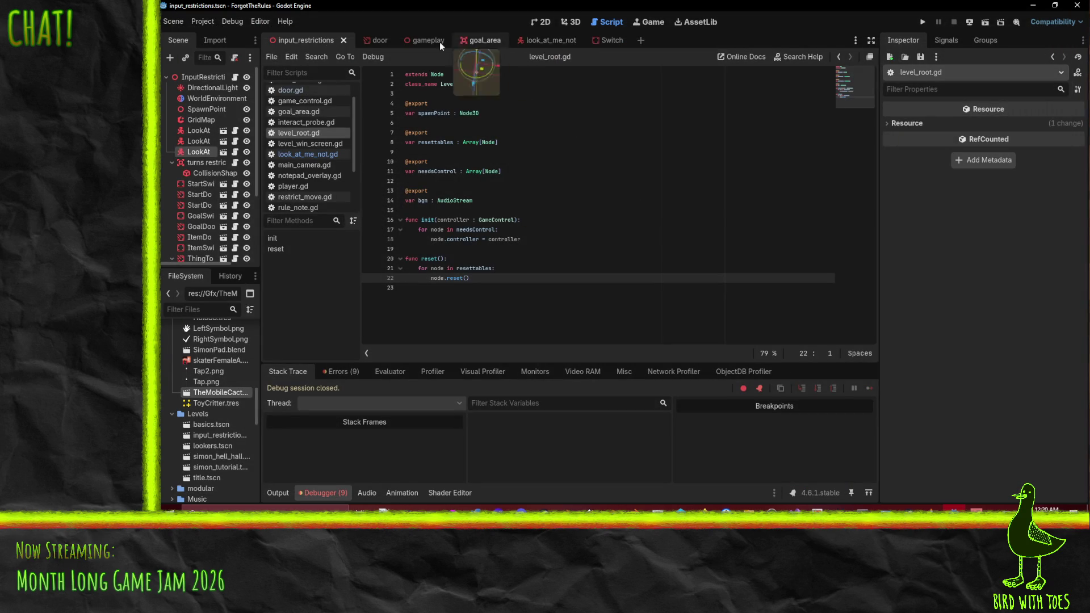
click(570, 23)
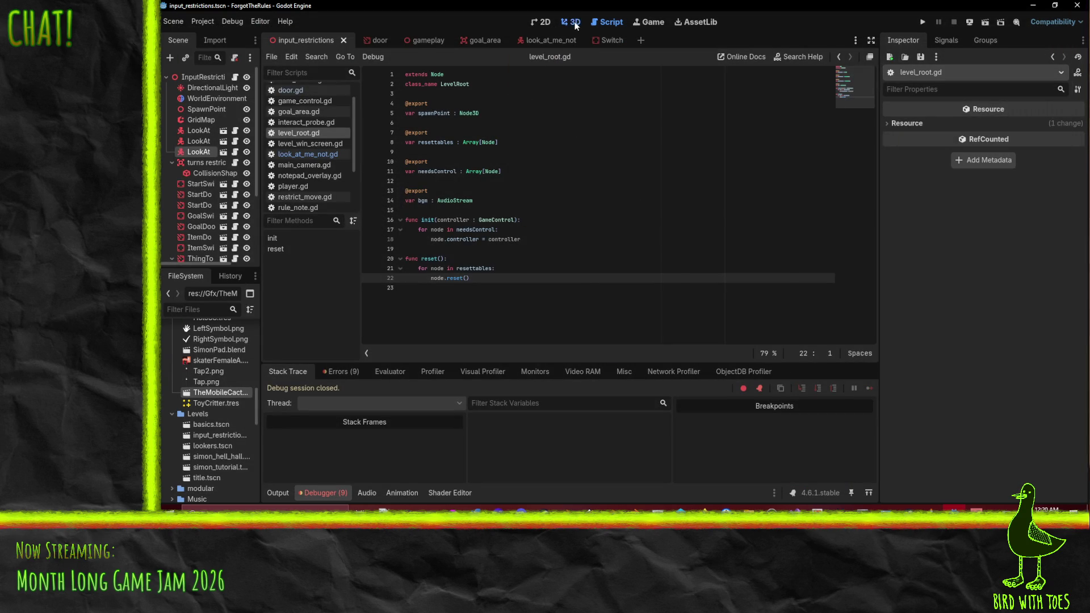
Put LookAtMeNot, LookAtMeNot2 and a new LookAtMeNot3 slot into InputRestrictions' Resettables, moving LookAtMeNot3 to slot 2.
click(193, 78)
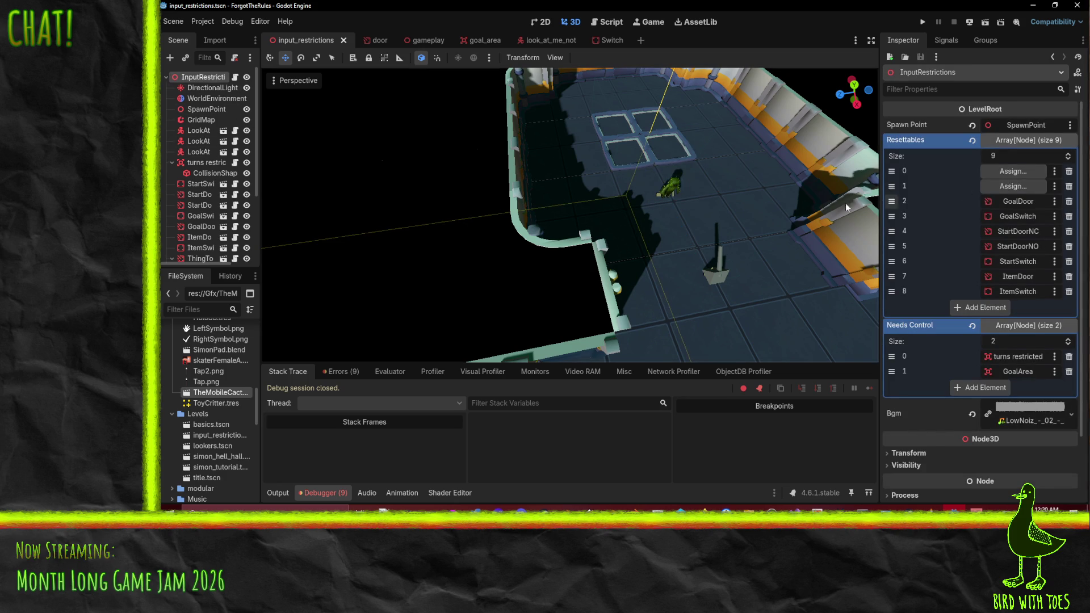
scroll(737, 226, down, 5)
click(172, 163)
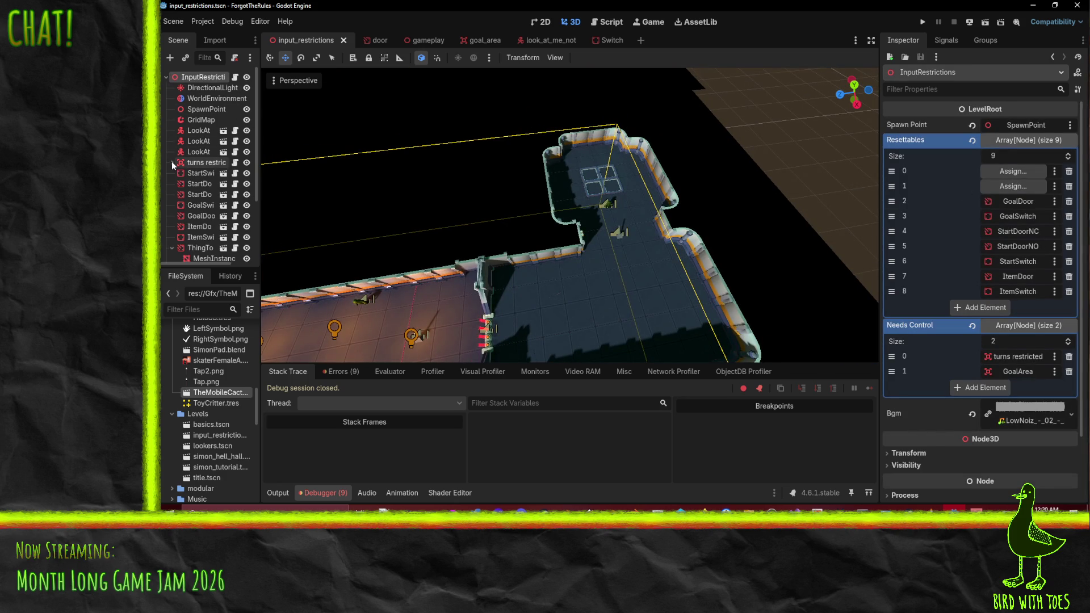
drag(198, 131, 1034, 173)
mouse_move(232, 142)
mouse_down()
mouse_move(567, 170)
mouse_move(1016, 186)
mouse_up()
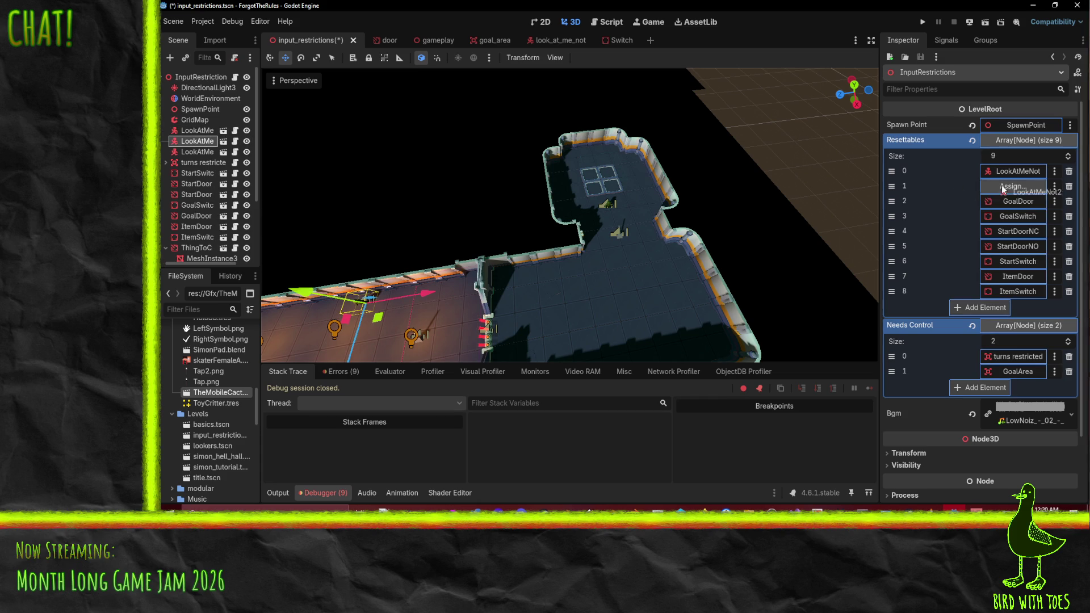
click(1004, 310)
drag(197, 152, 1011, 308)
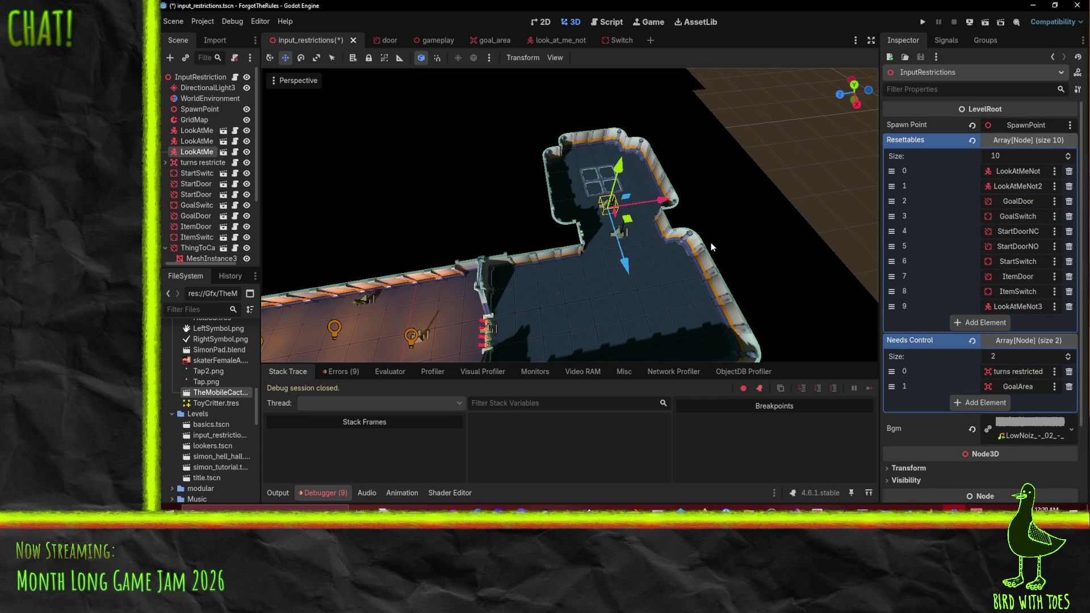
drag(888, 305, 889, 201)
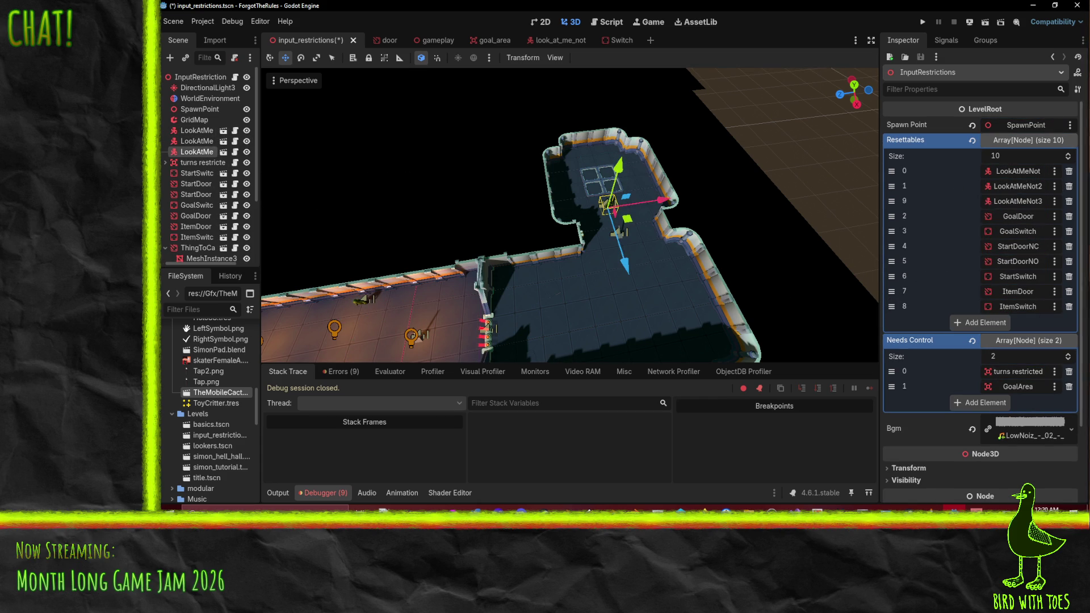
Relaunch the game with the music volume lowered and start it from the title screen.
click(922, 22)
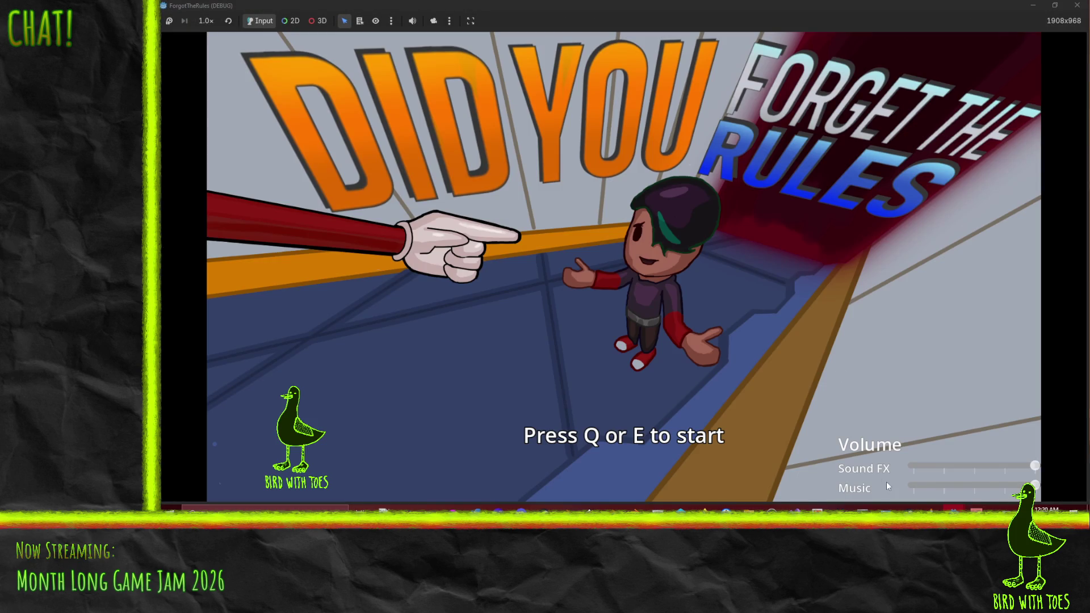
drag(1034, 486, 939, 486)
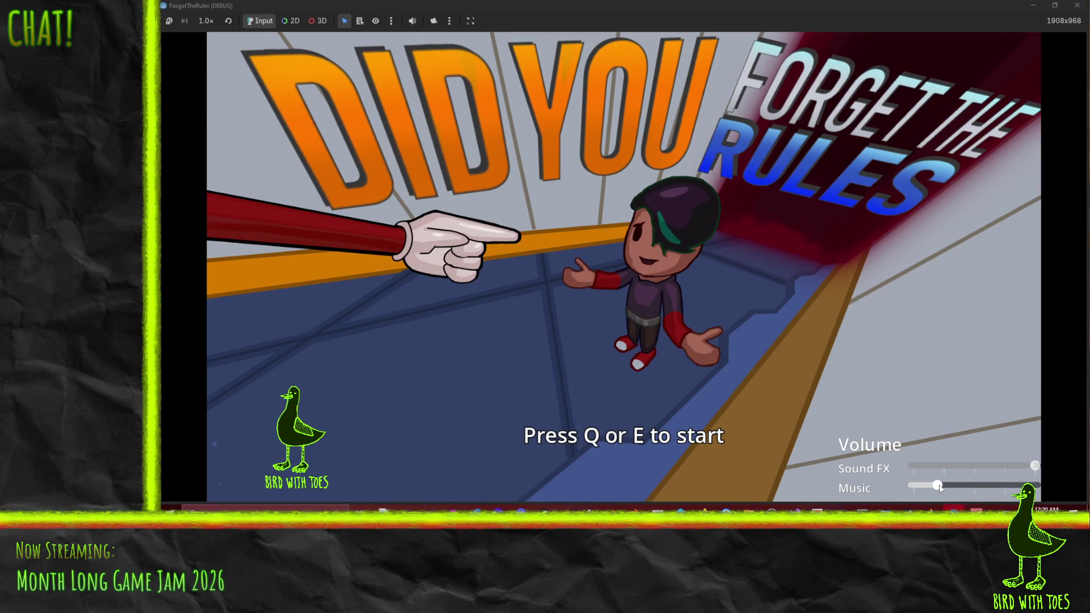
key(e)
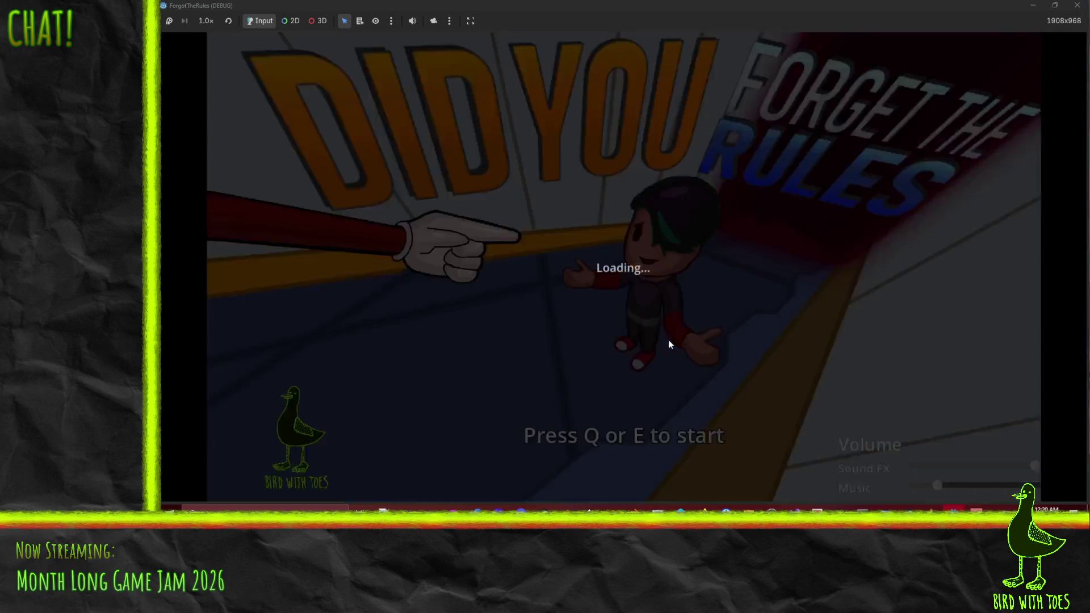
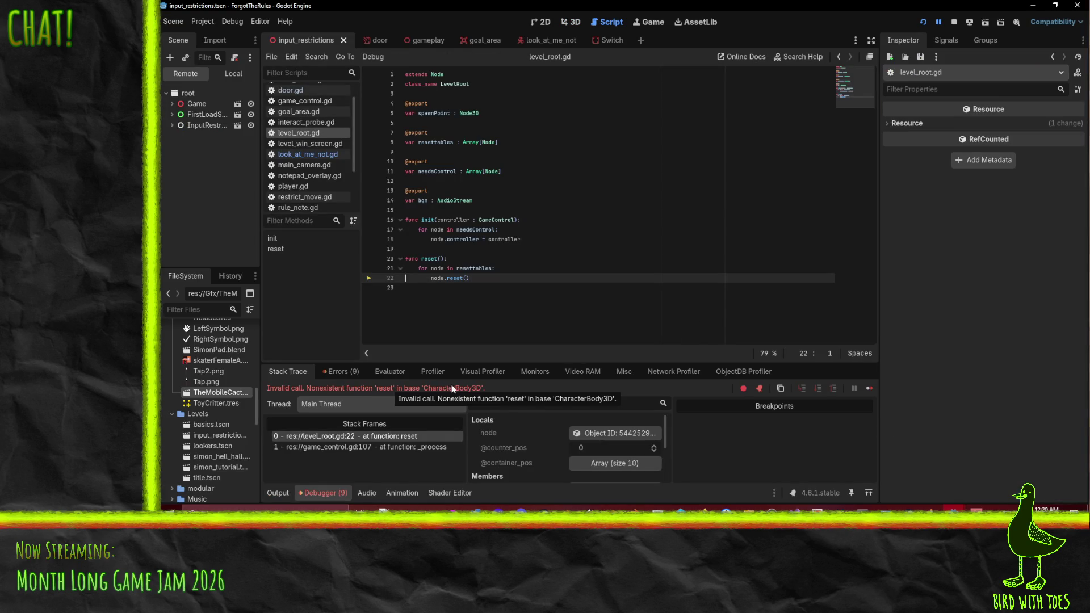
Stop the game and correct 'animatior' to 'animator' on line 61 of look_at_me_not.gd.
click(954, 22)
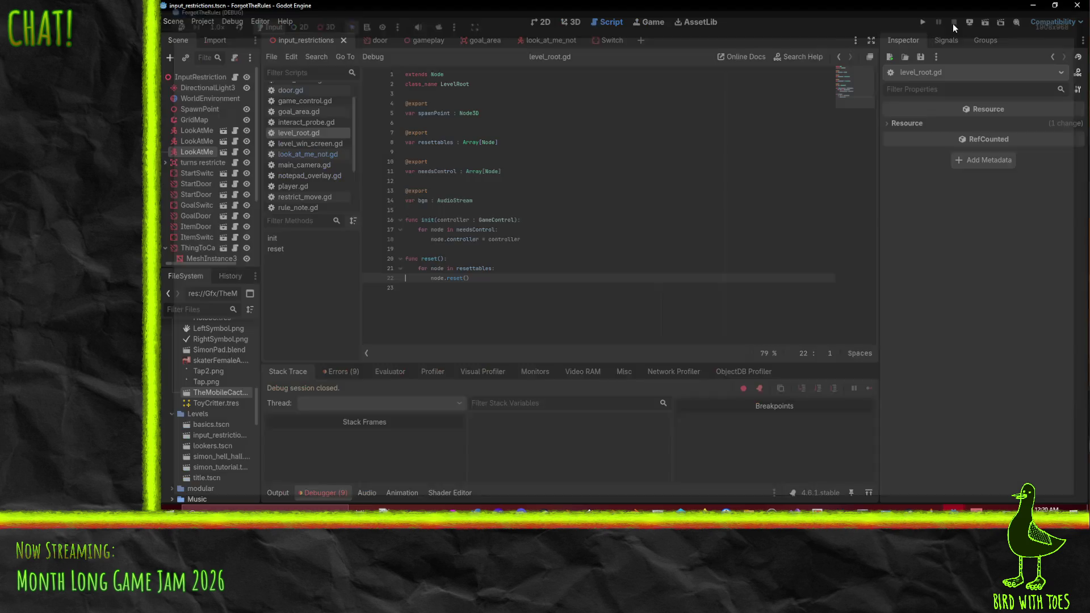
click(198, 77)
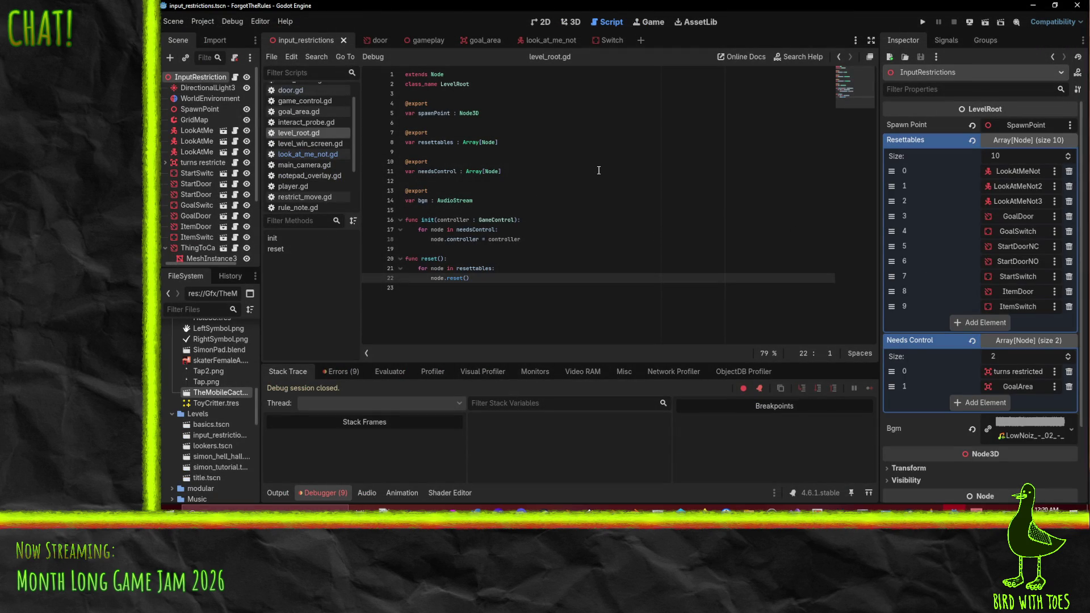
click(341, 372)
click(520, 448)
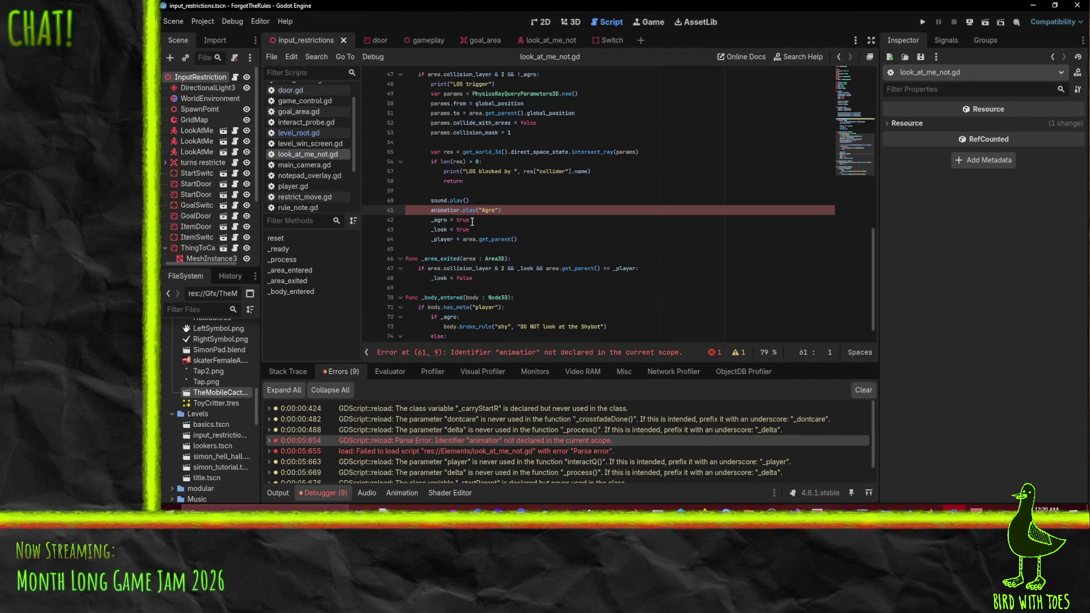
double_click(451, 210)
text(animator)
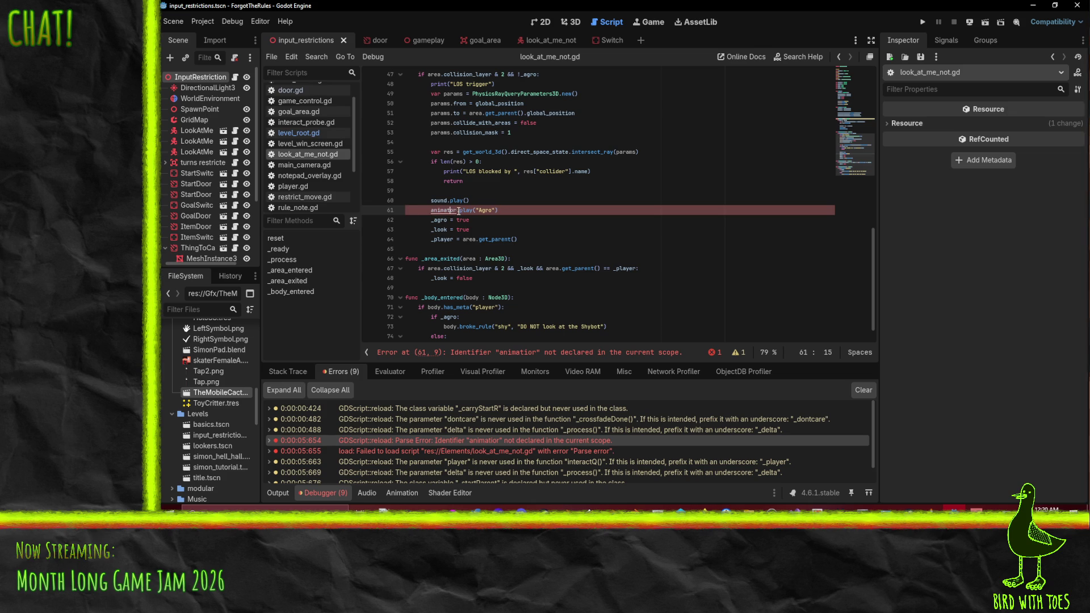
key(Up)
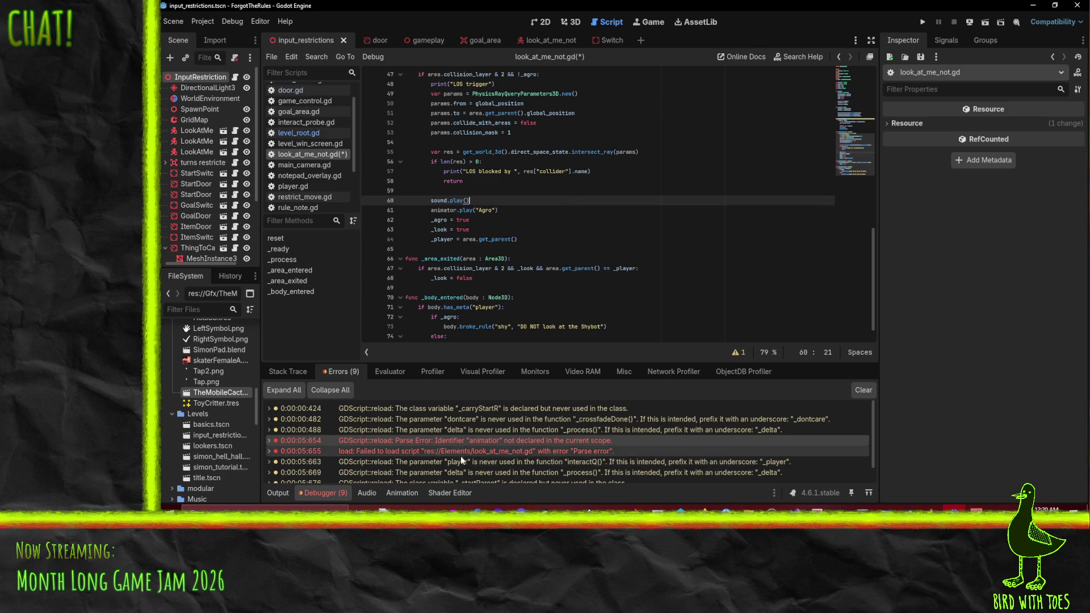
Test-run the game until it crashes on the null animator, then stop debugging.
click(922, 21)
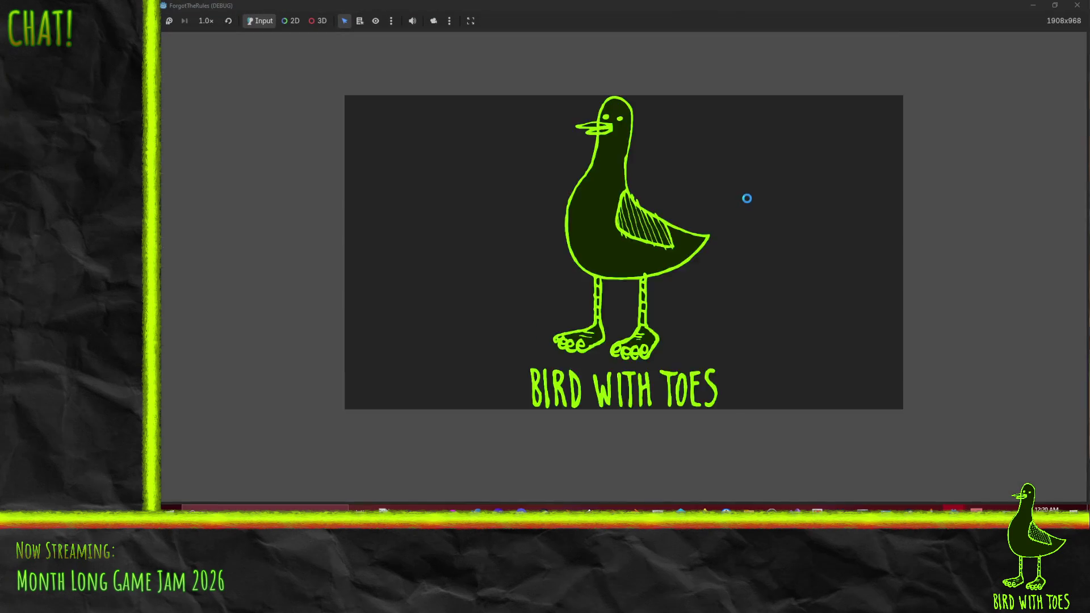
key(q)
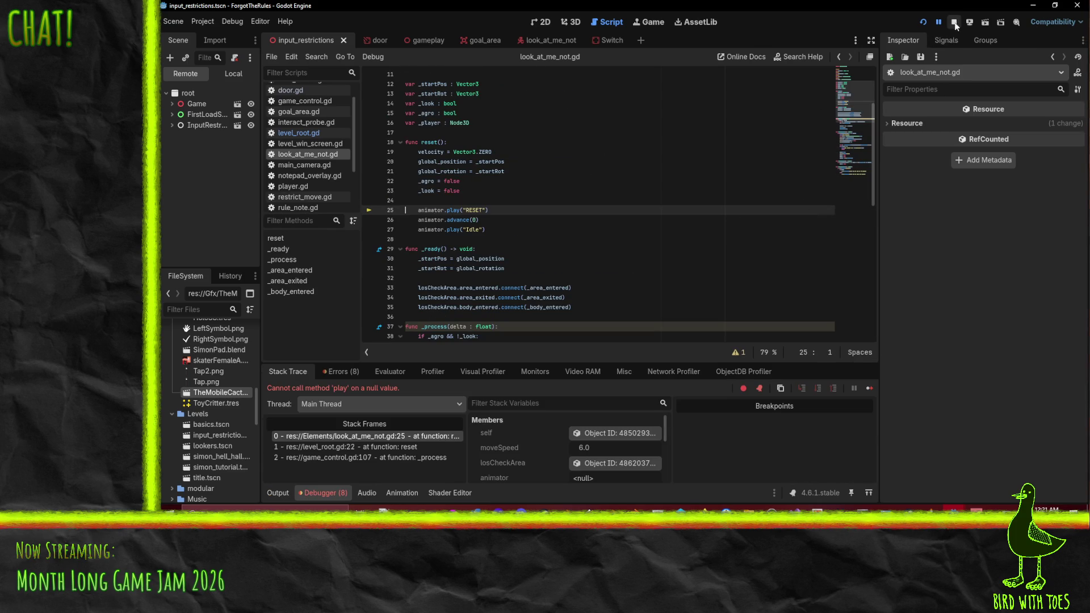
key(F8)
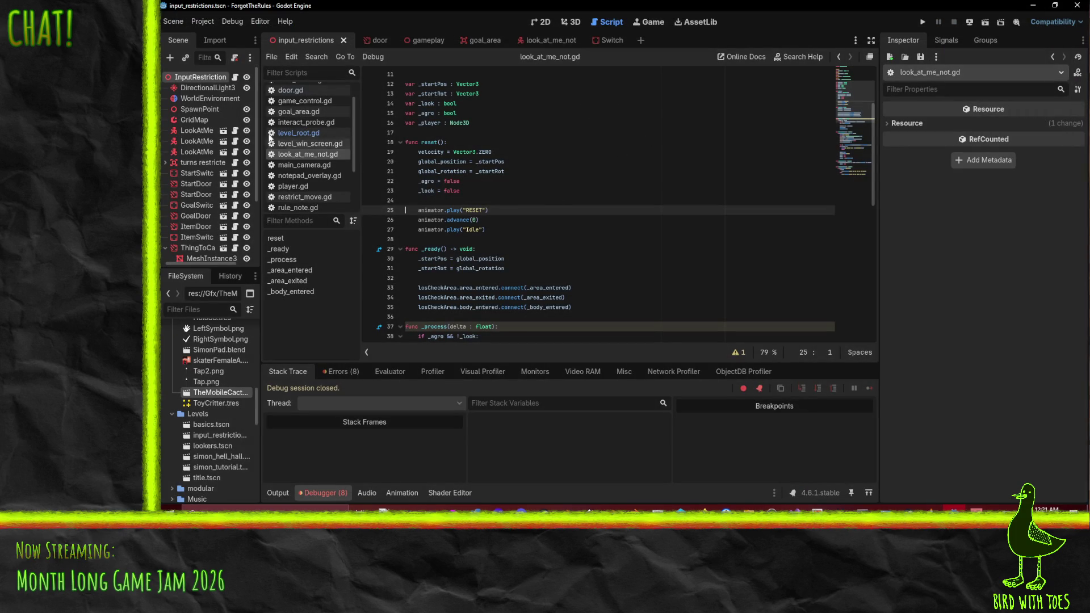
click(200, 76)
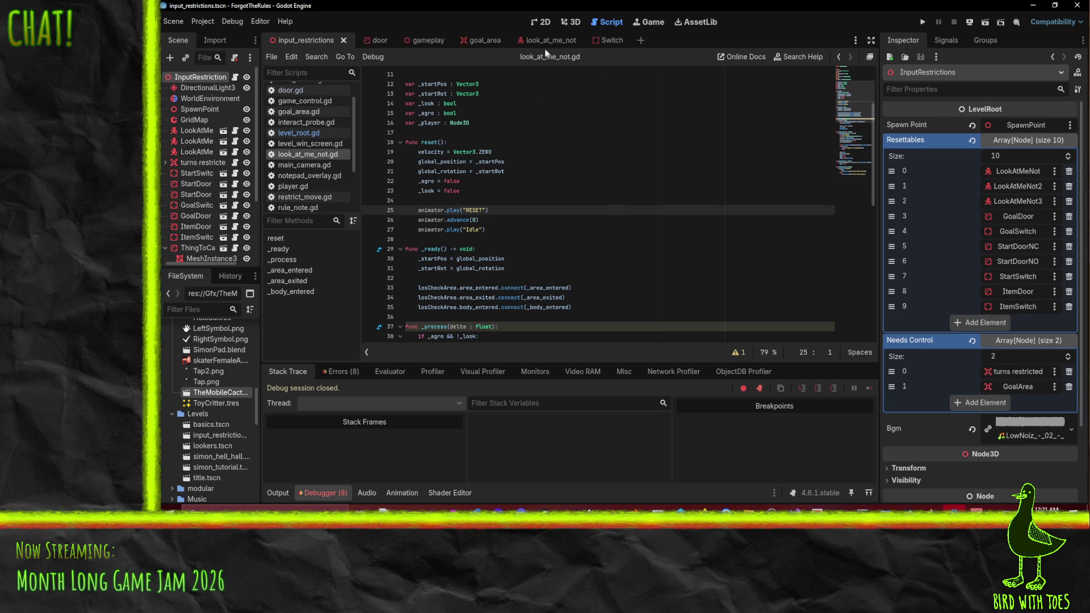
Assign AnimationPlayer to the LookAtMeNot enemy's Animator slot, save the scene, and relaunch the game.
click(544, 40)
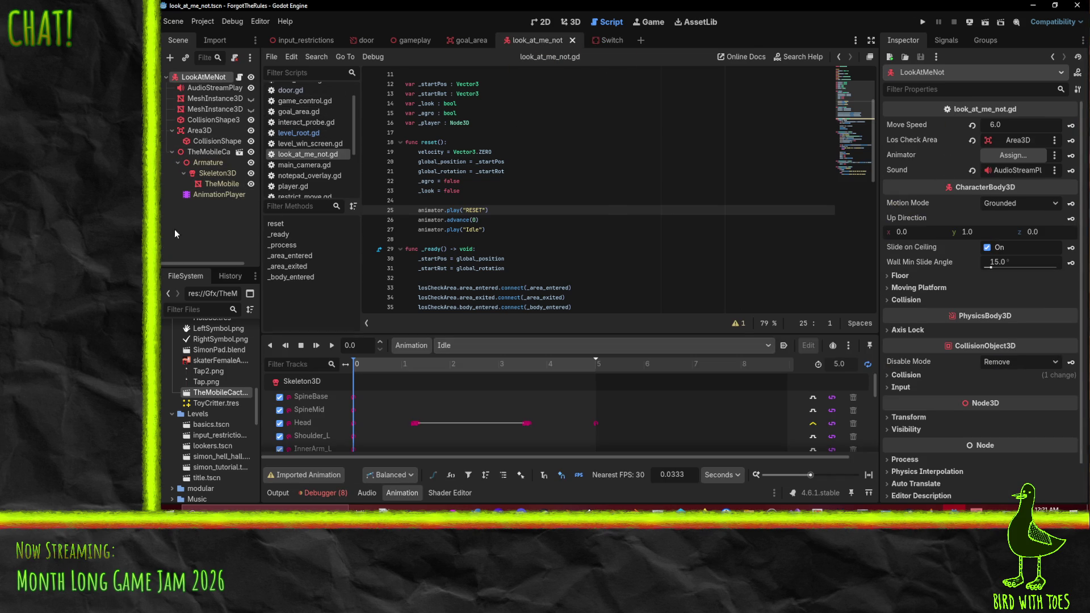
mouse_move(201, 197)
mouse_down()
mouse_move(818, 195)
mouse_move(1013, 155)
mouse_up()
key(ctrl+s)
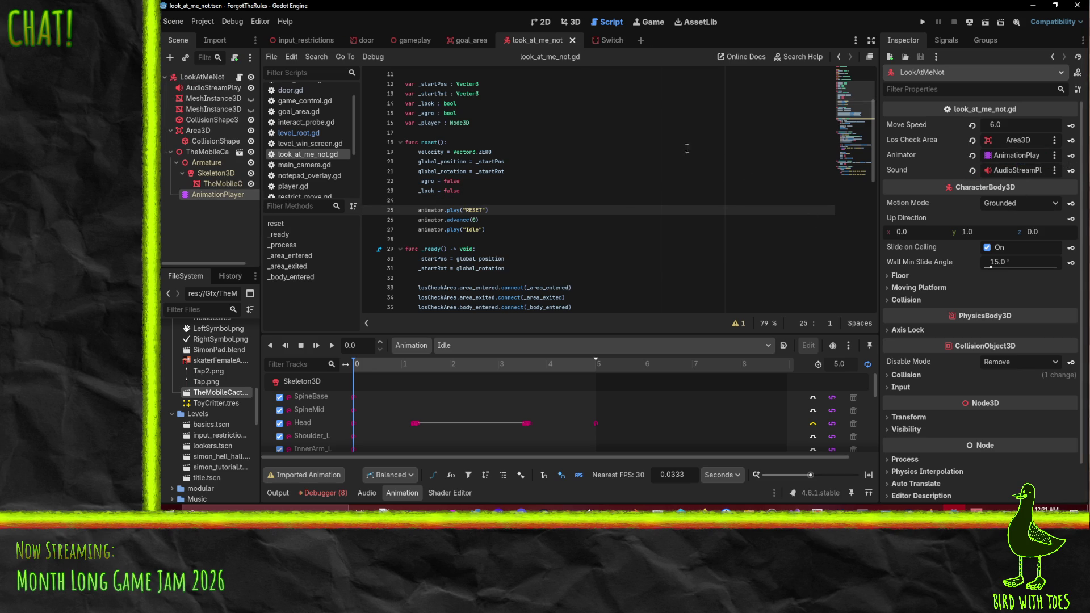
click(928, 26)
Lower the music, start the level, and walk with WASD until the cactus enemy chases, then close the game.
drag(1035, 485, 936, 486)
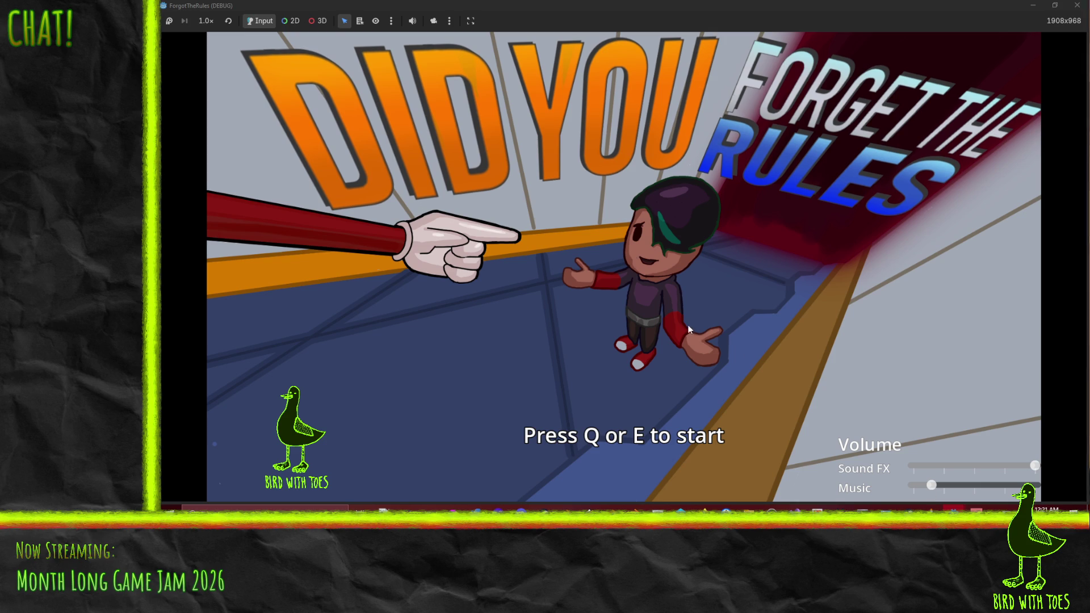
key(e)
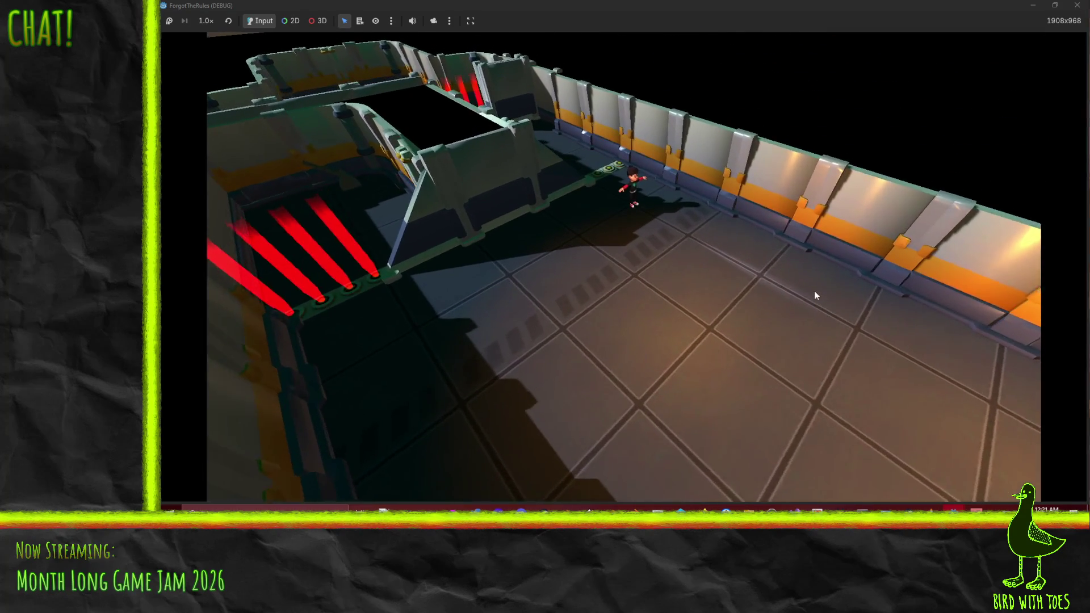
key(s)
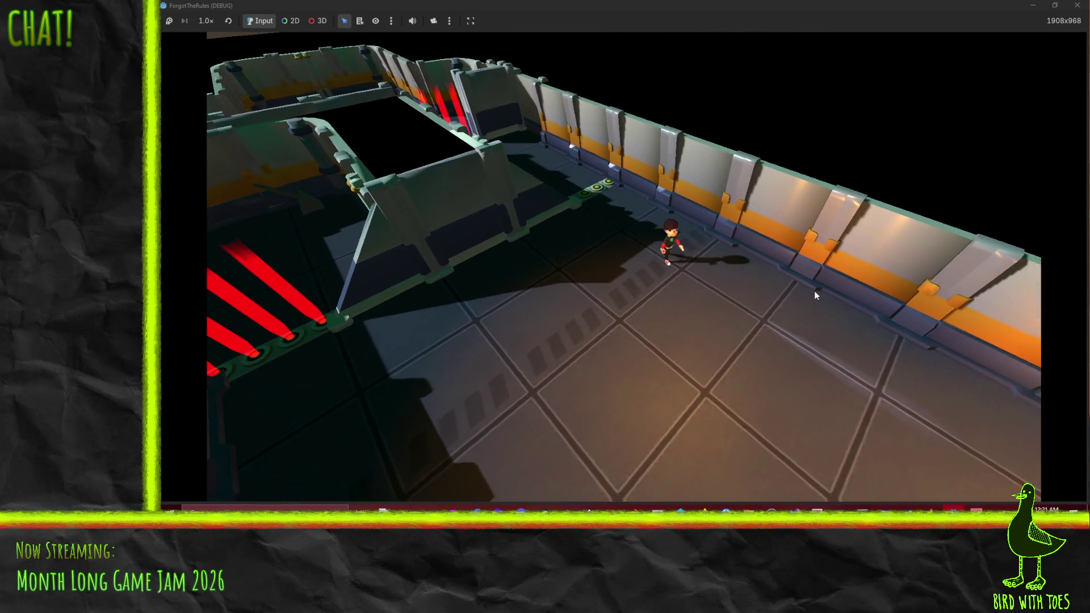
key(d)
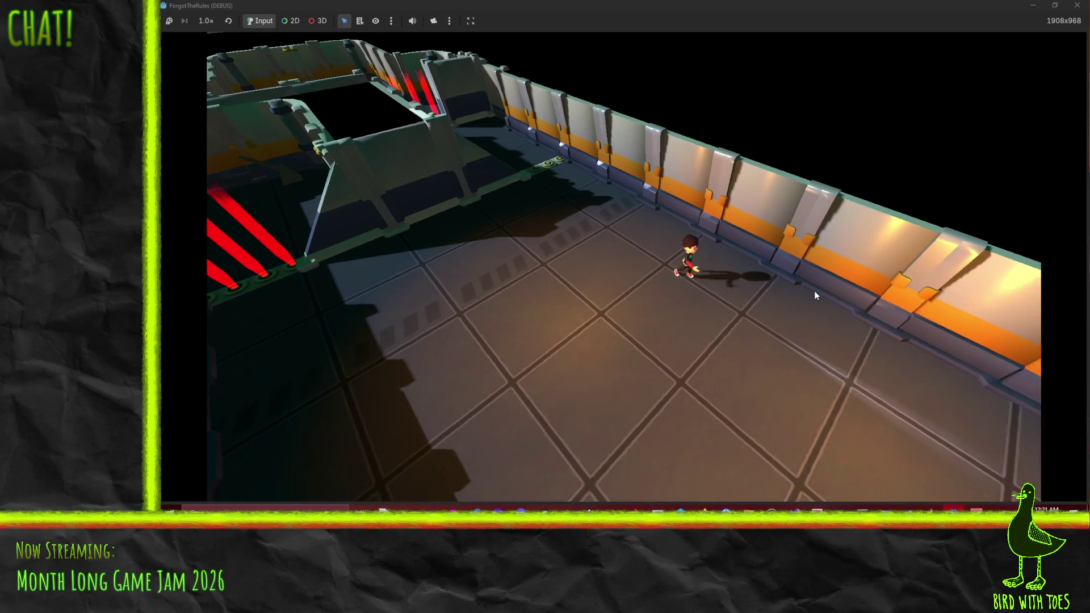
key(d)
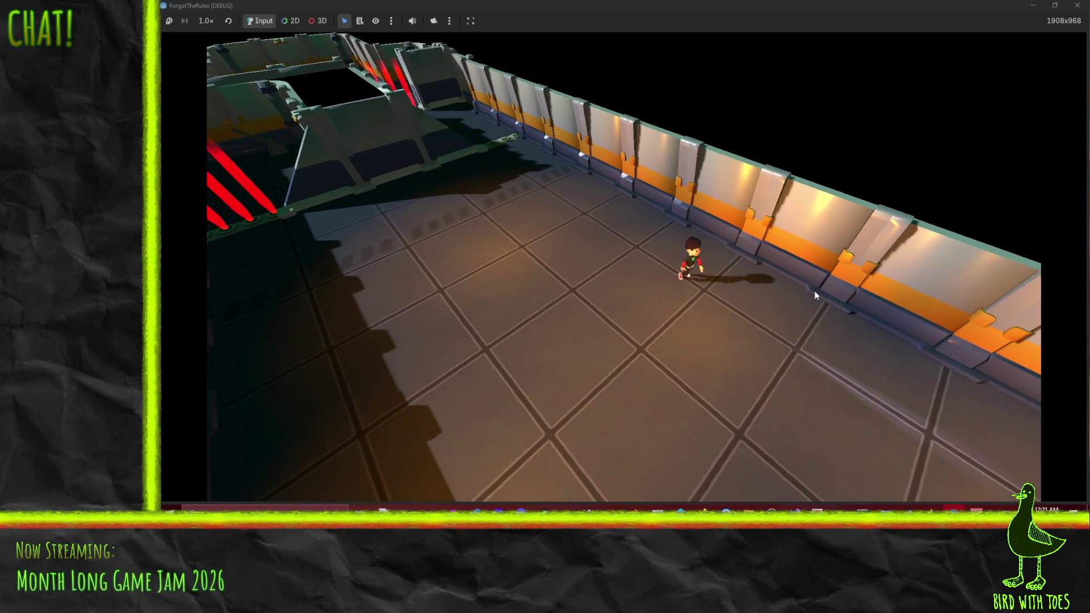
key(w)
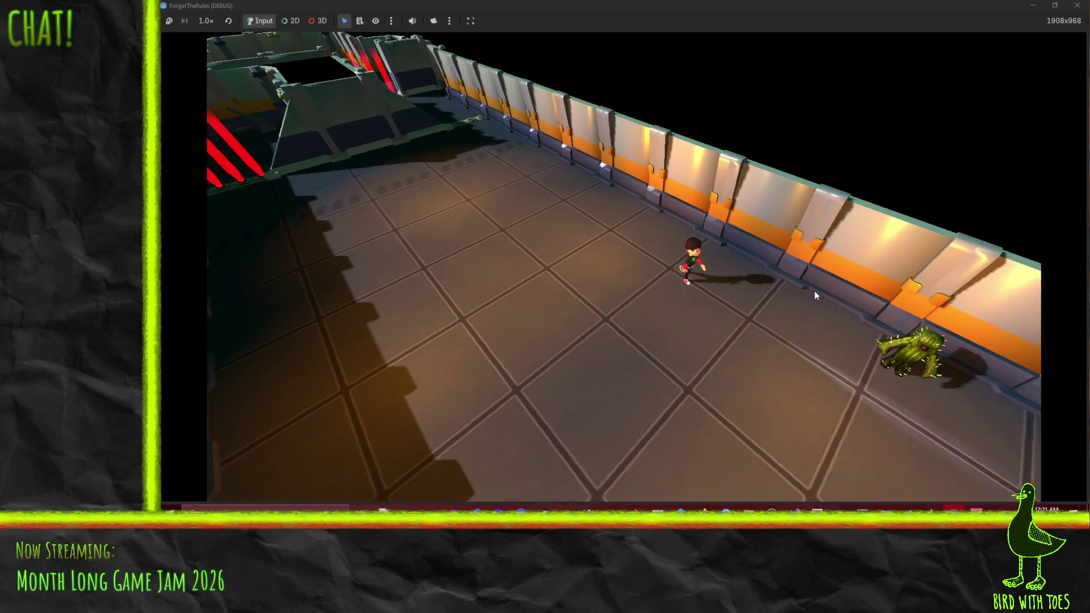
key(w)
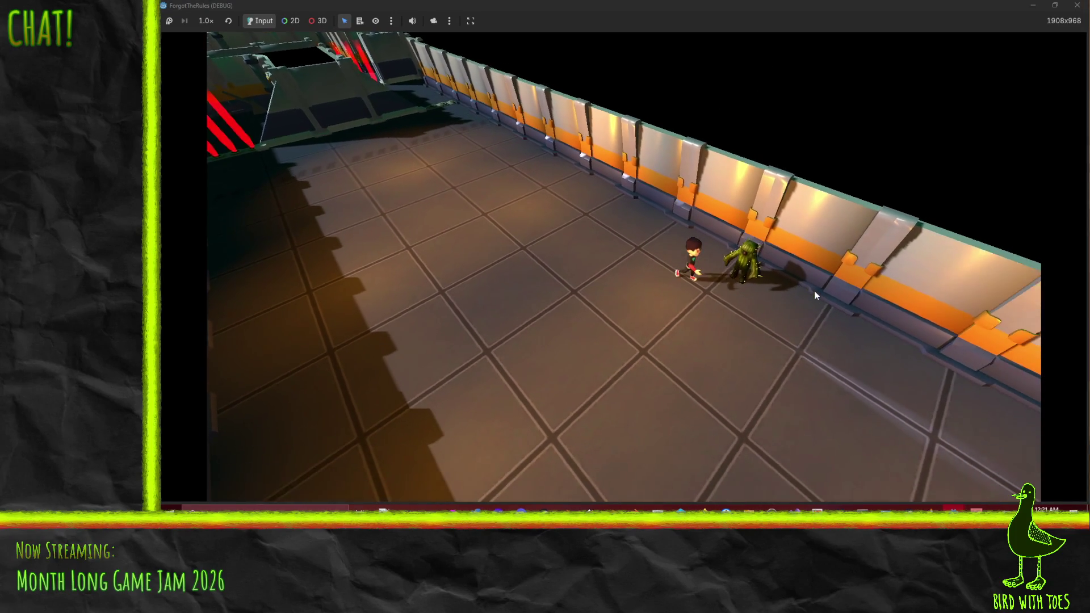
key(s)
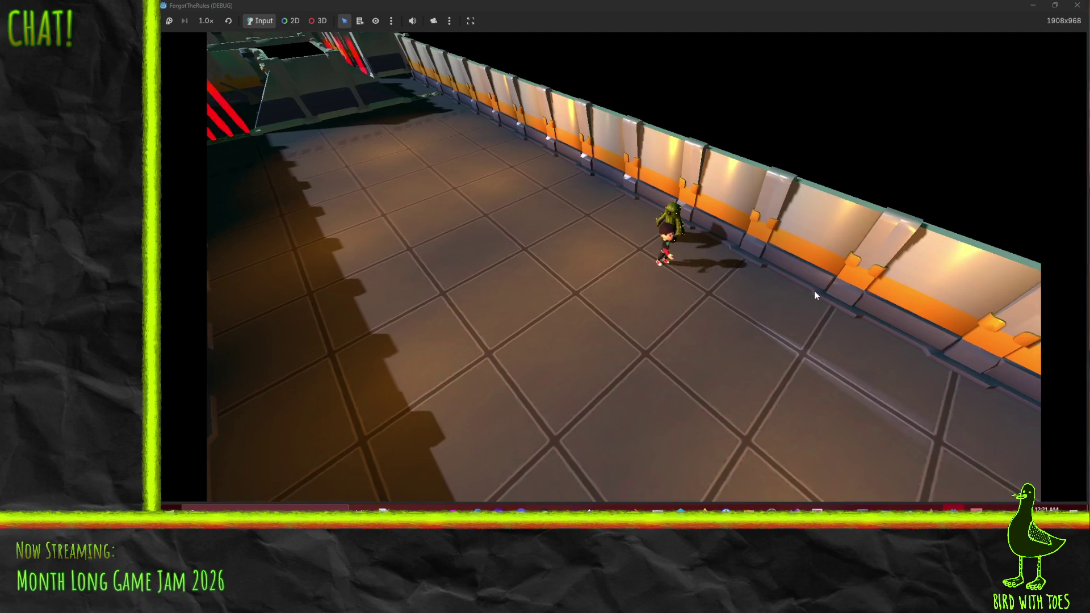
click(1077, 5)
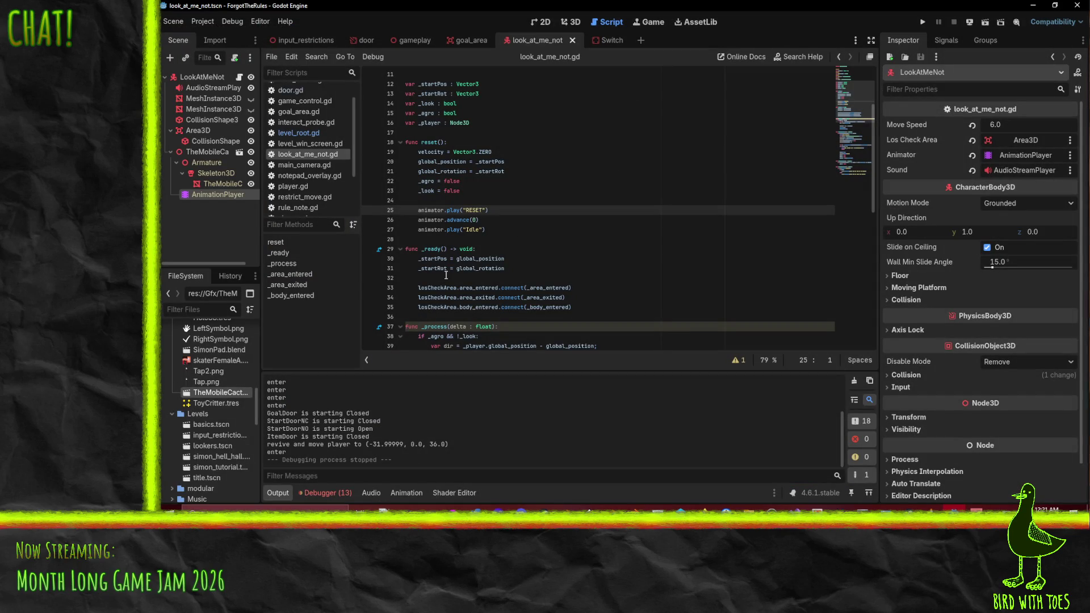
Add a 0.2 blend time to animator.play("Agro") on line 61 and save the script.
scroll(569, 296, down, 10)
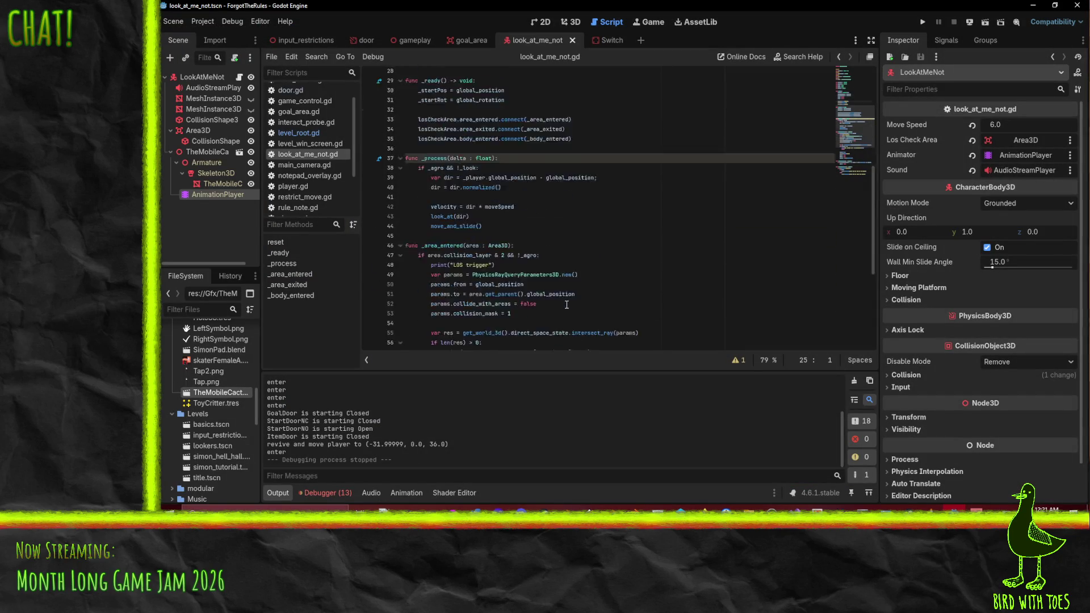
scroll(568, 300, up, 2)
click(512, 262)
text(, 0.)
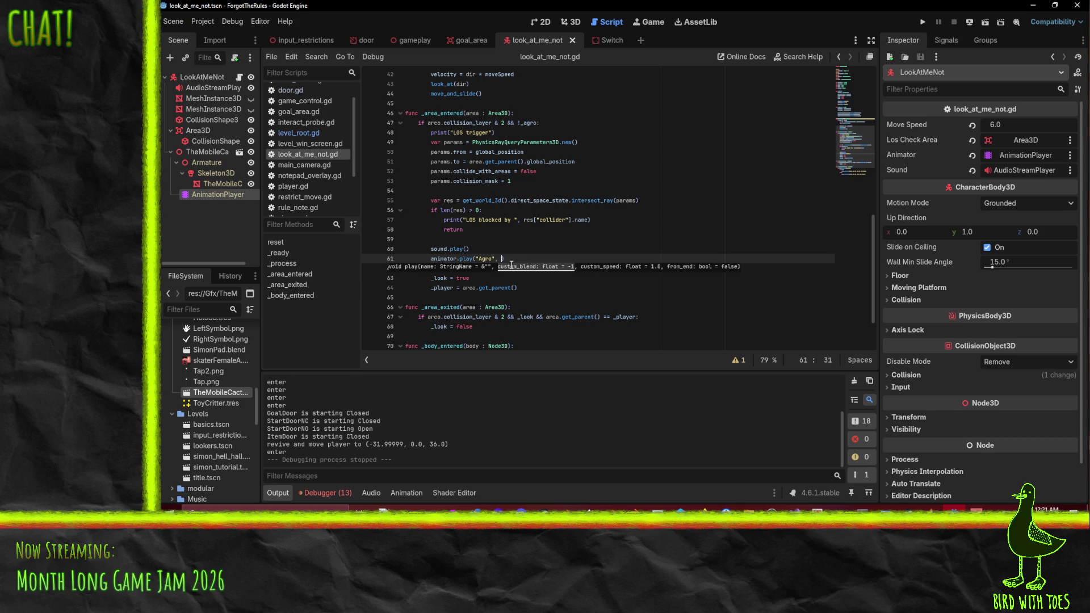
text(2)
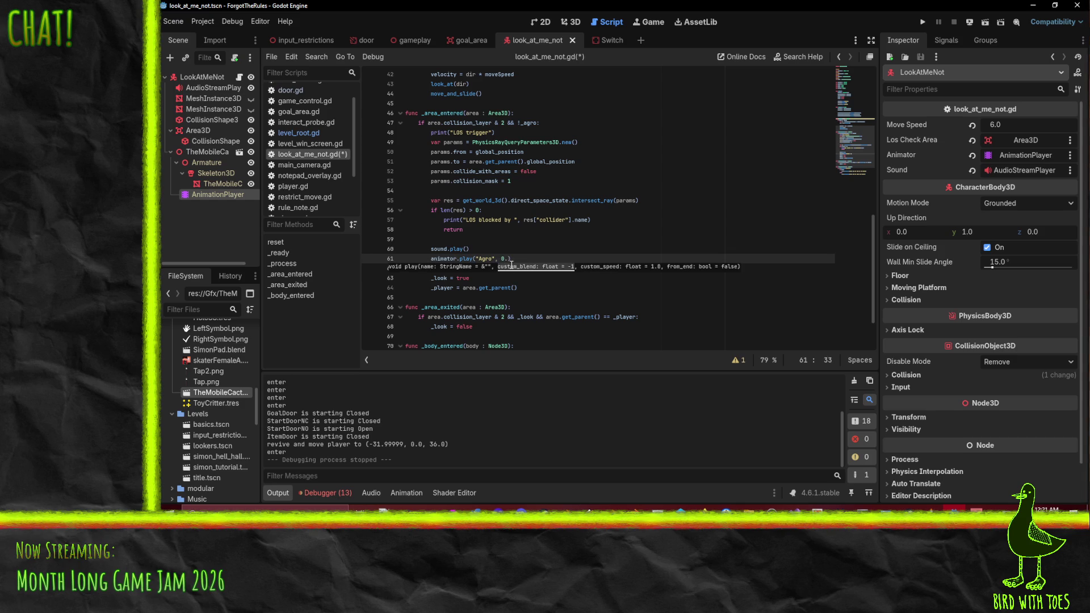
key(ctrl+s)
Begin a blend time argument by adding a comma after "Idle" on line 27.
scroll(569, 218, up, 5)
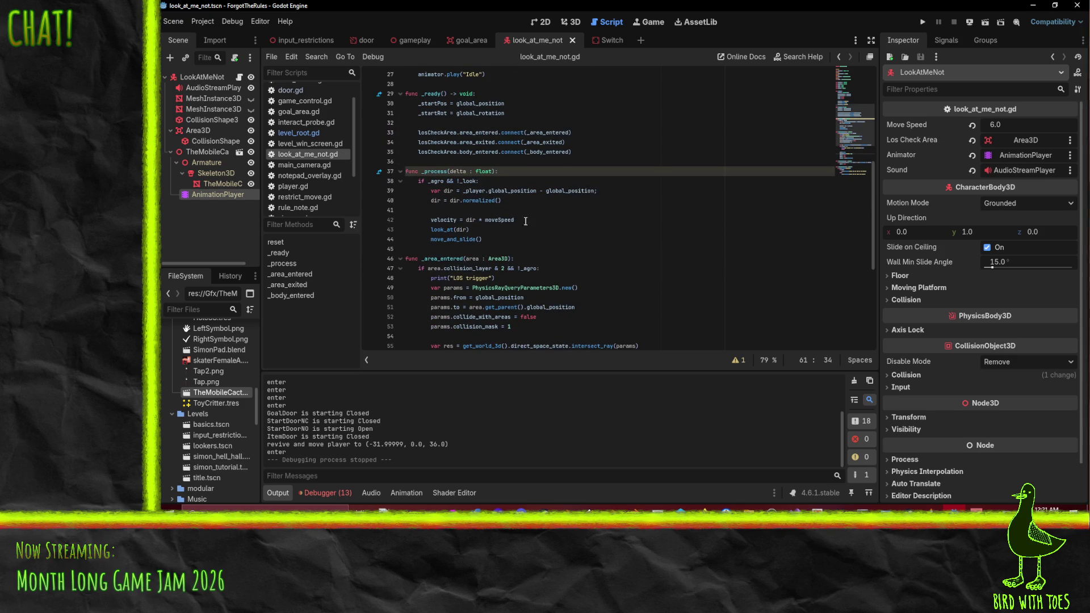
scroll(541, 249, up, 3)
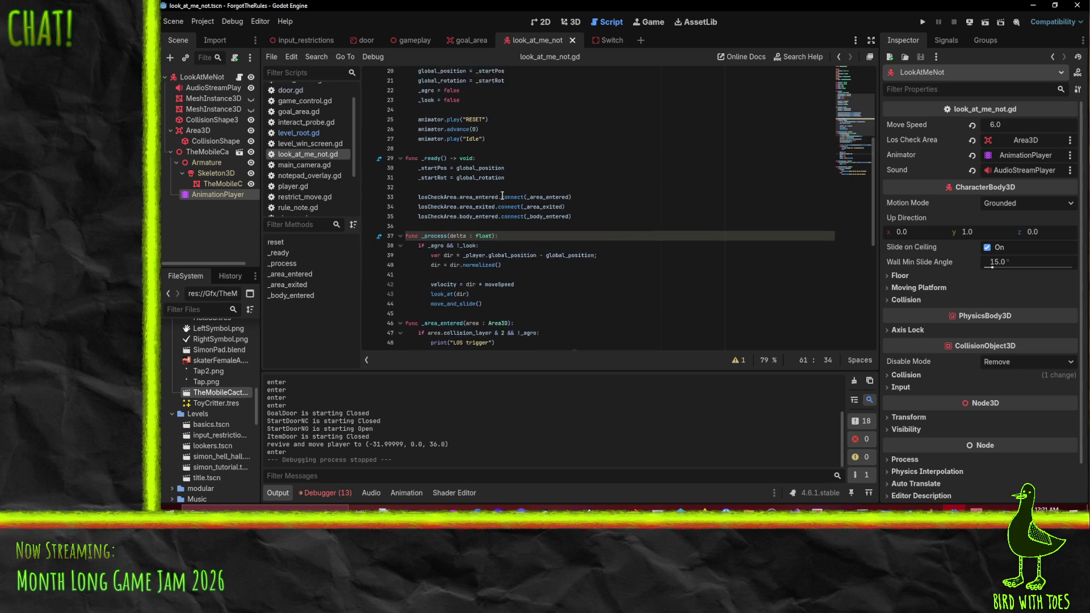
click(484, 162)
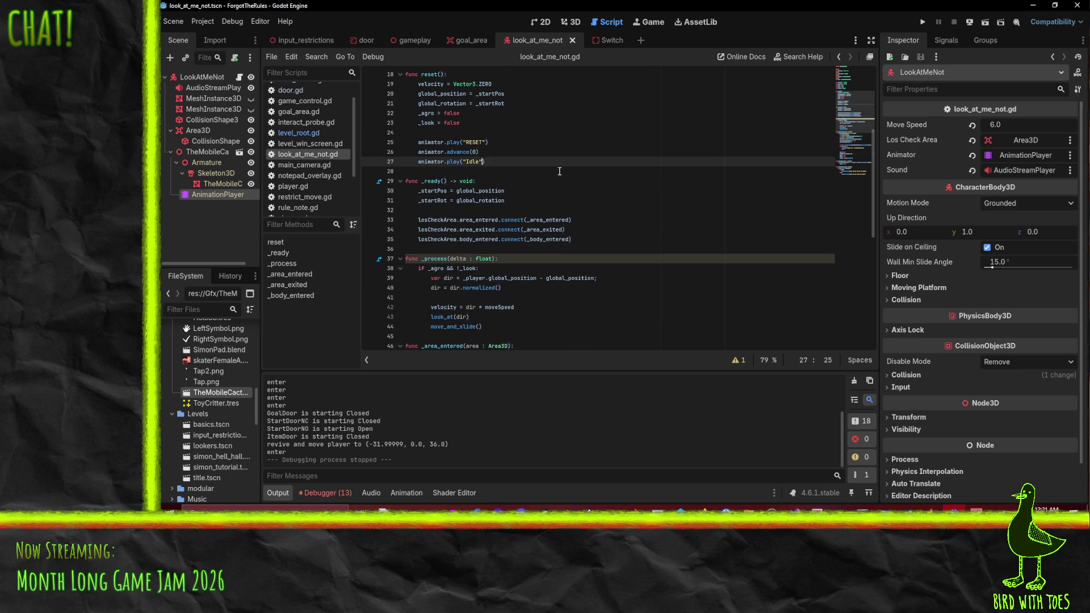
text(,)
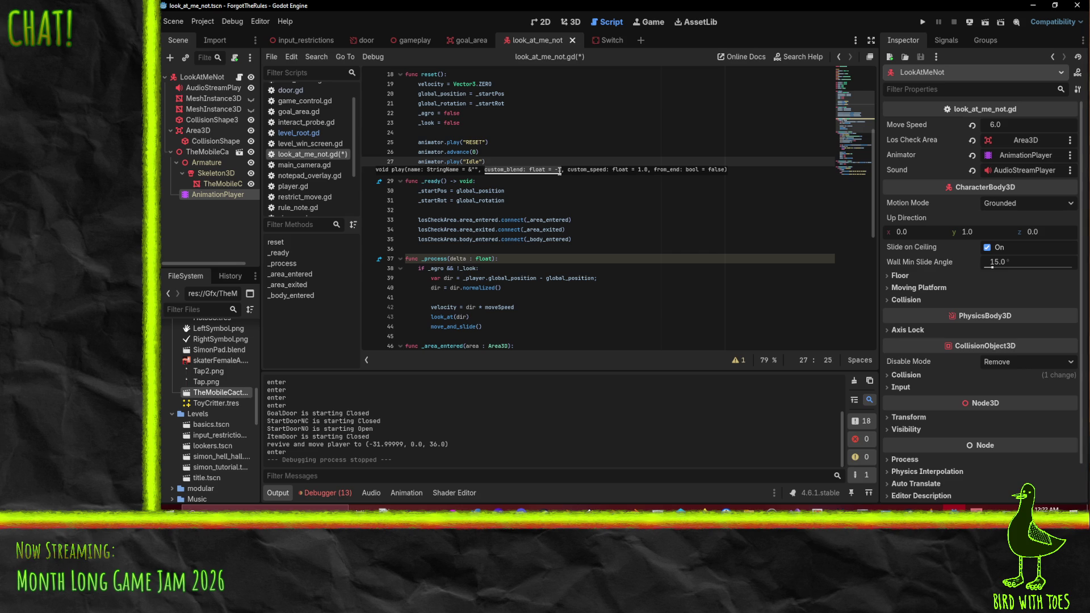
Search the web for 'godot animation with offset'.
mouse_move(703, 507)
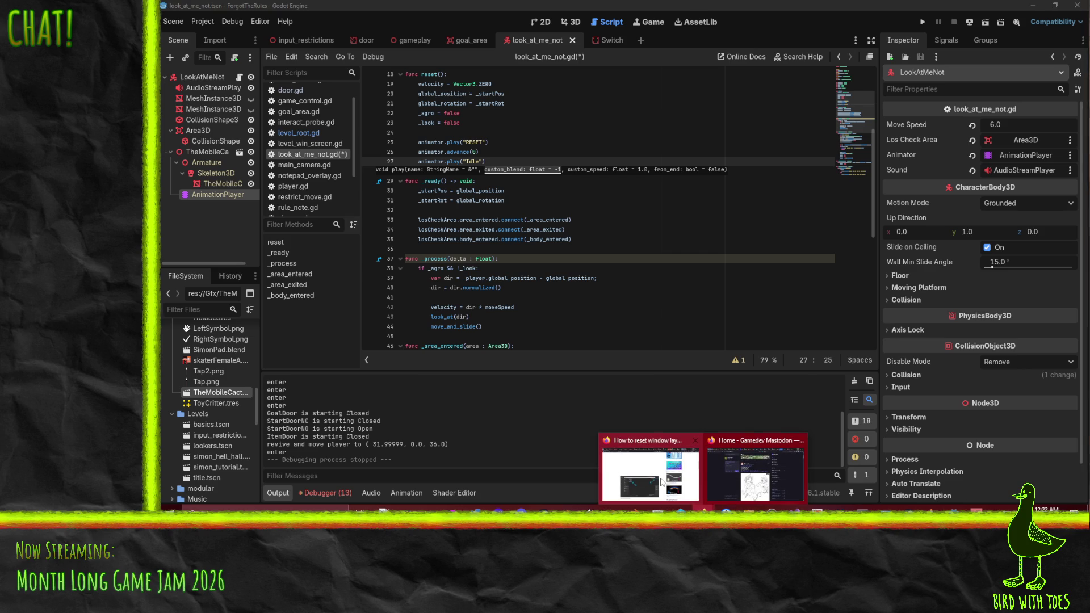
click(652, 466)
key(ctrl+l)
text(godot )
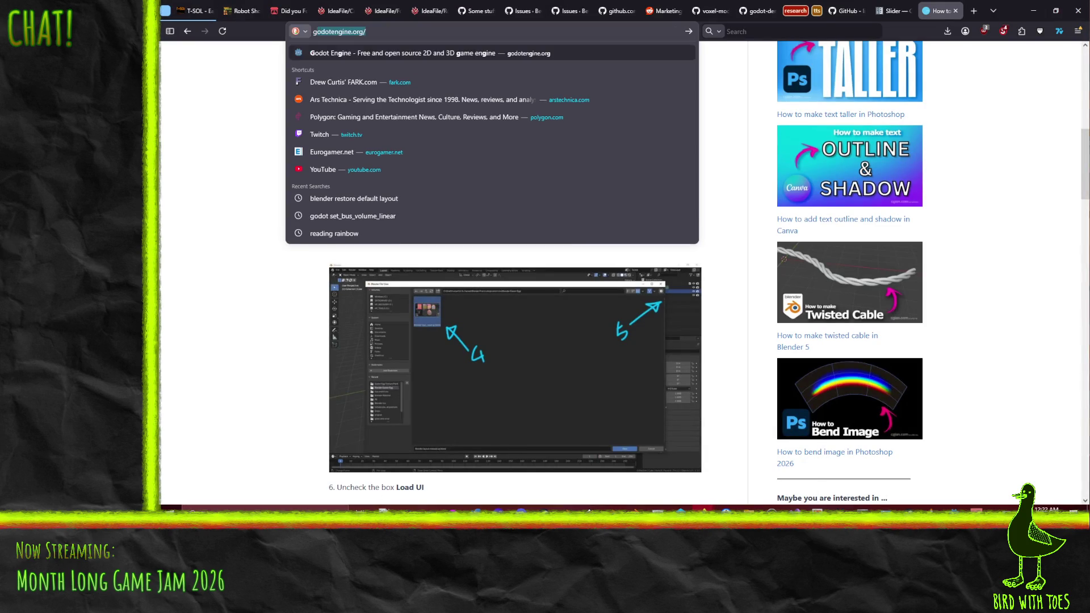
text(animation with offs)
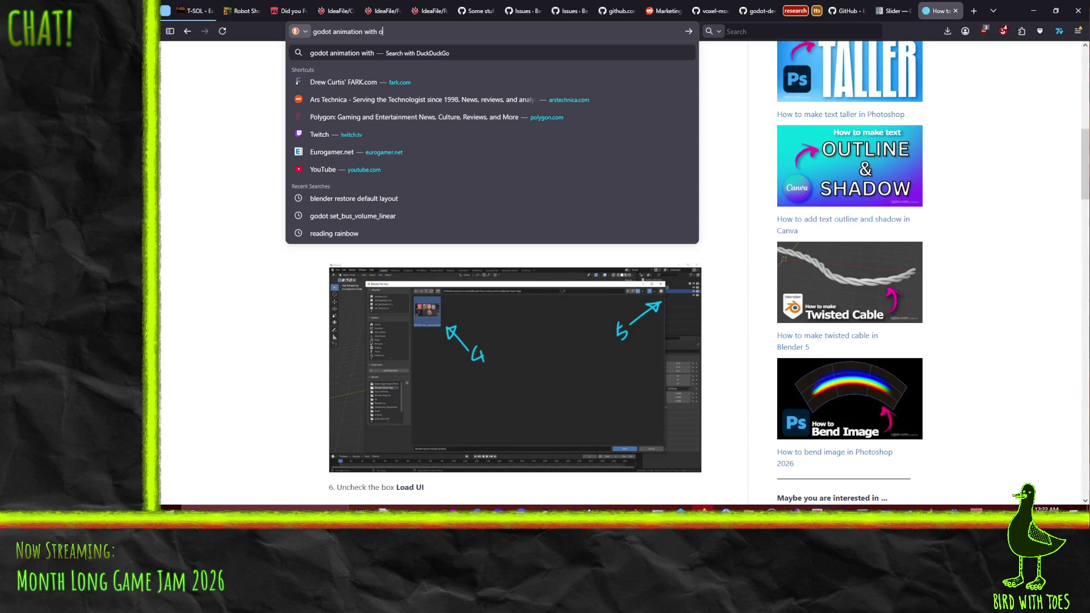
text(et)
key(Return)
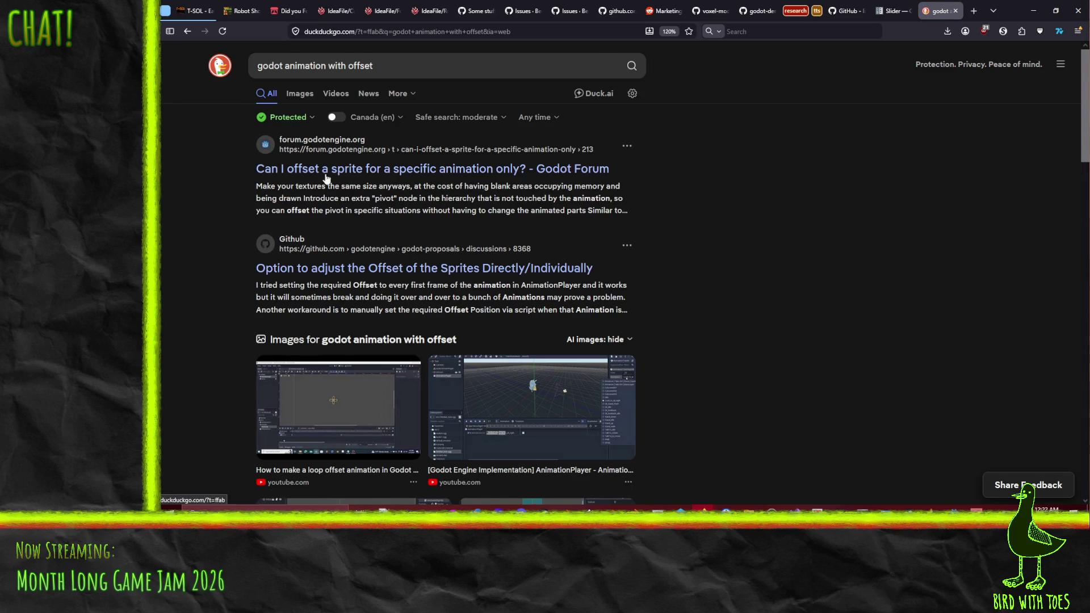
Refine the search to 'godot animation with time offset'.
click(331, 66)
double_click(331, 65)
click(390, 66)
text(time)
key(Return)
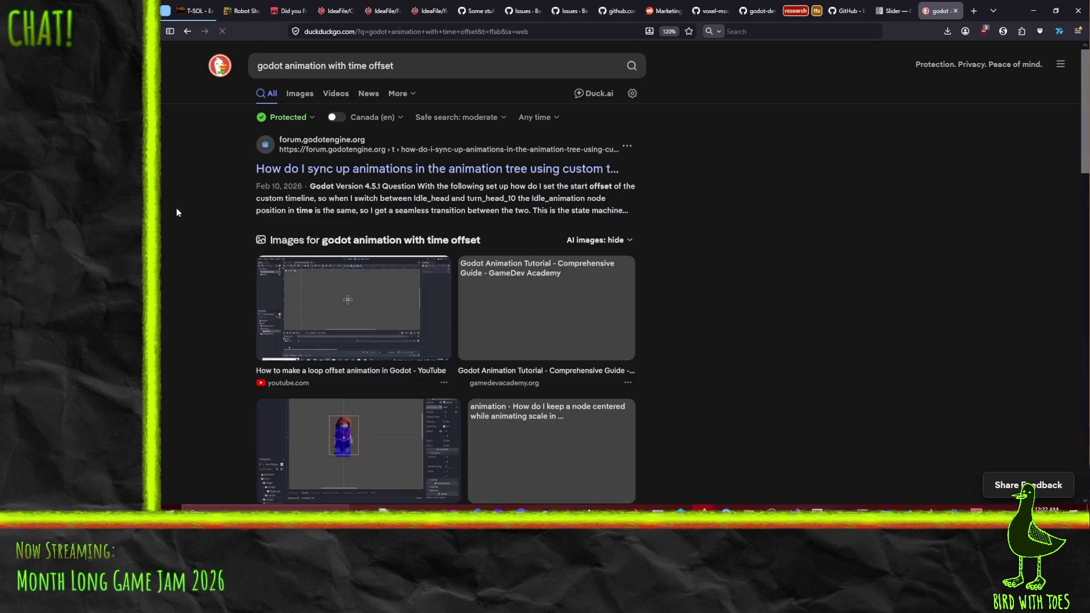
Search for 'godot animationplayer' and open the AnimationPlayer documentation result.
drag(394, 65, 161, 57)
key(ctrl+a)
text(godot animationplayer)
key(Return)
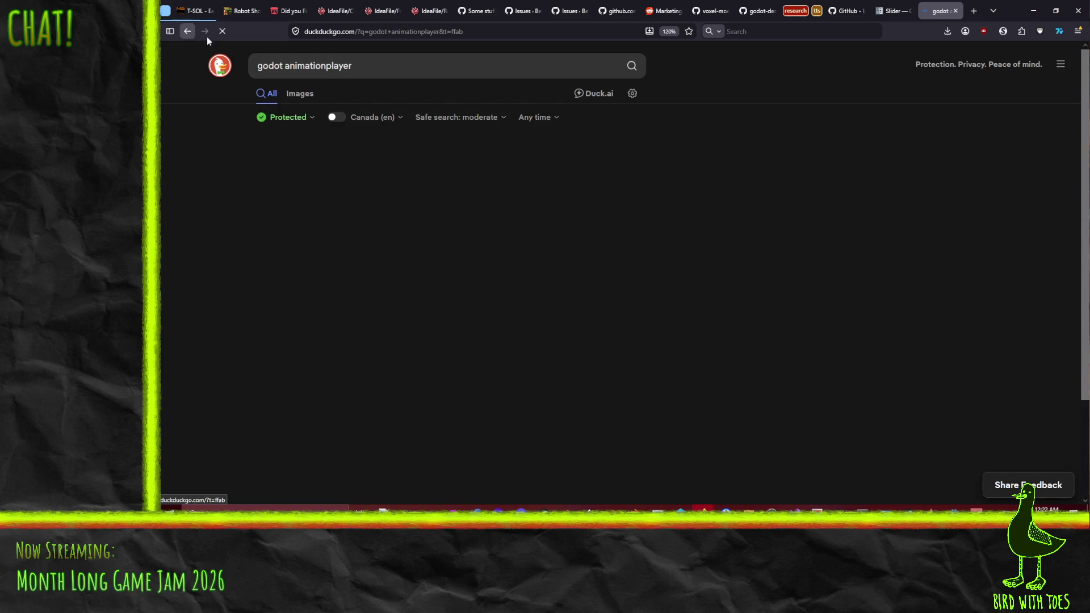
click(405, 170)
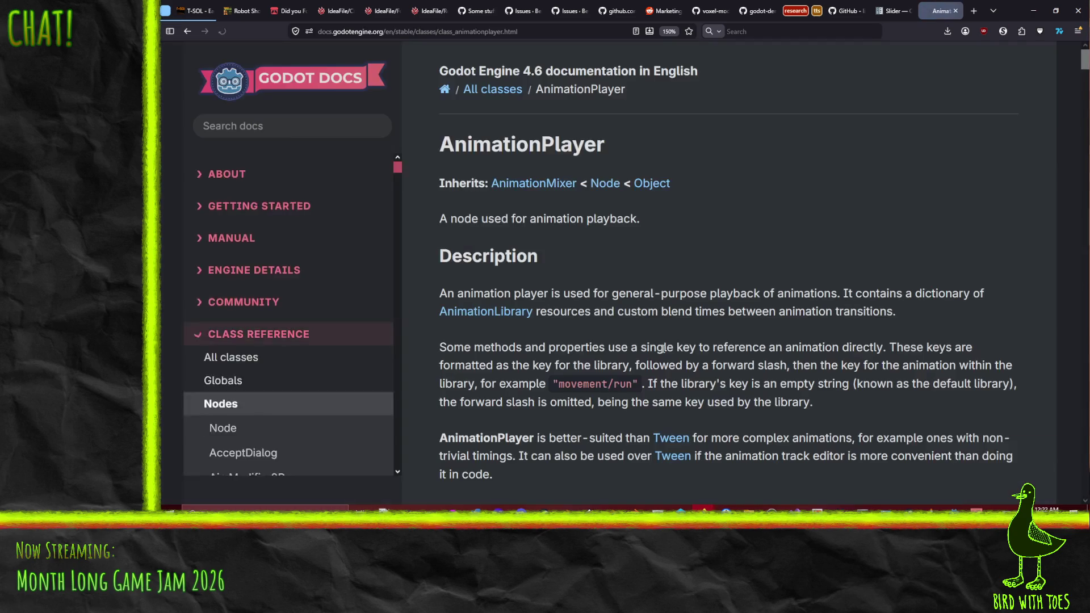
Read the current_animation_position property description, then return to the end of script line 27.
scroll(697, 198, down, 5)
scroll(825, 156, down, 3)
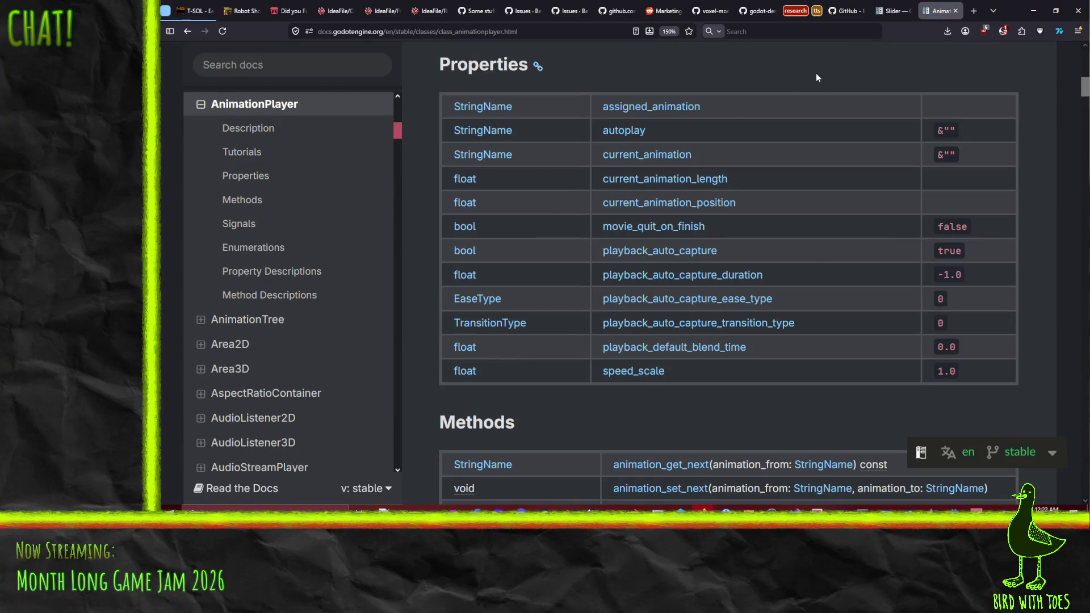
click(653, 203)
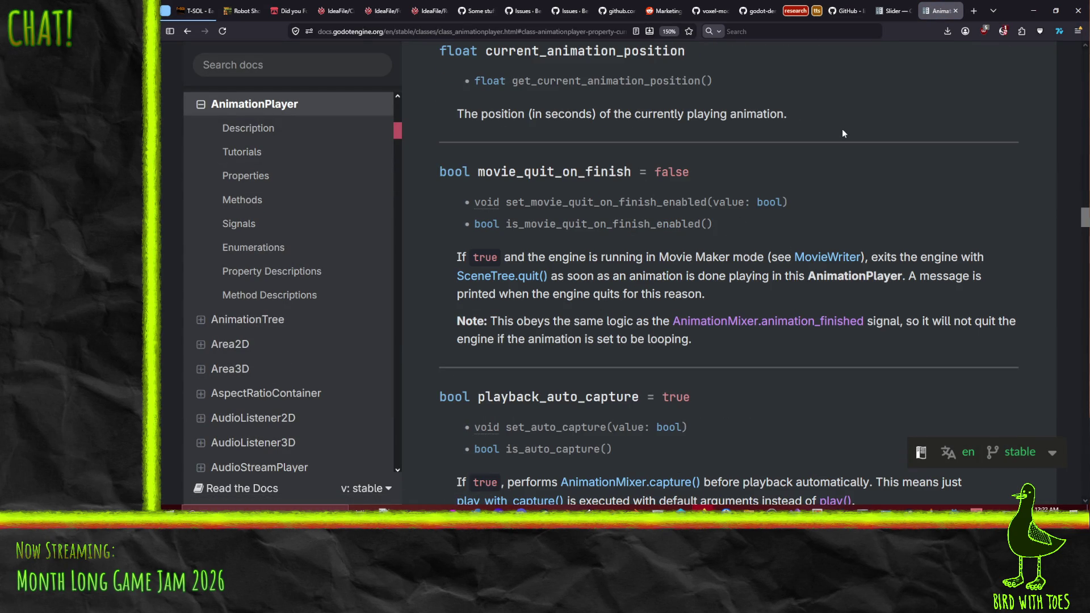
click(1033, 10)
click(498, 161)
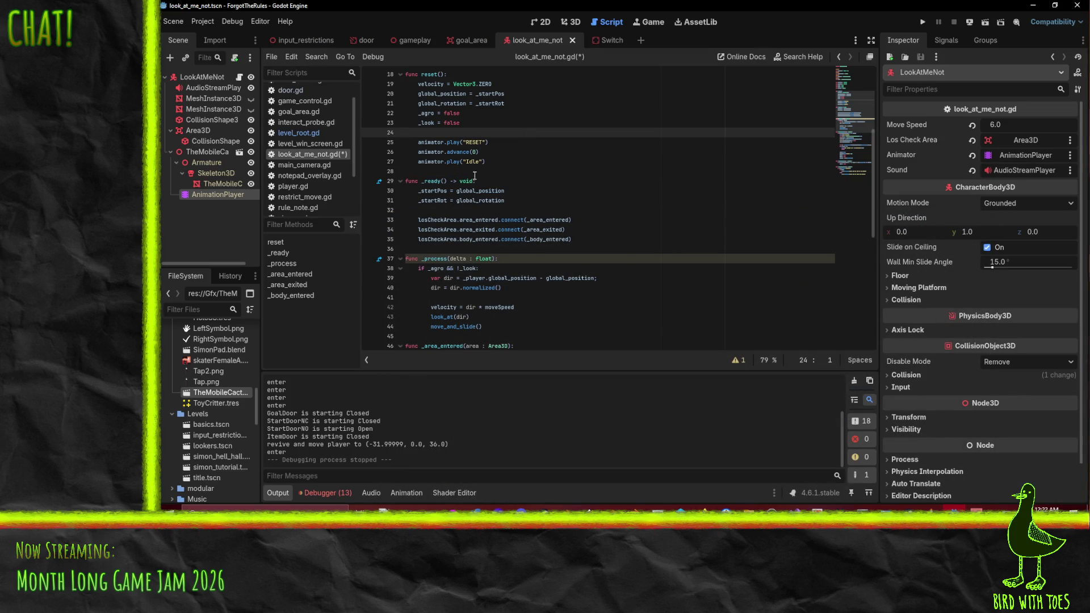
Start line 28 as animator.current_animation_position = randf_range( using autocomplete.
key(Return)
text(ator.)
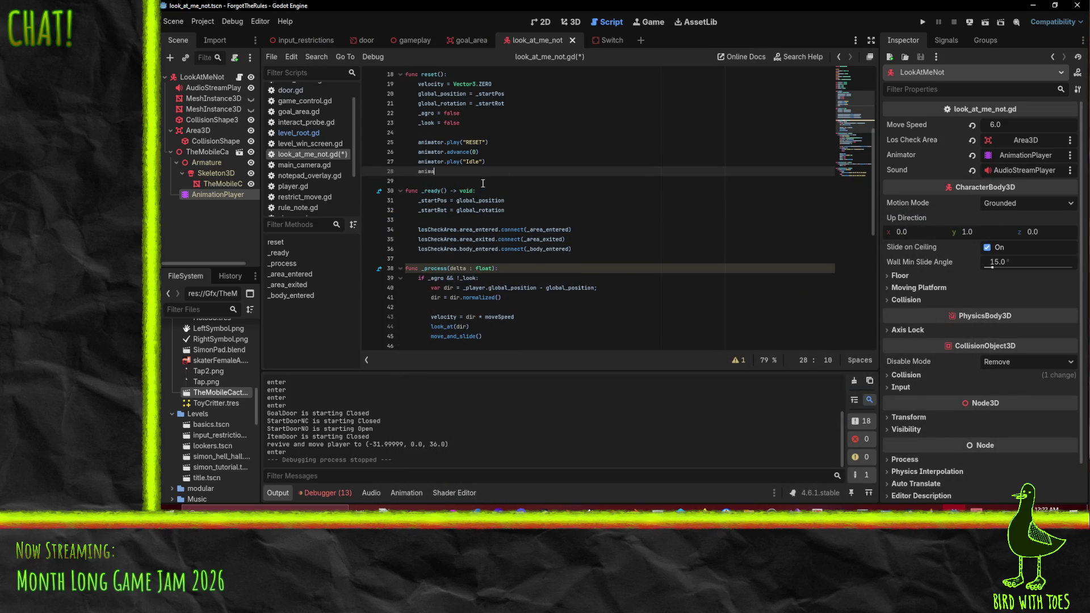
text(curr)
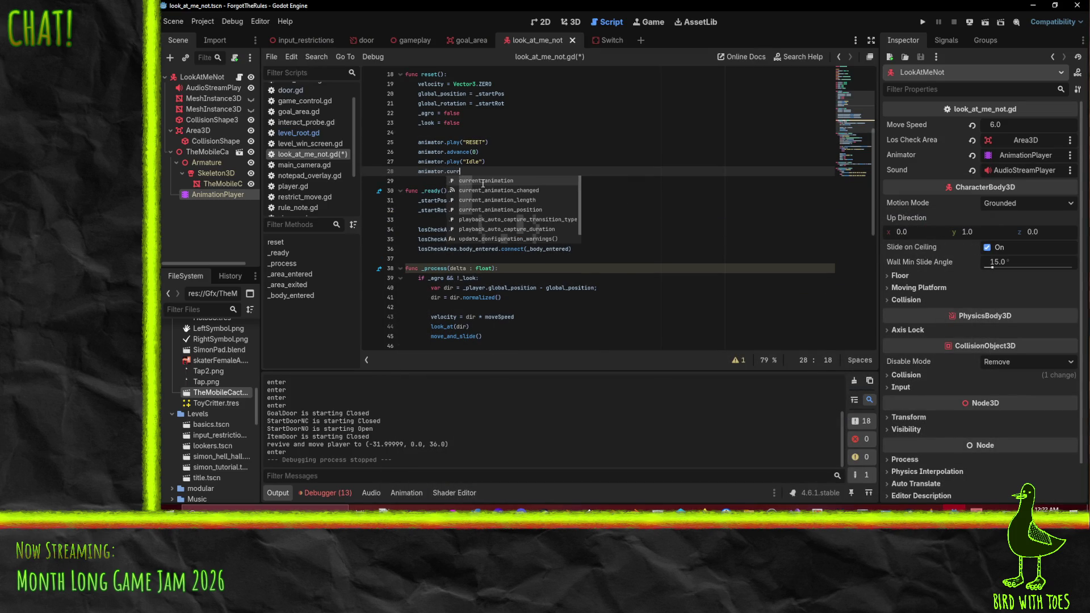
key(Down)
key(Down)
key(Down)
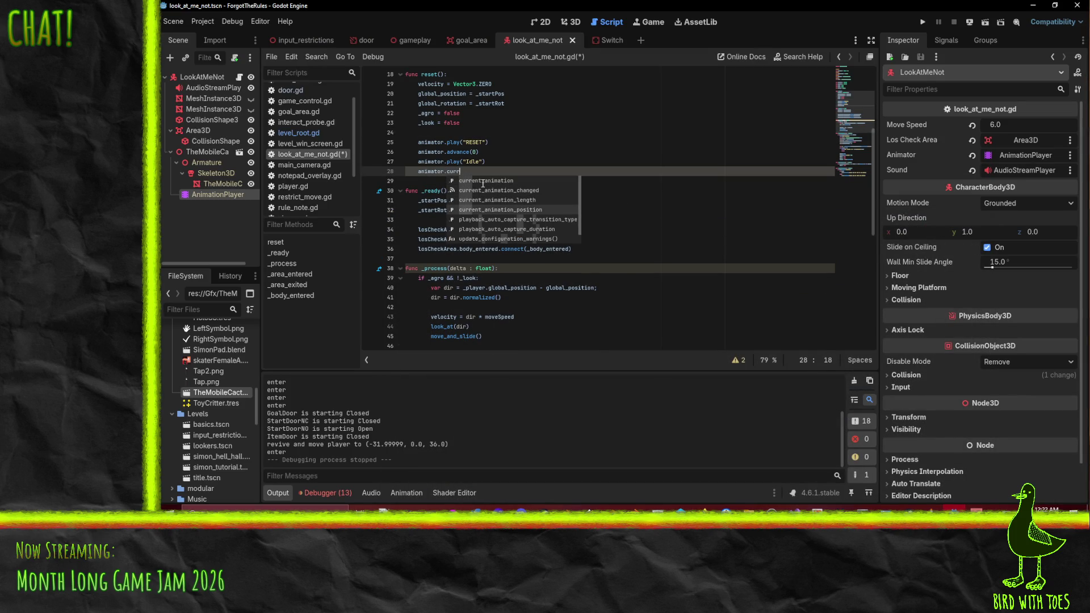
key(Return)
text(= ran)
key(Return)
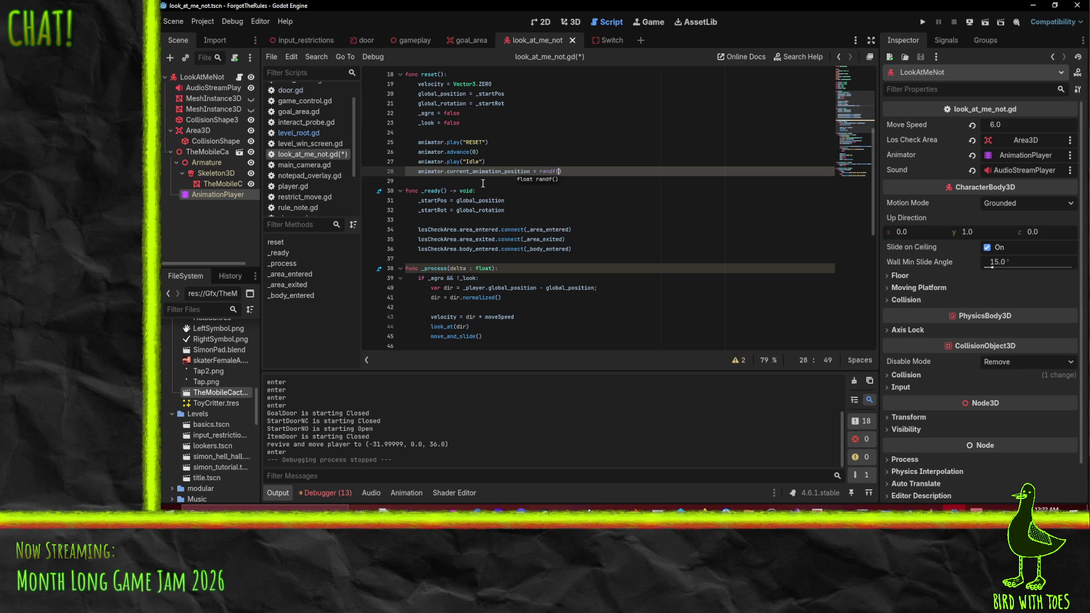
key(BackSpace)
text(_ran)
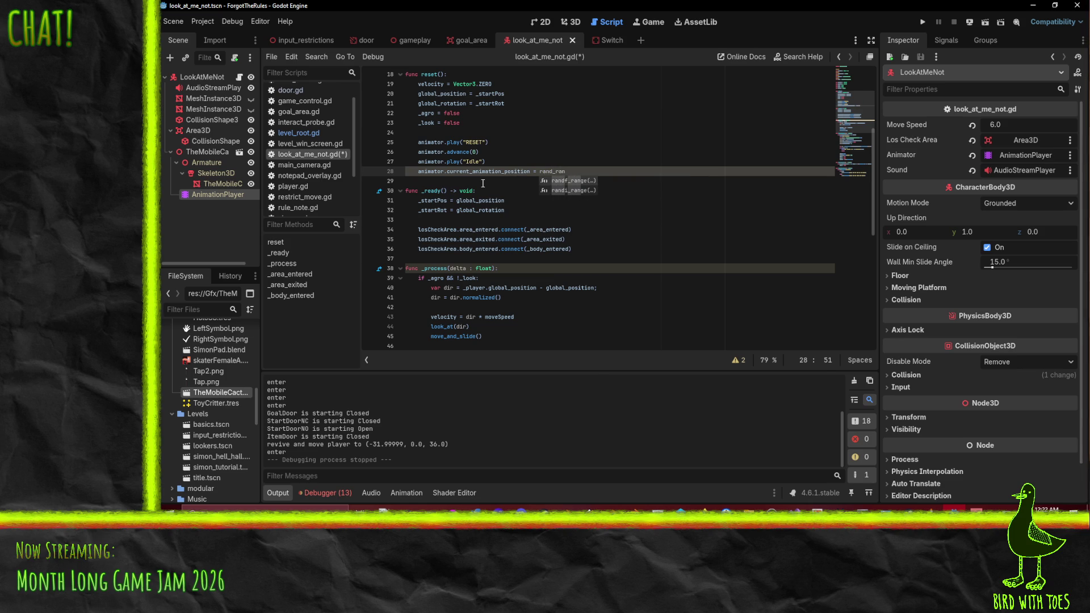
key(Return)
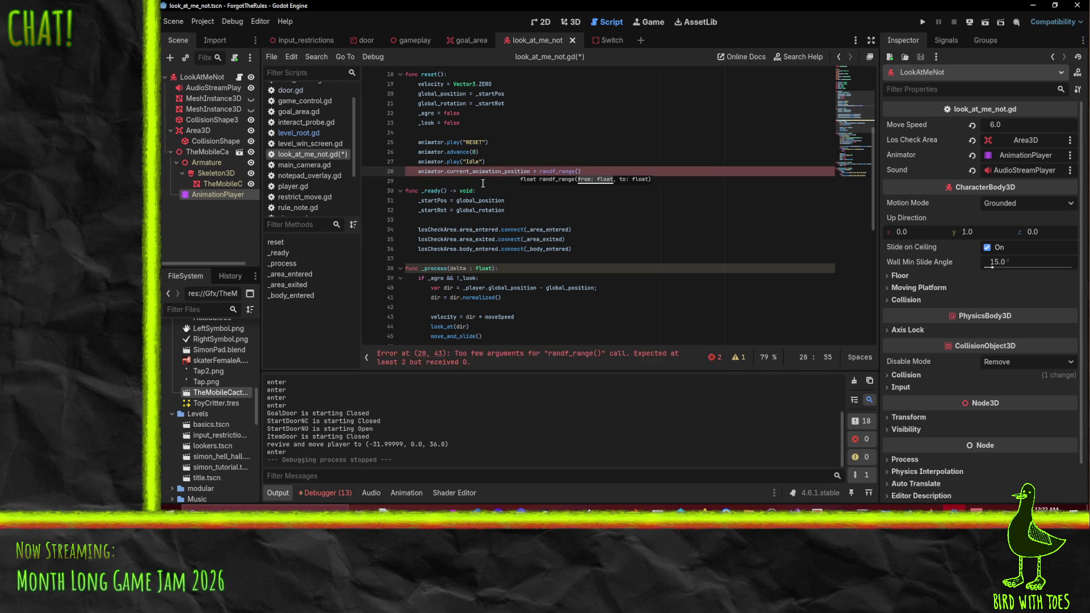
Complete the range with animator.current_animation_length * 0.5, then bring back the AnimationPlayer docs.
text(animat)
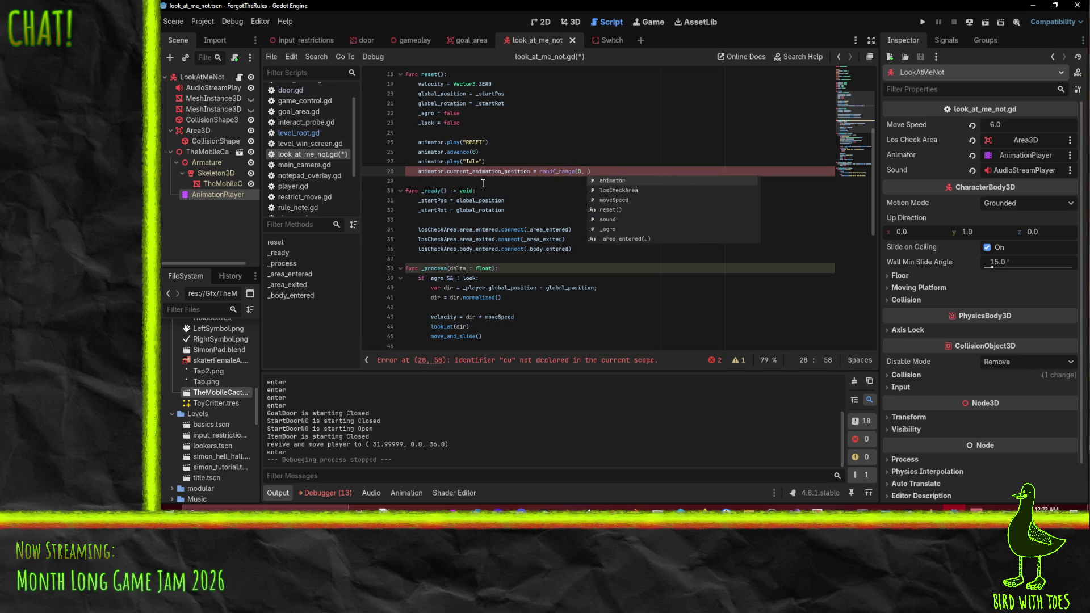
text(or.curr)
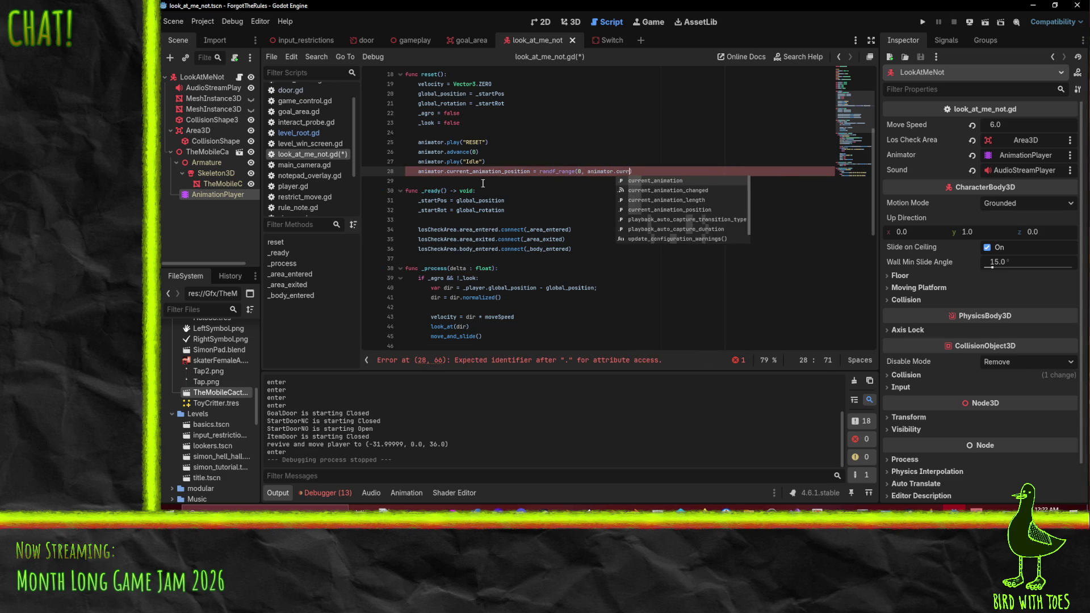
key(Down)
key(Down)
key(Return)
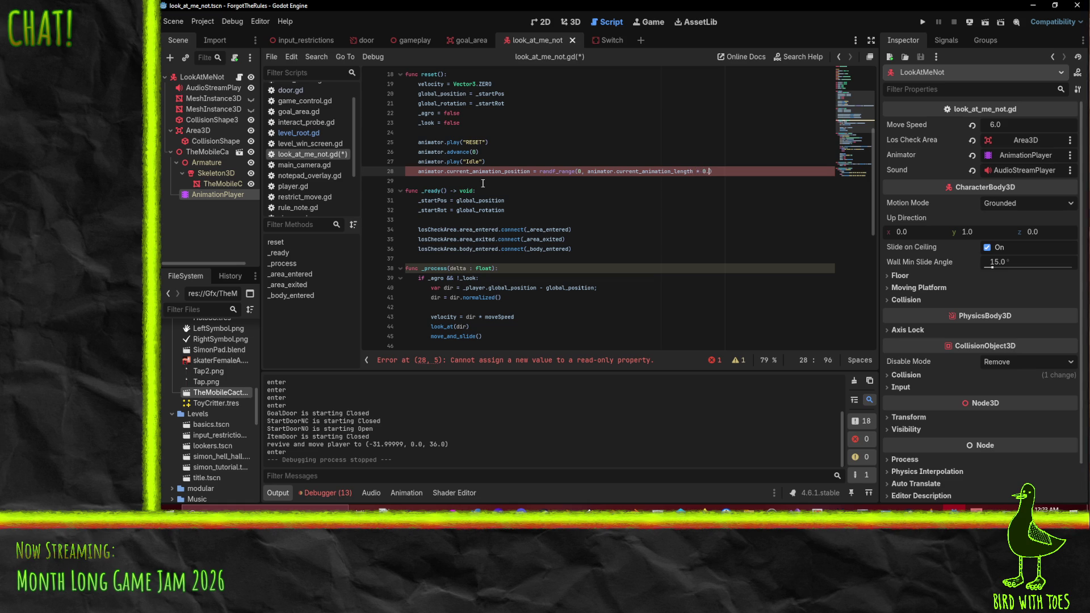
key(Up)
key(Up)
key(Up)
click(505, 171)
click(703, 508)
click(668, 475)
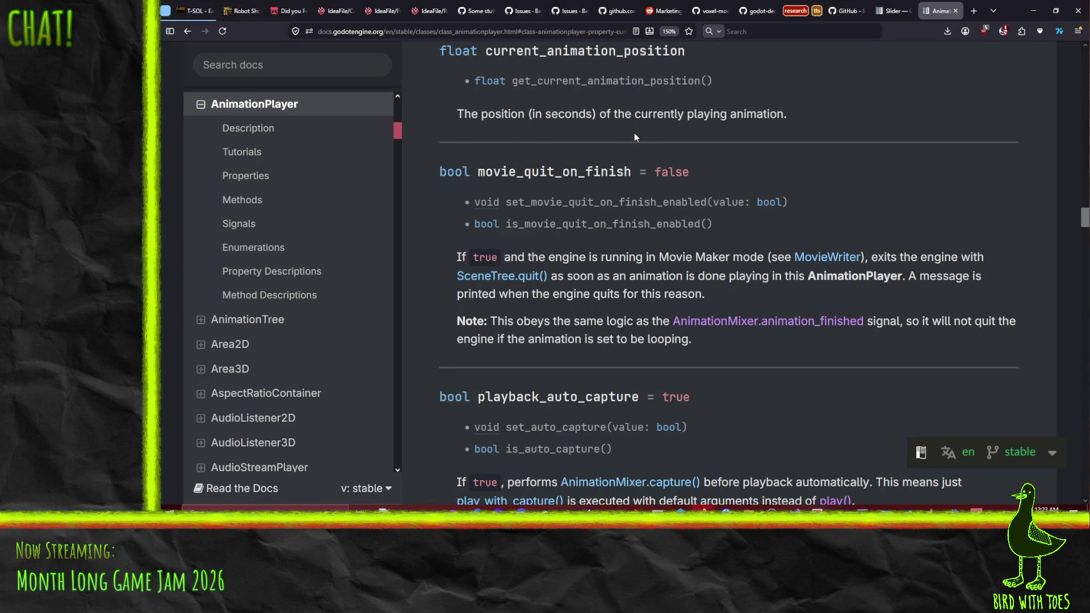
Browse the AnimationPlayer Methods table and open the play_section description.
scroll(636, 136, up, 15)
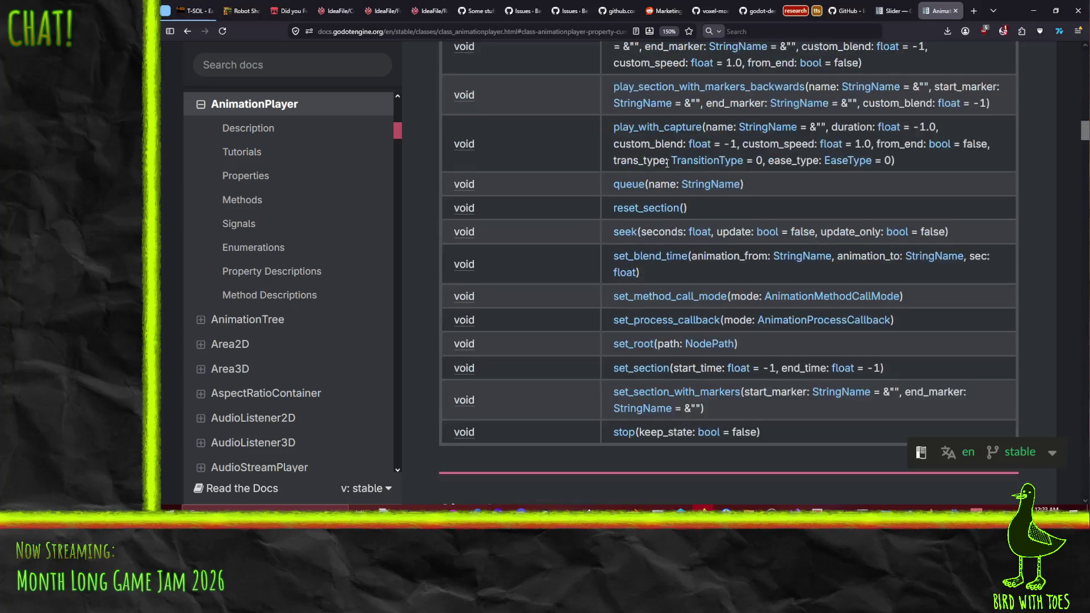
scroll(667, 163, up, 5)
scroll(574, 200, down, 1)
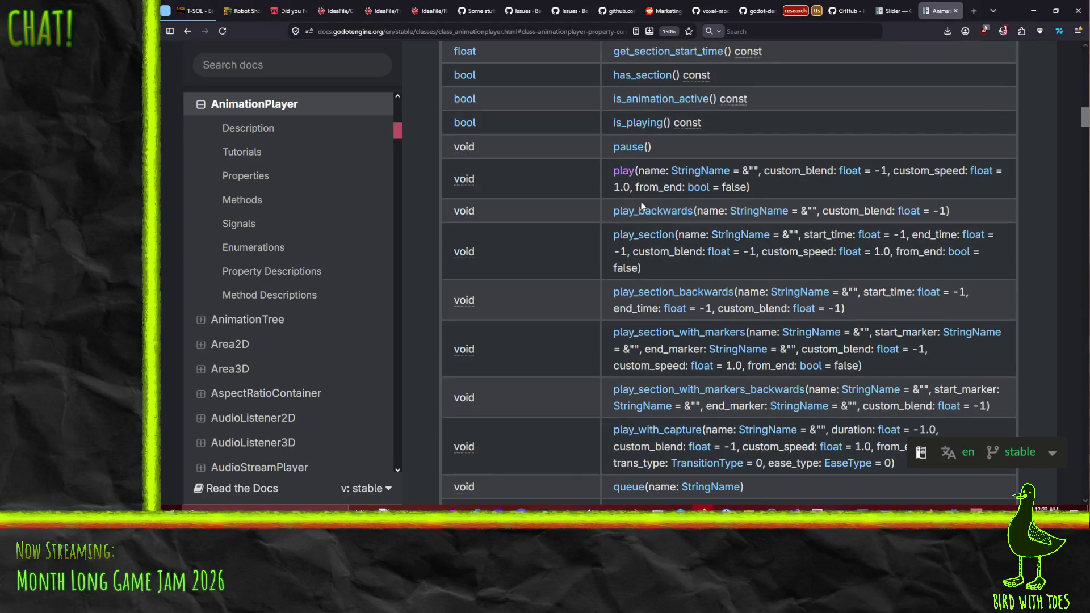
click(644, 240)
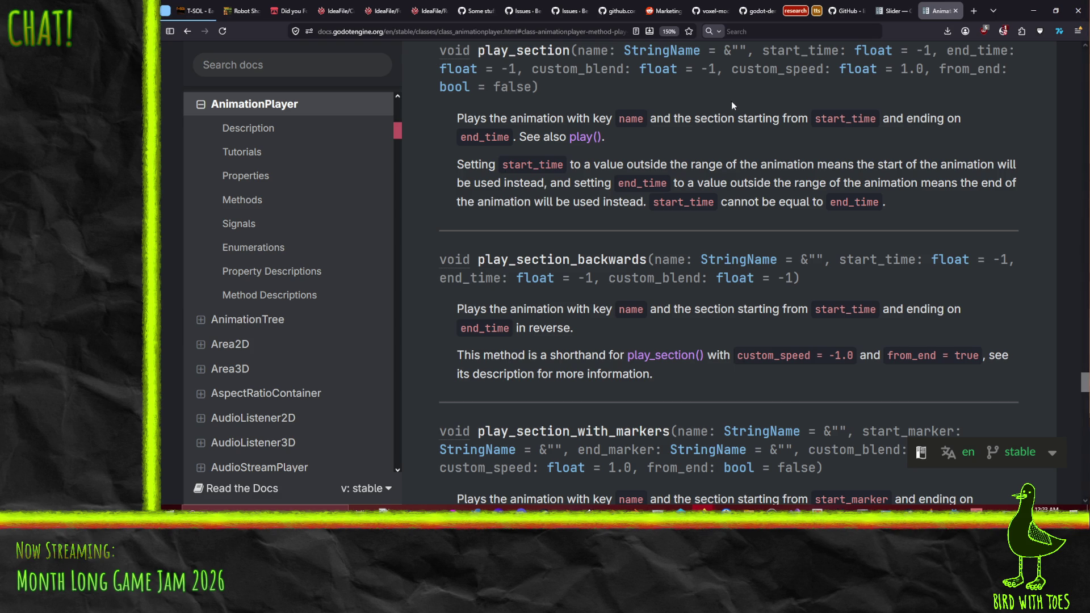
Find the seek() method description, select 'seek', and return to the script editor.
scroll(726, 118, down, 3)
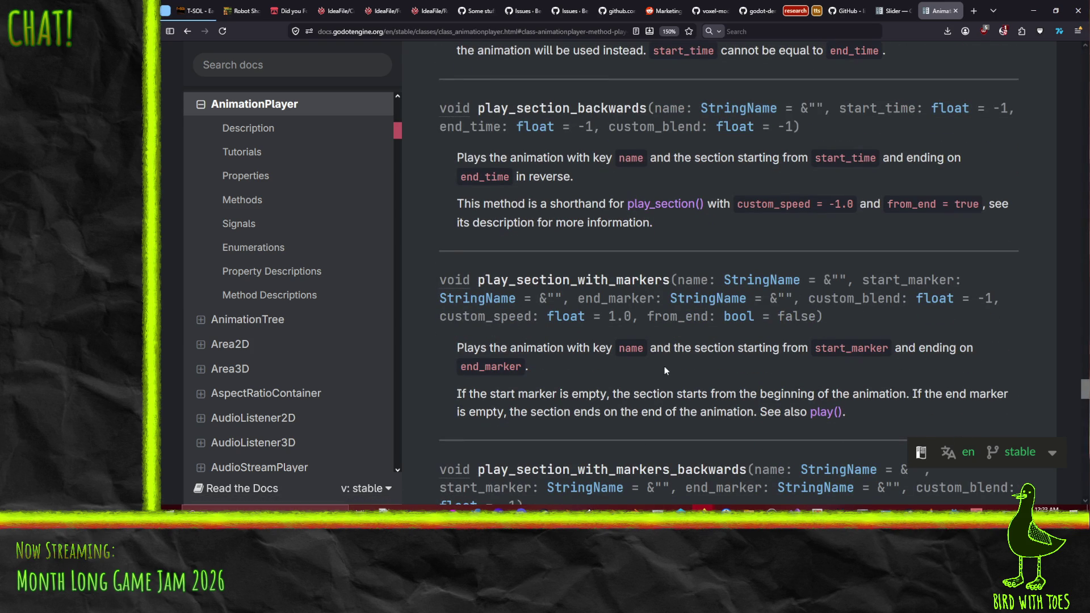
scroll(798, 355, down, 5)
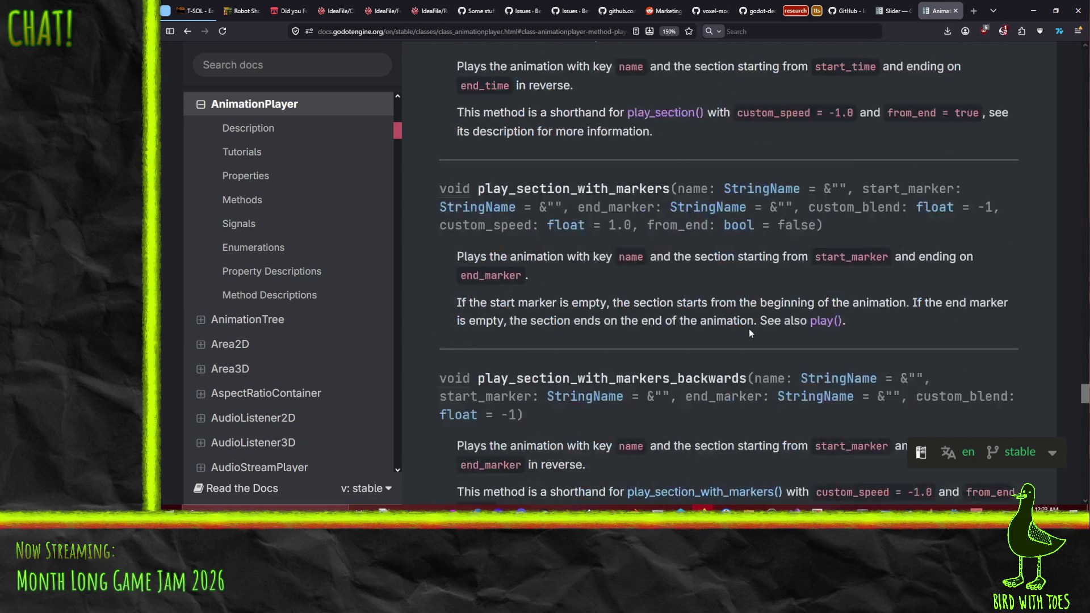
scroll(736, 217, down, 10)
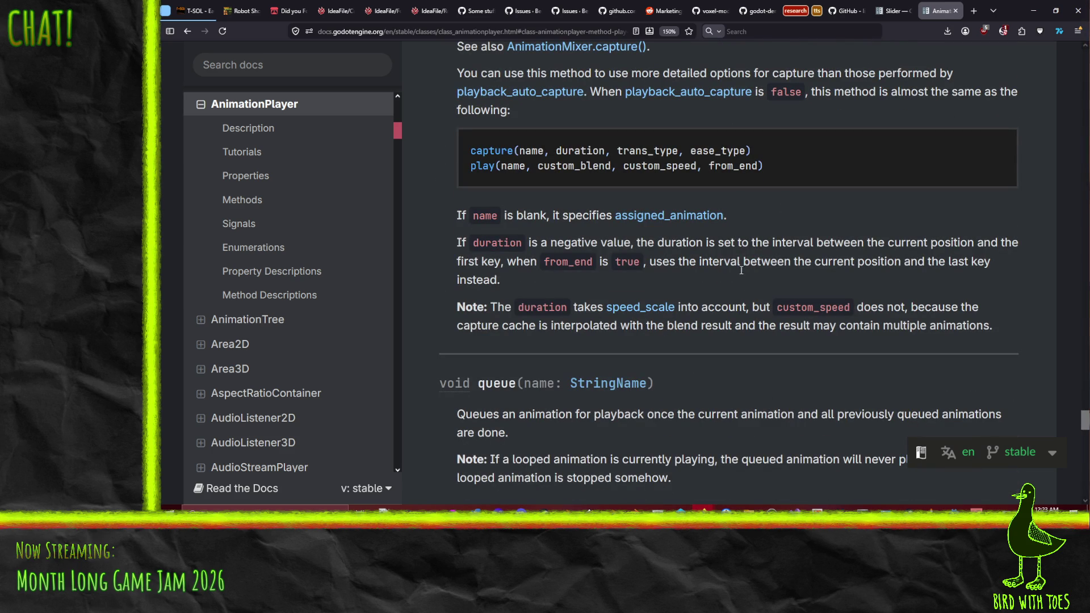
scroll(730, 294, down, 5)
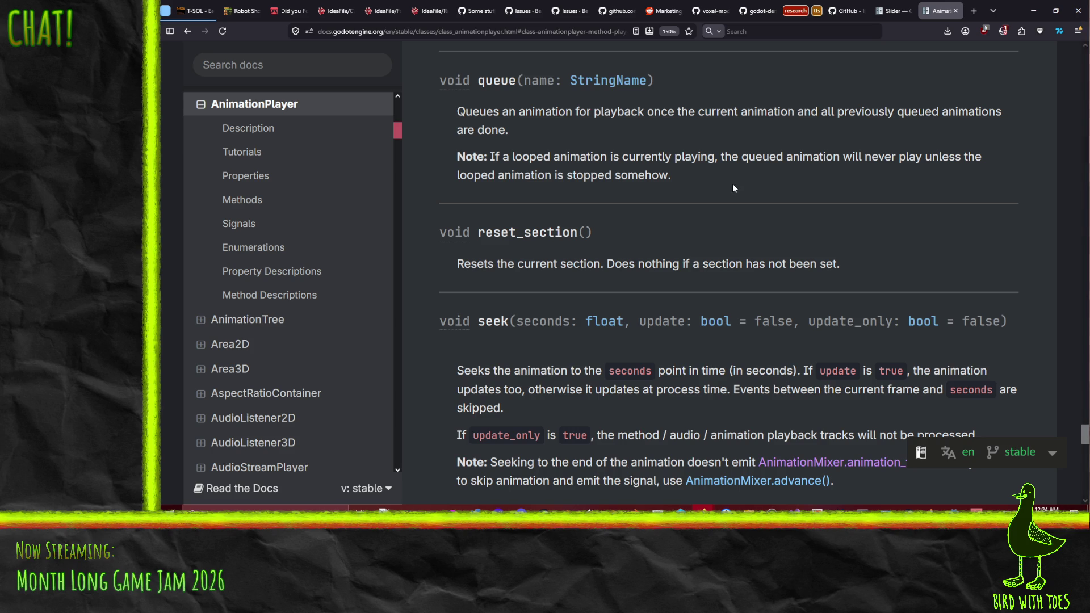
scroll(732, 187, down, 3)
double_click(482, 170)
key(ctrl+c)
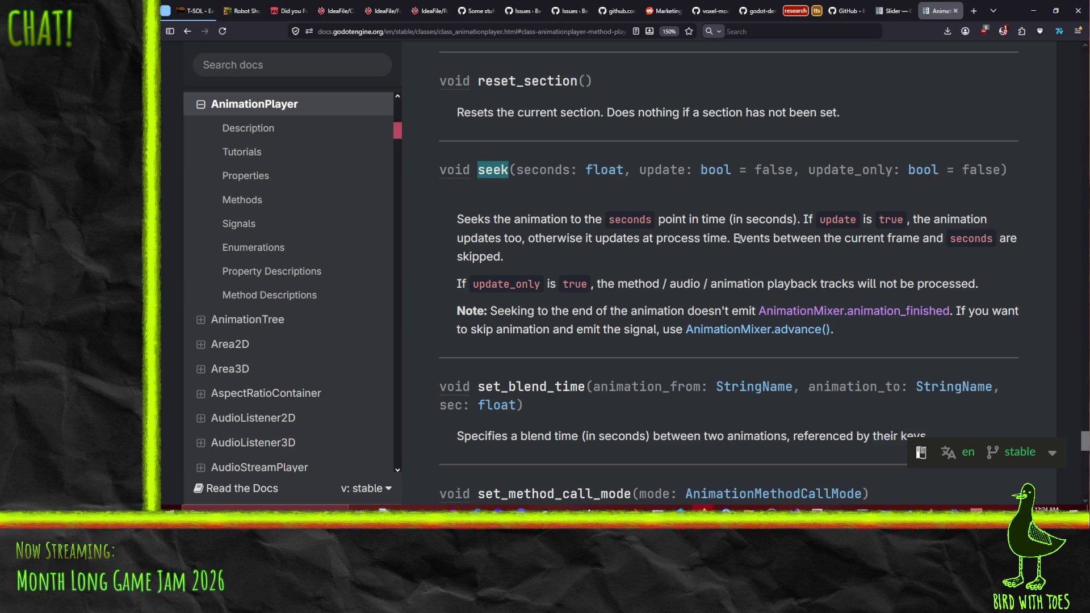
click(1033, 10)
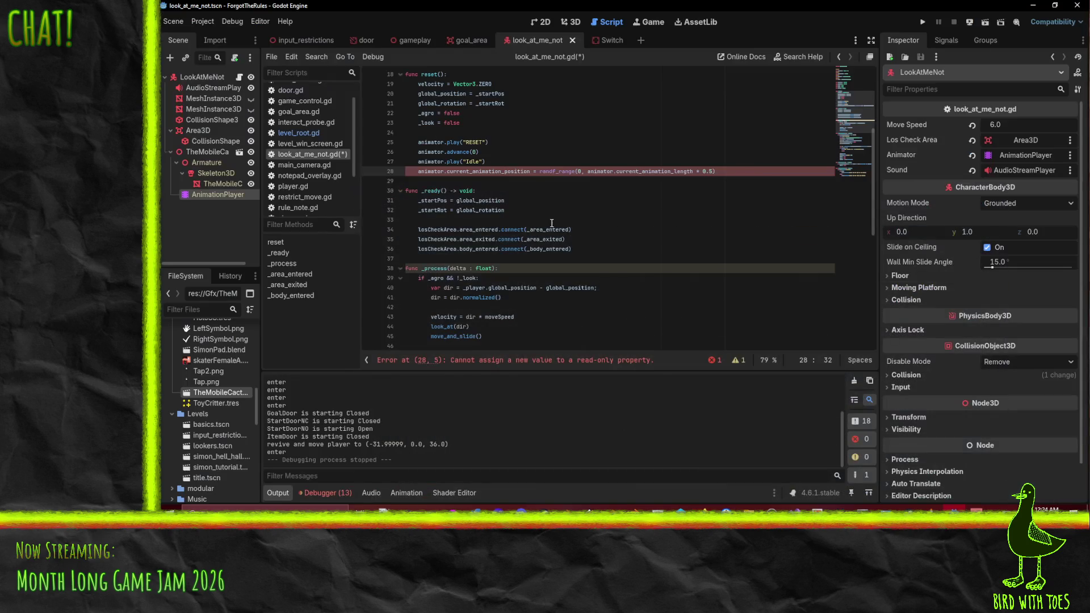
Replace the current_animation_position assignment on line 28 with an animator.seek( call.
double_click(483, 171)
key(ctrl+v)
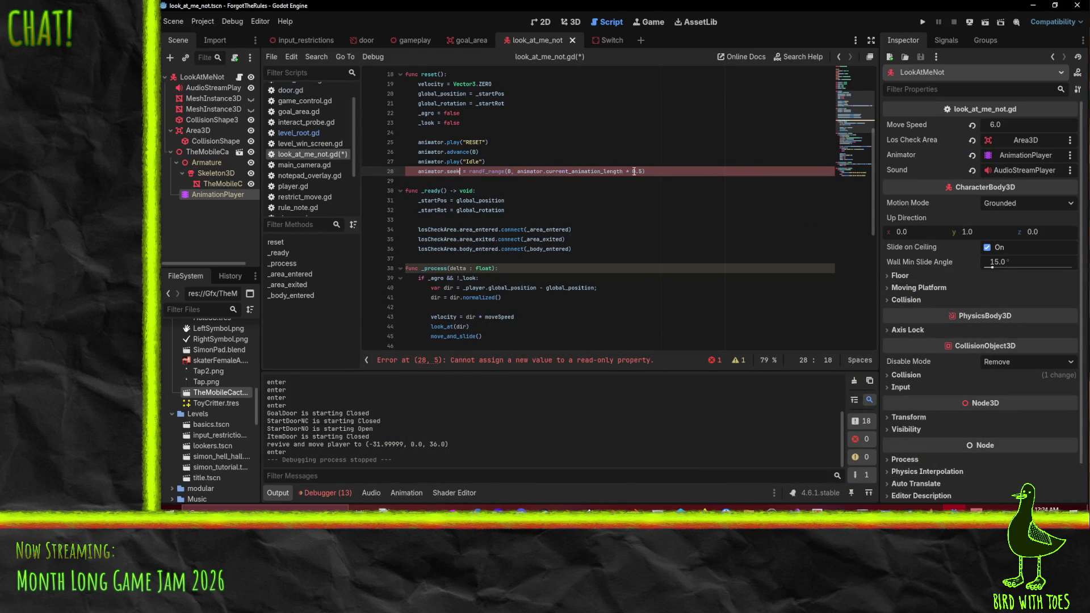
text(()
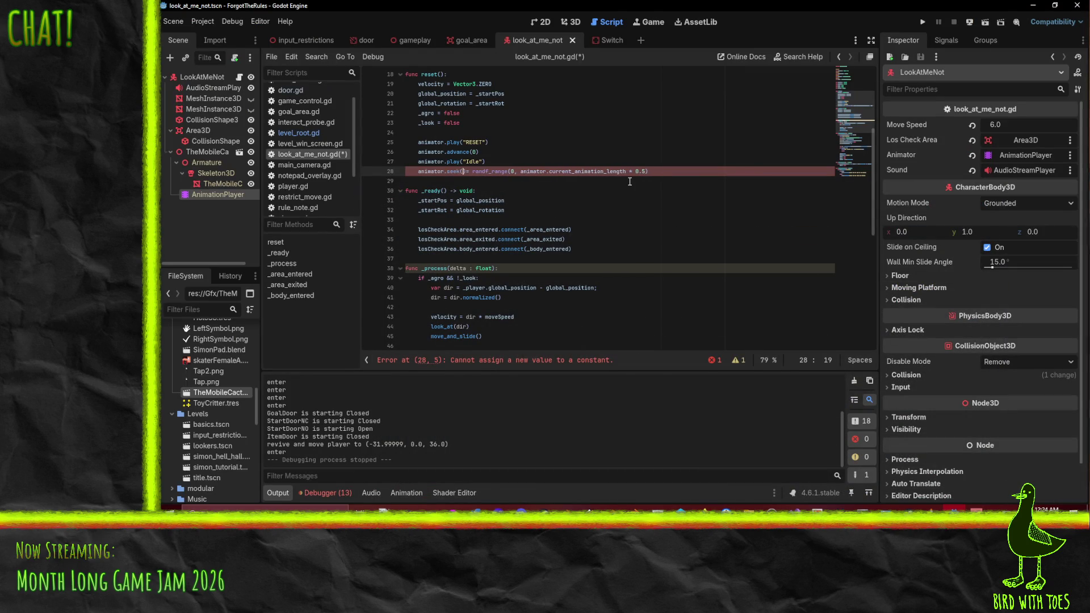
key(Delete)
key(Delete)
key(Delete)
key(End)
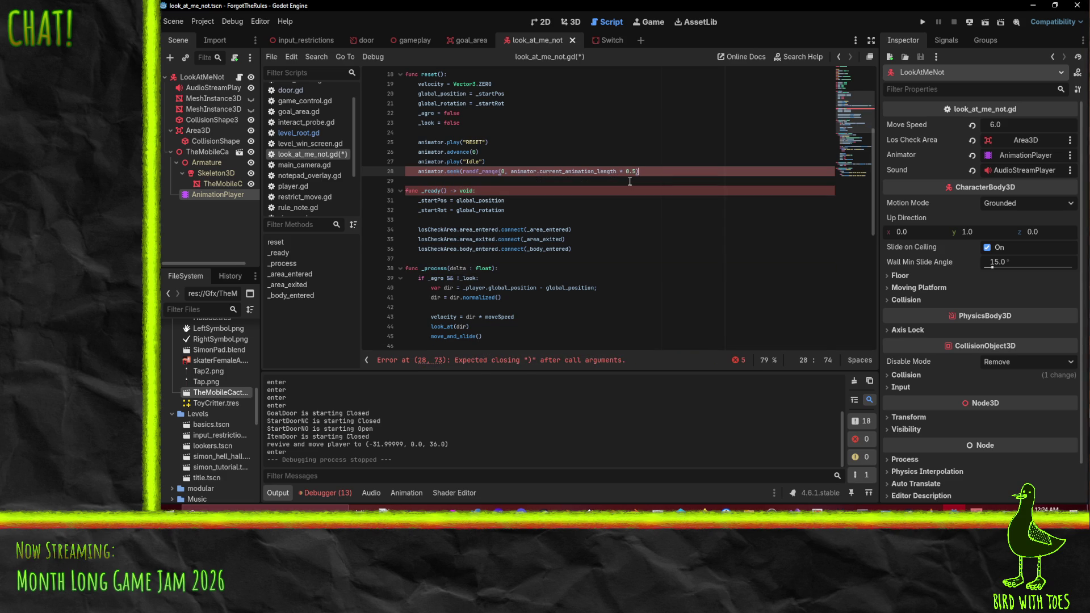
Remove the stray comma from the seek call and save look_at_me_not.gd.
key(Left)
text(,)
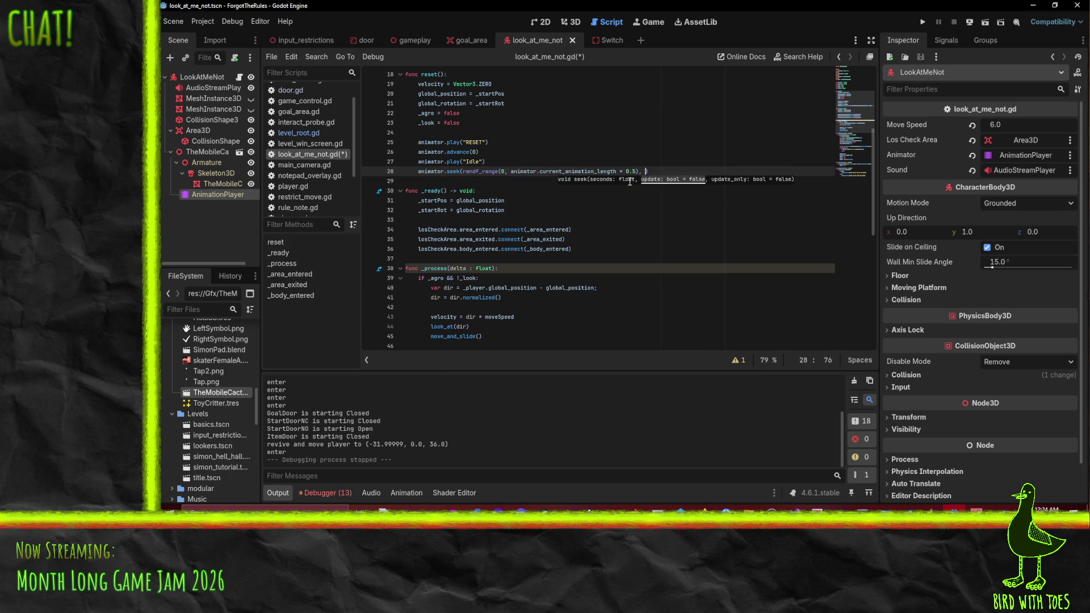
key(BackSpace)
key(BackSpace)
key(Home)
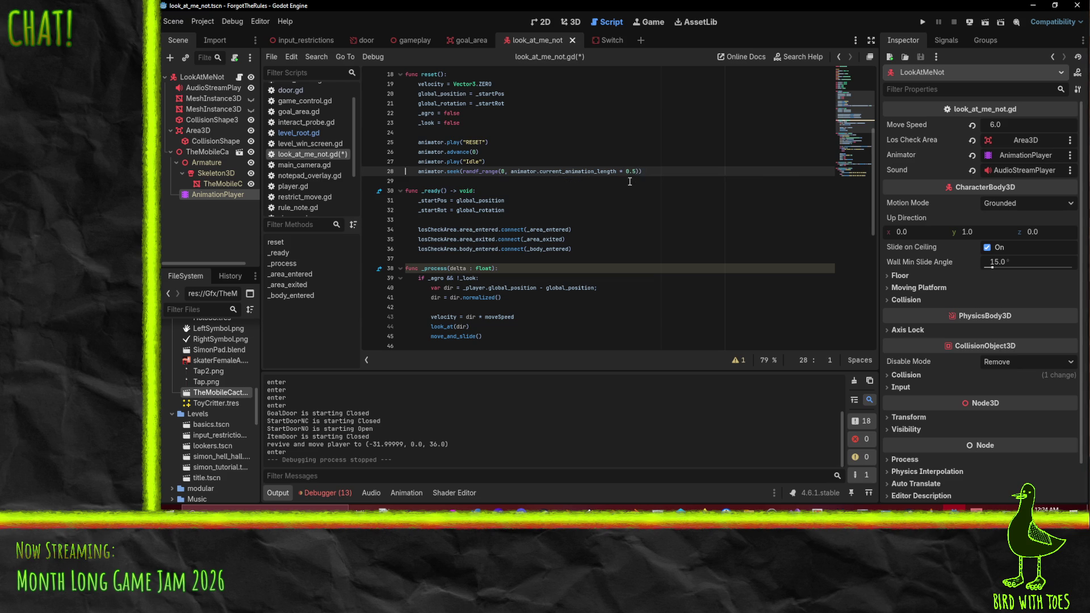
key(ctrl+s)
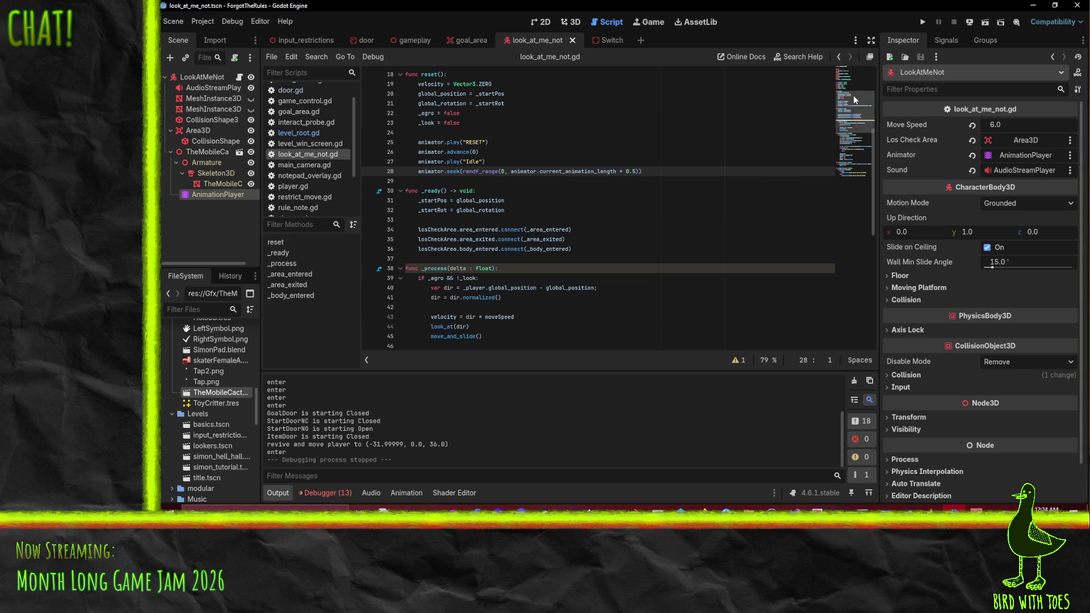
scroll(632, 164, down, 3)
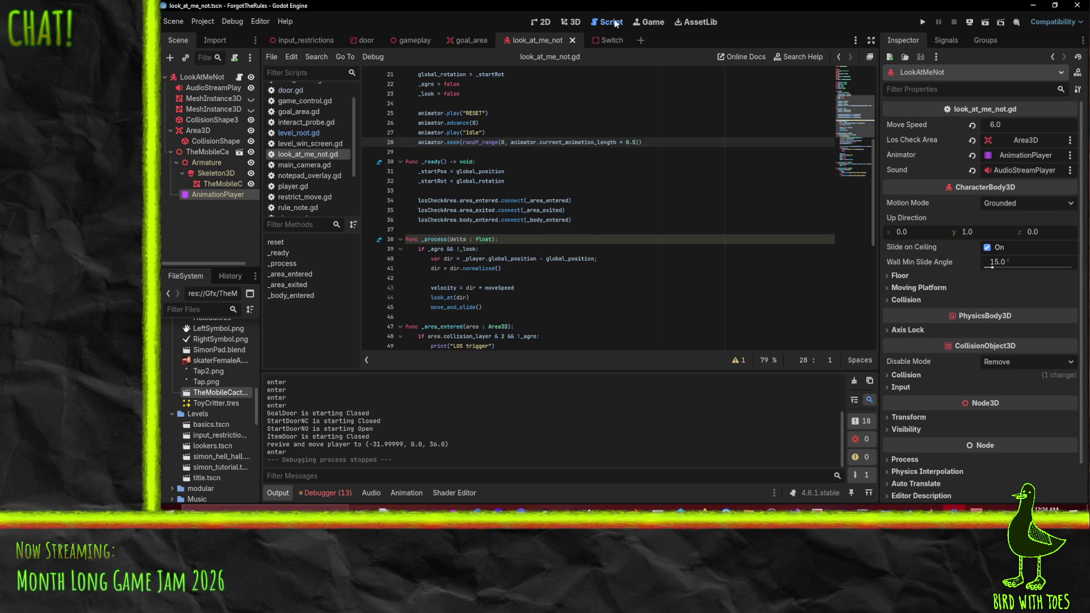
click(575, 23)
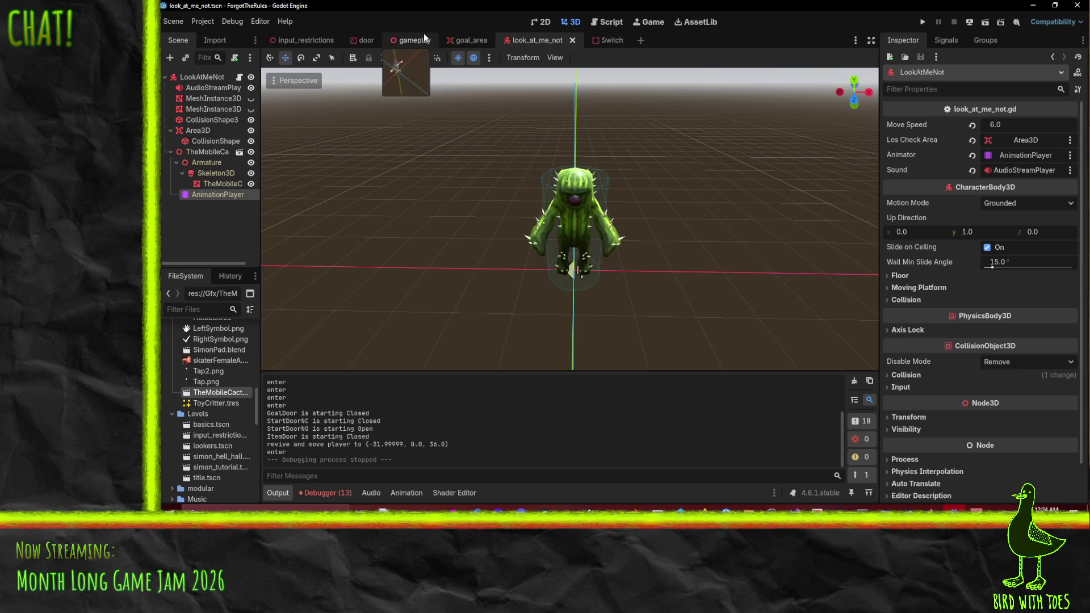
Move LookAtMeNot2 along its Z axis in input_restrictions, save the level, and run with F5.
click(289, 41)
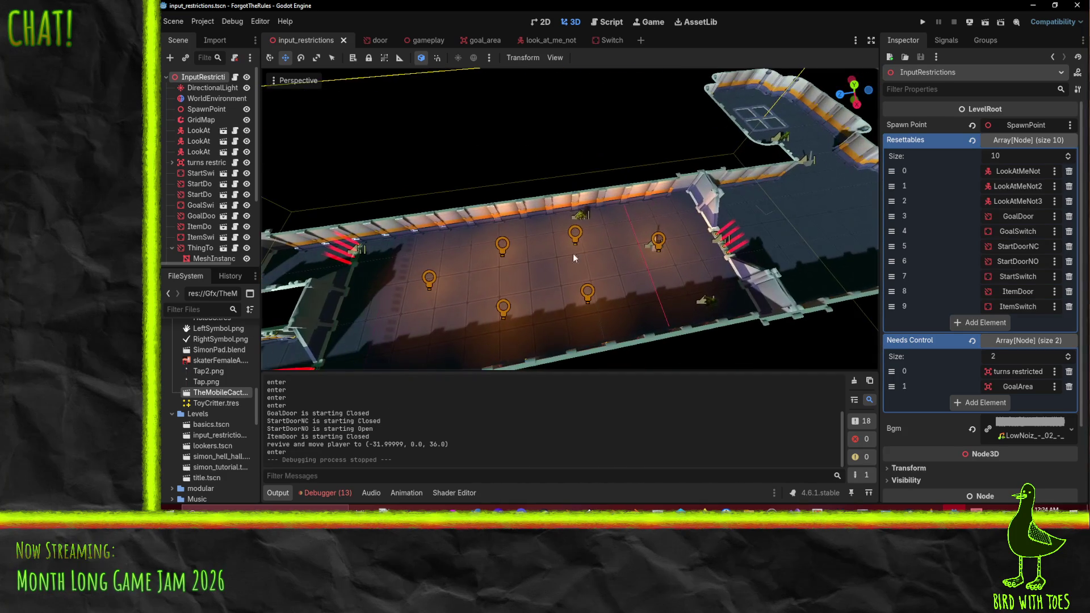
click(579, 221)
key(f)
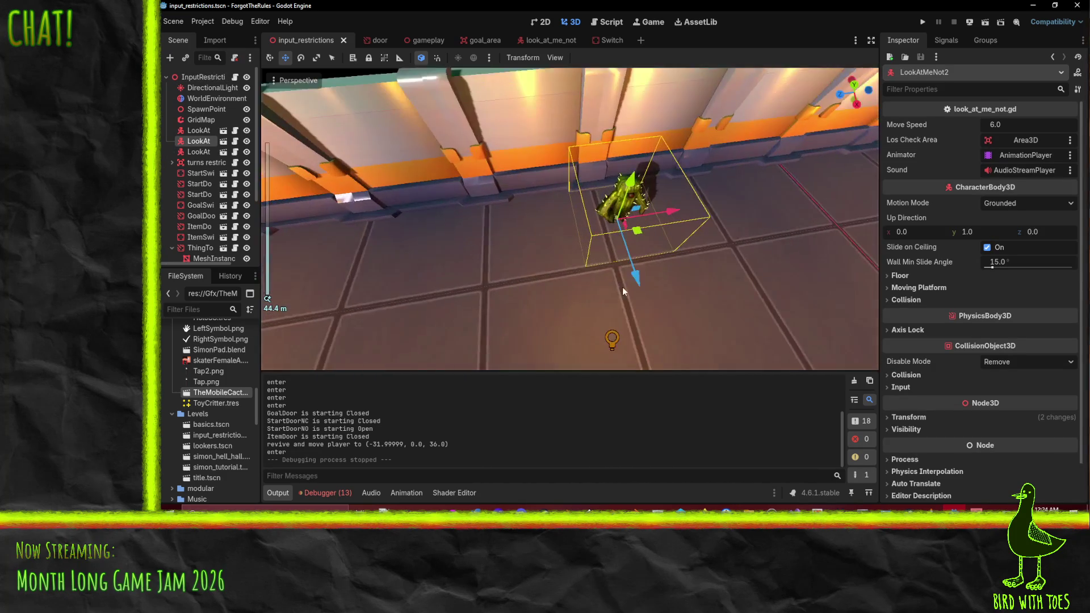
drag(645, 283, 674, 338)
scroll(647, 312, down, 5)
key(ctrl+s)
scroll(330, 257, up, 2)
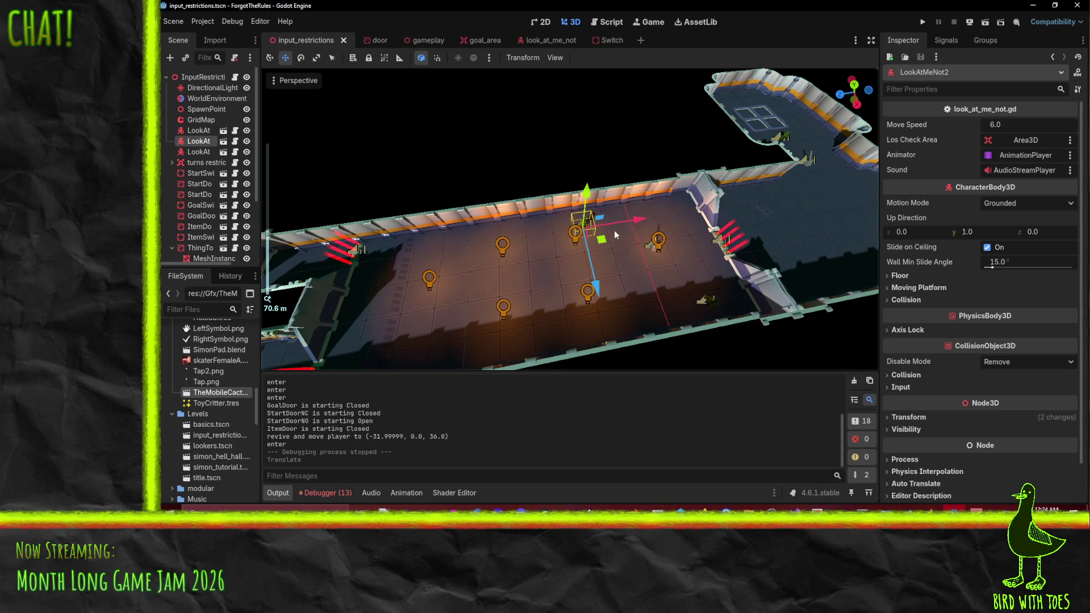
key(F5)
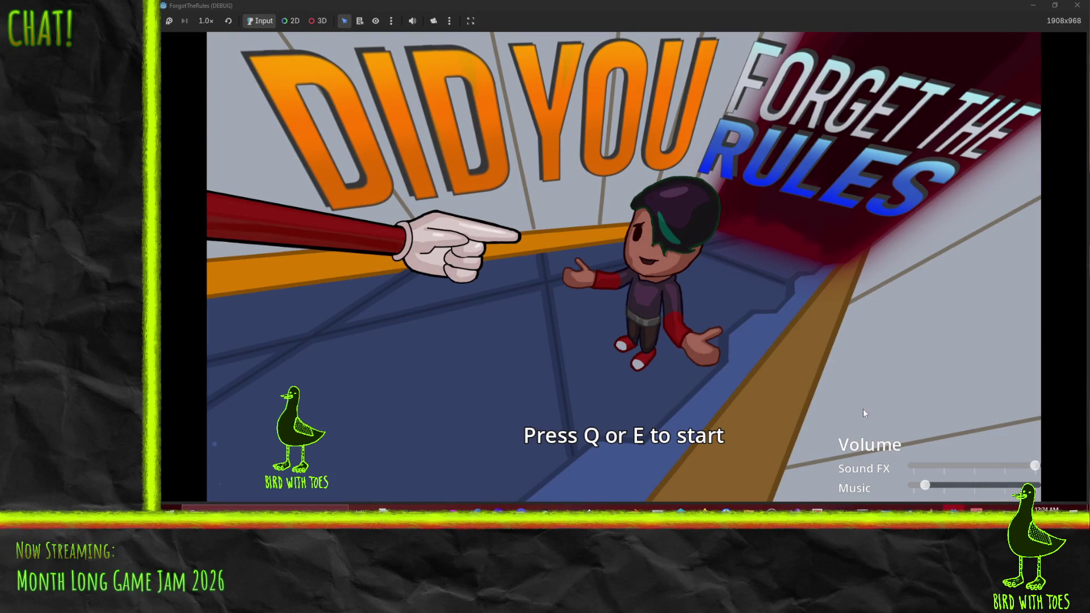
Start the game from the title screen with Q, explore the level, then stop it with F8.
key(q)
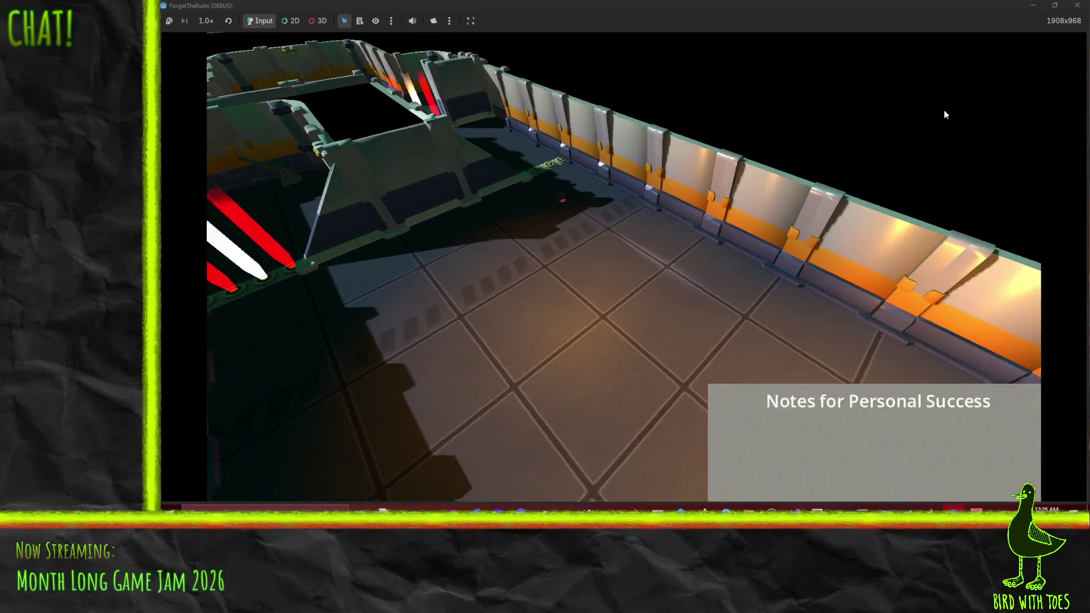
key(F8)
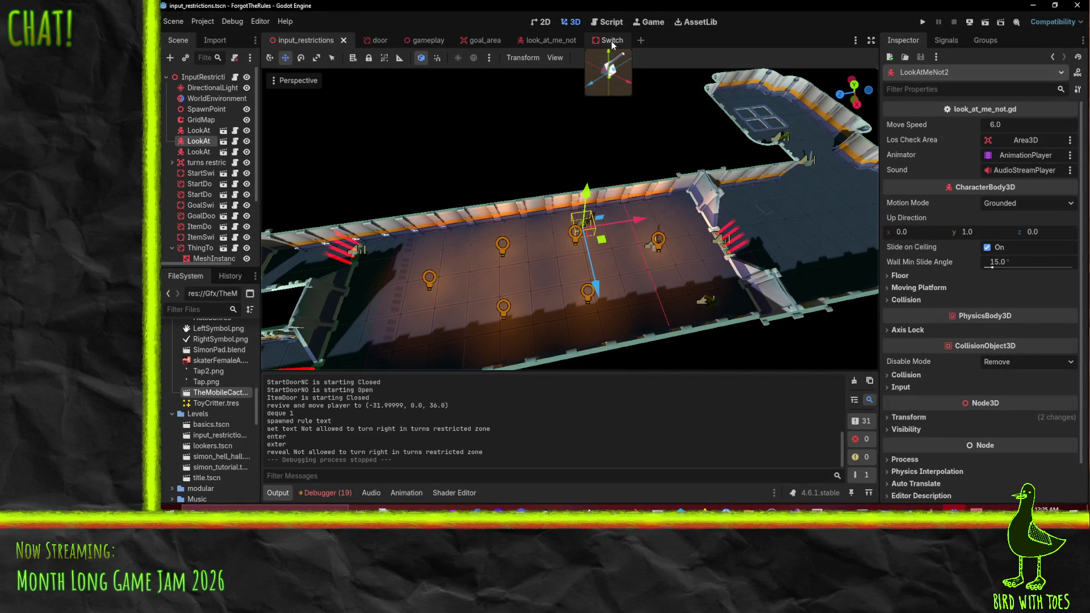
Open look_at_me_not.gd and cut the sound.play and animator.play lines from _area_entered.
click(543, 43)
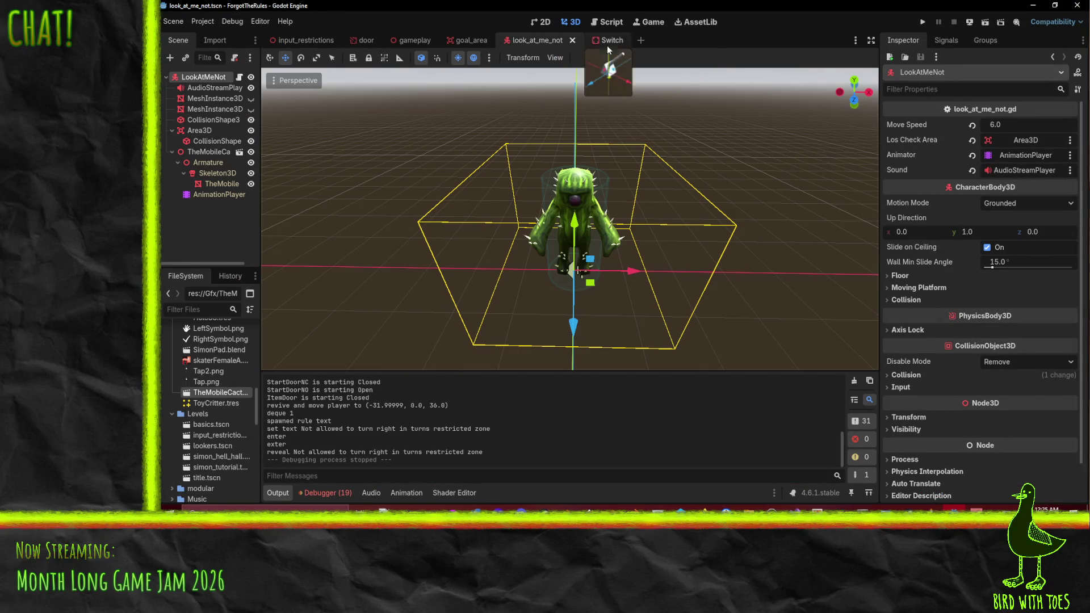
click(611, 23)
scroll(577, 281, down, 10)
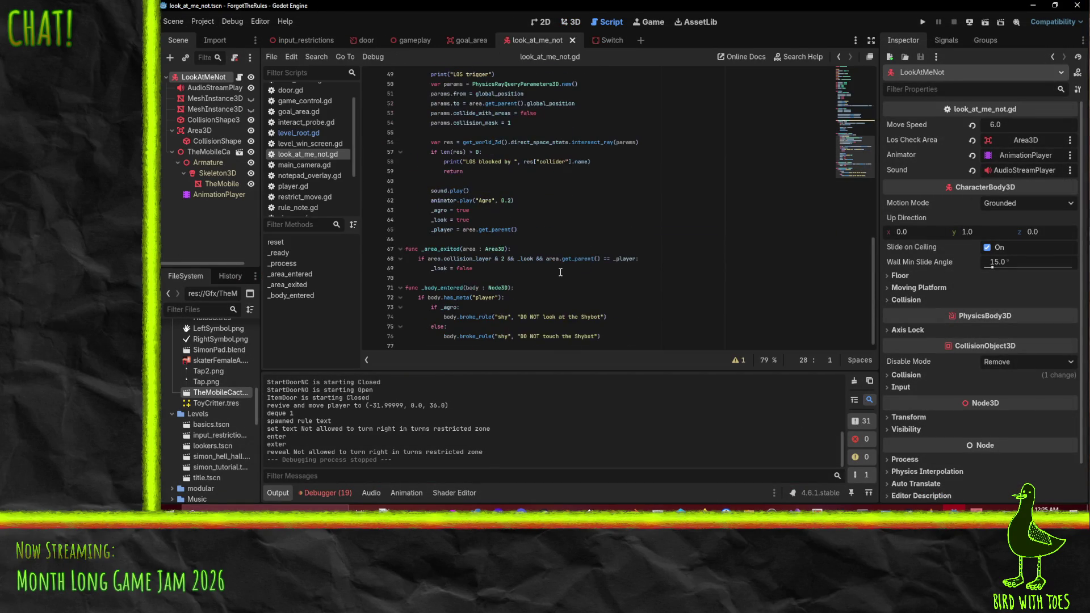
click(450, 201)
key(Up)
key(shift+Down)
key(shift+Down)
key(ctrl+c)
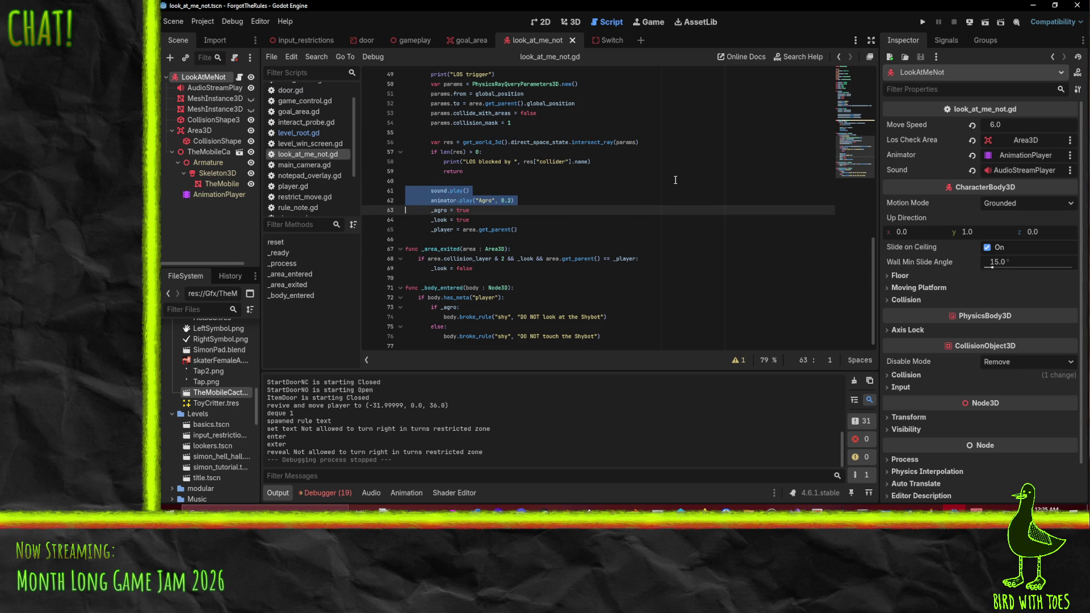
key(Delete)
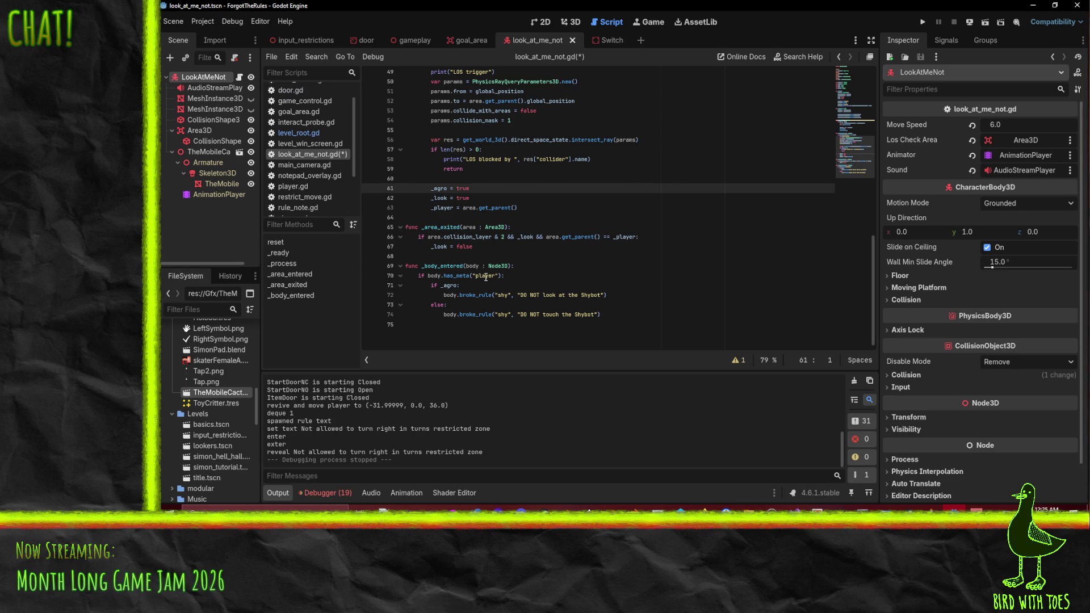
Paste the aggro sound and animation calls, indented, under a new if block in _area_exited.
scroll(510, 211, up, 5)
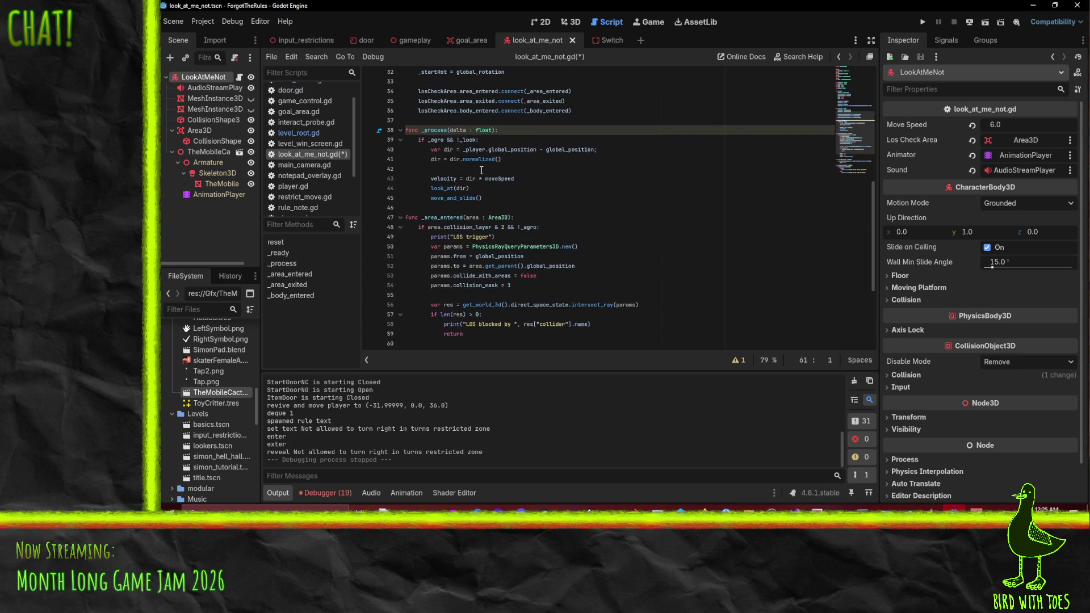
scroll(564, 264, down, 3)
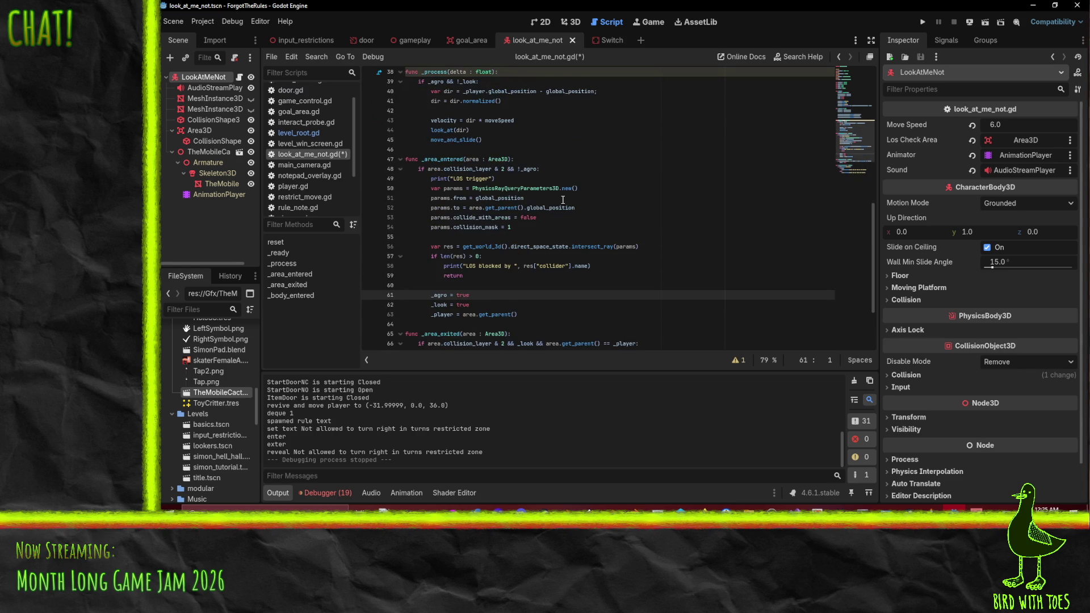
click(488, 324)
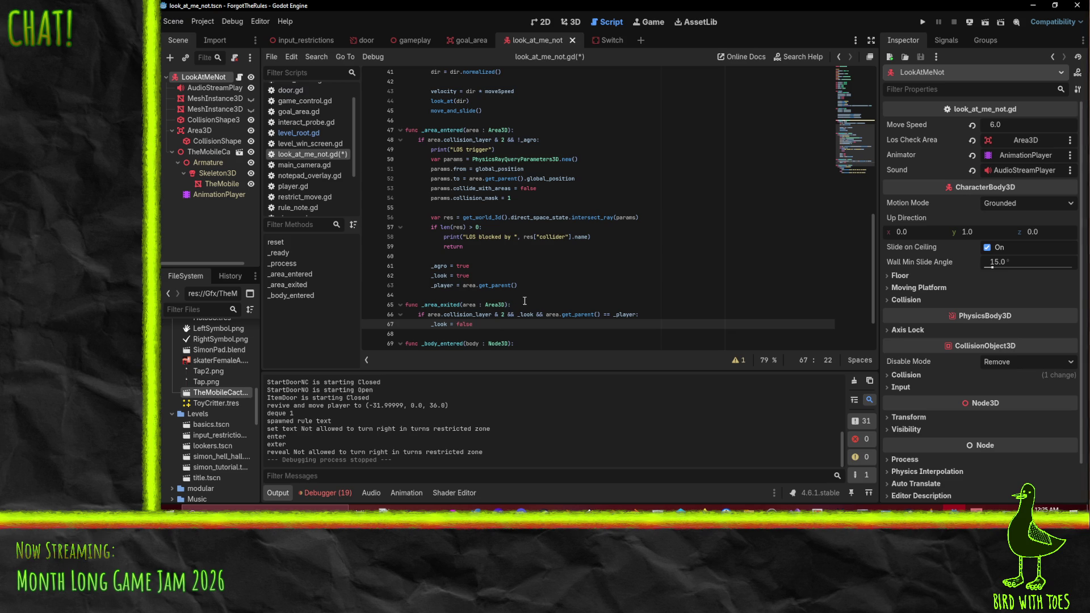
scroll(582, 276, down, 2)
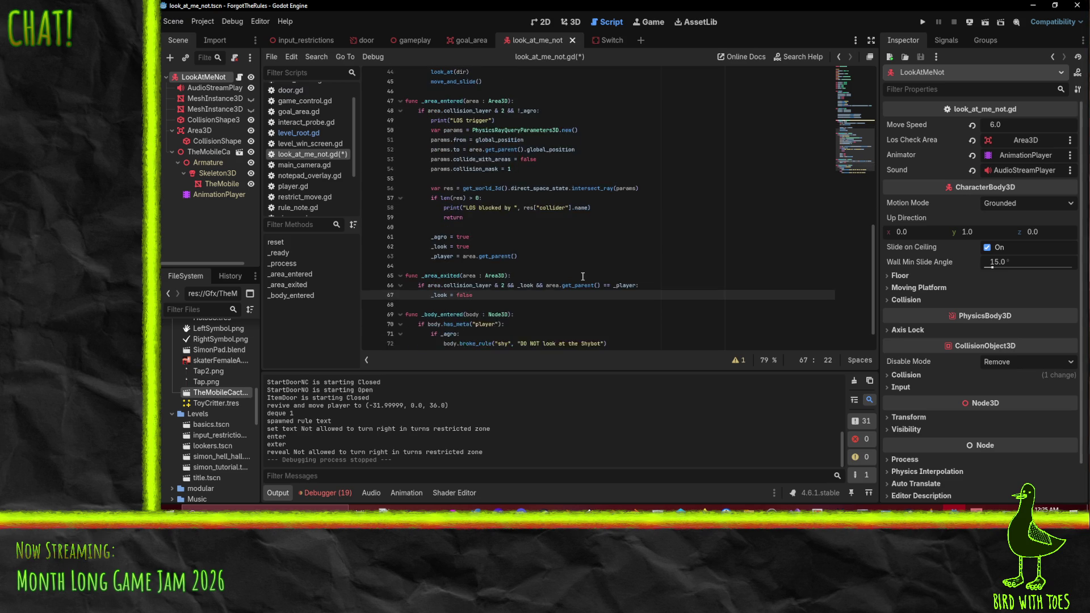
key(Return)
text(if _a)
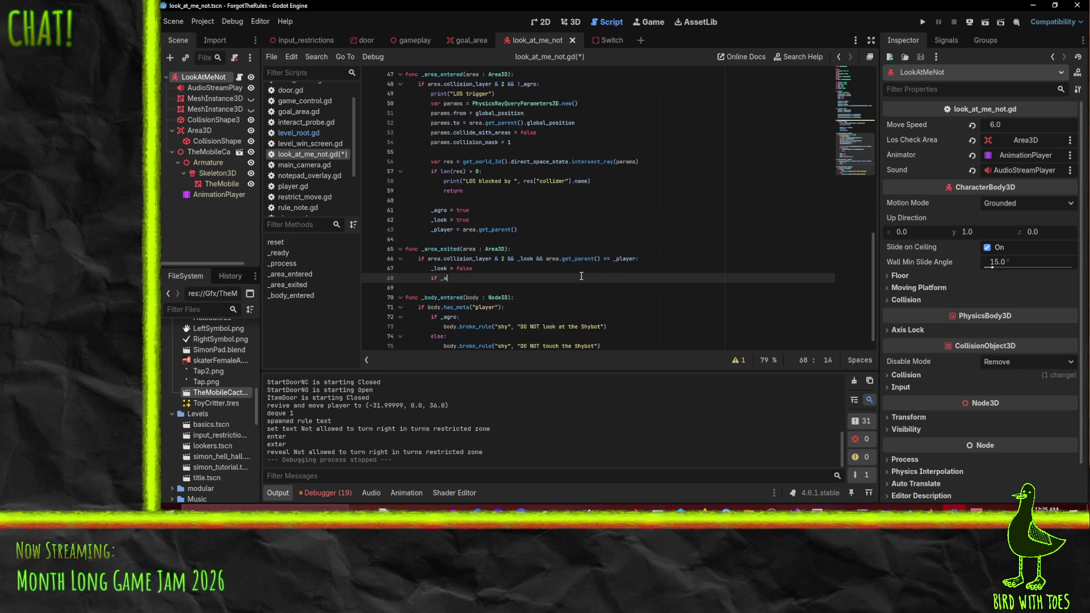
text(:)
key(Return)
key(ctrl+v)
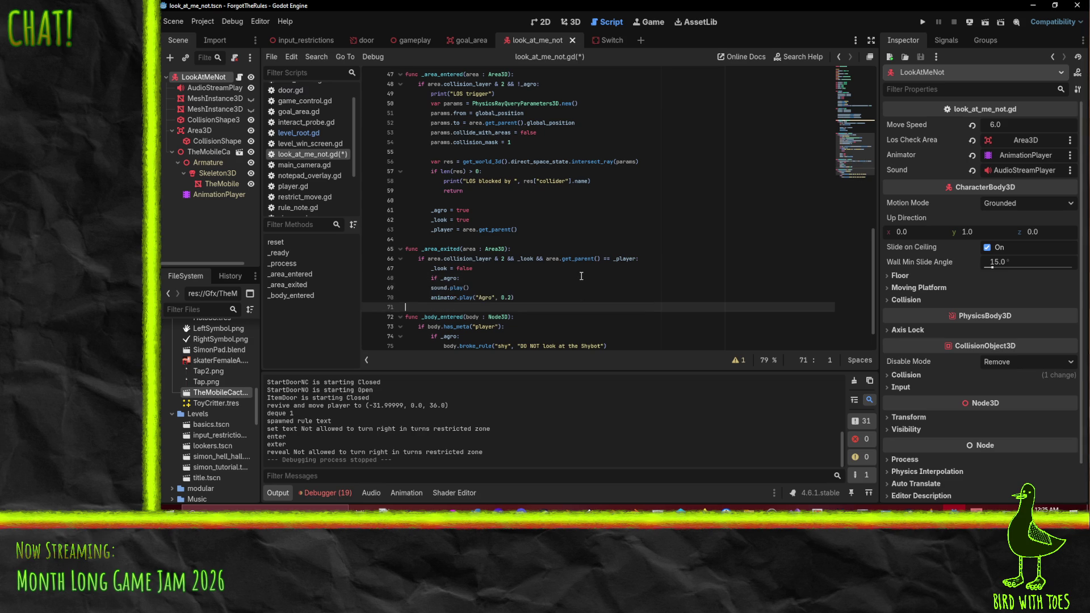
key(shift+Up)
key(Tab)
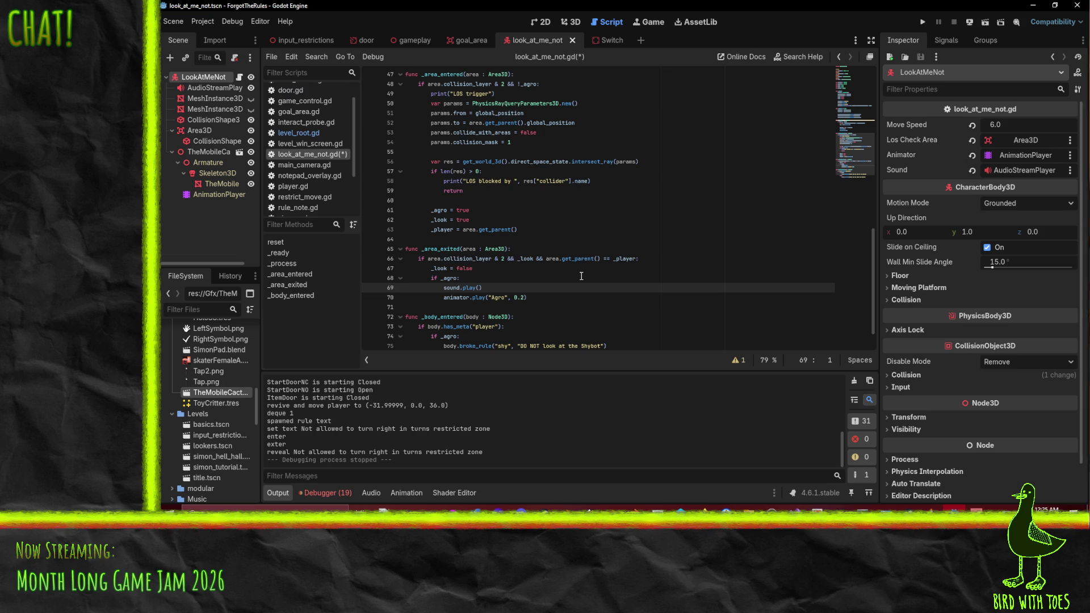
Move the block above _look = false, change its condition to 'if _look and _agro:', and save.
key(Up)
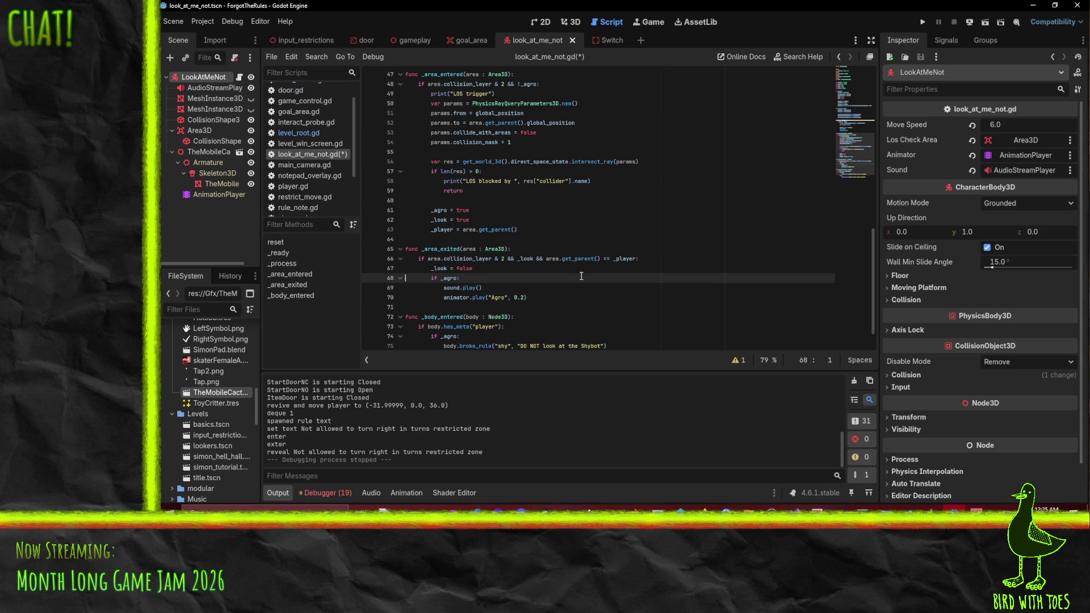
key(shift+Down)
key(shift+Down)
key(shift+Down)
key(alt+Up)
key(Up)
key(Up)
key(Up)
key(Right)
text(_look and)
key(ctrl+s)
click(451, 301)
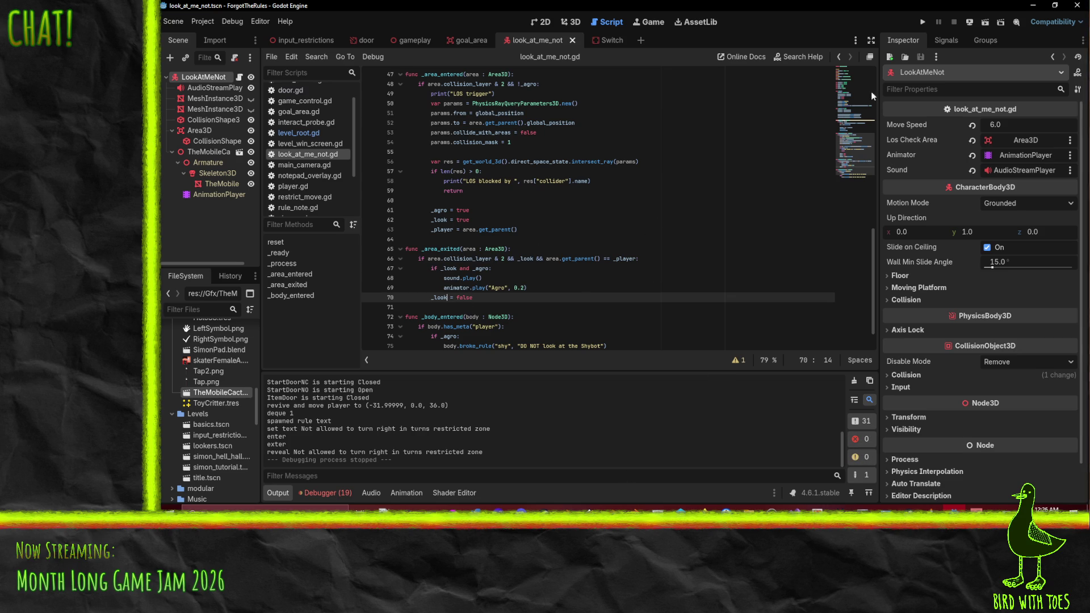
Run the project with the music lowered and confirm the 'DO NOT look at the Shybot' note appears.
click(924, 23)
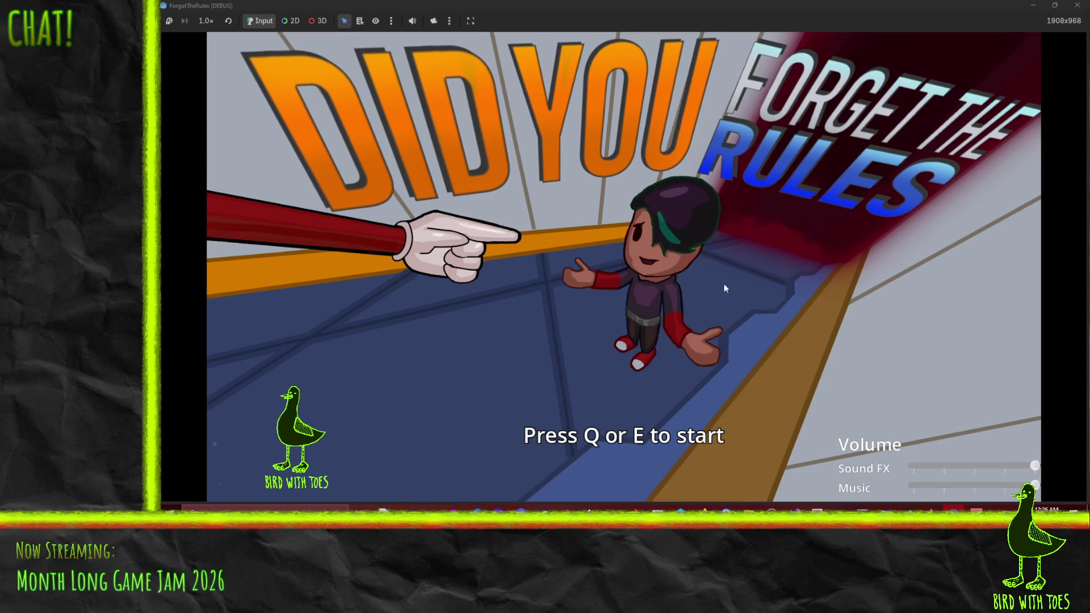
key(e)
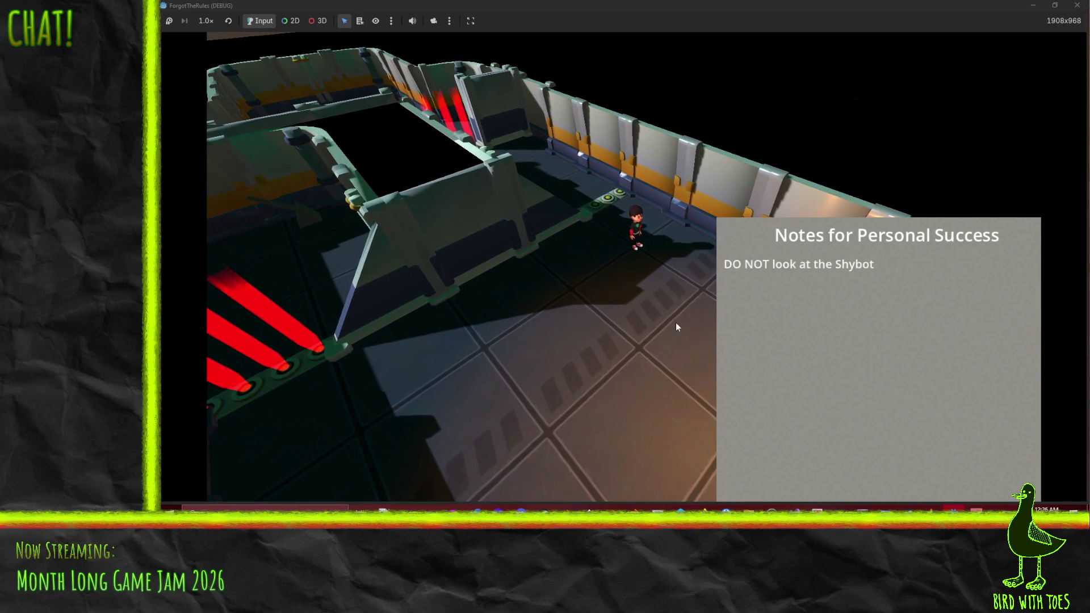
key(F8)
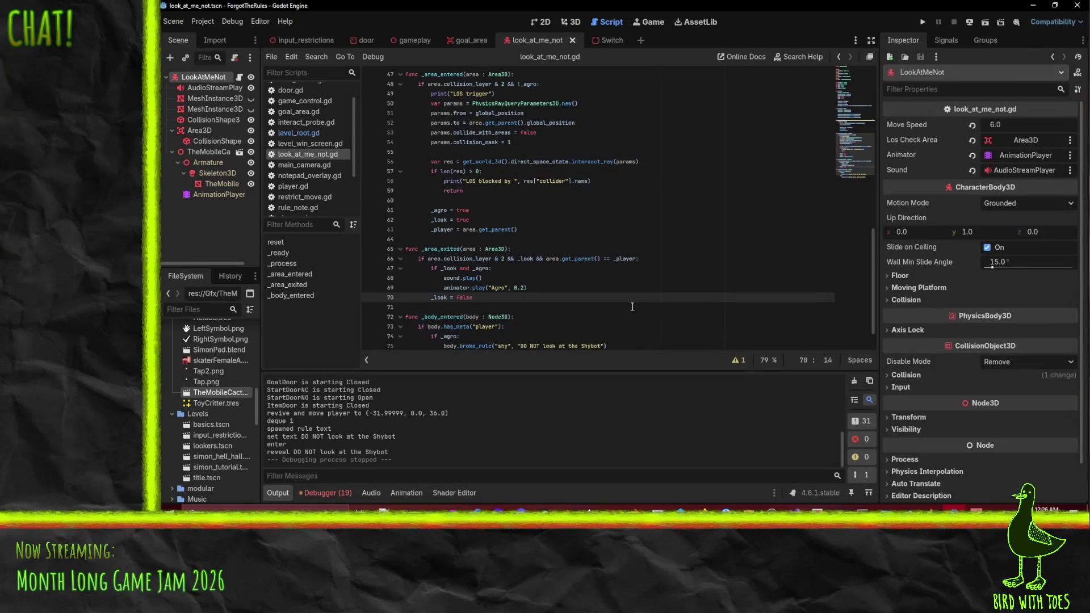
Copy the _player.global_position expression from line 40 in _process.
scroll(658, 238, up, 6)
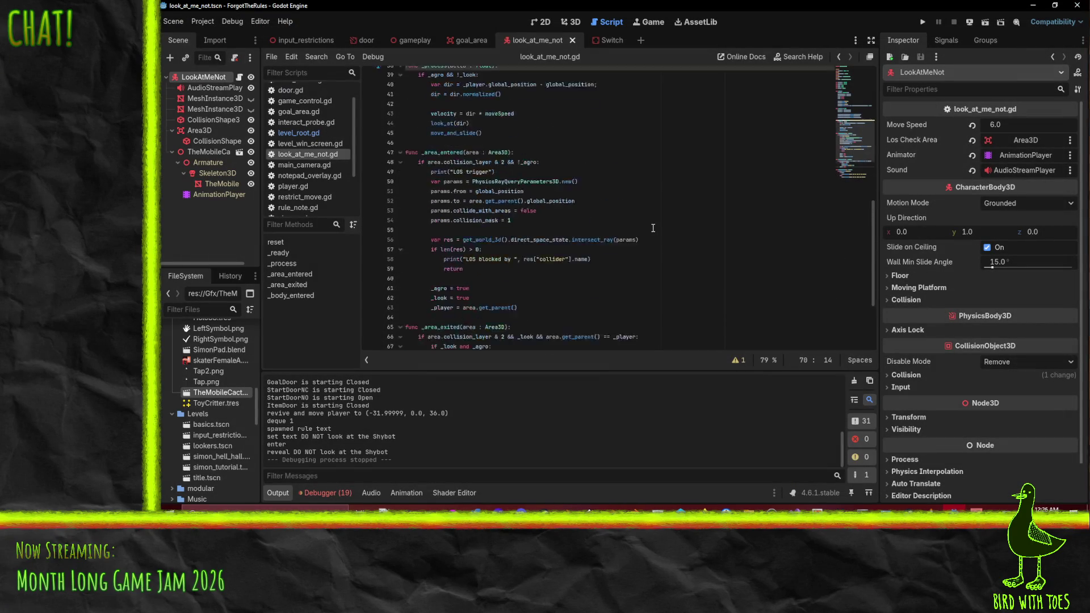
scroll(650, 228, up, 2)
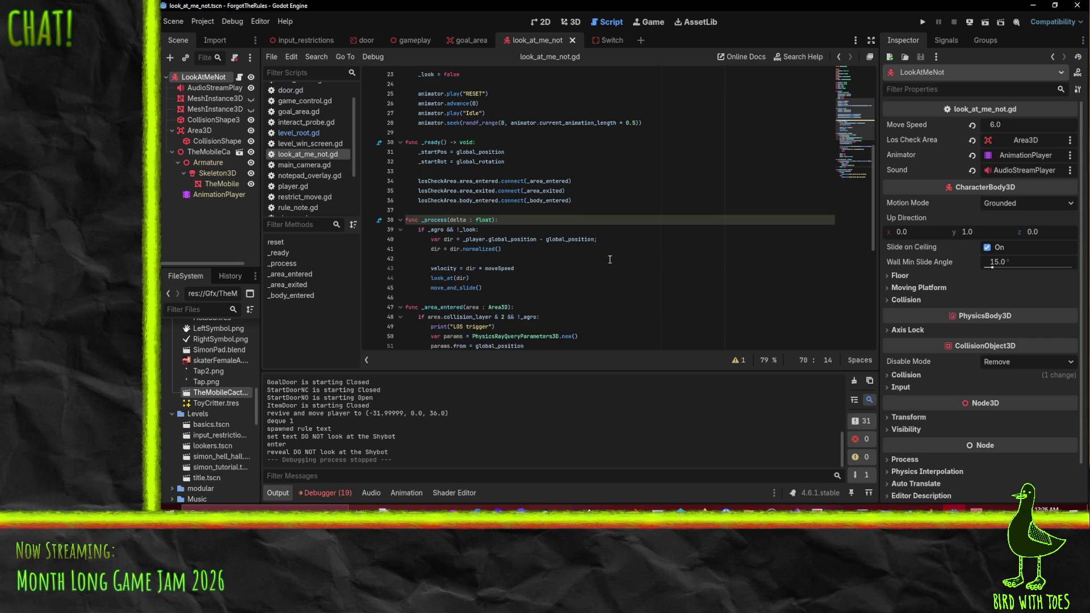
scroll(604, 258, down, 1)
click(563, 239)
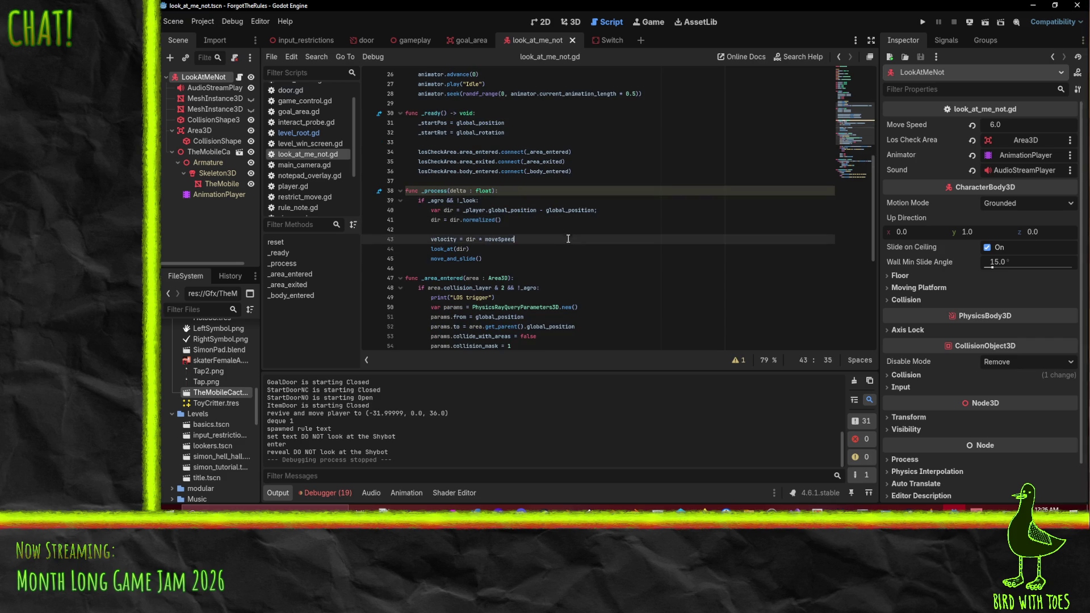
scroll(563, 244, up, 2)
scroll(562, 245, down, 3)
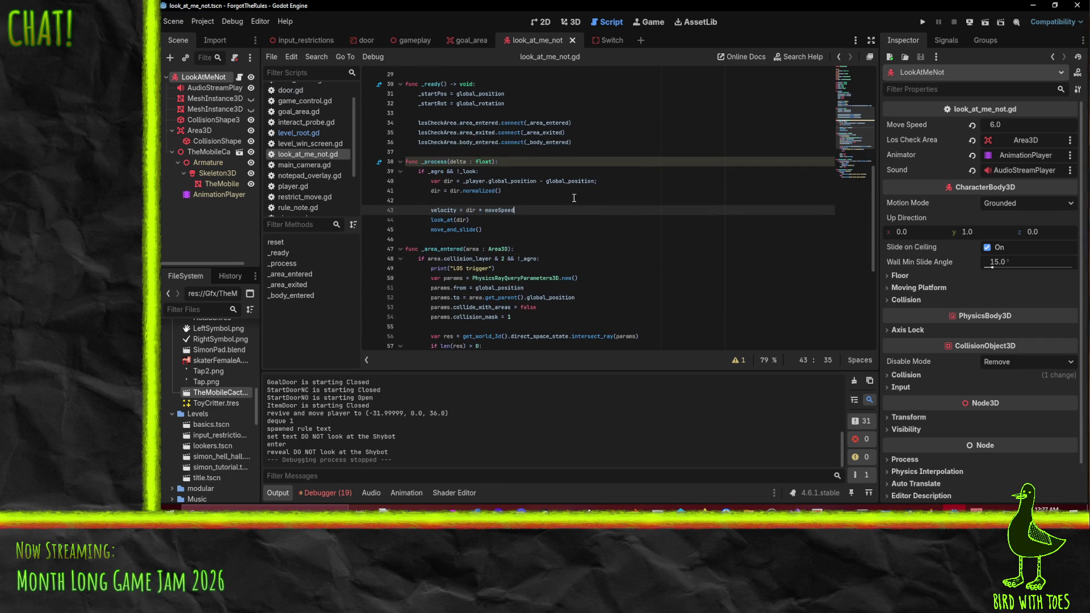
scroll(625, 214, down, 1)
scroll(624, 223, down, 5)
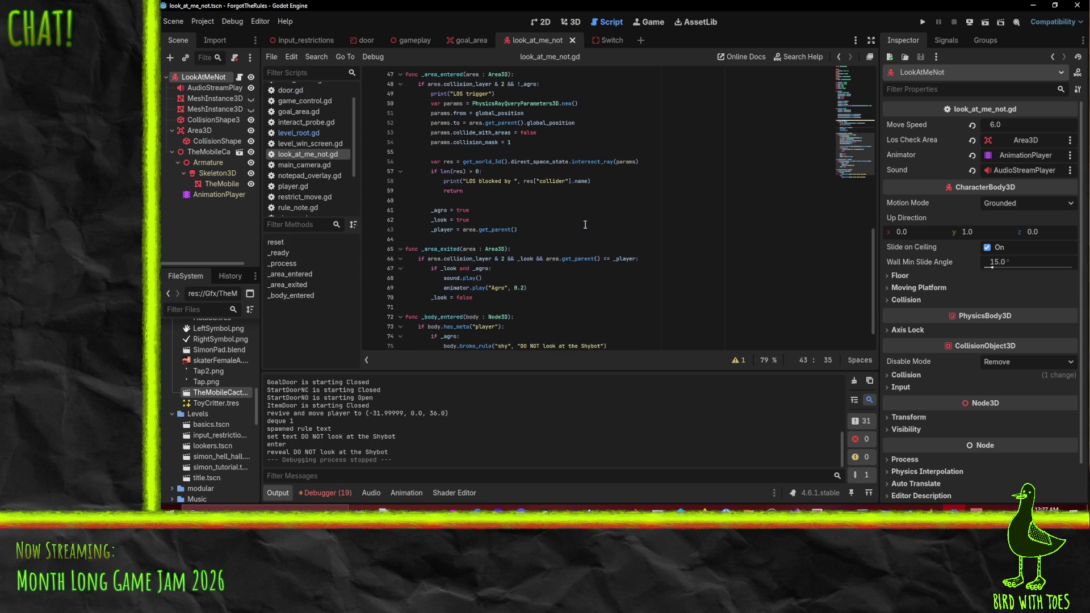
scroll(592, 198, up, 4)
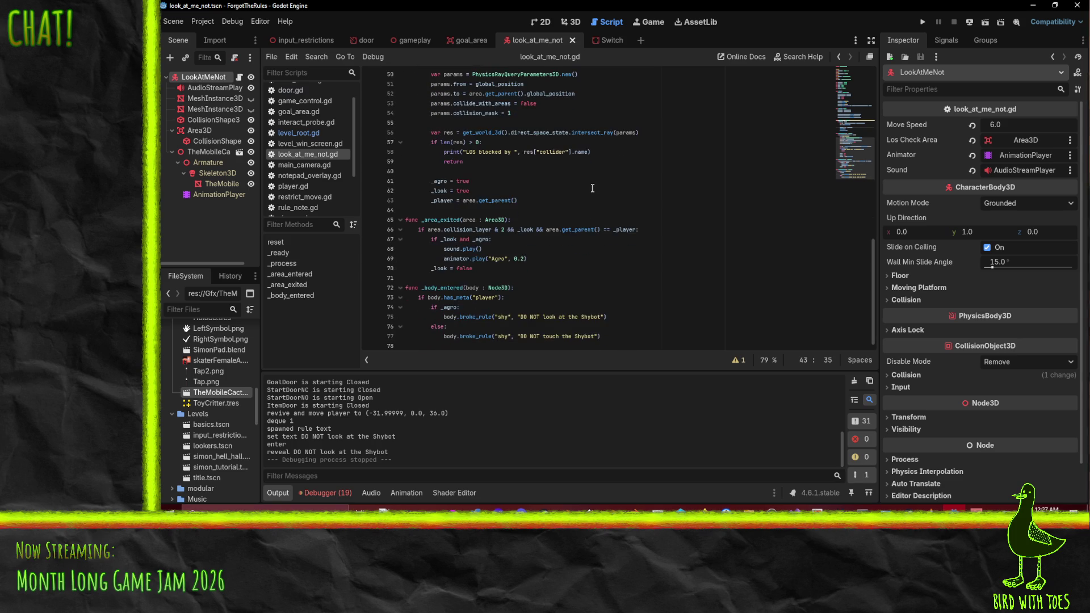
click(616, 179)
scroll(495, 163, up, 1)
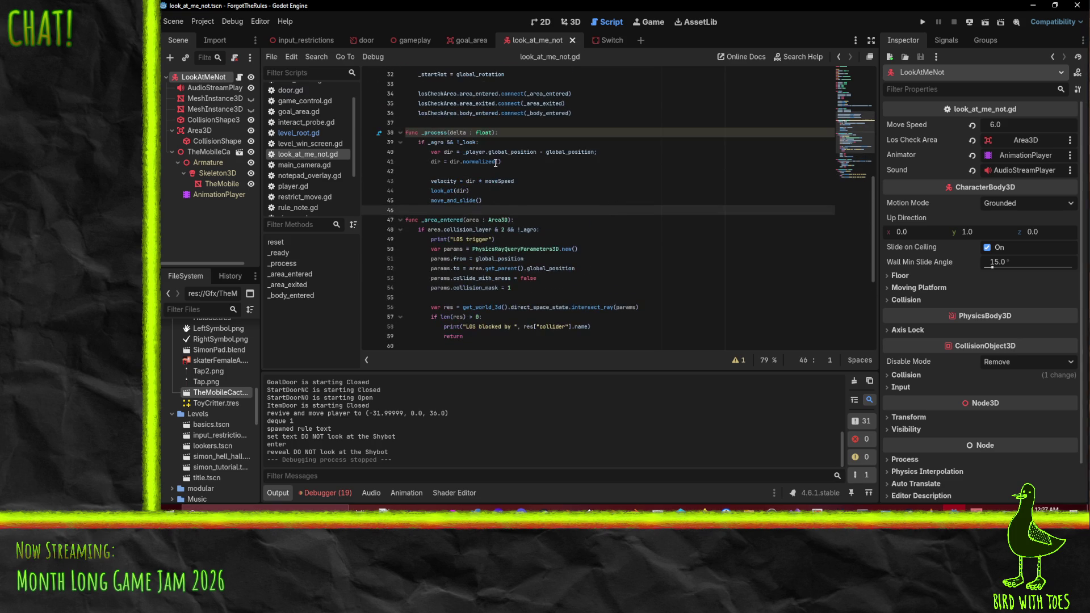
mouse_move(461, 151)
mouse_down()
mouse_move(562, 153)
mouse_move(534, 153)
mouse_up()
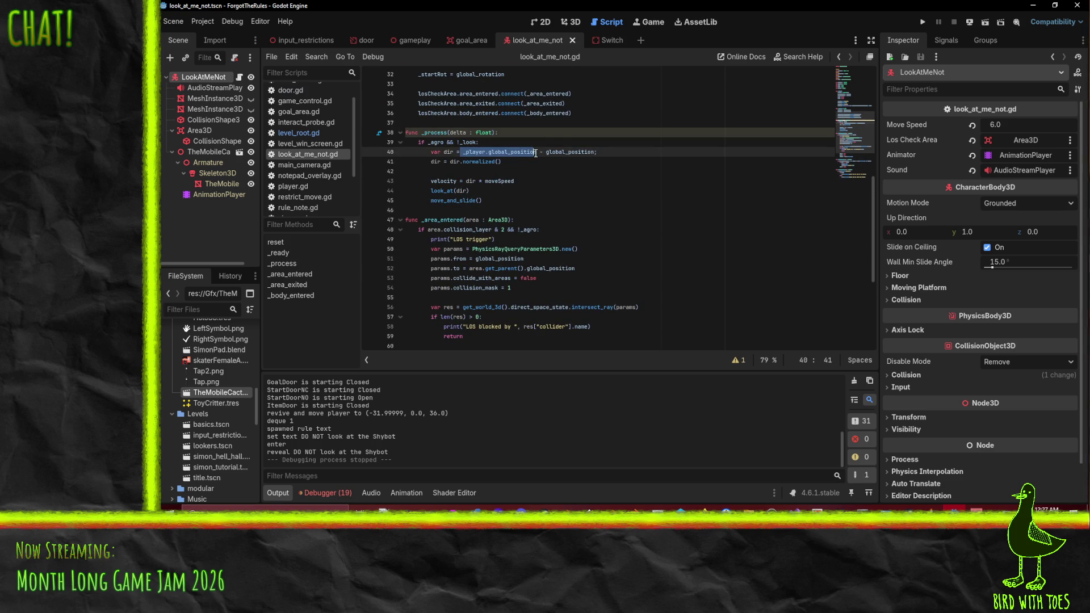
drag(463, 152, 535, 154)
Change line 44 to look_at(_player.global_position) and launch a playtest.
click(466, 190)
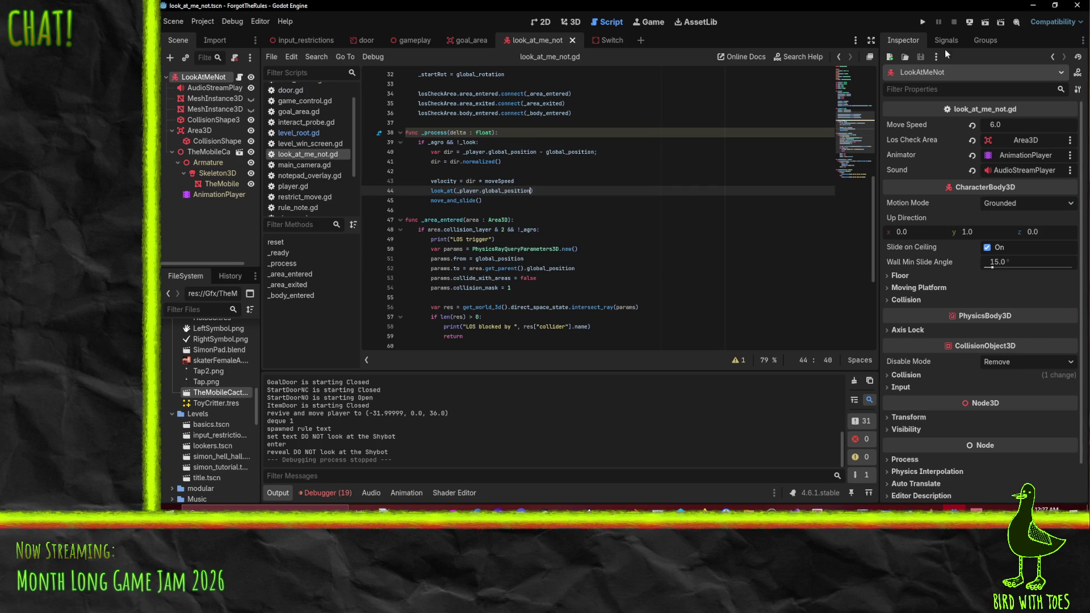
click(922, 22)
key(e)
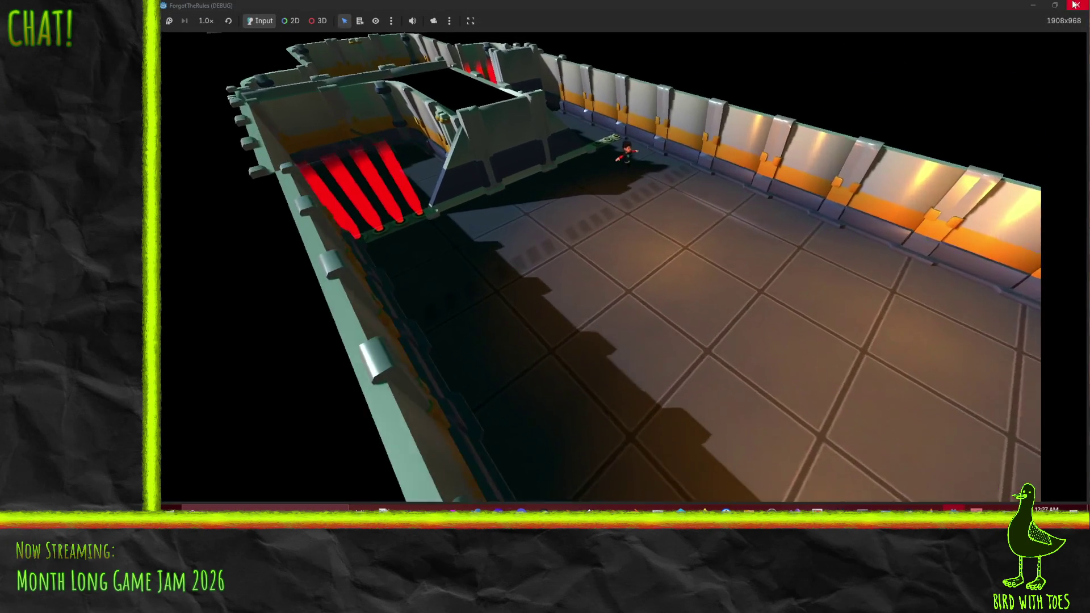
Relaunch the game, drag the Music slider down, start with E, and walk until the cactus reaches the player.
click(1075, 5)
click(922, 21)
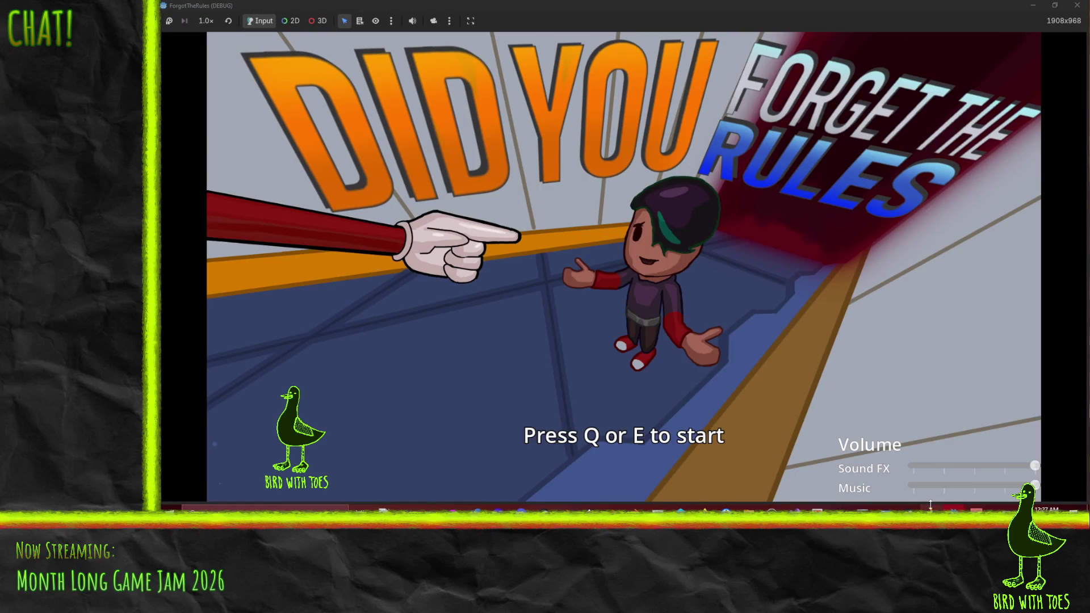
drag(1034, 486, 944, 486)
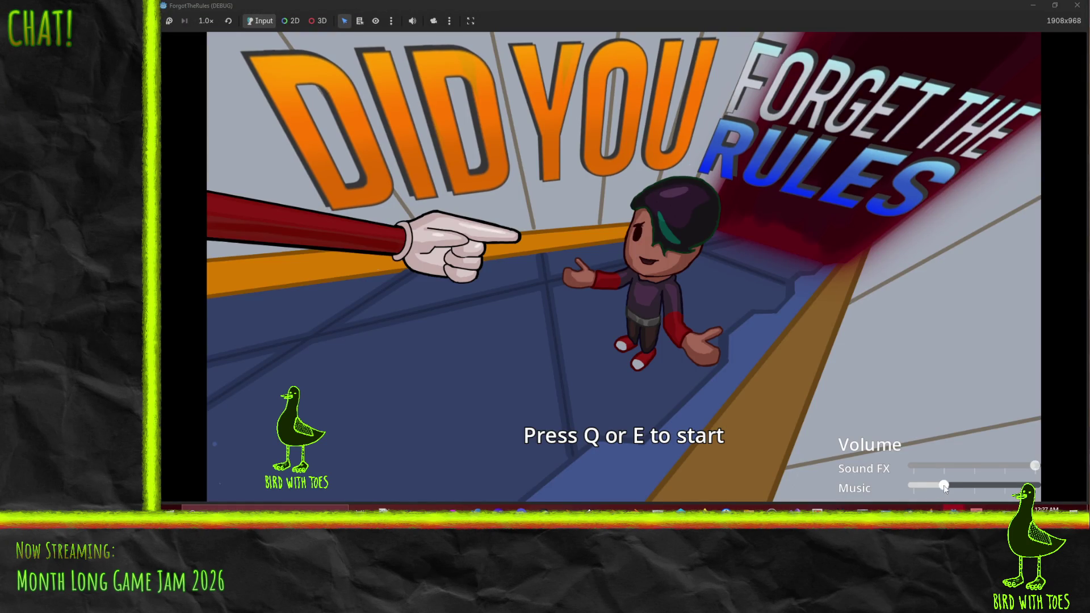
key(e)
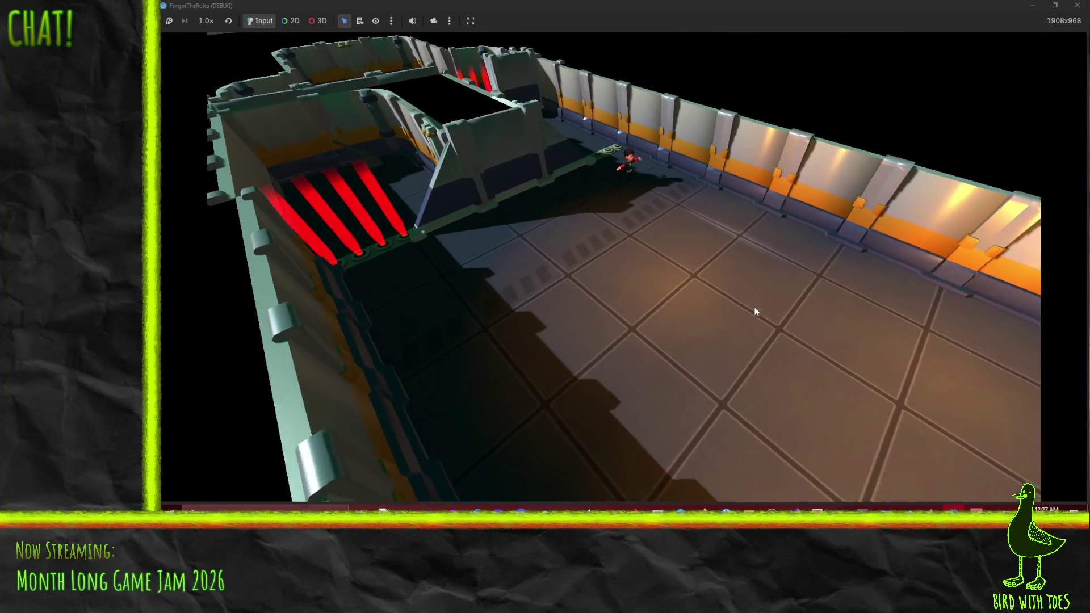
key(s)
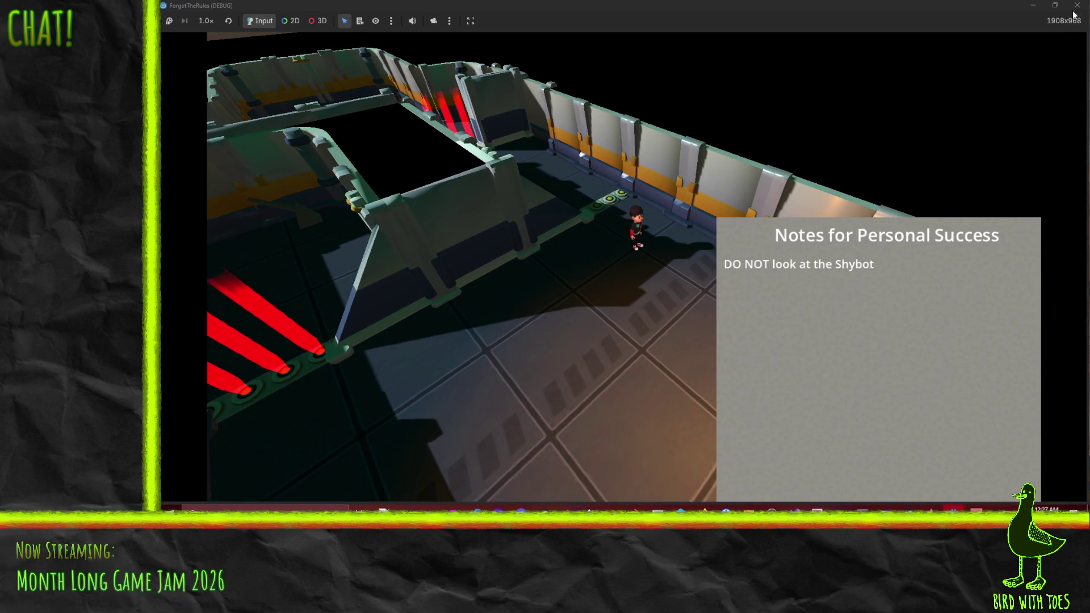
key(F8)
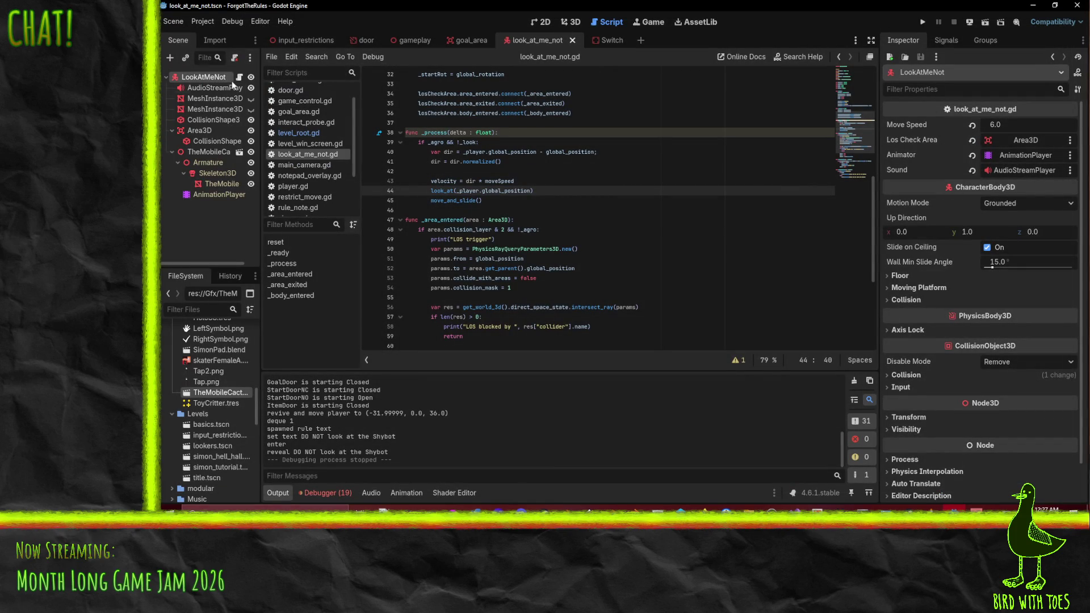
Rotate the TheMobileCactus2 model 180 degrees in the 3D view.
click(569, 23)
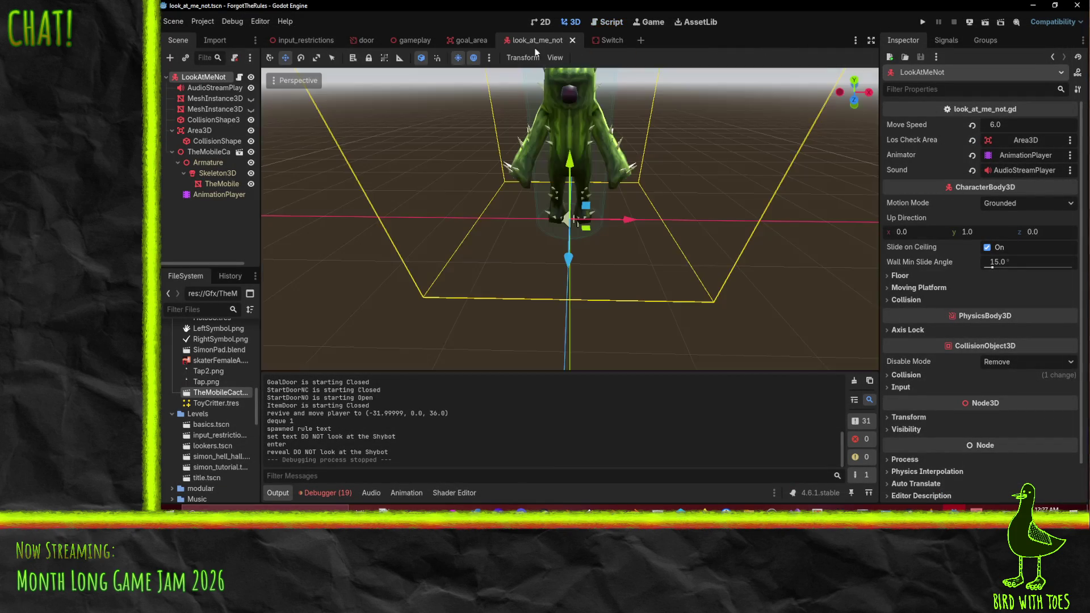
click(209, 152)
scroll(565, 263, down, 3)
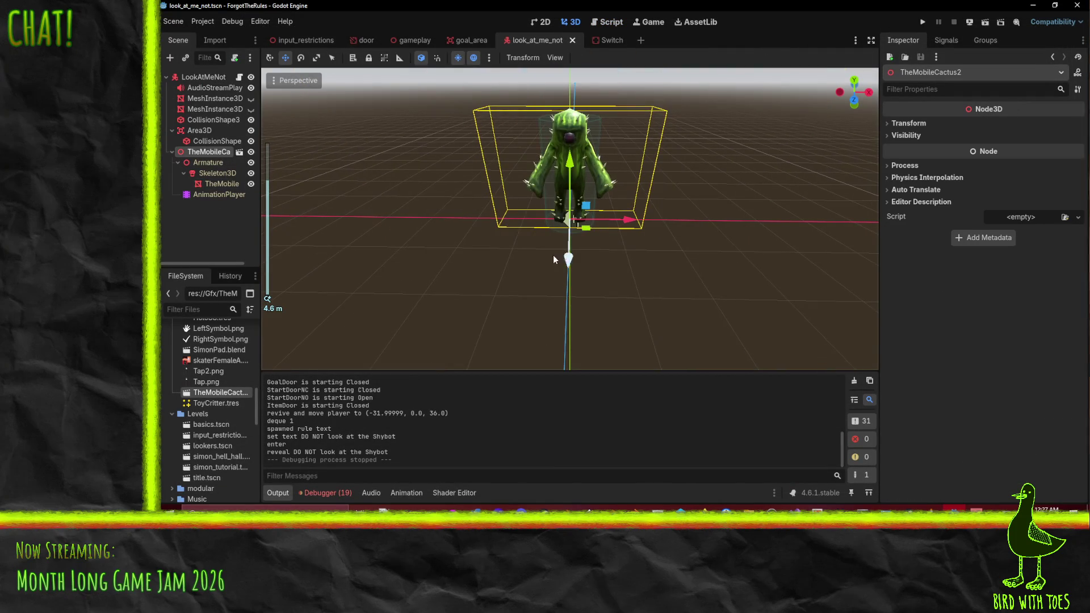
click(299, 59)
mouse_move(550, 246)
mouse_down()
mouse_move(628, 232)
mouse_move(663, 187)
mouse_move(629, 138)
mouse_up()
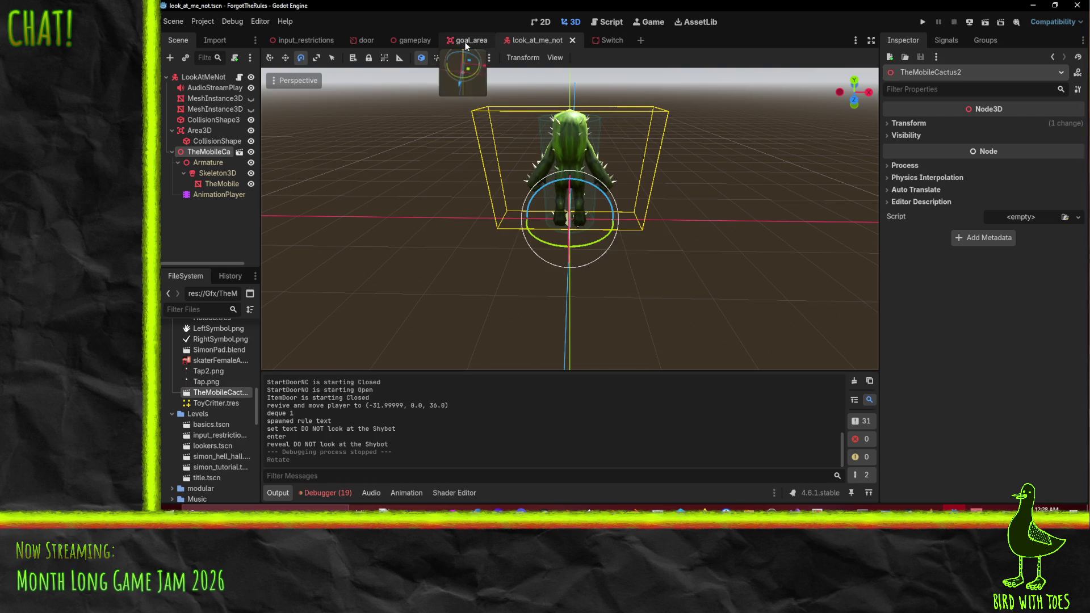
click(306, 41)
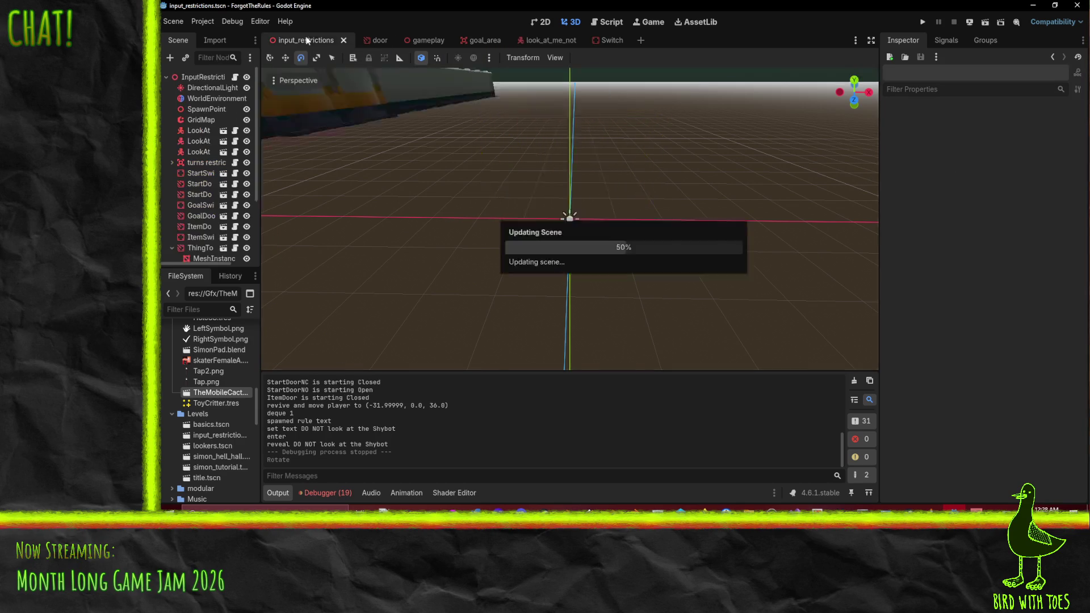
Turn LookAtMeNot2 and LookAtMeNot around 180 degrees with the rotate gizmo.
scroll(606, 276, down, 3)
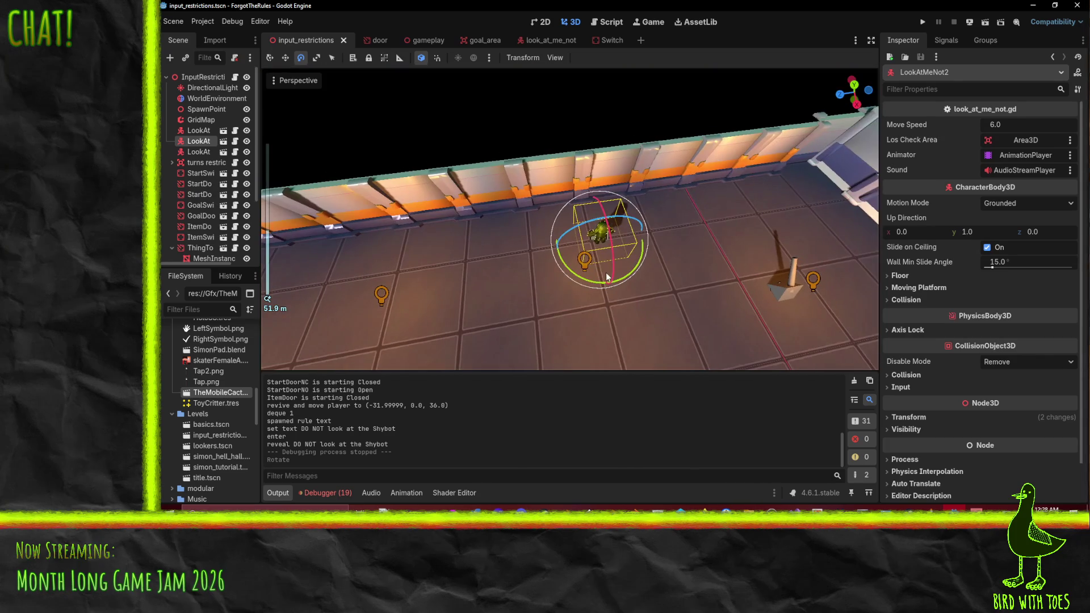
mouse_move(581, 278)
mouse_down()
mouse_move(641, 273)
mouse_move(675, 238)
mouse_move(664, 204)
mouse_move(642, 188)
mouse_up()
mouse_move(721, 227)
mouse_down()
mouse_move(562, 198)
mouse_move(468, 239)
mouse_move(456, 225)
mouse_move(516, 241)
mouse_move(659, 219)
mouse_move(665, 313)
mouse_up()
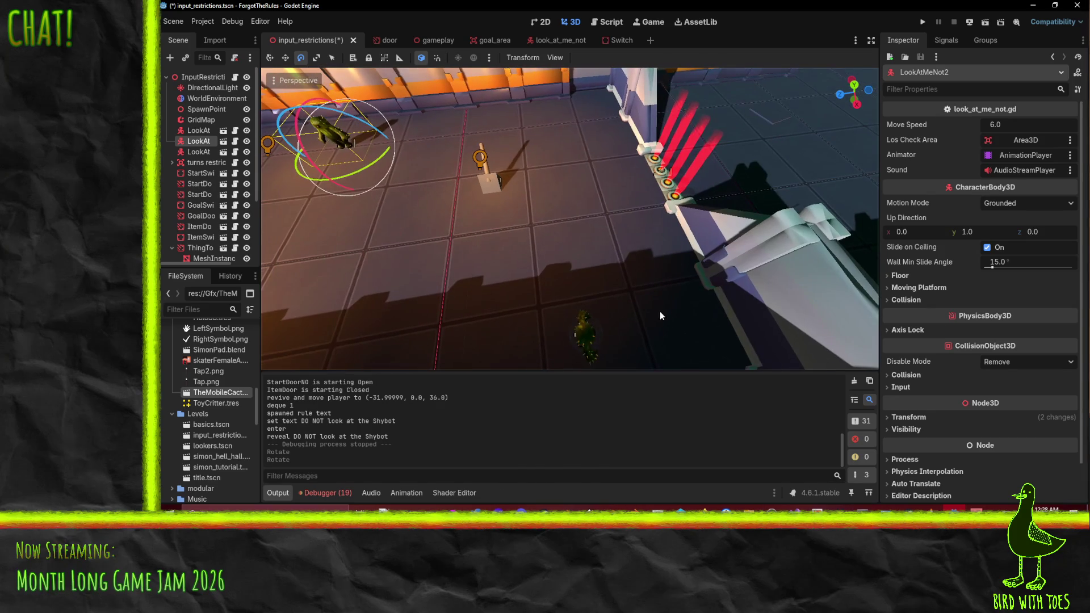
click(598, 339)
mouse_move(598, 339)
mouse_down()
mouse_move(626, 319)
mouse_move(593, 267)
mouse_move(627, 224)
mouse_move(671, 201)
mouse_up()
mouse_move(744, 157)
mouse_down()
mouse_move(718, 193)
mouse_move(729, 219)
mouse_move(741, 213)
mouse_move(676, 266)
mouse_move(619, 271)
mouse_up()
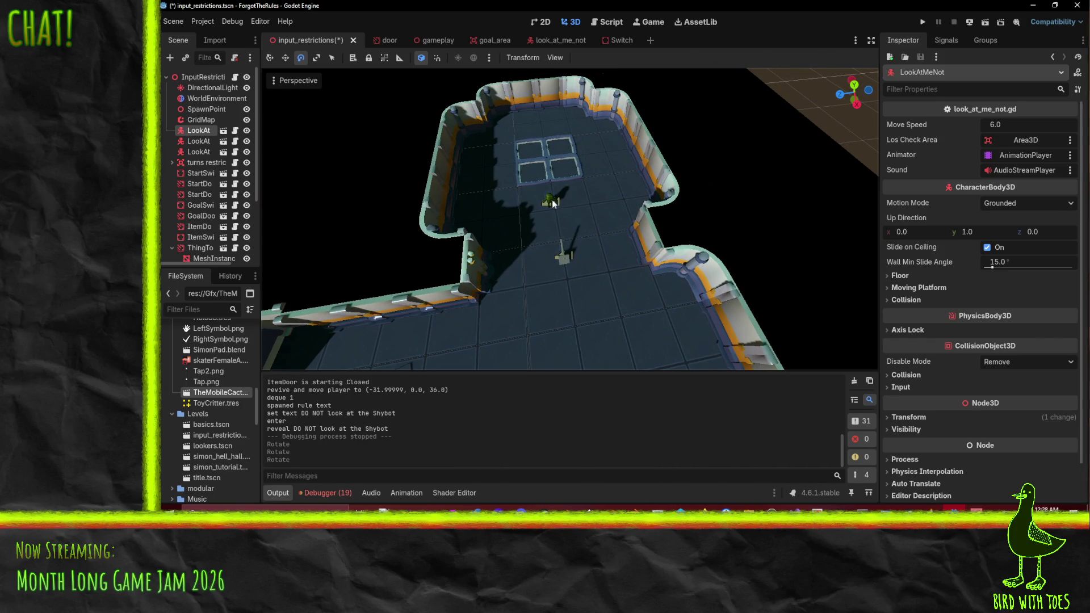
Rotate LookAtMeNot3 around, save the level, and check LookAtMeNot2's facing.
click(554, 260)
scroll(481, 231, up, 3)
mouse_move(482, 231)
mouse_down()
mouse_move(570, 224)
mouse_move(607, 133)
mouse_move(597, 132)
mouse_up()
drag(655, 205, 703, 207)
key(ctrl+s)
scroll(711, 185, down, 5)
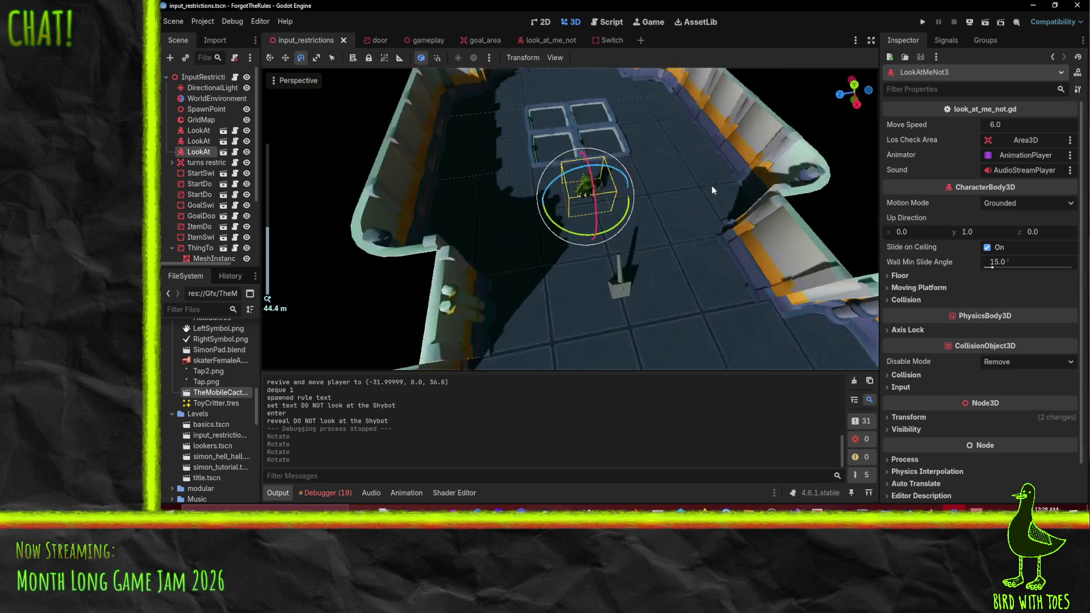
mouse_move(573, 236)
mouse_down()
mouse_move(742, 172)
mouse_move(810, 162)
mouse_move(750, 202)
mouse_up()
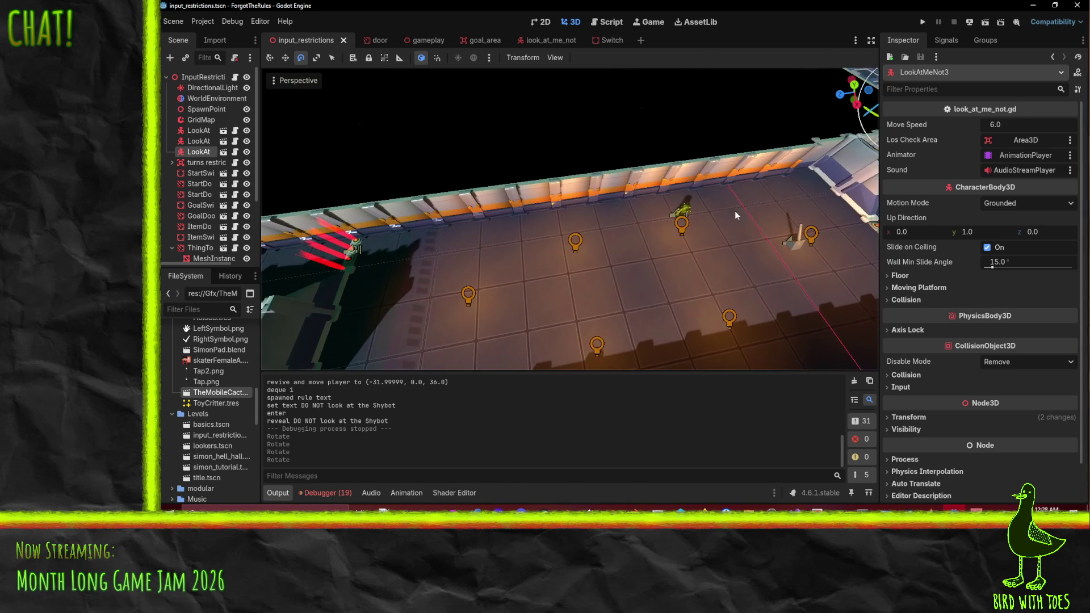
click(686, 214)
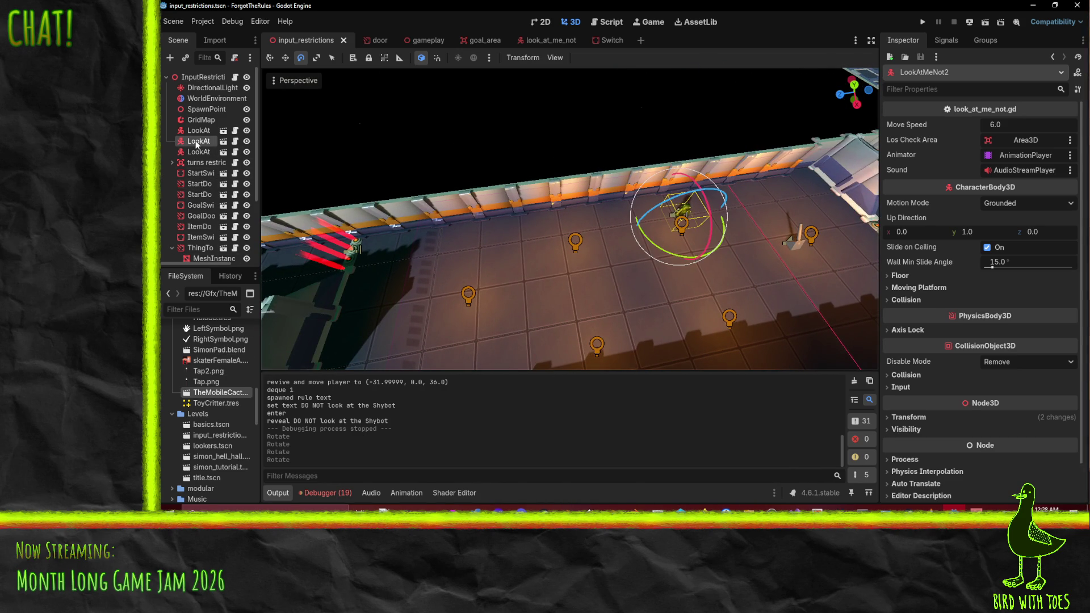
Return to the look_at_me_not scene, cancelling the prompt to open TheMobileCactus.blend.
click(223, 141)
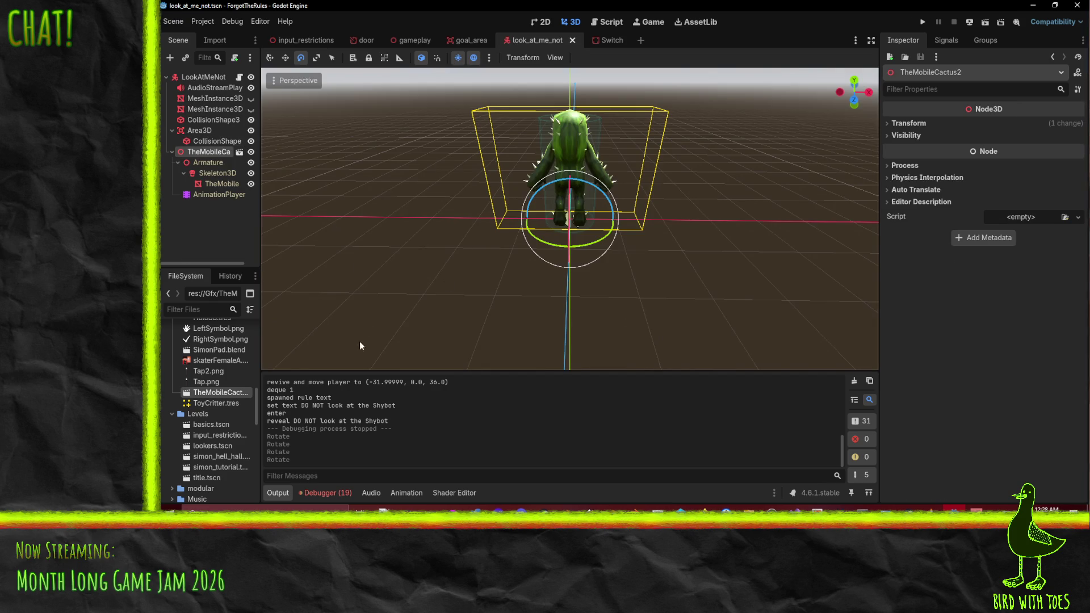
click(238, 152)
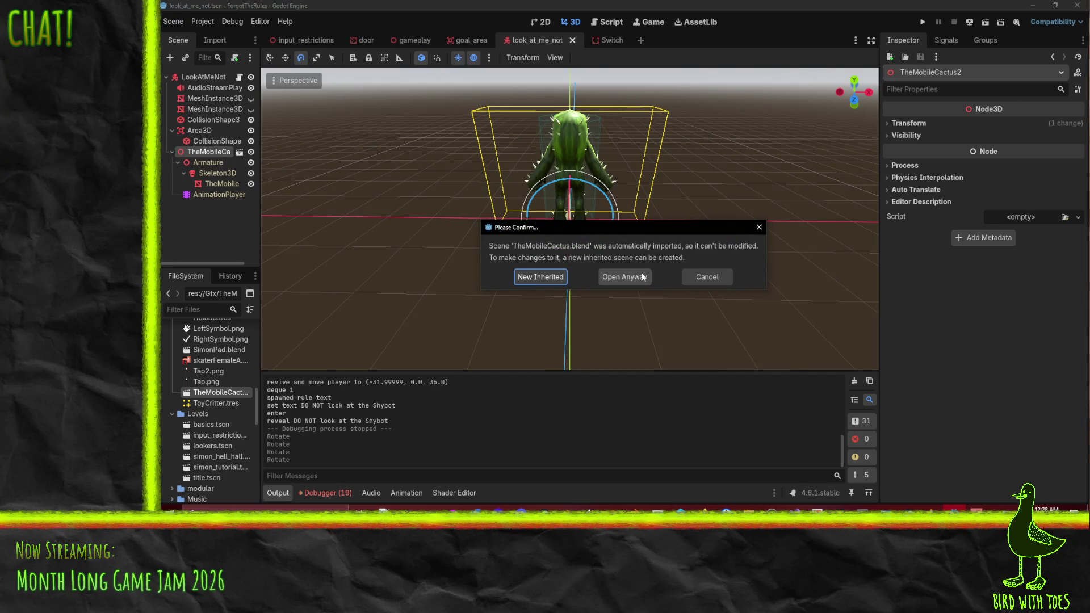
click(688, 282)
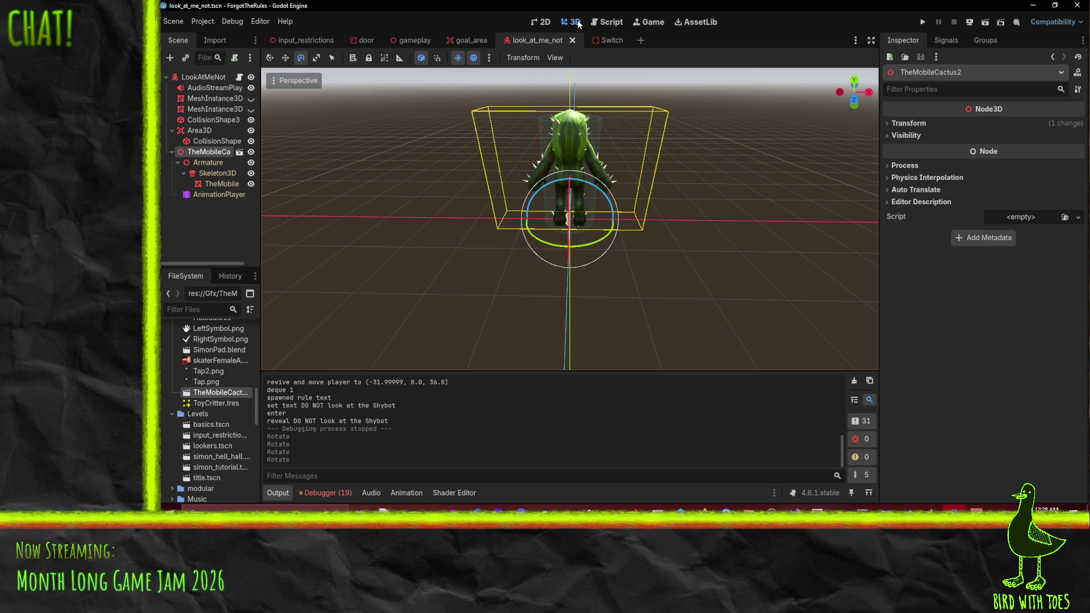
click(606, 21)
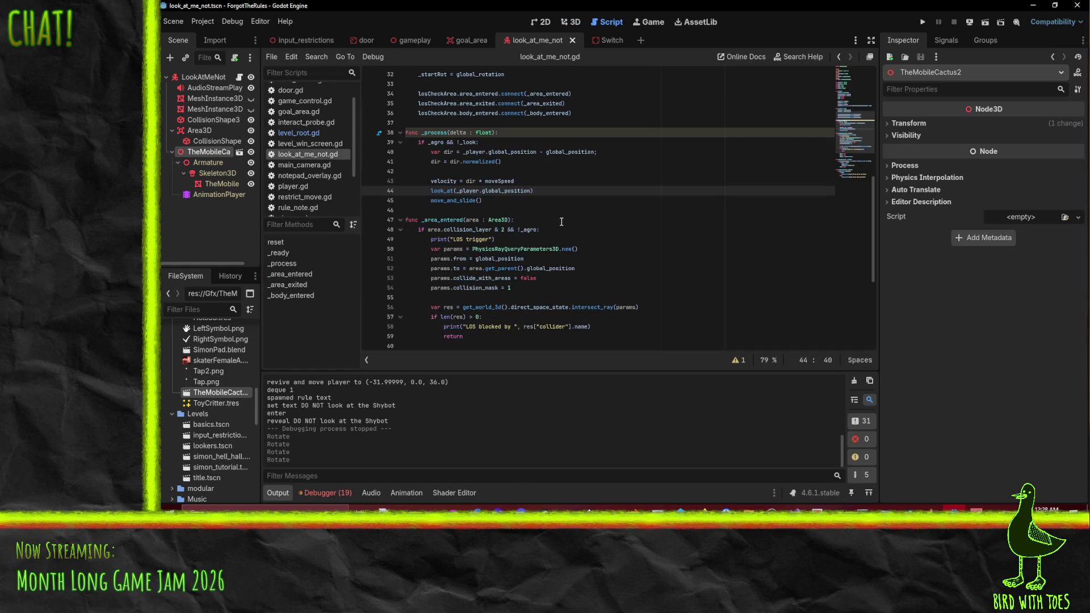
Change the Agro call to animator.play("Agro", 0.2, 2) and run the project.
scroll(571, 215, down, 6)
click(524, 258)
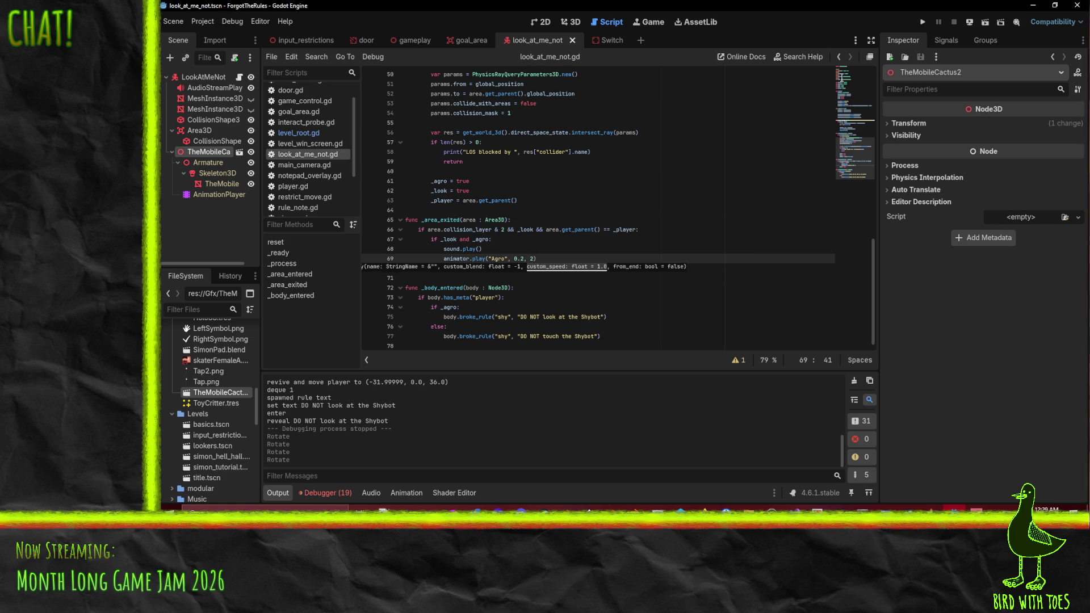
click(919, 23)
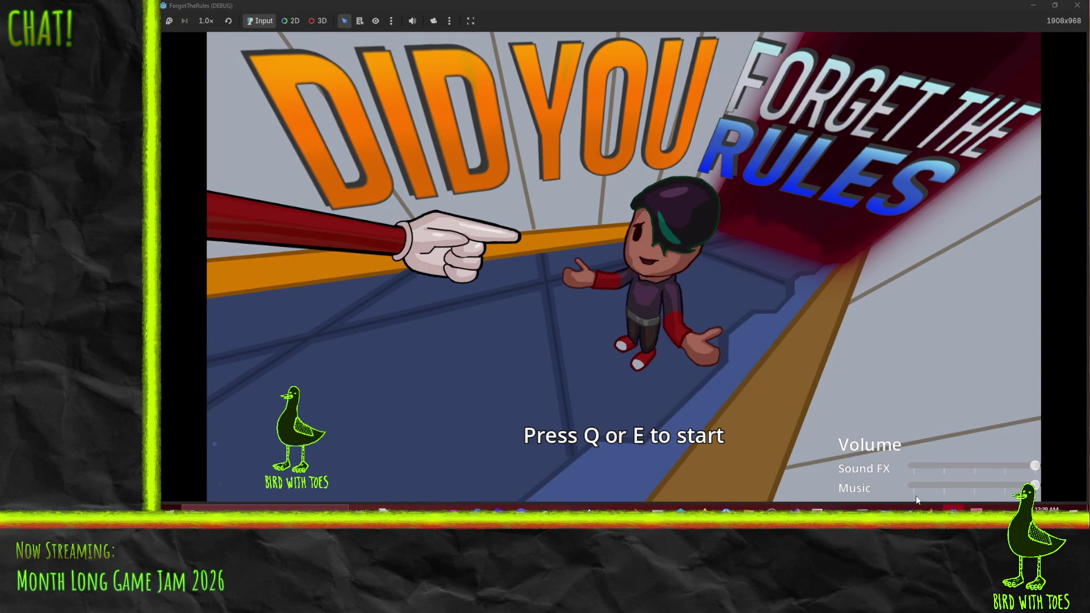
Start with Q and walk the player along the orange wall until the cactus enemy catches them.
key(q)
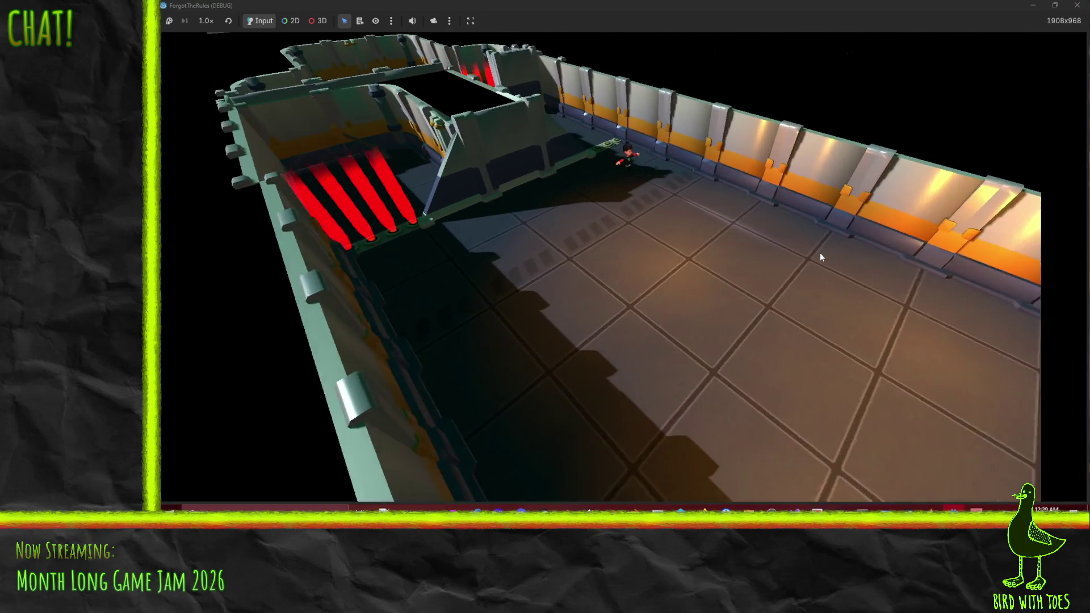
key(s)
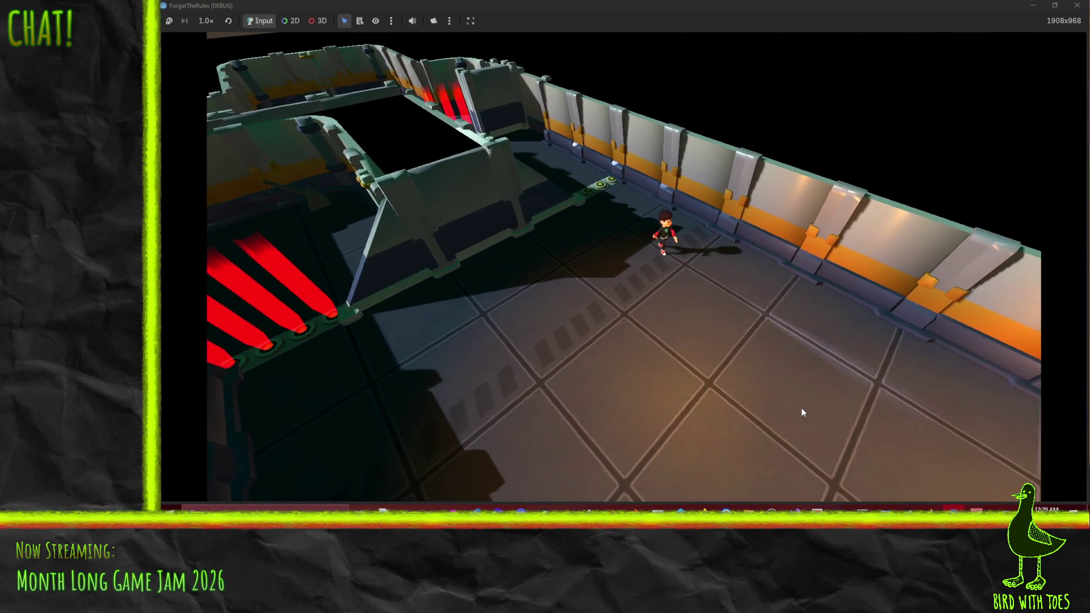
key(s)
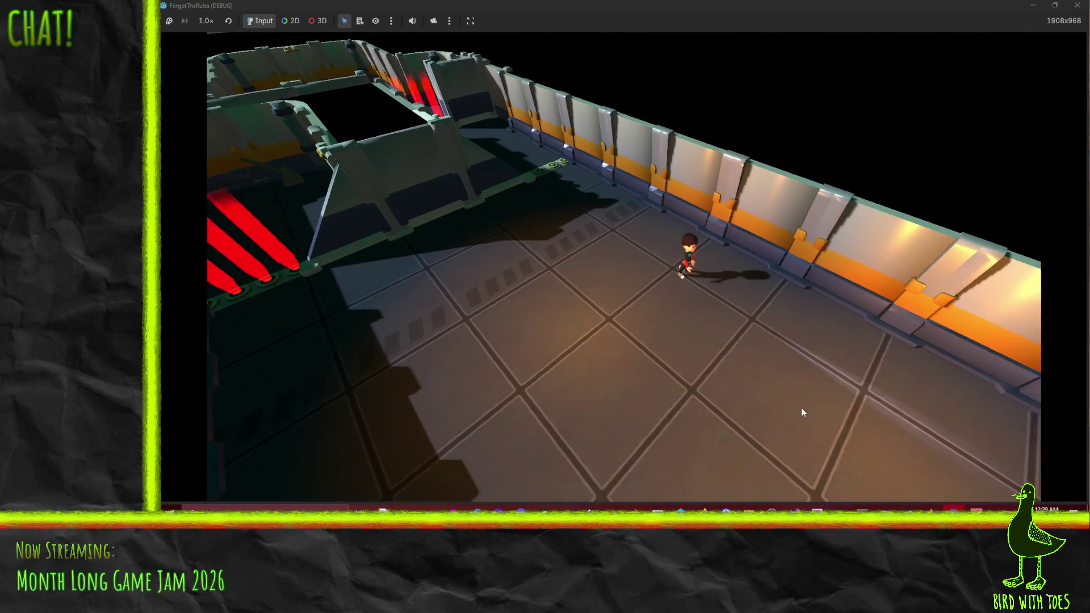
key(s)
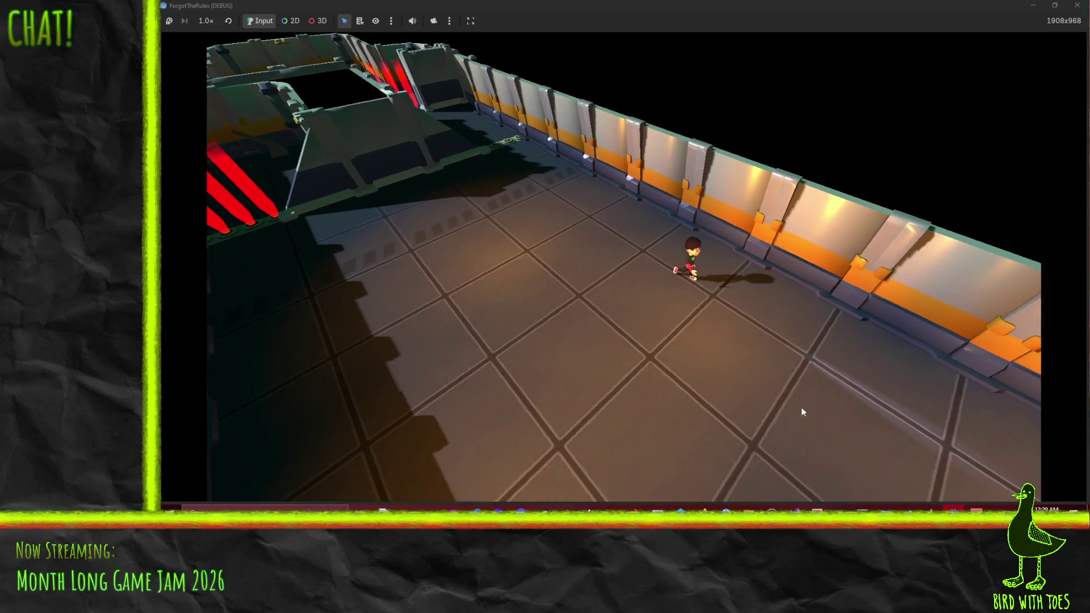
key(s)
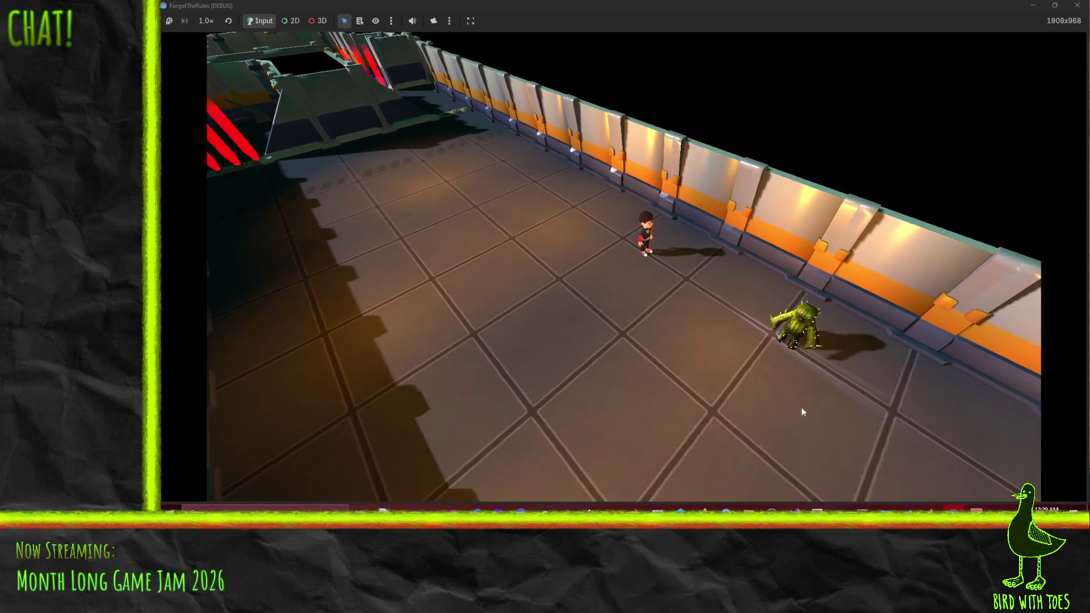
key(w)
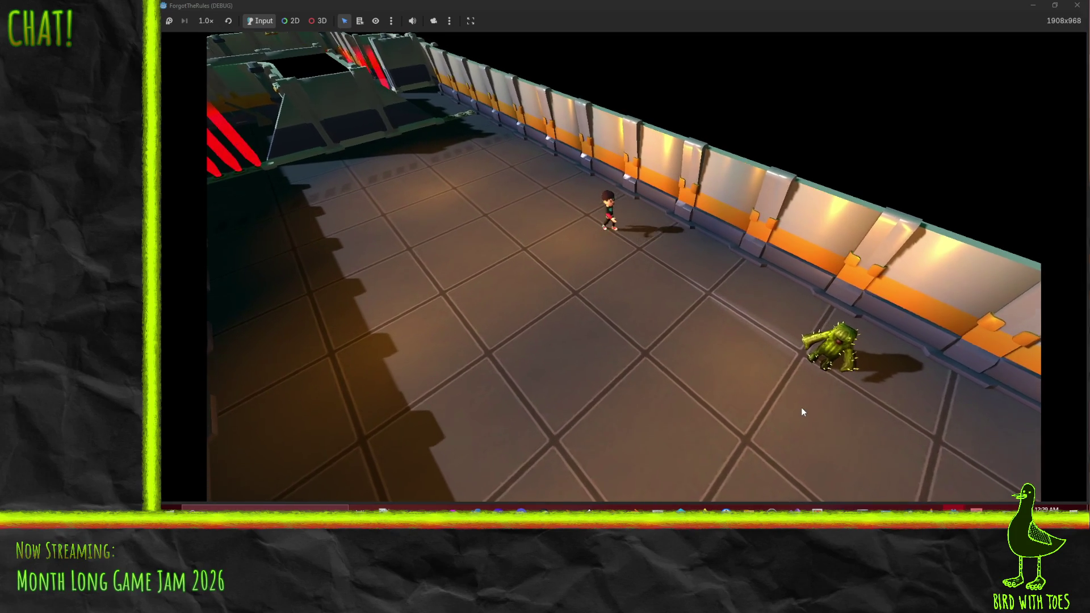
key(w)
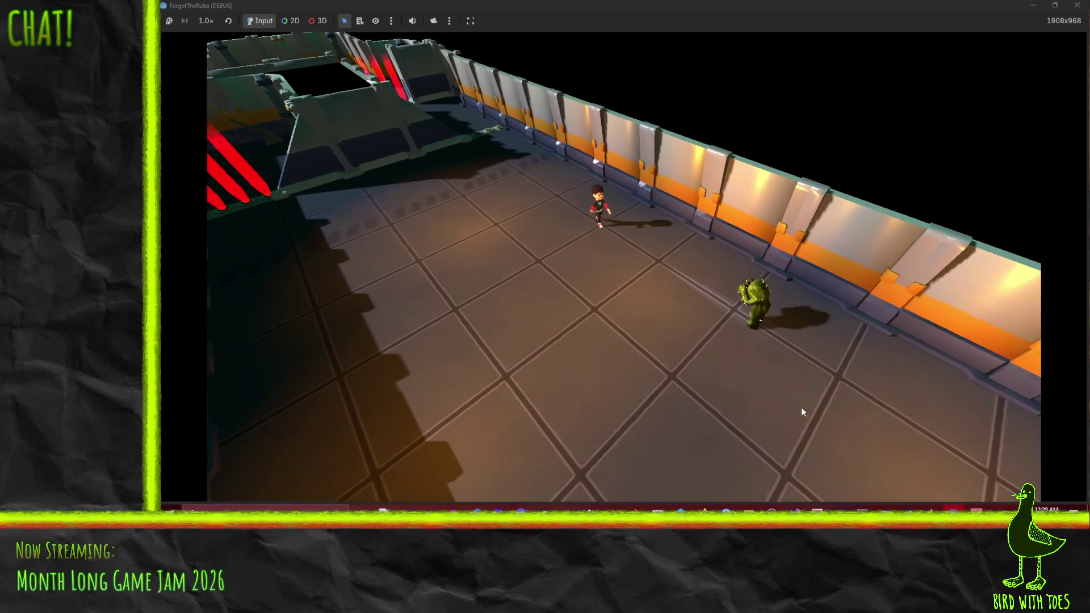
key(w)
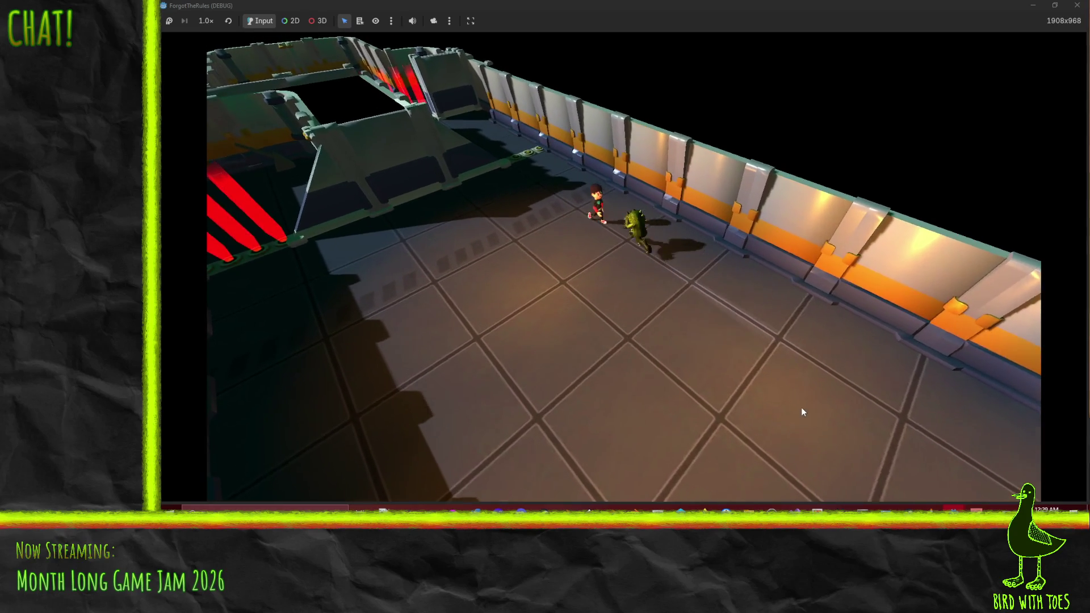
key(w)
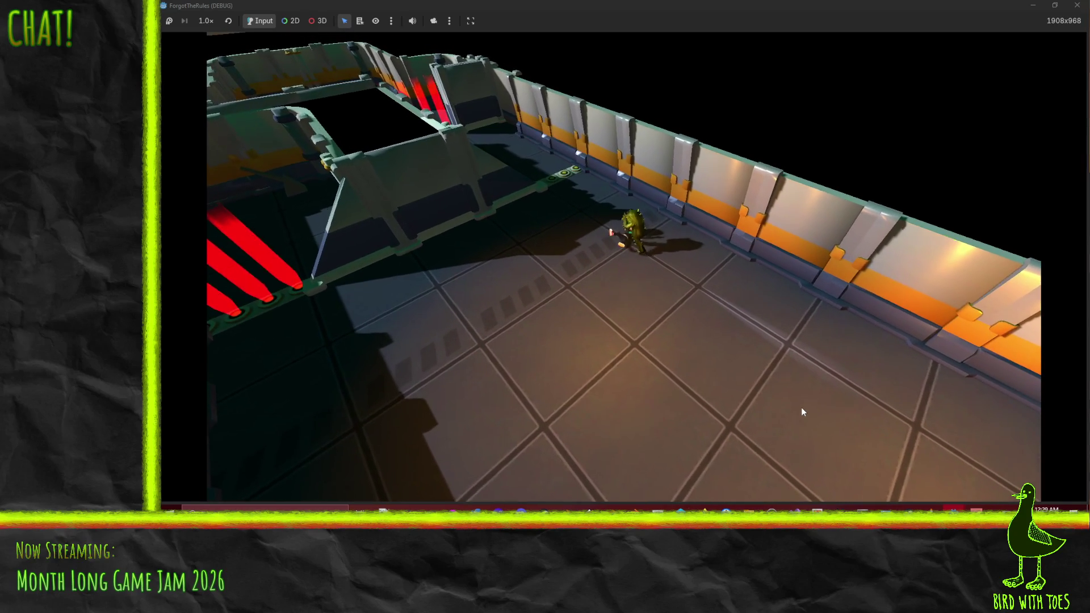
key(w)
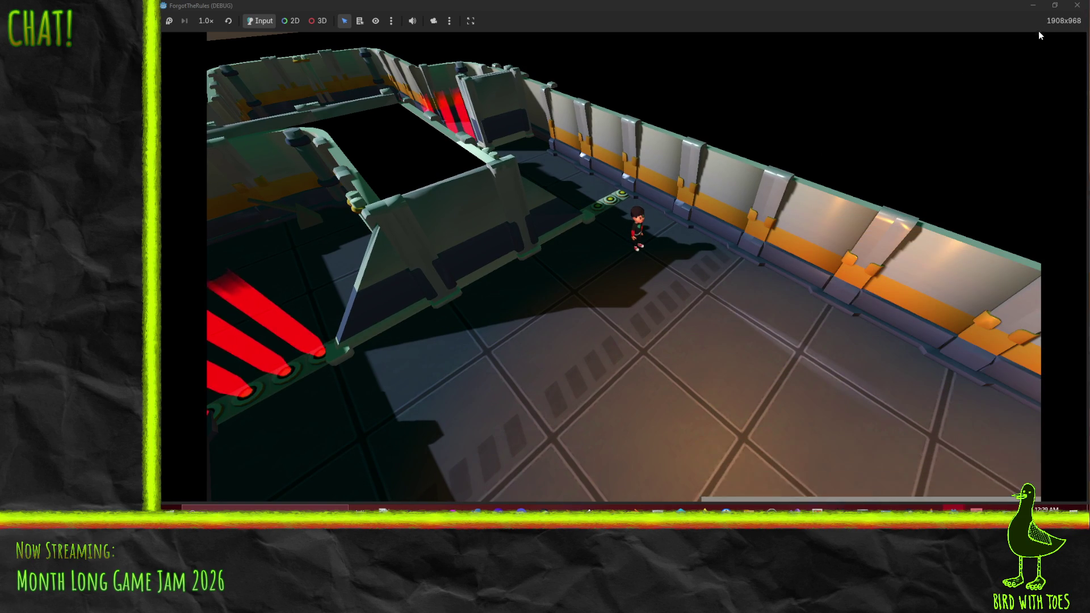
Stop the game and change 'Shybot' to 'Shy Cactguy' in both rule messages, then save.
click(1077, 6)
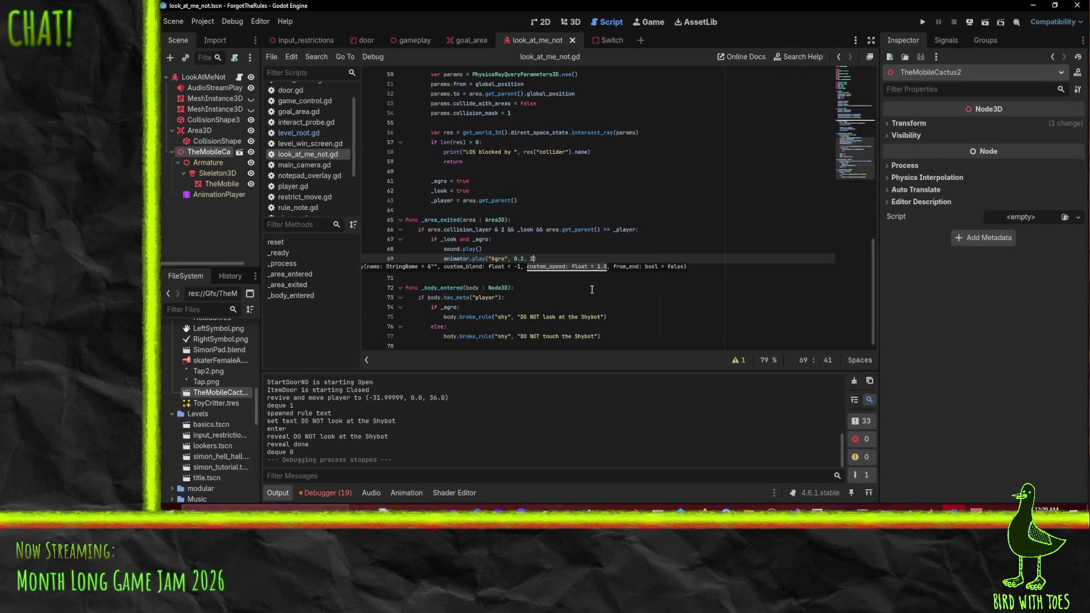
click(671, 231)
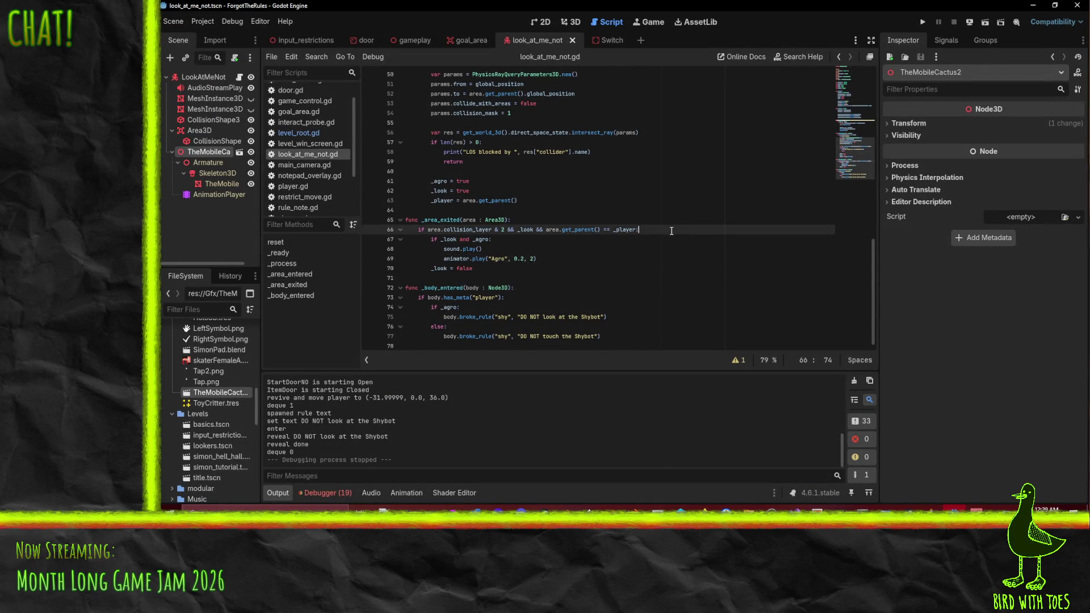
double_click(590, 316)
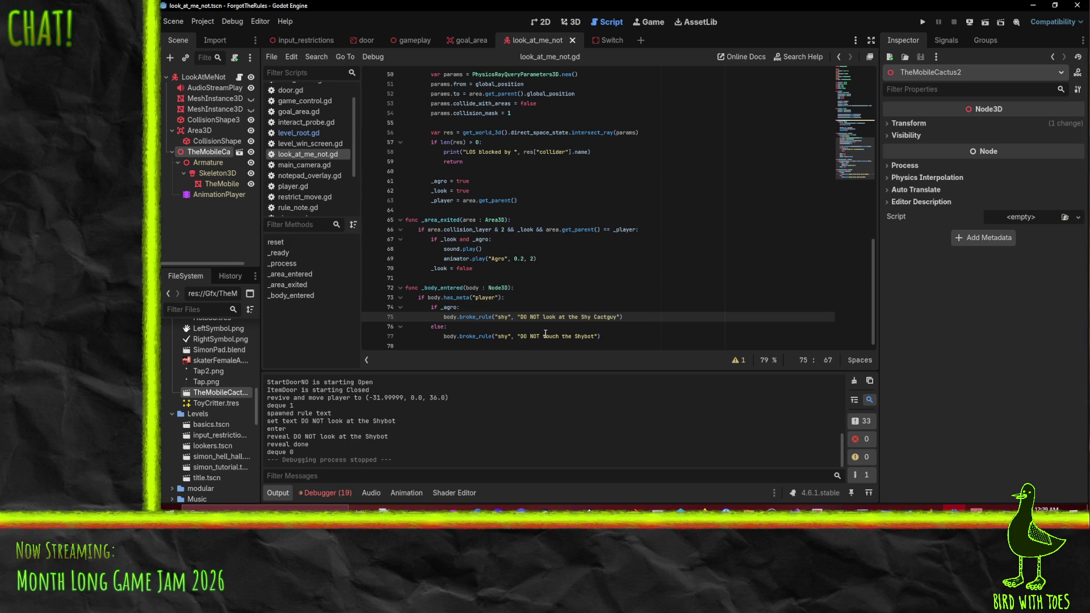
click(582, 336)
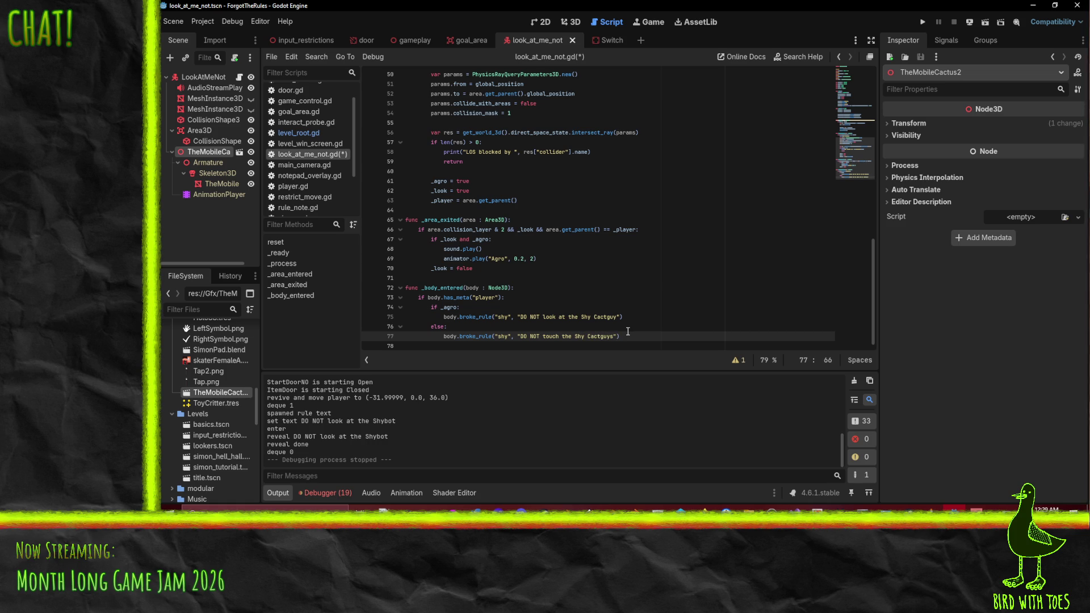
key(ctrl+s)
Check the renamed look and touch rule messages in look_at_me_not.gd.
click(654, 317)
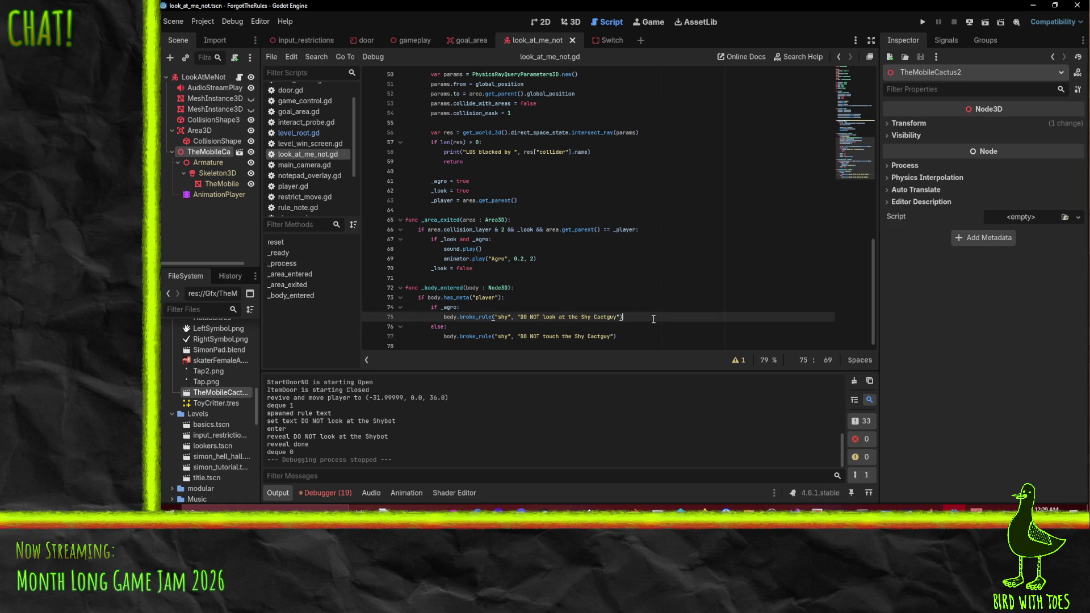
click(559, 336)
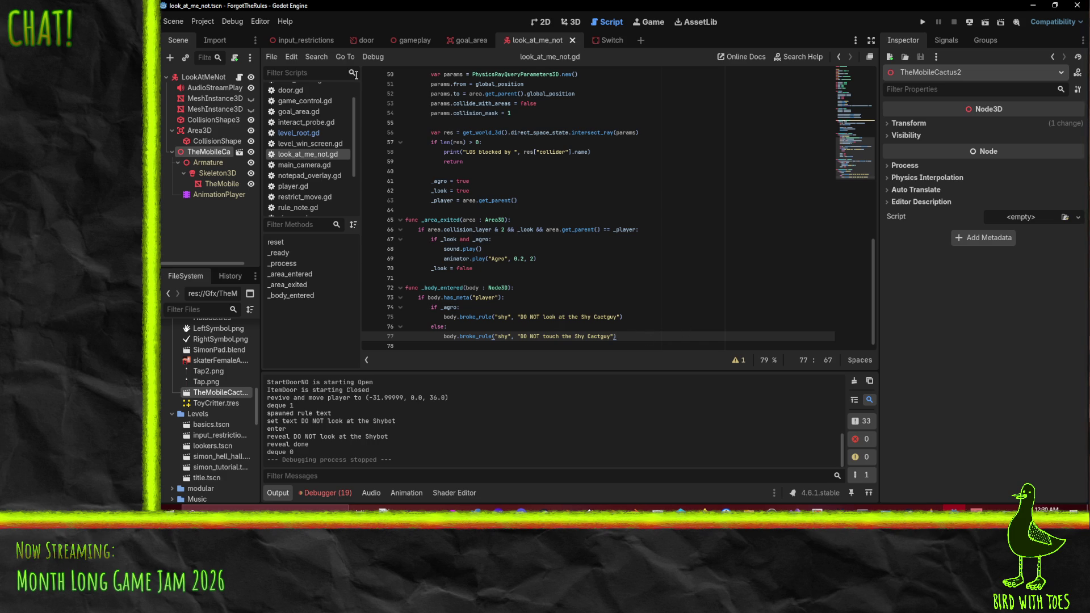
click(407, 40)
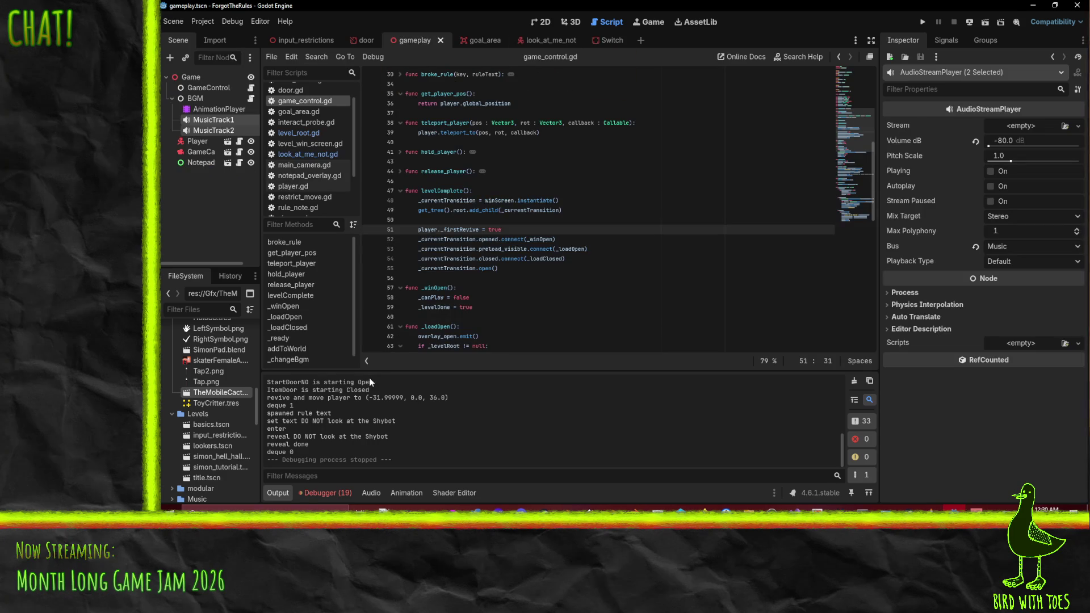
Reorder GameControl's Levels so simon_hell is first and input_restrictions last, then run the game.
click(204, 199)
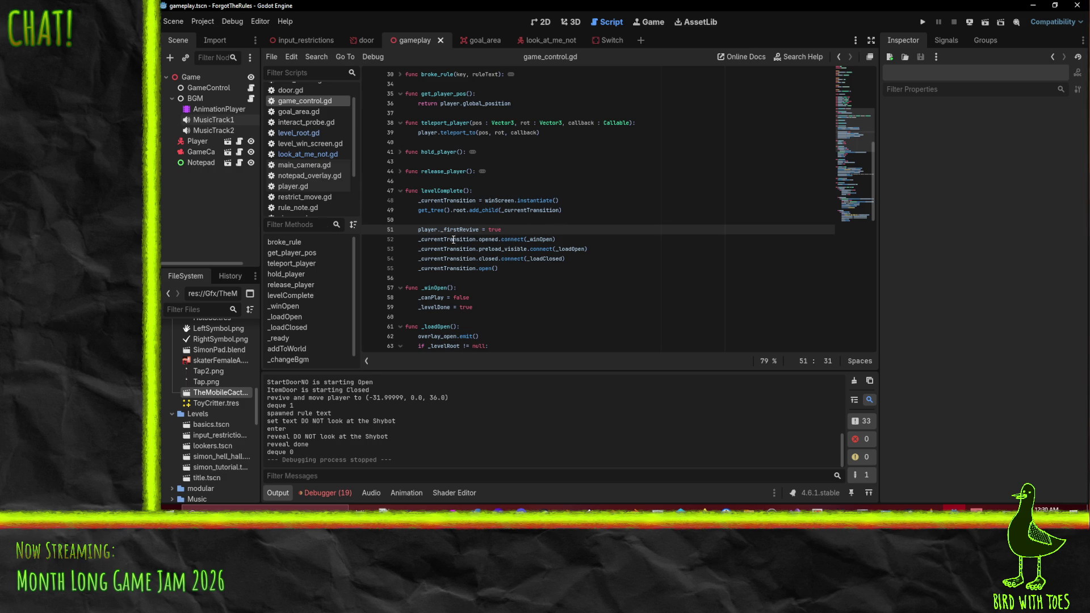
click(218, 88)
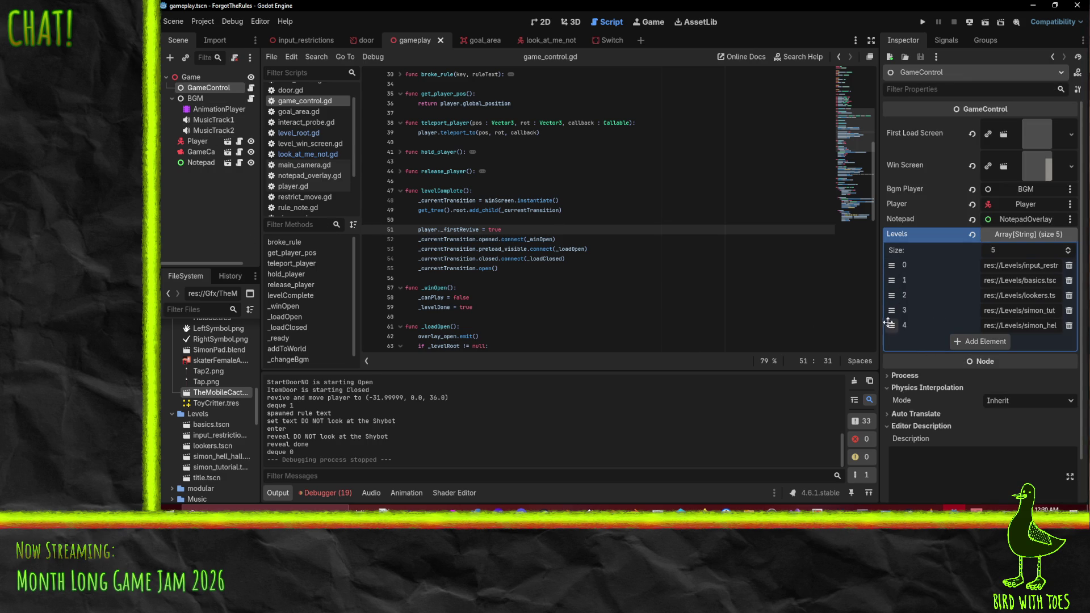
drag(892, 265, 907, 291)
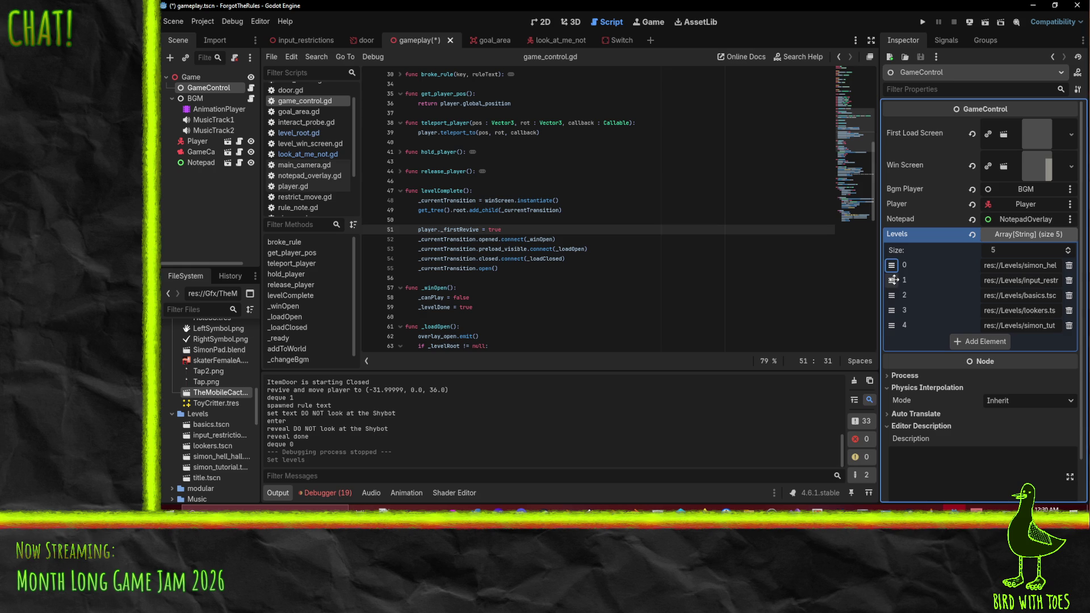
drag(891, 325, 892, 328)
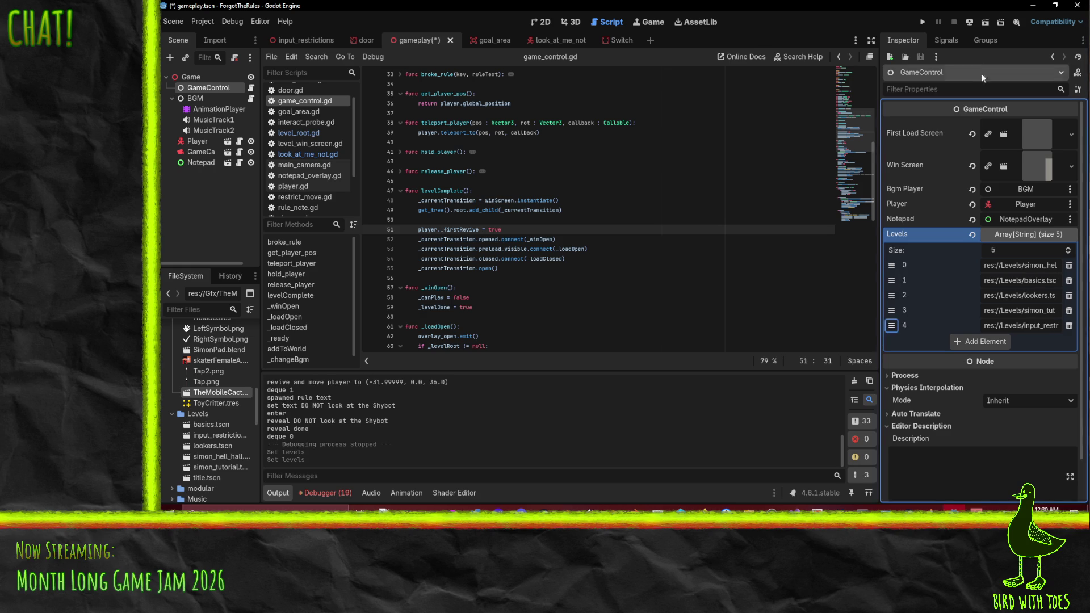
click(925, 21)
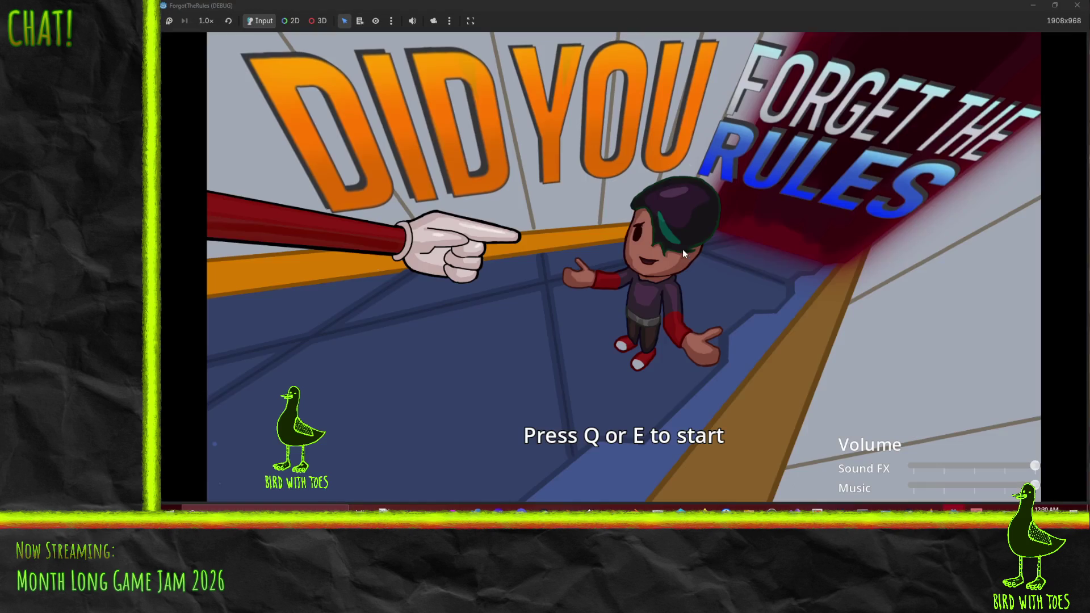
Lower the music volume, start with E, and run the player left across the arena toward the cactus.
click(942, 485)
key(e)
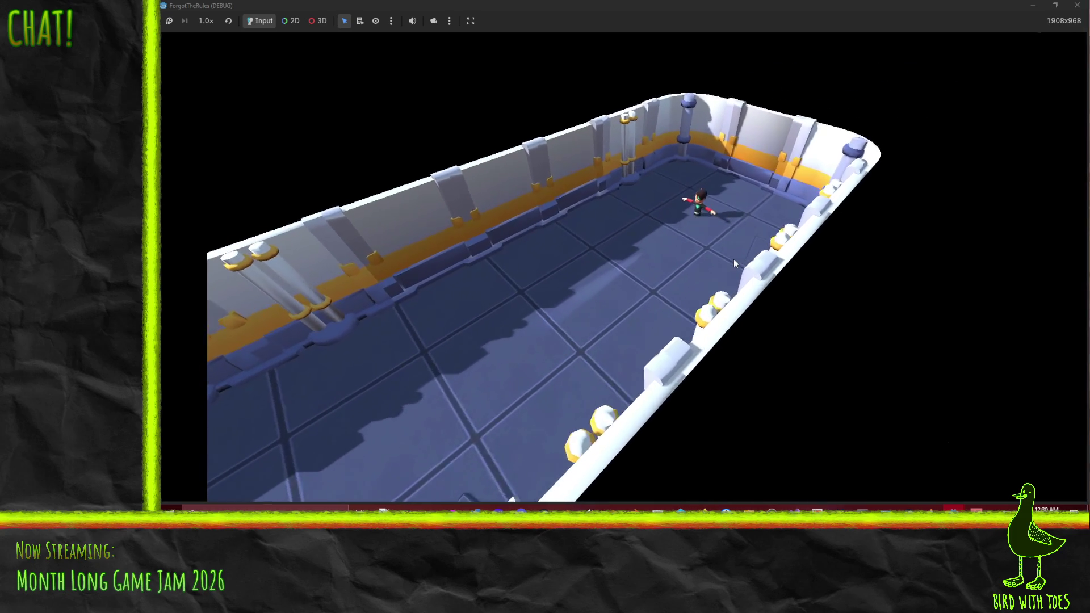
key(a)
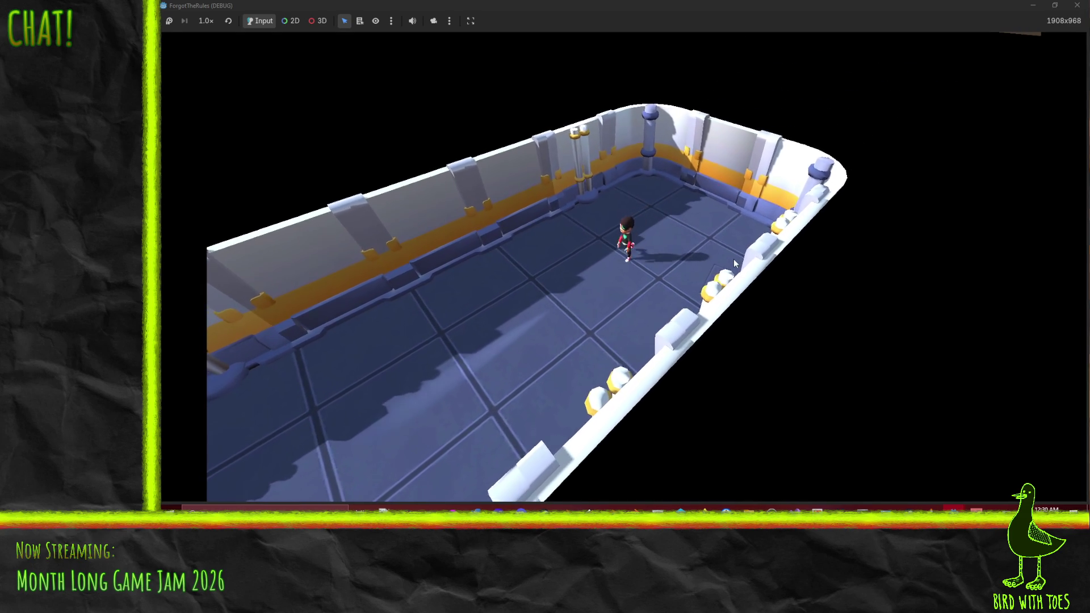
key(a)
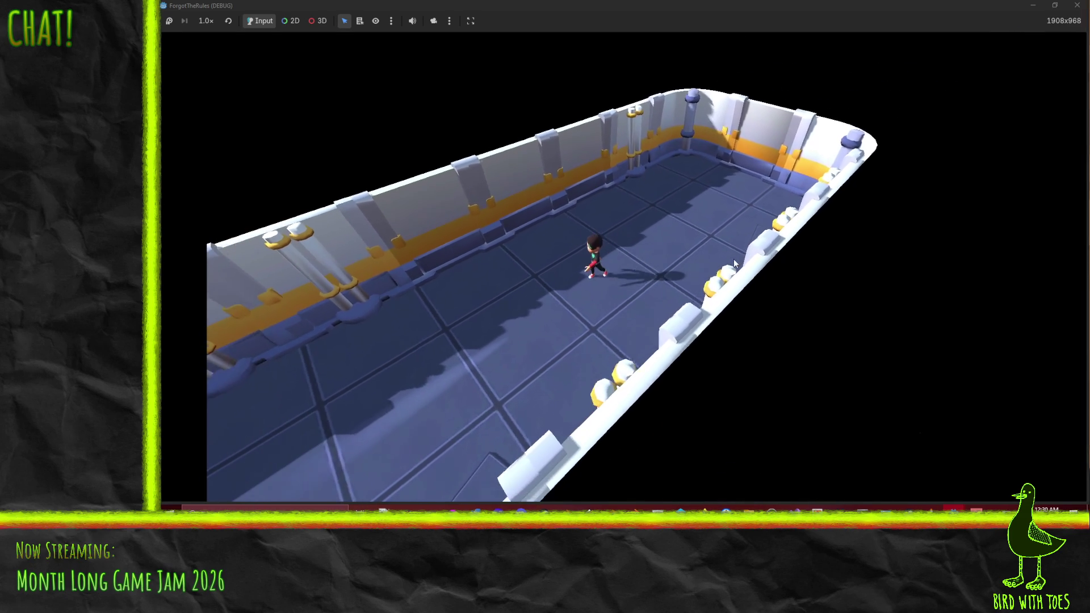
key(a)
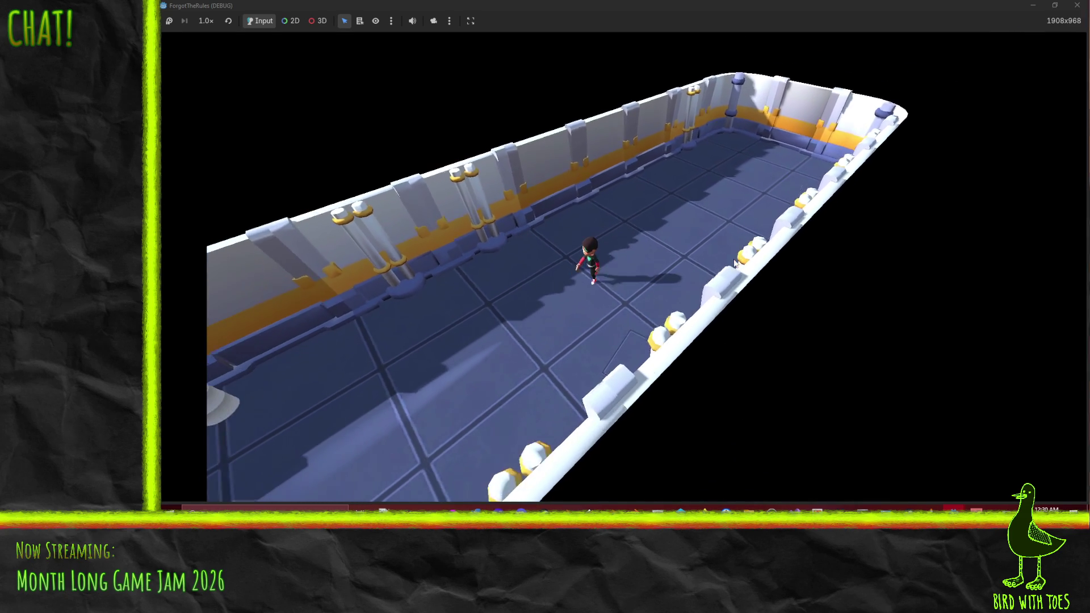
key(a)
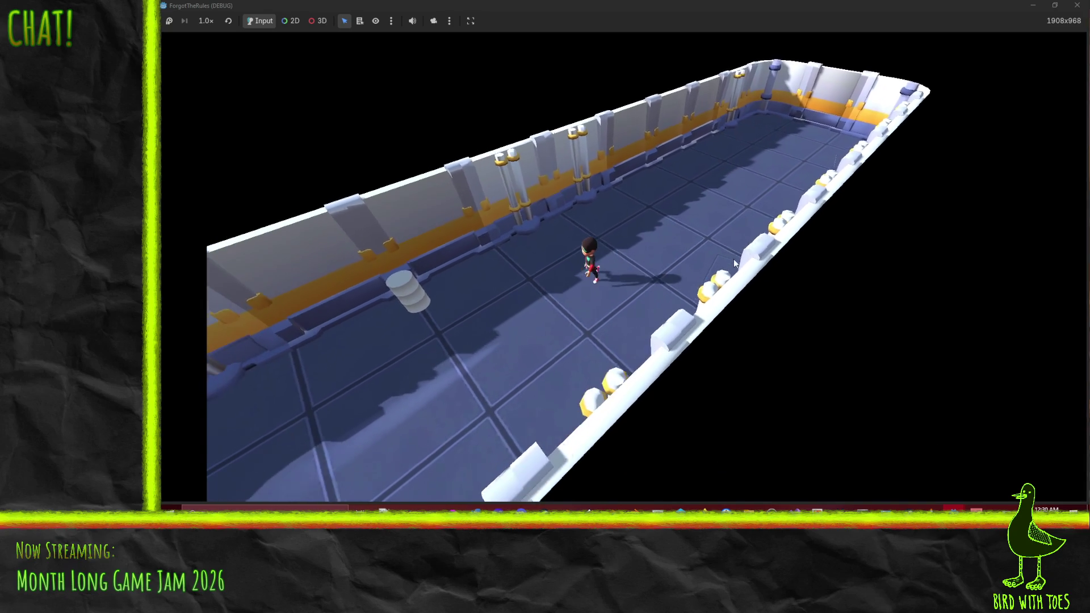
key(a)
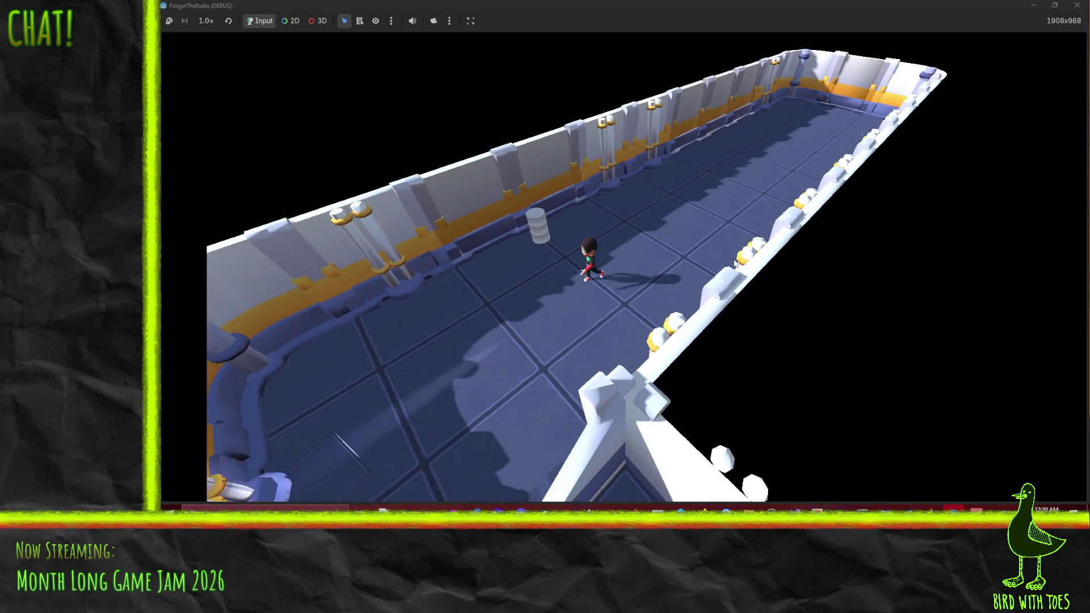
key(a)
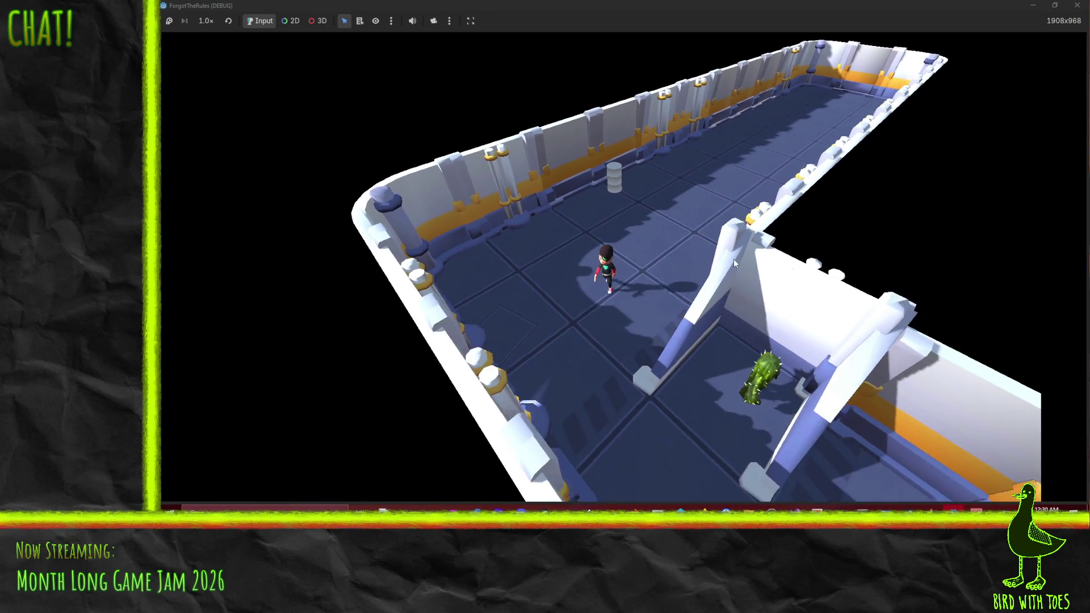